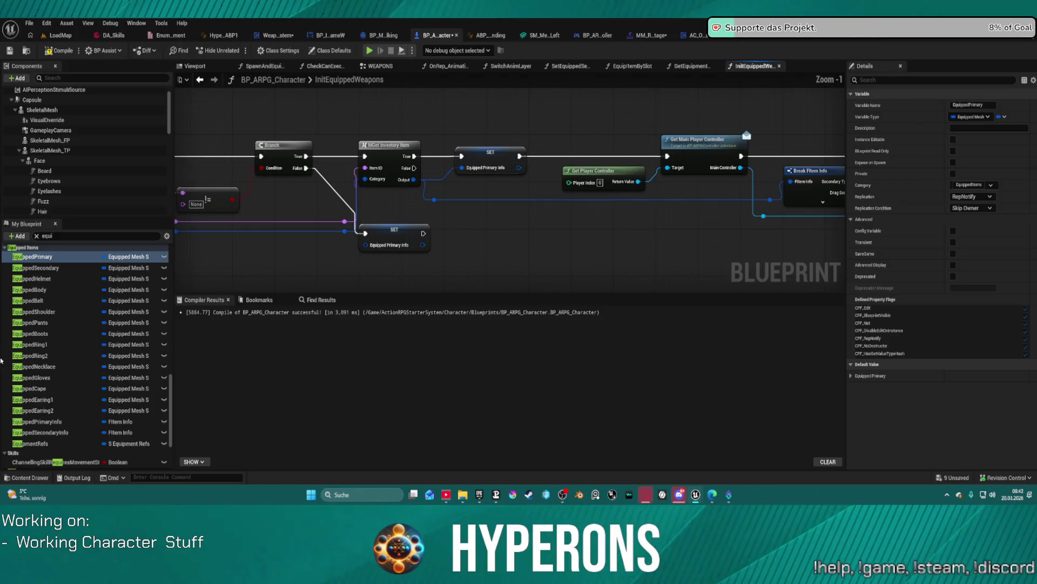
{"action": "scroll", "coordinate": [60, 343], "scroll_direction": "up", "scroll_amount": 3}
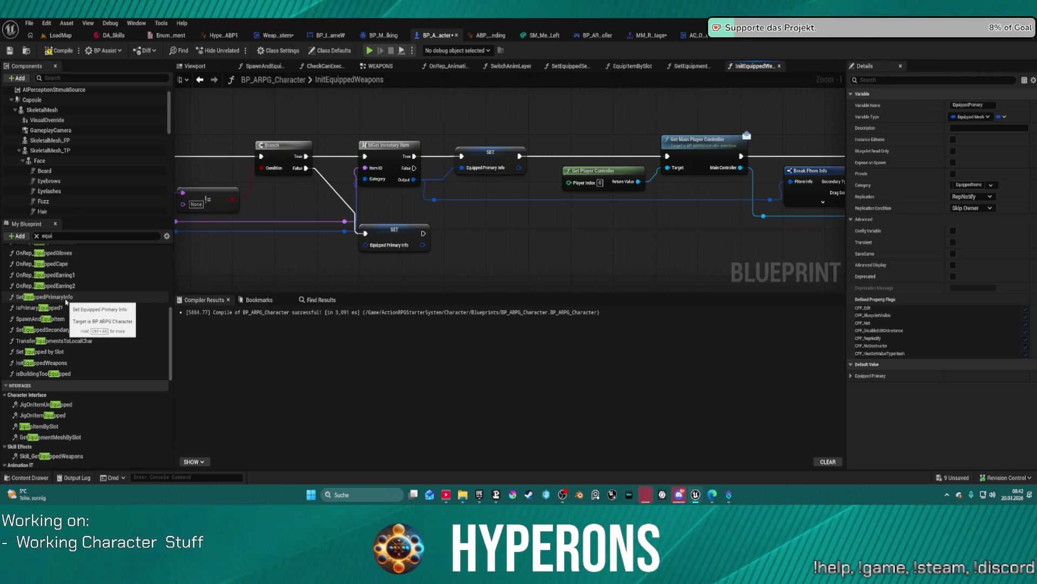
Open SetEquippedPrimaryInfo, then review SpawnAndEquipItem's Attach Component and FirstPerson attachment nodes.
{"action": "double_click", "coordinate": [72, 297]}
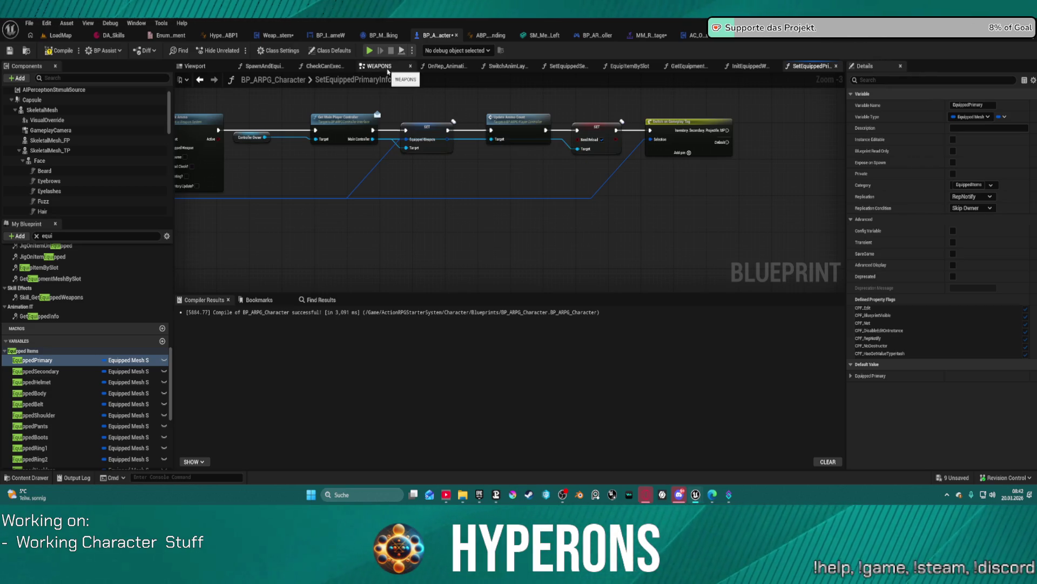
{"action": "left_click", "coordinate": [263, 66]}
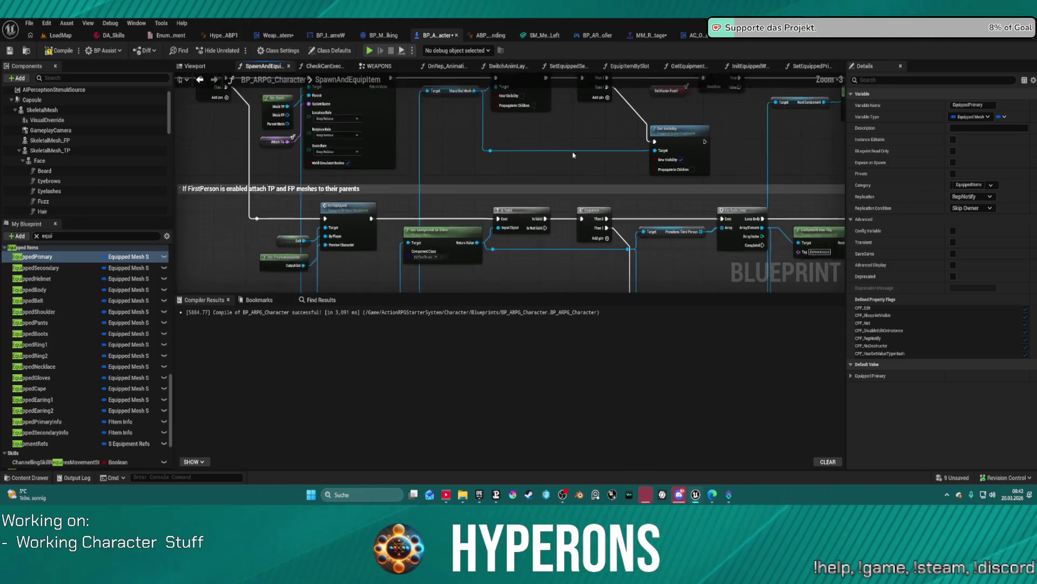
{"action": "left_click_drag", "start_coordinate": [311, 191], "coordinate": [457, 95]}
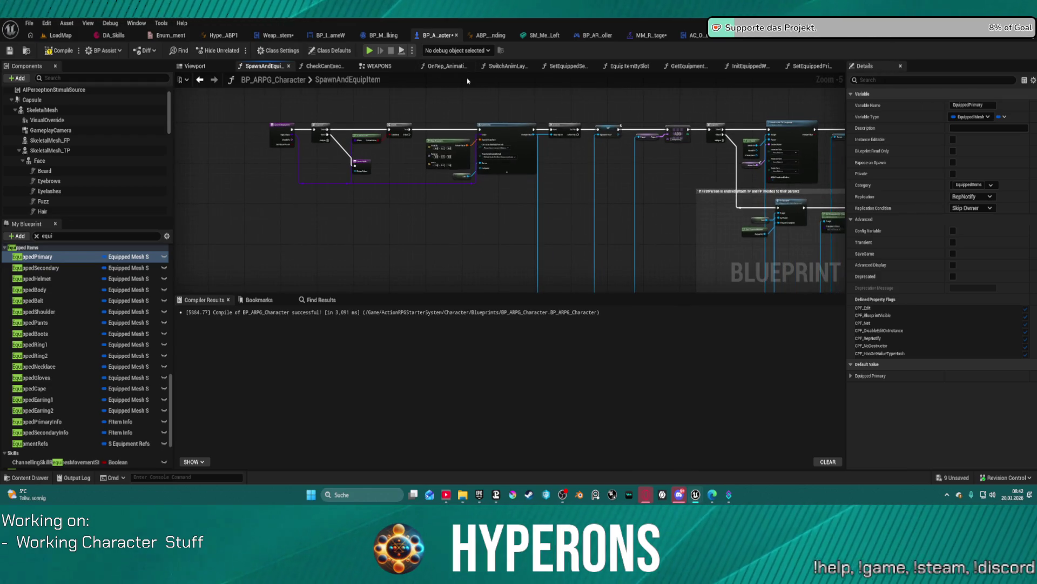
{"action": "scroll", "coordinate": [672, 174], "scroll_direction": "down", "scroll_amount": 1}
{"action": "left_click_drag", "start_coordinate": [671, 174], "coordinate": [381, 110]}
{"action": "scroll", "coordinate": [381, 111], "scroll_direction": "up", "scroll_amount": 4}
{"action": "mouse_move", "coordinate": [382, 203]}
{"action": "left_mouse_down"}
{"action": "mouse_move", "coordinate": [392, 208]}
{"action": "mouse_move", "coordinate": [338, 100]}
{"action": "left_mouse_up"}
{"action": "mouse_move", "coordinate": [435, 247]}
{"action": "left_mouse_down"}
{"action": "mouse_move", "coordinate": [443, 213]}
{"action": "mouse_move", "coordinate": [202, 141]}
{"action": "left_mouse_up"}
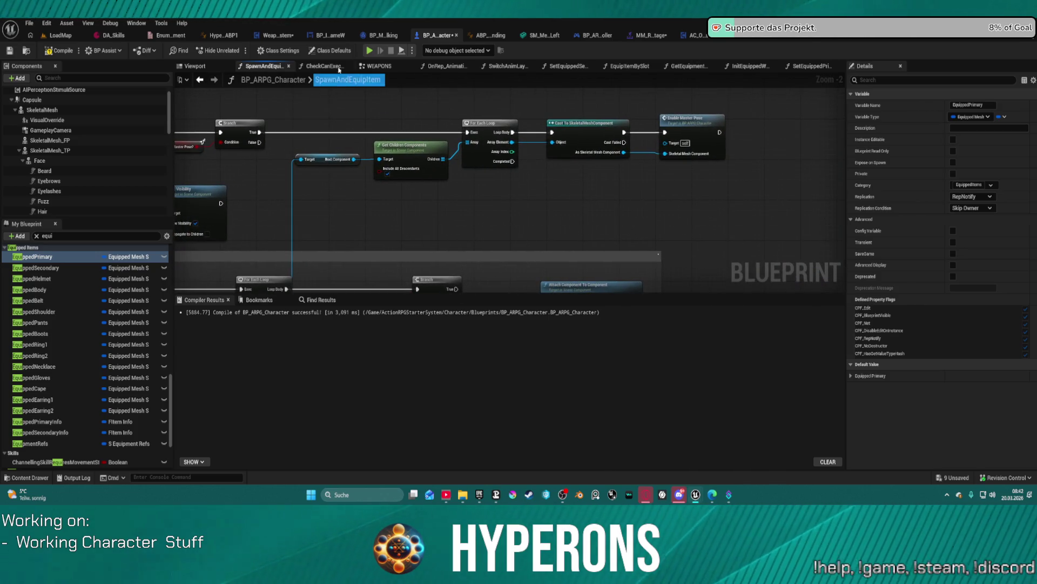
Bring up the CheckCanExecuteSkill function graph and pan across it.
{"action": "left_click", "coordinate": [339, 66]}
{"action": "scroll", "coordinate": [530, 216], "scroll_direction": "down", "scroll_amount": 4}
{"action": "left_click_drag", "start_coordinate": [531, 215], "coordinate": [482, 146]}
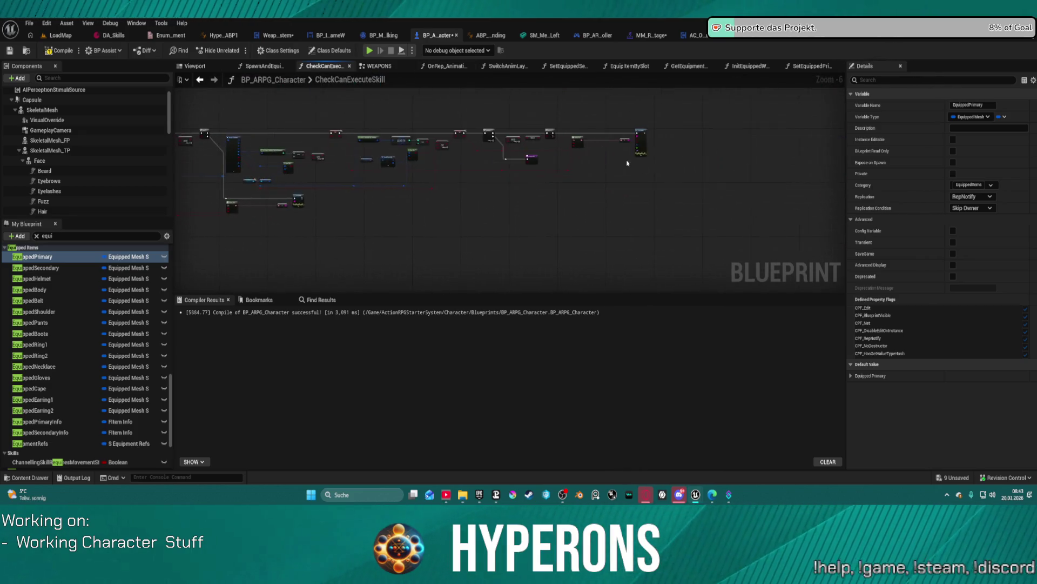
Zoom through CheckCanExecuteSkill, then inspect the SwitchAnimLayer function's node chain.
{"action": "scroll", "coordinate": [574, 277], "scroll_direction": "up", "scroll_amount": 6}
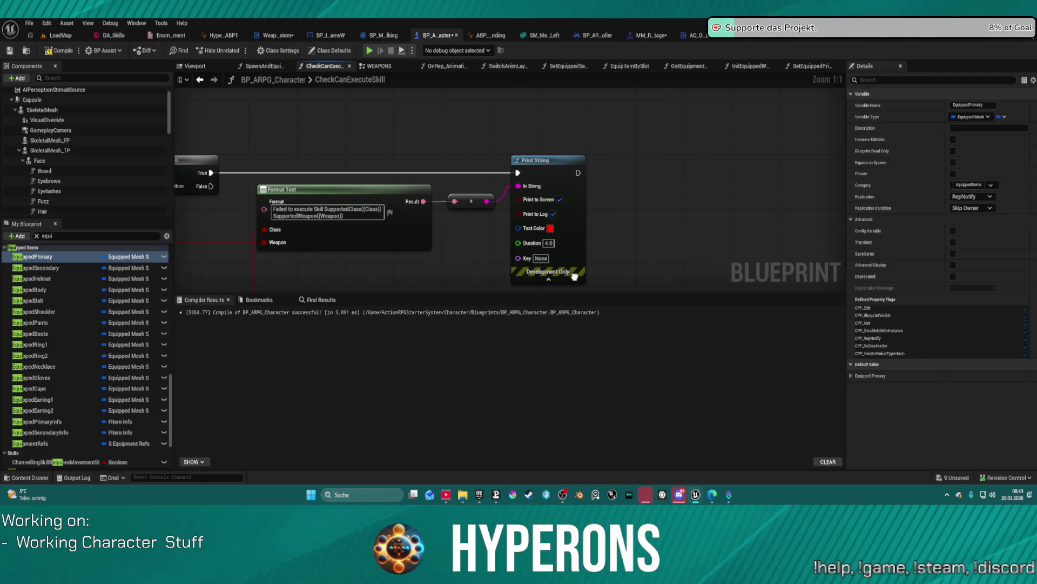
{"action": "scroll", "coordinate": [575, 276], "scroll_direction": "down", "scroll_amount": 9}
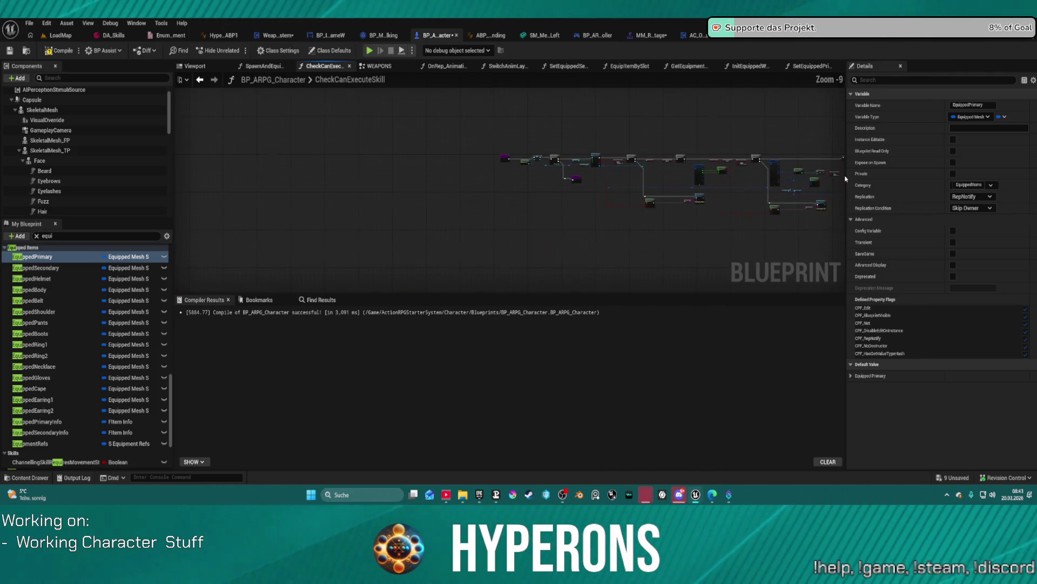
{"action": "scroll", "coordinate": [723, 173], "scroll_direction": "up", "scroll_amount": 1}
{"action": "scroll", "coordinate": [634, 158], "scroll_direction": "up", "scroll_amount": 2}
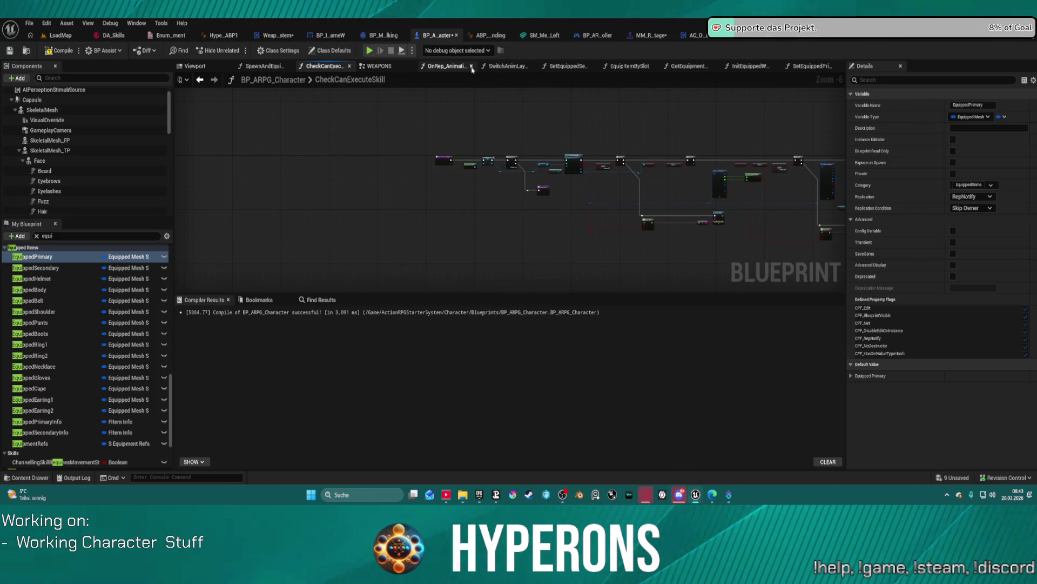
{"action": "left_click", "coordinate": [502, 66]}
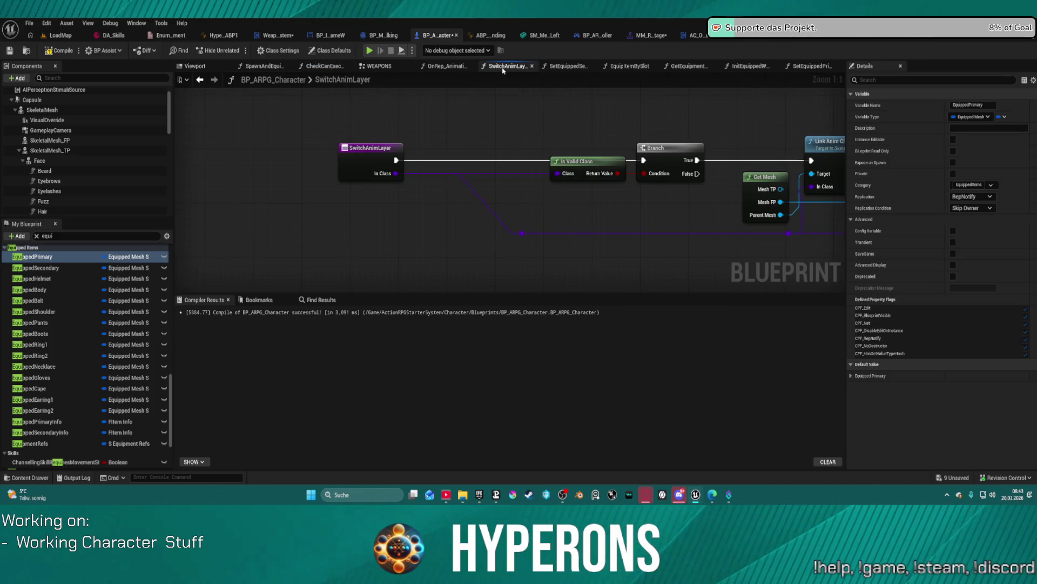
{"action": "scroll", "coordinate": [619, 103], "scroll_direction": "down", "scroll_amount": 4}
{"action": "left_click_drag", "start_coordinate": [552, 151], "coordinate": [390, 152]}
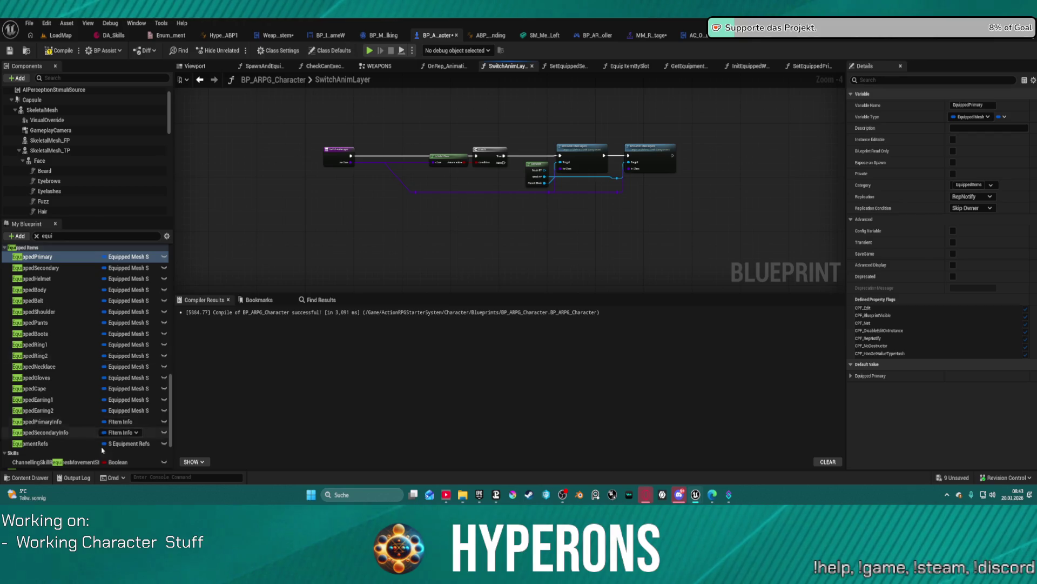
{"action": "scroll", "coordinate": [102, 449], "scroll_direction": "down", "scroll_amount": 3}
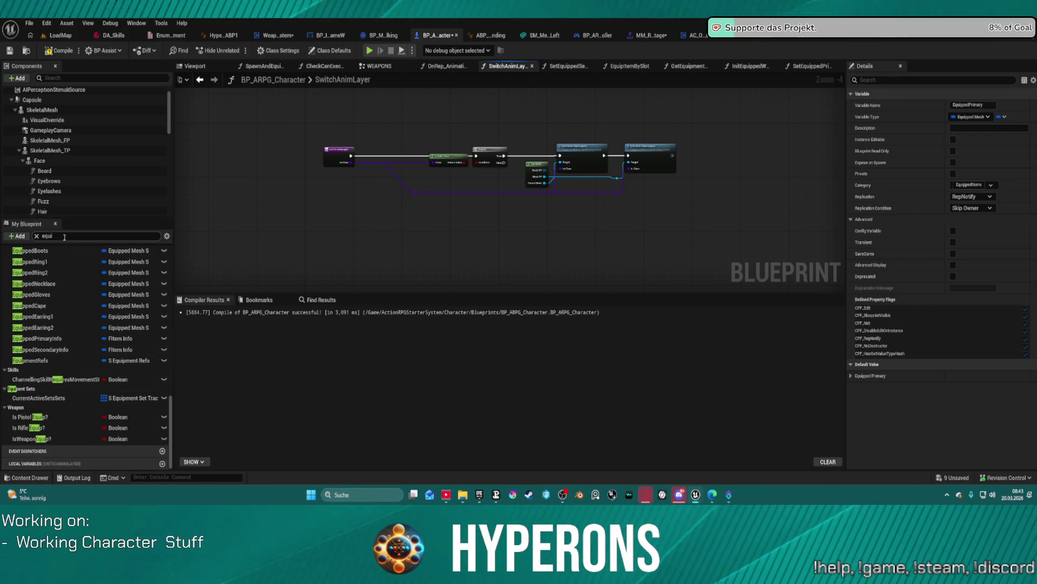
Filter My Blueprint with 'equi' and bring up the OnRep_Animation_State graph.
{"action": "type", "text": "equ"}
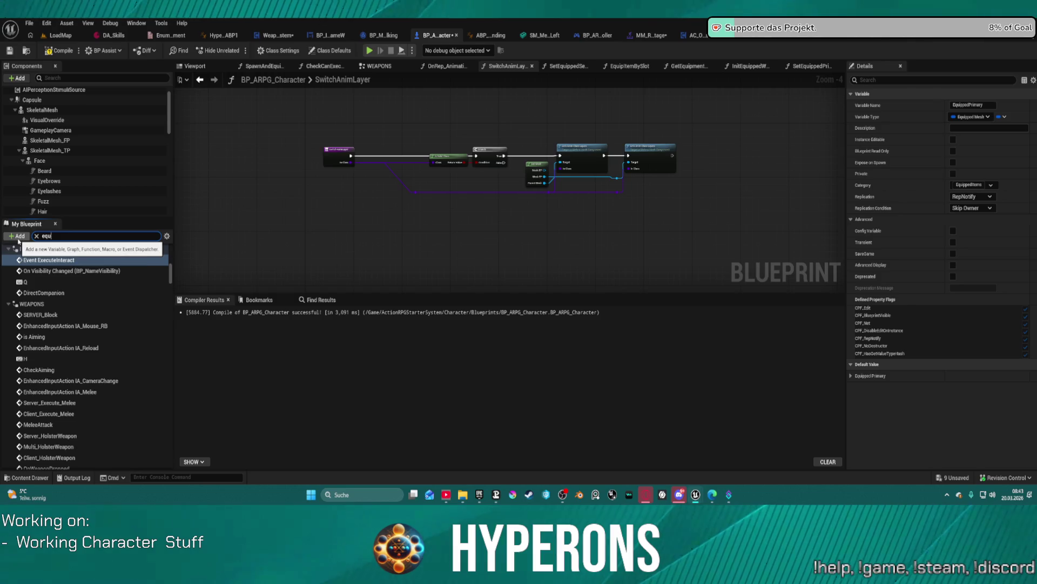
{"action": "type", "text": "ip"}
{"action": "scroll", "coordinate": [79, 394], "scroll_direction": "down", "scroll_amount": 3}
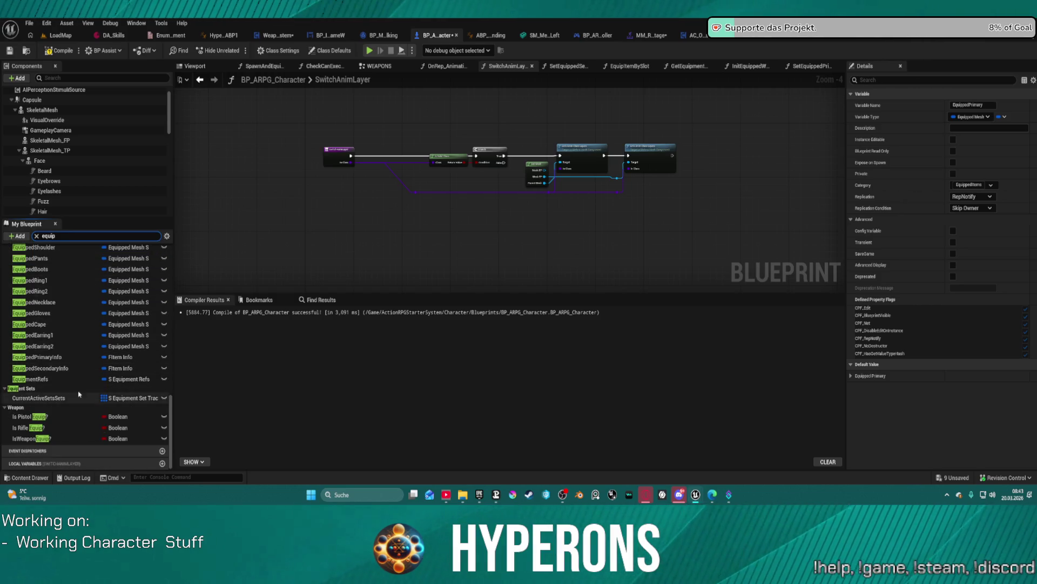
{"action": "scroll", "coordinate": [68, 335], "scroll_direction": "up", "scroll_amount": 10}
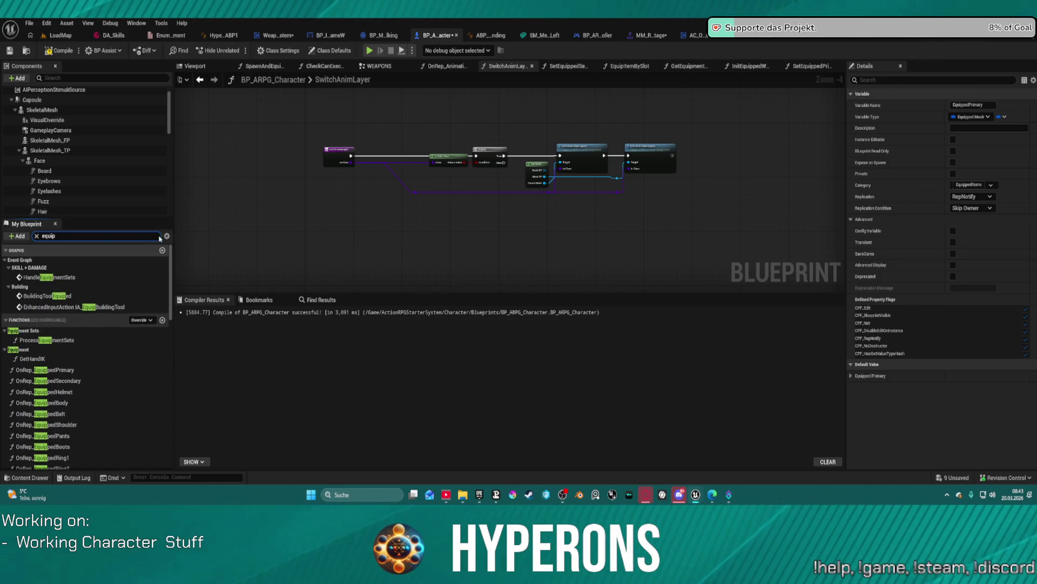
{"action": "scroll", "coordinate": [446, 118], "scroll_direction": "up", "scroll_amount": 4}
{"action": "left_click", "coordinate": [453, 66]}
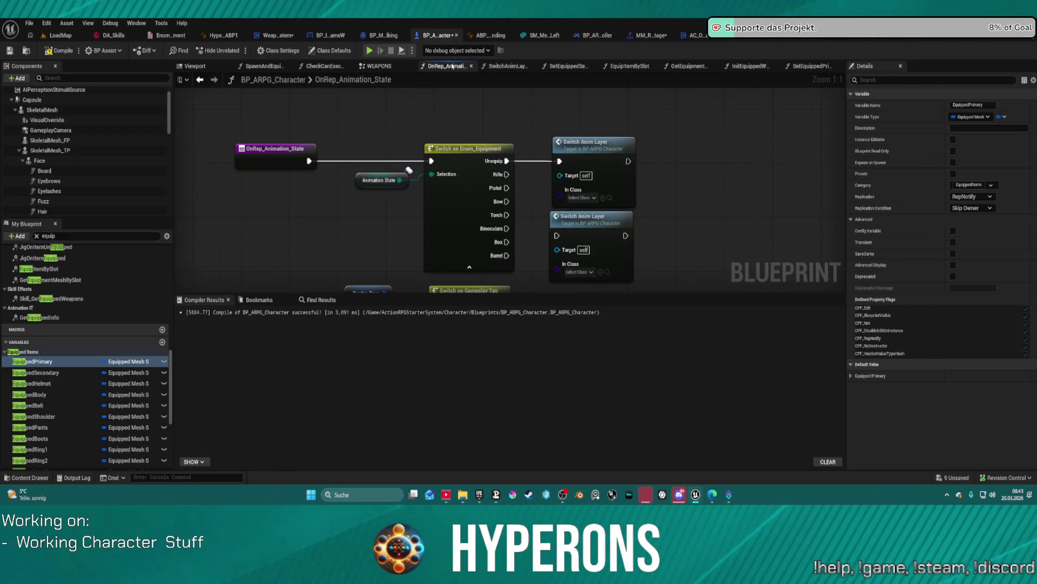
Find all references to Animation_State by name and select its Set with Notify result.
{"action": "left_click", "coordinate": [367, 177]}
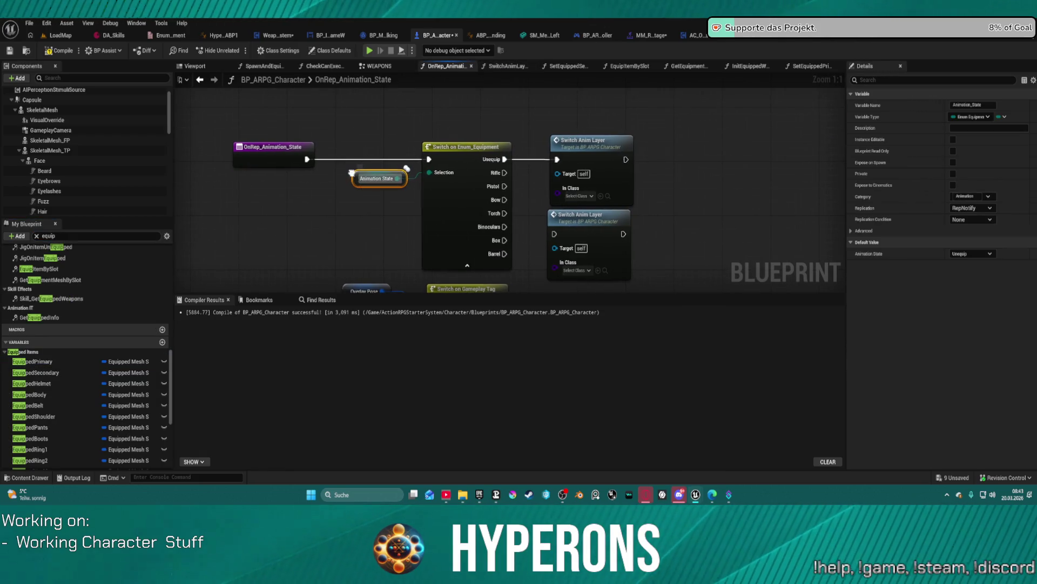
{"action": "right_click", "coordinate": [352, 175]}
{"action": "key", "text": "Escape"}
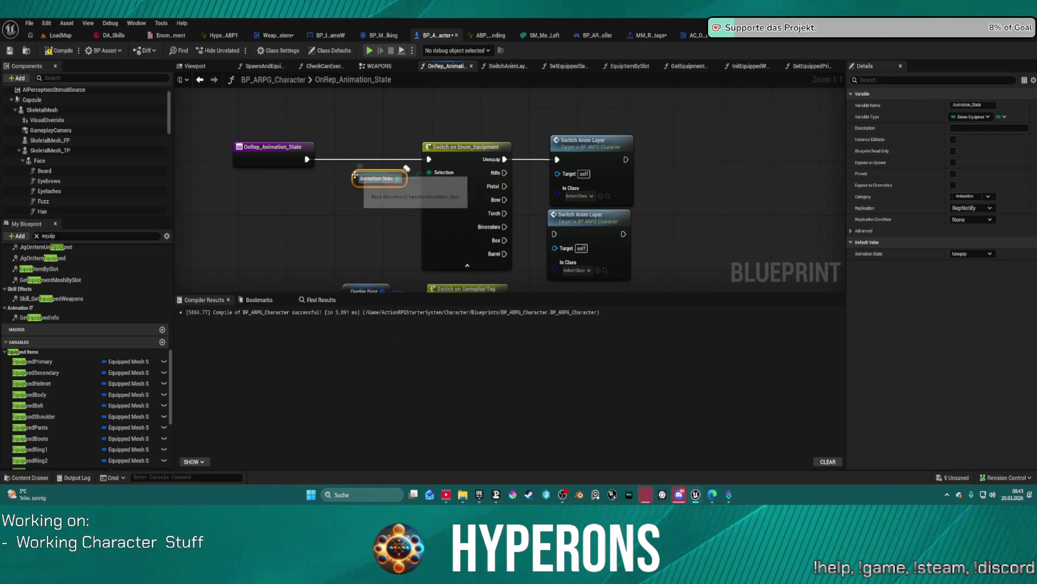
{"action": "right_click", "coordinate": [356, 178]}
{"action": "mouse_move", "coordinate": [410, 269]}
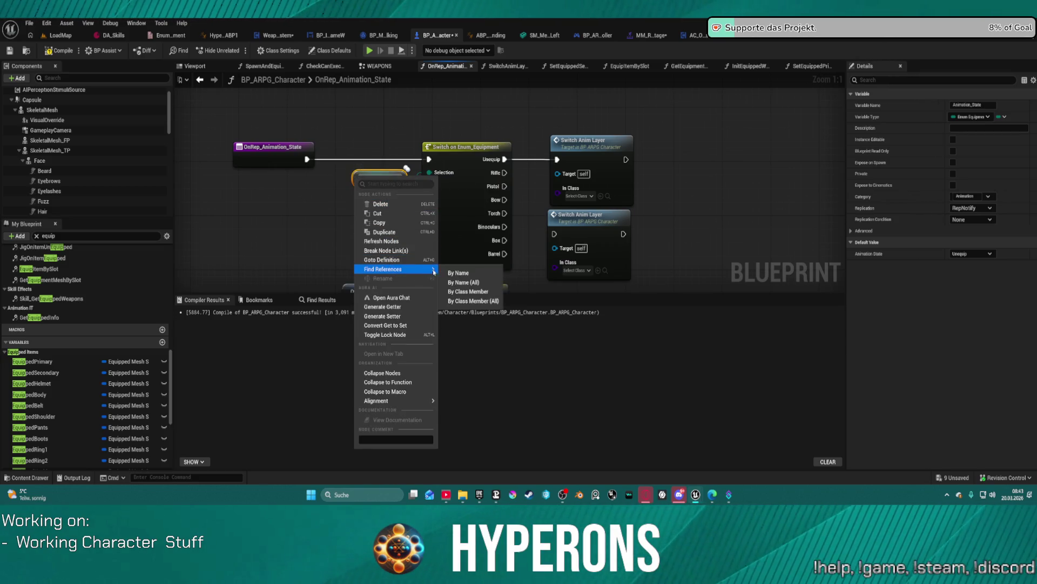
{"action": "left_click", "coordinate": [456, 272]}
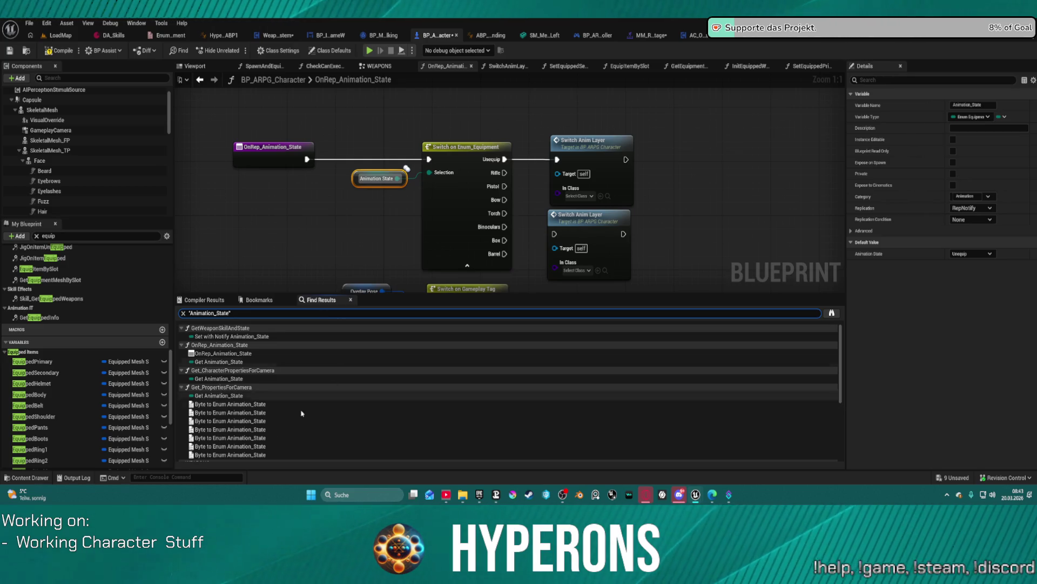
{"action": "left_click", "coordinate": [235, 337]}
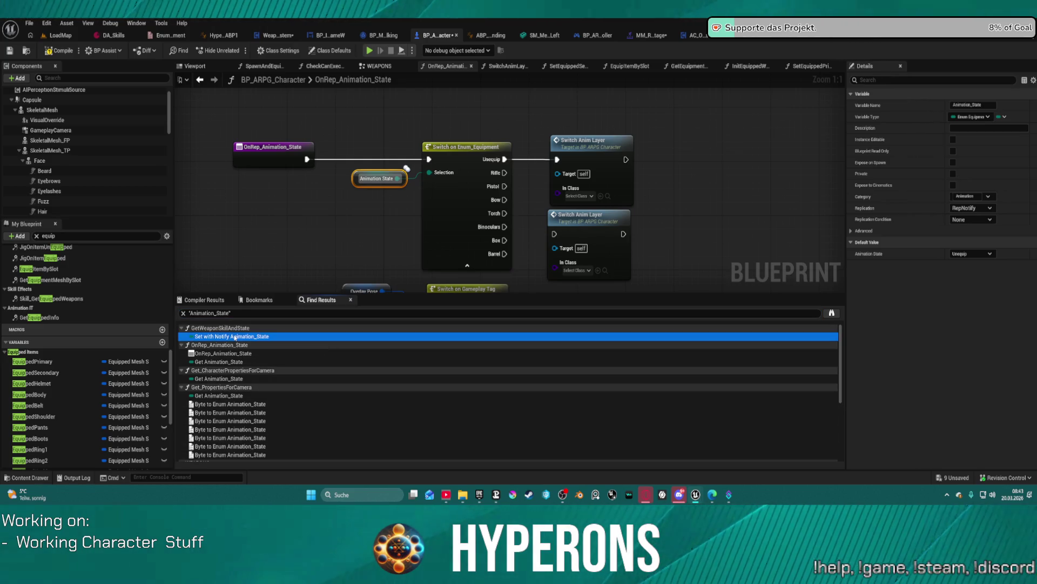
Jump to the Animation_State Set with Notify in GetWeaponSkillAndState and review the Equip Skill nodes.
{"action": "double_click", "coordinate": [235, 337]}
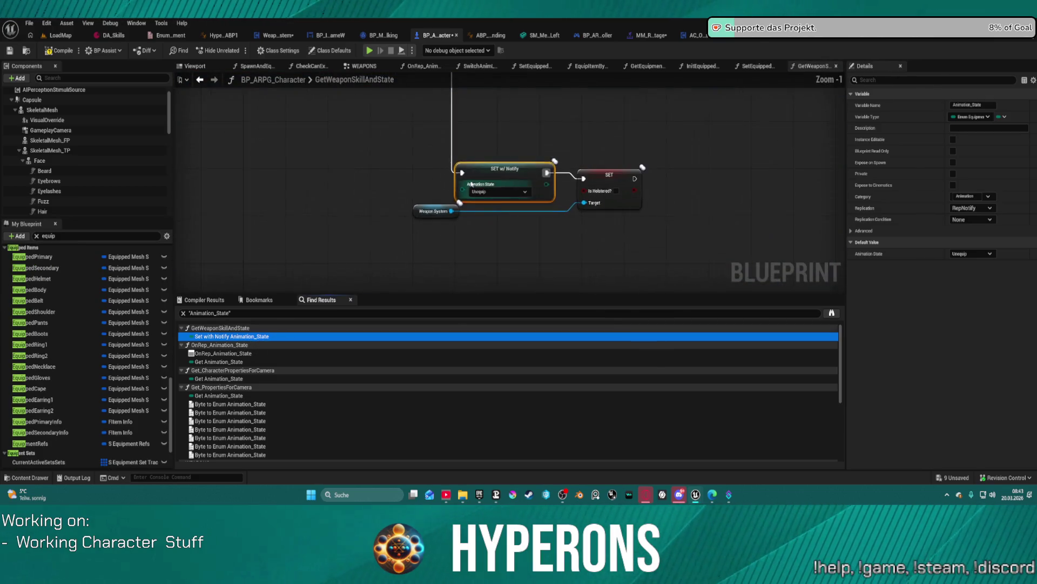
{"action": "scroll", "coordinate": [583, 127], "scroll_direction": "up", "scroll_amount": 3}
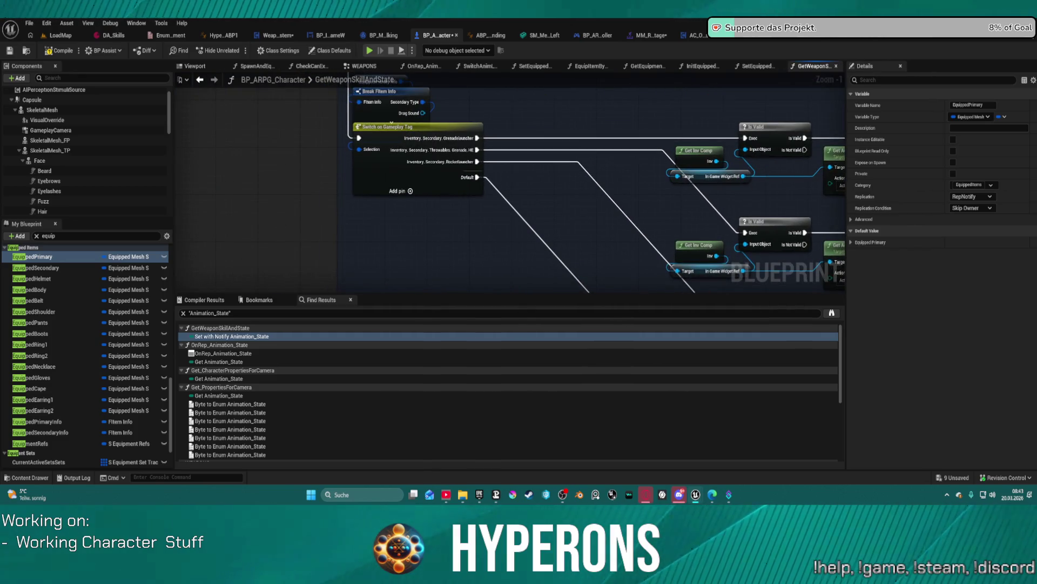
{"action": "scroll", "coordinate": [568, 154], "scroll_direction": "down", "scroll_amount": 3}
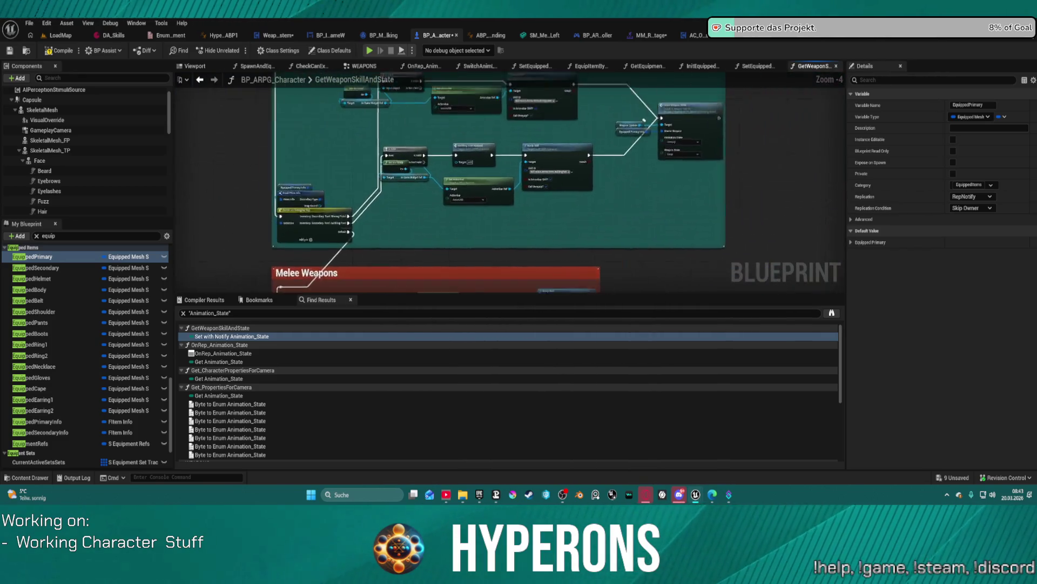
{"action": "scroll", "coordinate": [568, 154], "scroll_direction": "up", "scroll_amount": 2}
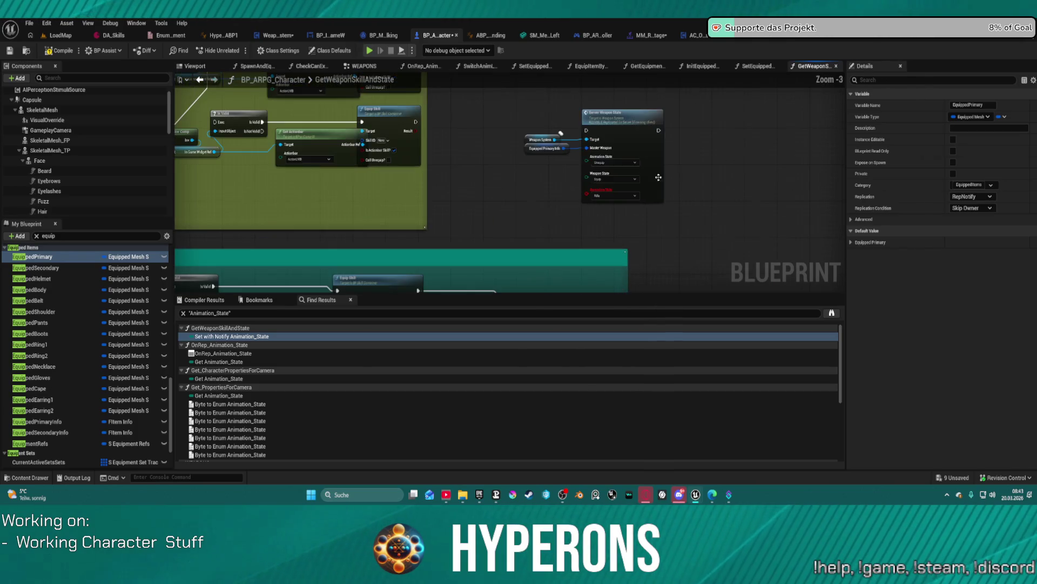
{"action": "scroll", "coordinate": [584, 128], "scroll_direction": "up", "scroll_amount": 1}
{"action": "mouse_move", "coordinate": [583, 127]}
{"action": "left_mouse_down"}
{"action": "mouse_move", "coordinate": [559, 285]}
{"action": "mouse_move", "coordinate": [1036, 264]}
{"action": "left_mouse_up"}
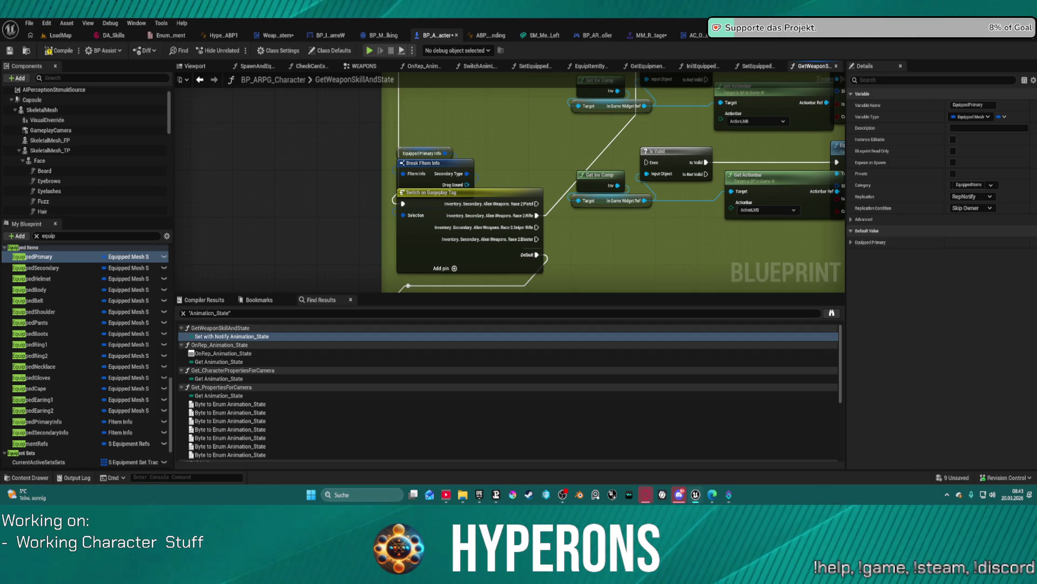
{"action": "scroll", "coordinate": [740, 130], "scroll_direction": "down", "scroll_amount": 6}
Follow the Server Weapon State call into WeaponSystem's Multi Weapon State event.
{"action": "left_click_drag", "start_coordinate": [740, 130], "coordinate": [547, 128]}
{"action": "scroll", "coordinate": [548, 128], "scroll_direction": "up", "scroll_amount": 4}
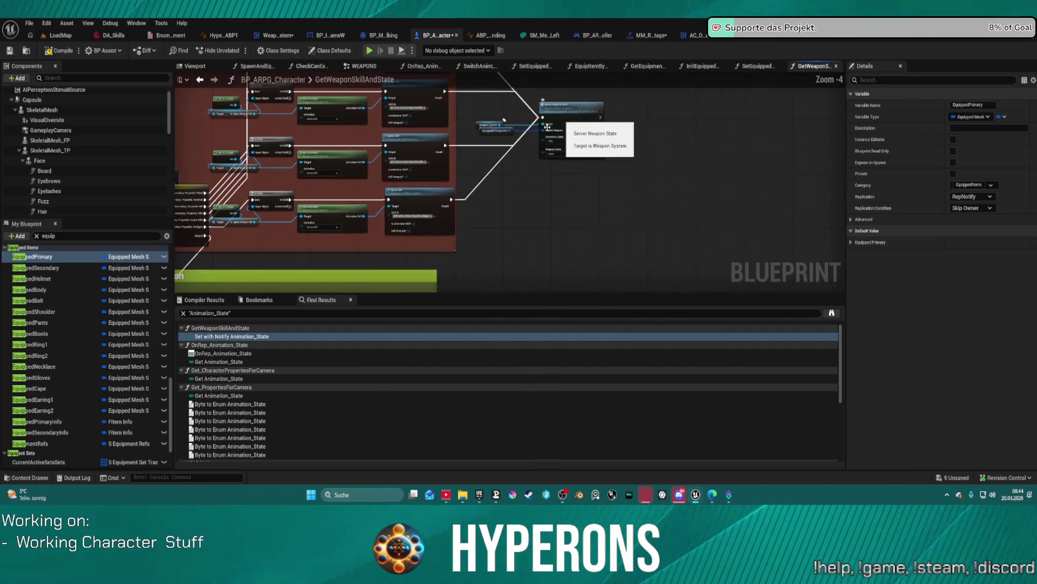
{"action": "scroll", "coordinate": [547, 128], "scroll_direction": "up", "scroll_amount": 3}
{"action": "mouse_move", "coordinate": [407, 151]}
{"action": "left_mouse_down"}
{"action": "mouse_move", "coordinate": [442, 175]}
{"action": "mouse_move", "coordinate": [436, 205]}
{"action": "left_mouse_up"}
{"action": "double_click", "coordinate": [650, 169]}
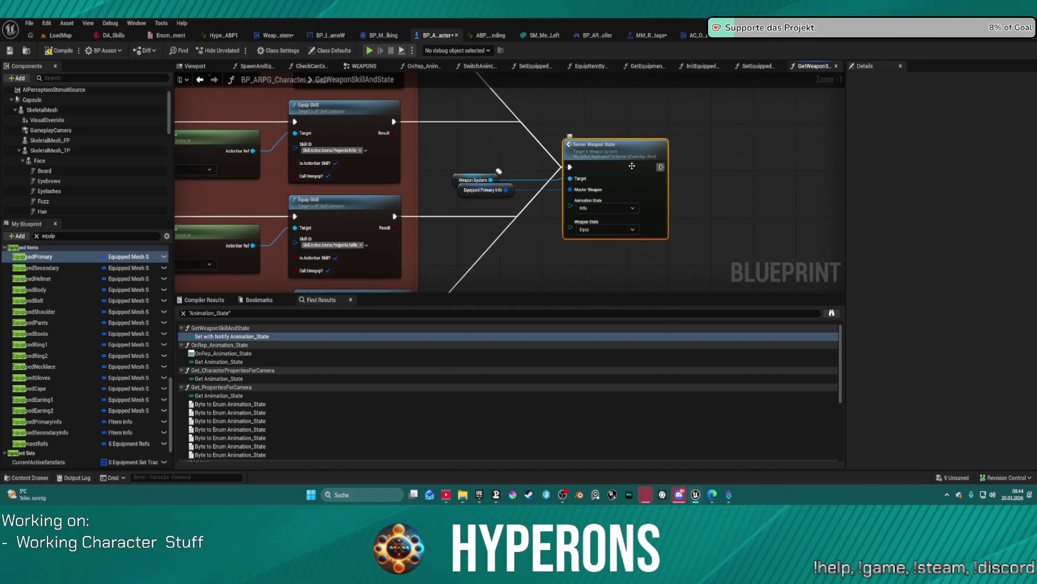
{"action": "double_click", "coordinate": [319, 126]}
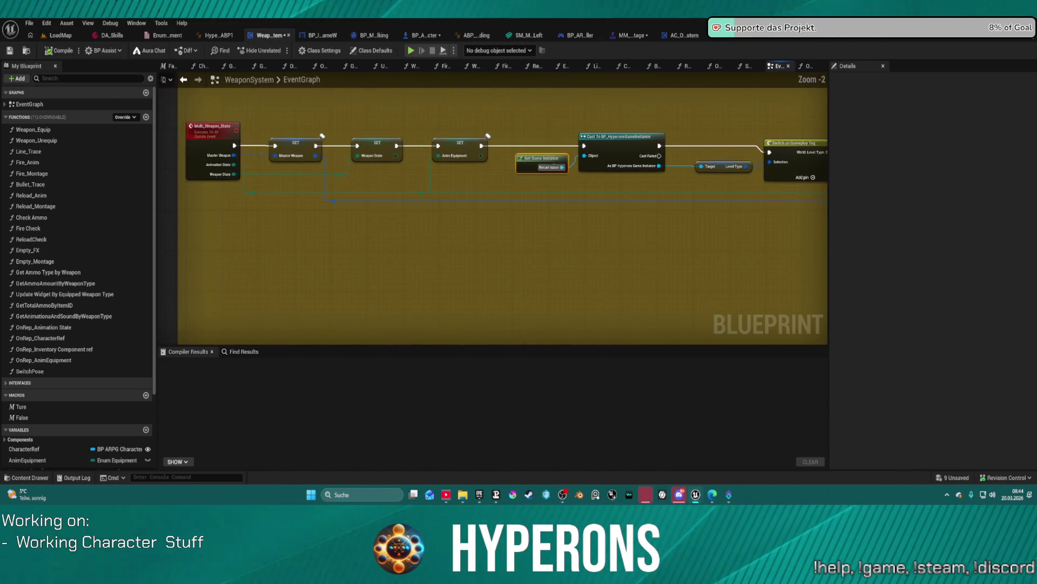
Disconnect the Multi_Weapon_State event's exec link to the SET Master Weapon node.
{"action": "scroll", "coordinate": [419, 154], "scroll_direction": "down", "scroll_amount": 2}
{"action": "mouse_move", "coordinate": [419, 154]}
{"action": "left_mouse_down"}
{"action": "mouse_move", "coordinate": [405, 121]}
{"action": "mouse_move", "coordinate": [498, 146]}
{"action": "mouse_move", "coordinate": [464, 148]}
{"action": "left_mouse_up"}
{"action": "left_click_drag", "start_coordinate": [572, 176], "coordinate": [504, 188]}
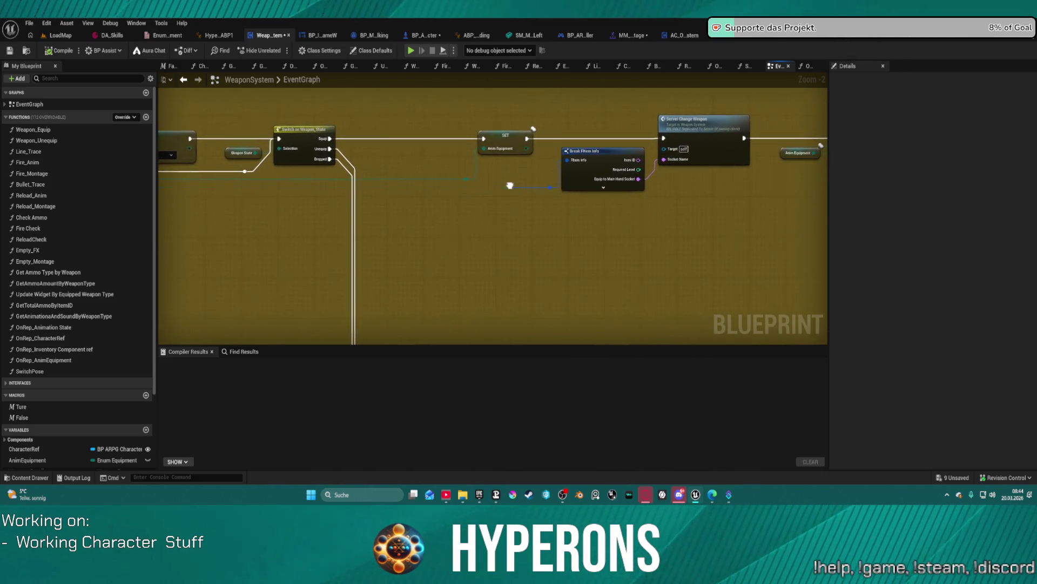
{"action": "left_click", "coordinate": [53, 372]}
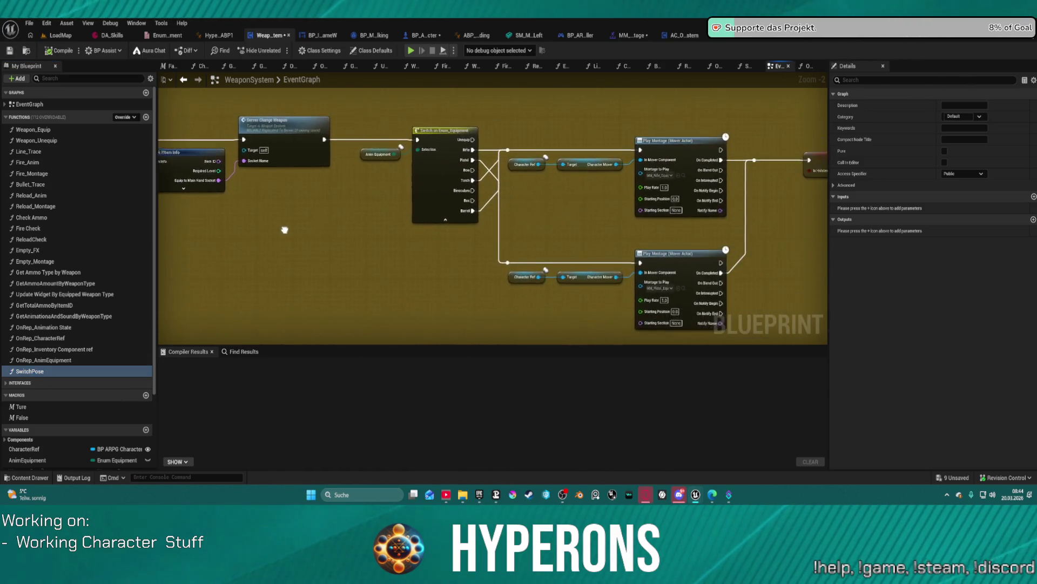
{"action": "left_click_drag", "start_coordinate": [303, 217], "coordinate": [694, 206]}
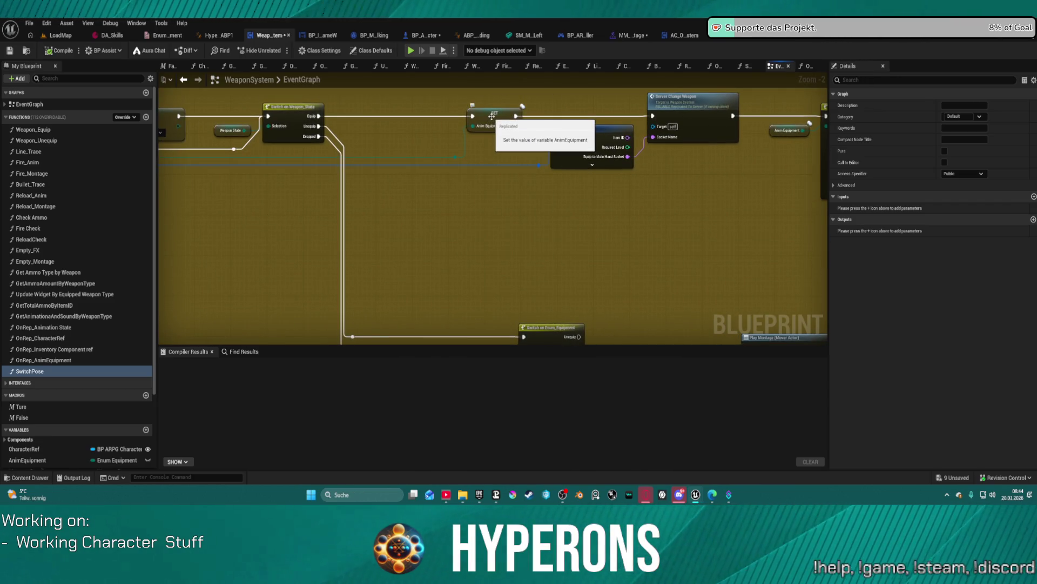
{"action": "scroll", "coordinate": [427, 153], "scroll_direction": "down", "scroll_amount": 6}
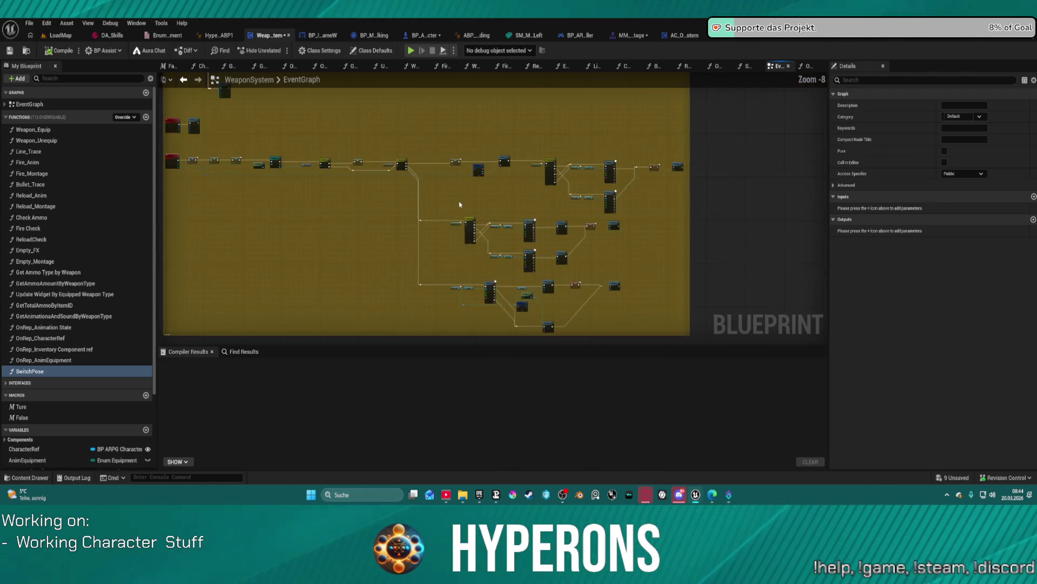
{"action": "mouse_move", "coordinate": [583, 187]}
{"action": "left_mouse_down"}
{"action": "mouse_move", "coordinate": [732, 238]}
{"action": "mouse_move", "coordinate": [713, 392]}
{"action": "mouse_move", "coordinate": [678, 246]}
{"action": "left_mouse_up"}
{"action": "scroll", "coordinate": [420, 210], "scroll_direction": "up", "scroll_amount": 7}
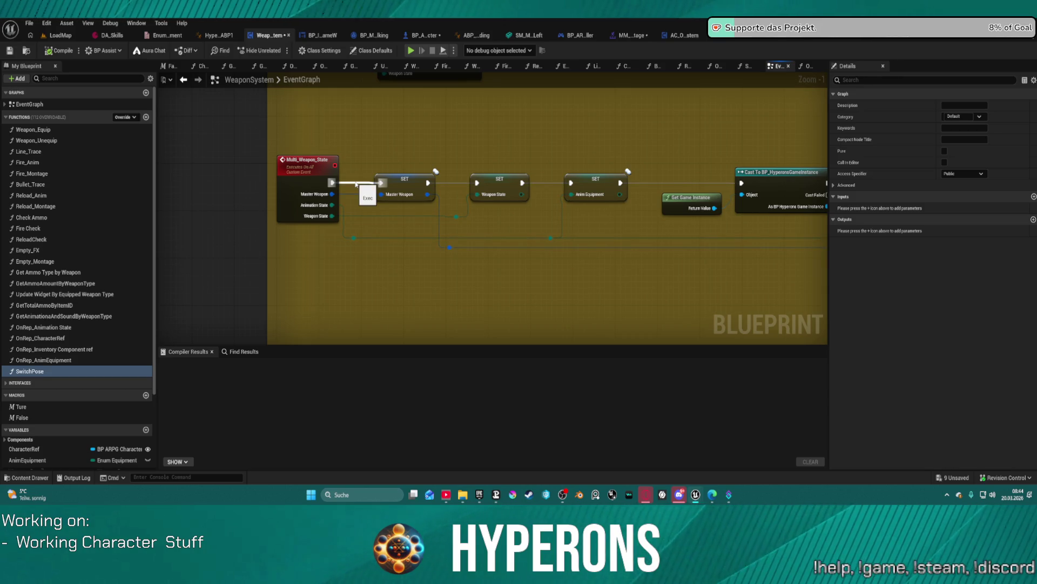
{"action": "left_click_drag", "start_coordinate": [355, 184], "coordinate": [355, 184]}
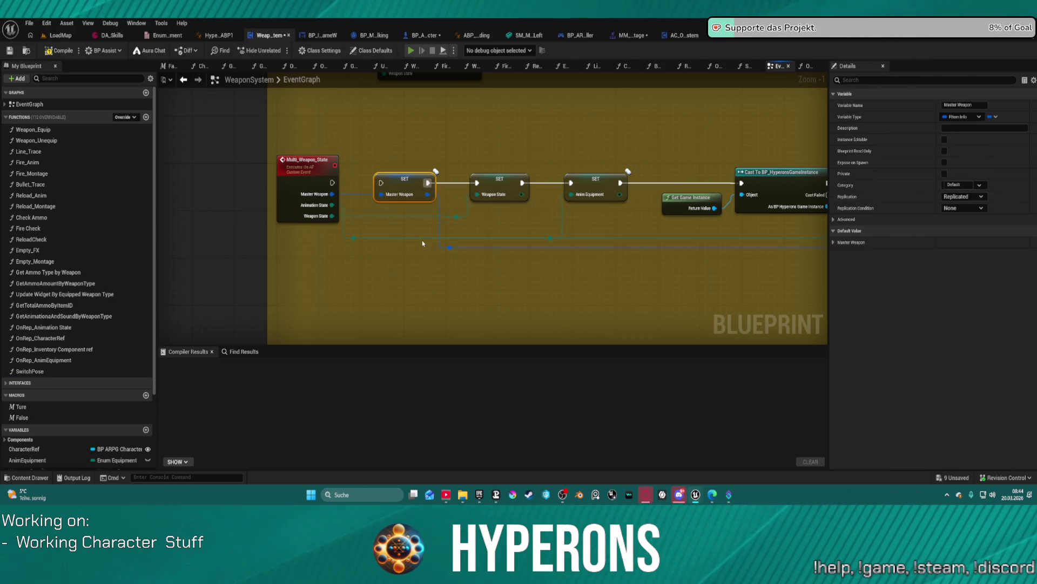
Compile, play in editor despite errors, equip the MG 01 rifle, then stop the session.
{"action": "key", "text": "F7"}
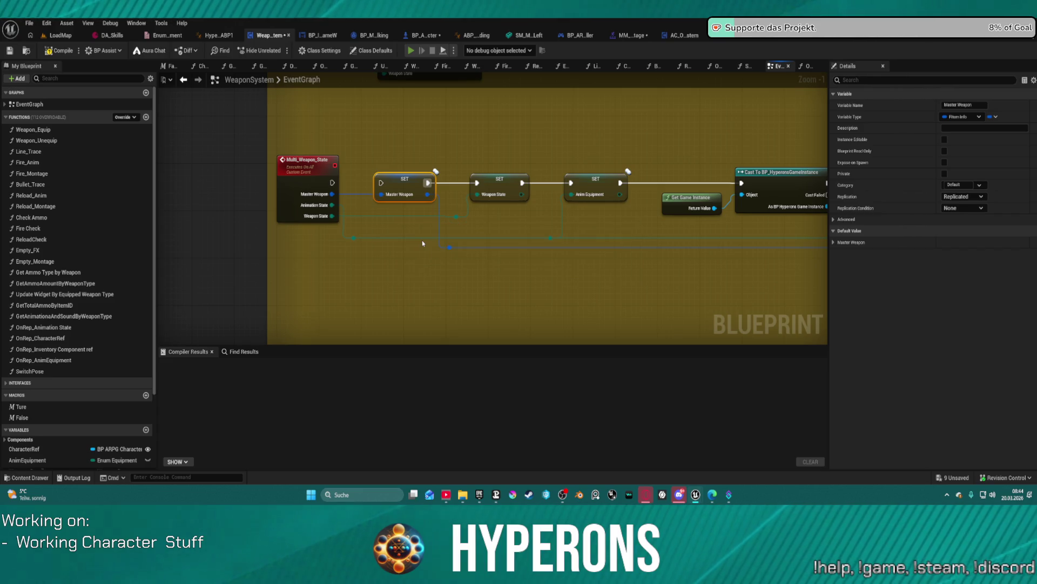
{"action": "key", "text": "alt+p"}
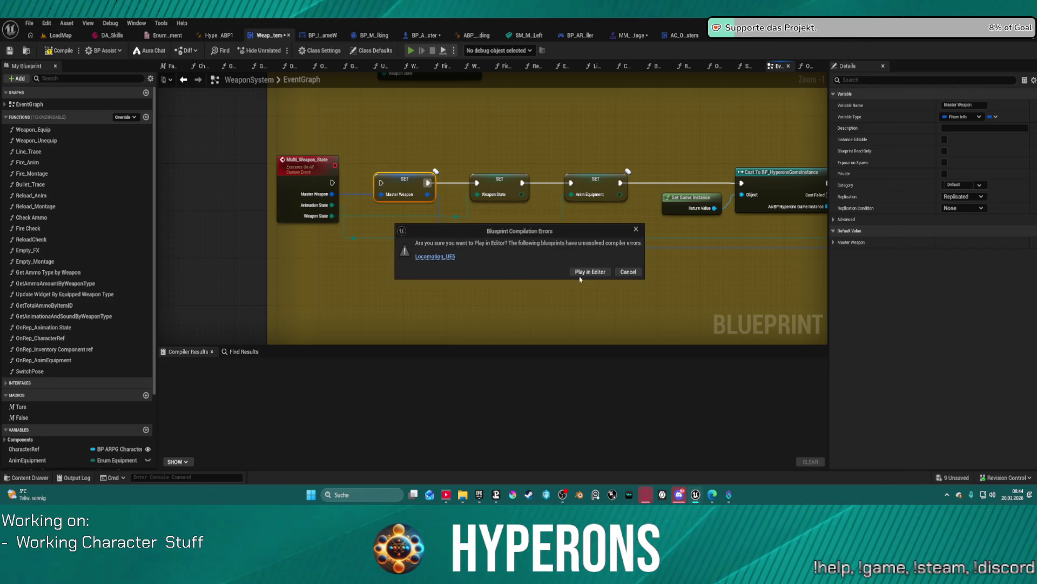
{"action": "left_click", "coordinate": [587, 272]}
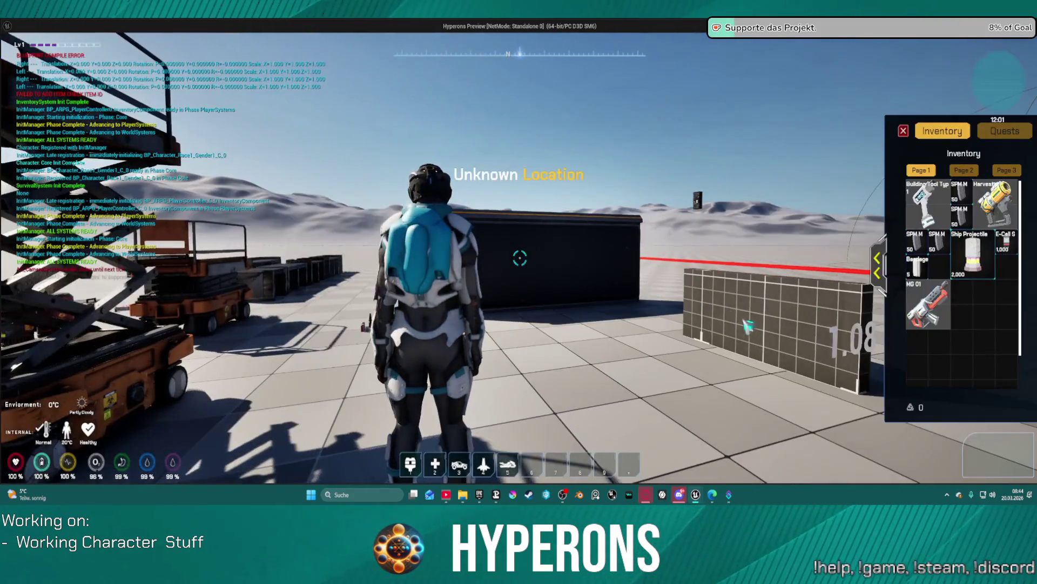
{"action": "double_click", "coordinate": [927, 312]}
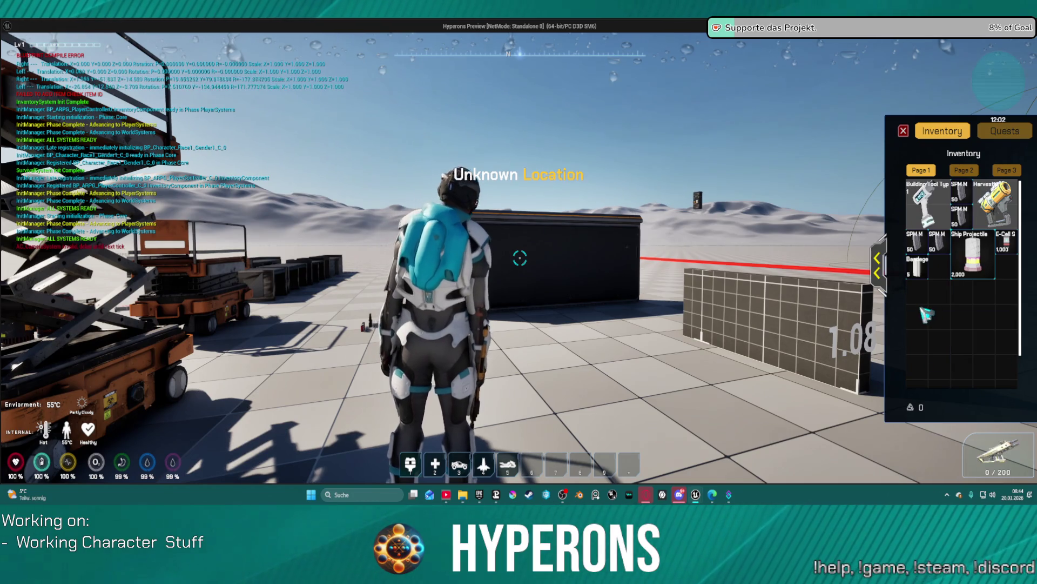
{"action": "key", "text": "Escape"}
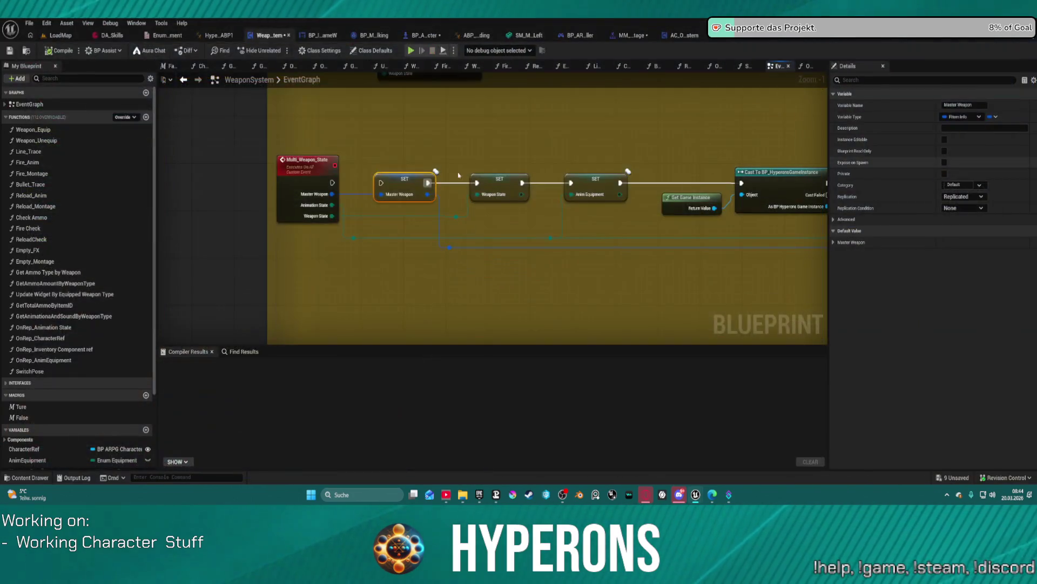
Find all references to AnimEquipment by name from the SET AnimEquipment node.
{"action": "left_click", "coordinate": [331, 182]}
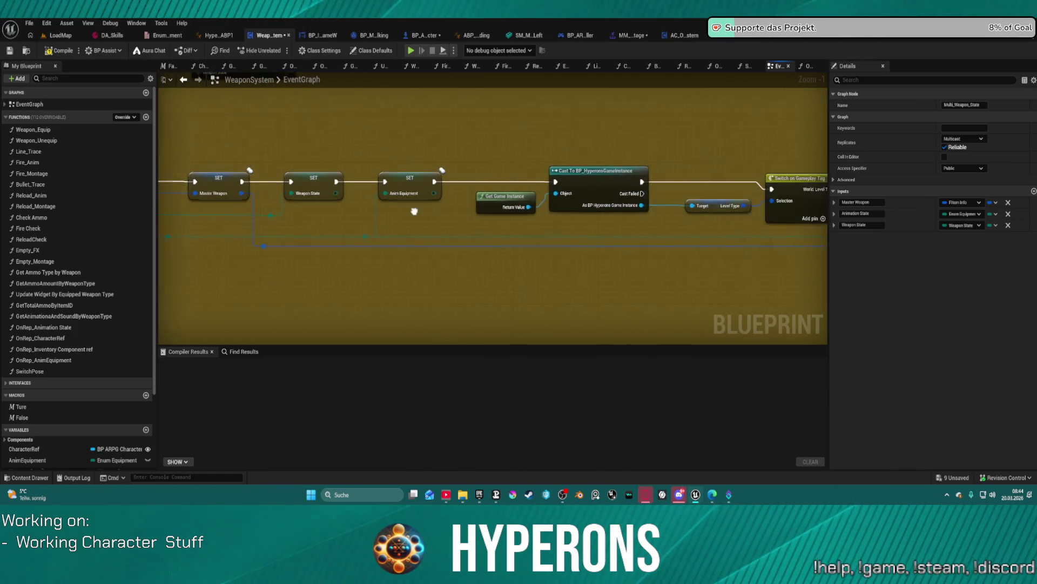
{"action": "left_click_drag", "start_coordinate": [654, 230], "coordinate": [901, 204]}
{"action": "scroll", "coordinate": [493, 216], "scroll_direction": "down", "scroll_amount": 2}
{"action": "left_click_drag", "start_coordinate": [621, 216], "coordinate": [580, 146]}
{"action": "left_click_drag", "start_coordinate": [251, 70], "coordinate": [269, 147]}
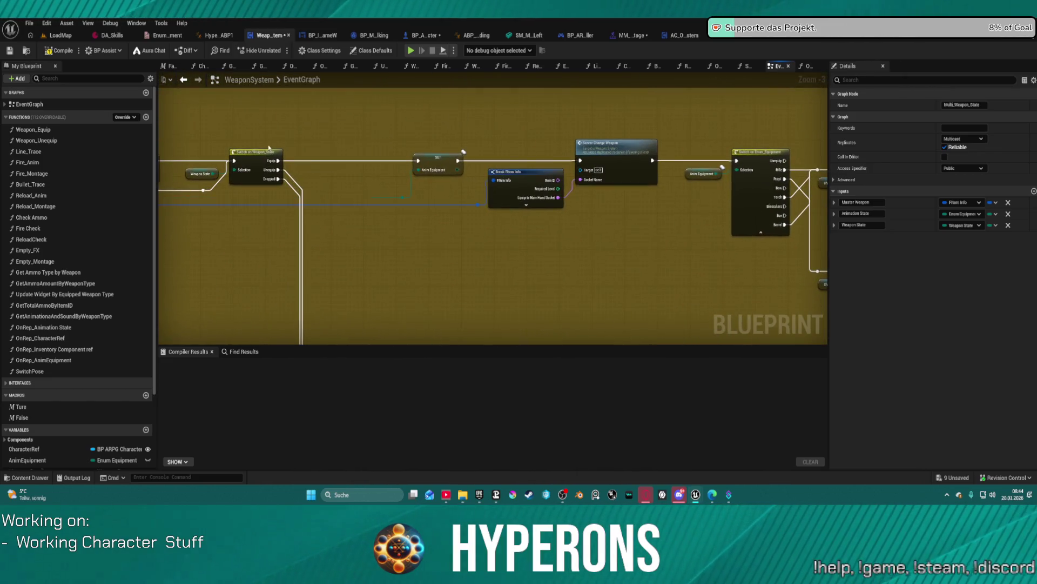
{"action": "left_click", "coordinate": [436, 158]}
{"action": "right_click", "coordinate": [437, 160]}
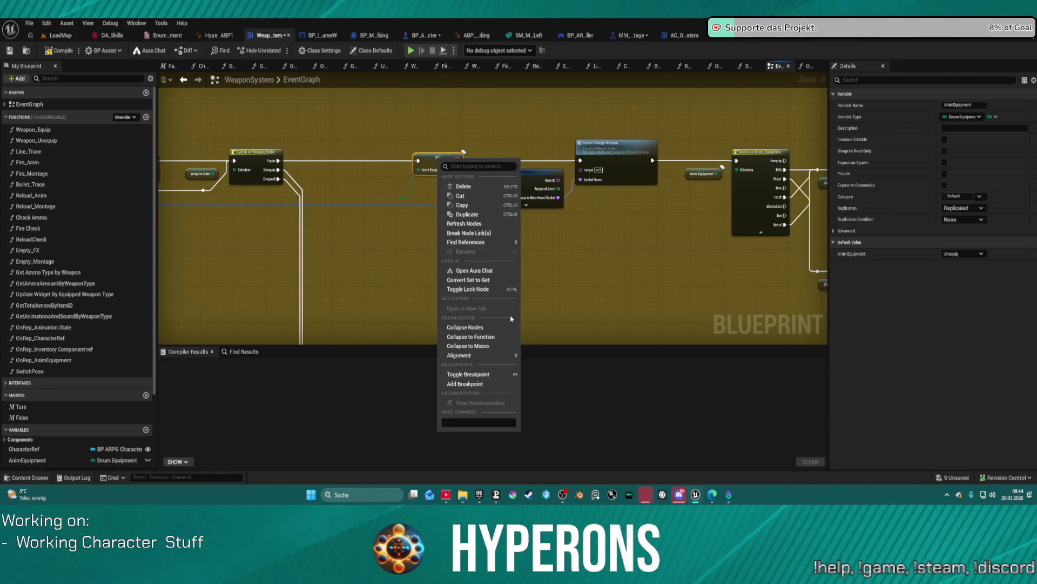
{"action": "mouse_move", "coordinate": [502, 242]}
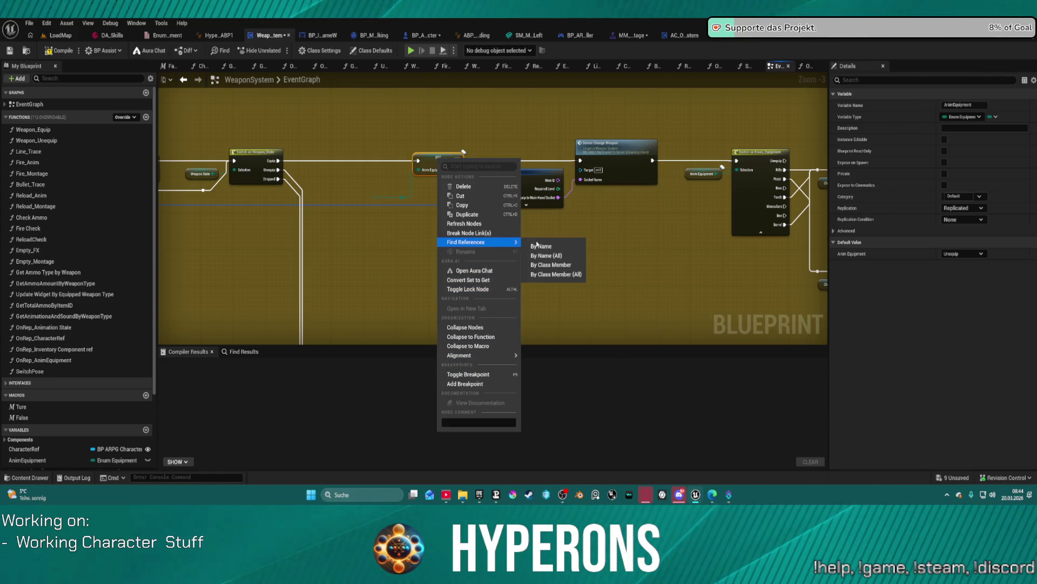
{"action": "left_click", "coordinate": [546, 247]}
Visit the AnimEquipment uses in SET AnimEquipment, SwitchPose's Link Anim Class Layers, and OnRep_AnimEquipment.
{"action": "double_click", "coordinate": [201, 396]}
{"action": "scroll", "coordinate": [217, 415], "scroll_direction": "down", "scroll_amount": 1}
{"action": "scroll", "coordinate": [216, 415], "scroll_direction": "down", "scroll_amount": 3}
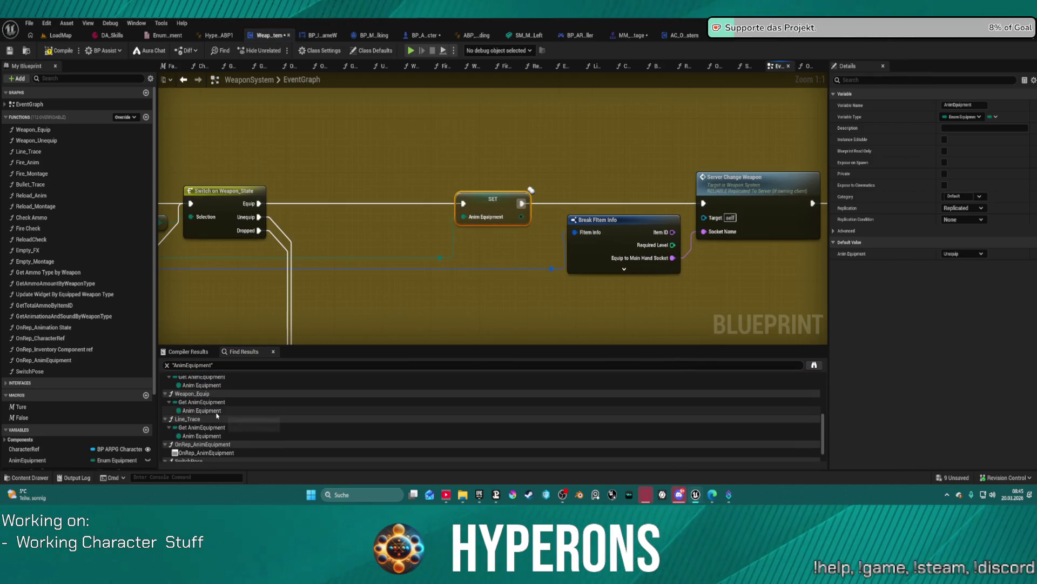
{"action": "double_click", "coordinate": [224, 432]}
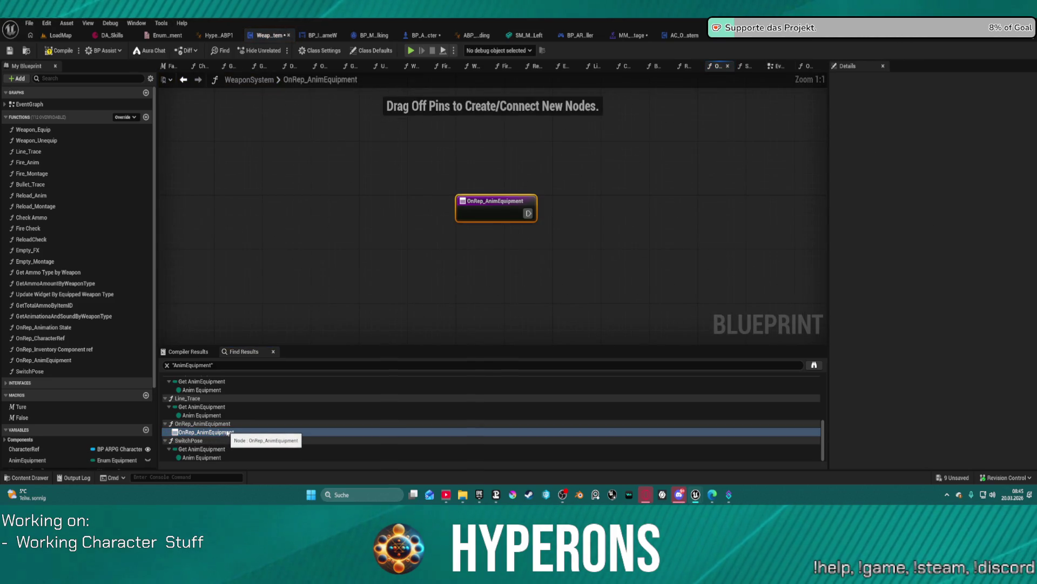
{"action": "double_click", "coordinate": [238, 449]}
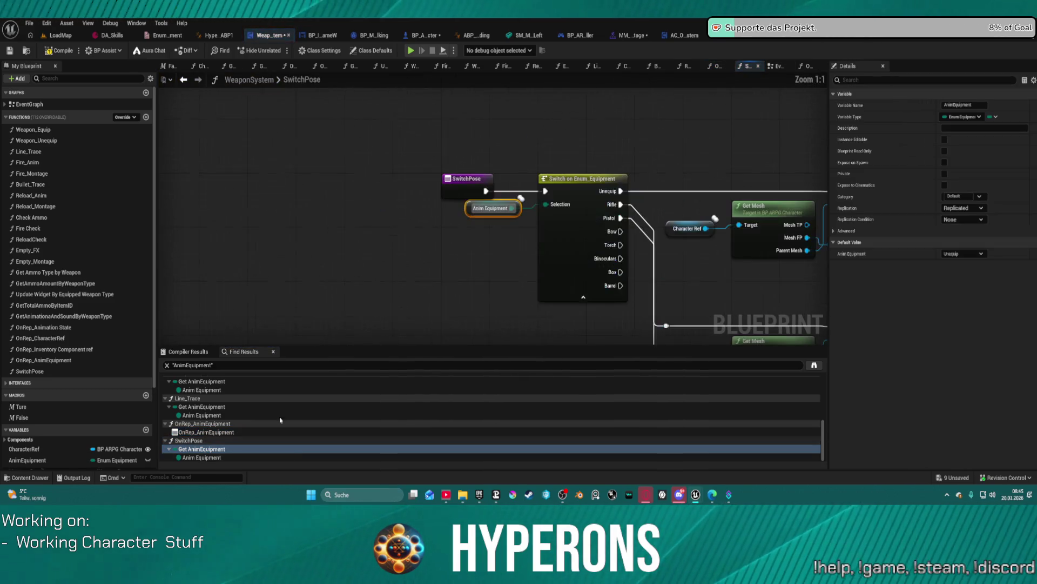
{"action": "scroll", "coordinate": [313, 271], "scroll_direction": "down", "scroll_amount": 3}
{"action": "mouse_move", "coordinate": [457, 285]}
{"action": "left_mouse_down"}
{"action": "mouse_move", "coordinate": [313, 270]}
{"action": "mouse_move", "coordinate": [282, 152]}
{"action": "mouse_move", "coordinate": [273, 196]}
{"action": "left_mouse_up"}
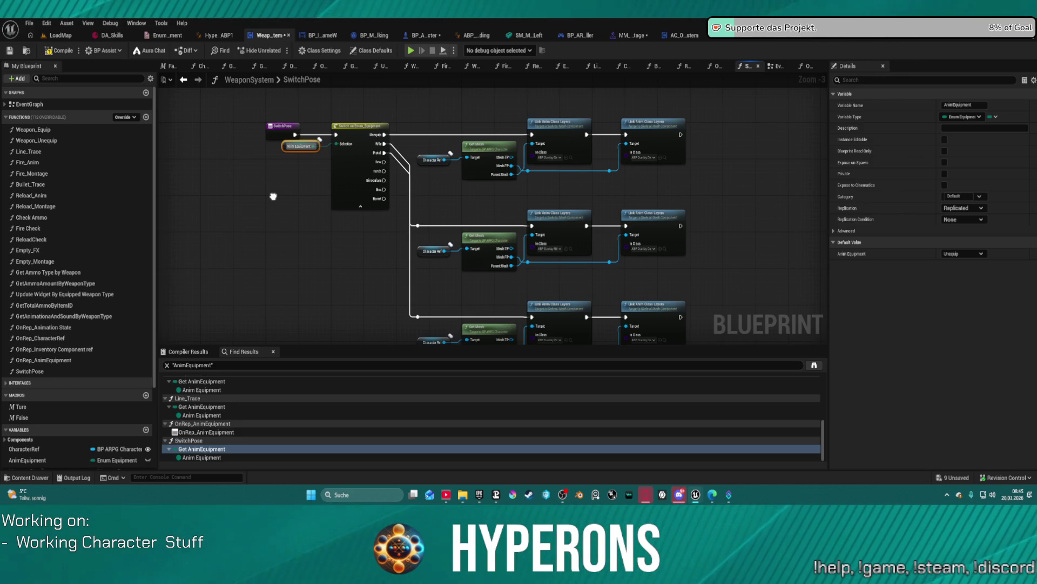
{"action": "left_click", "coordinate": [185, 80]}
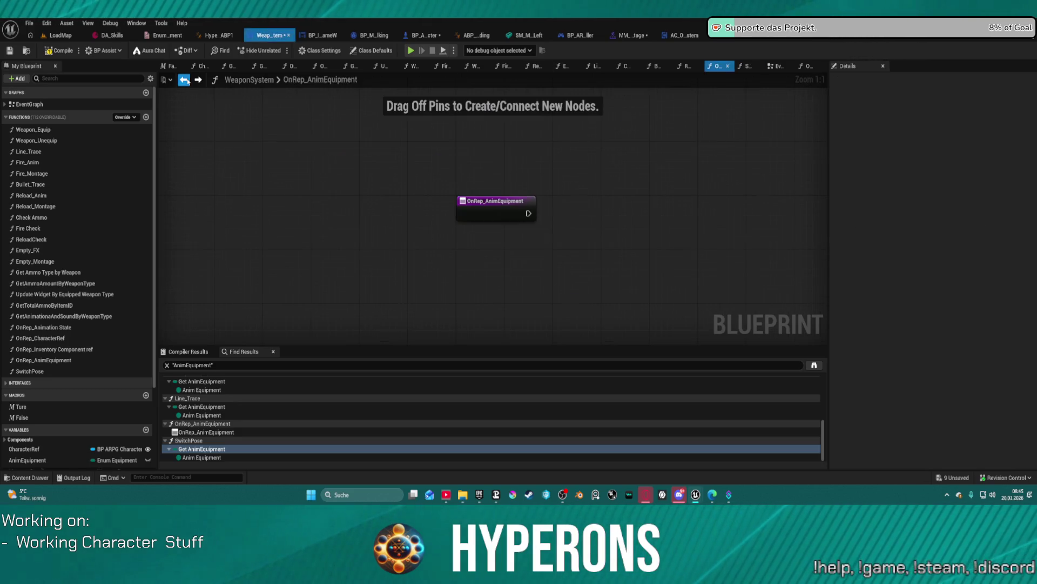
Glance at LoadMap and the equipment enum, then return to BP_ARPG_Character.
{"action": "left_click", "coordinate": [58, 36]}
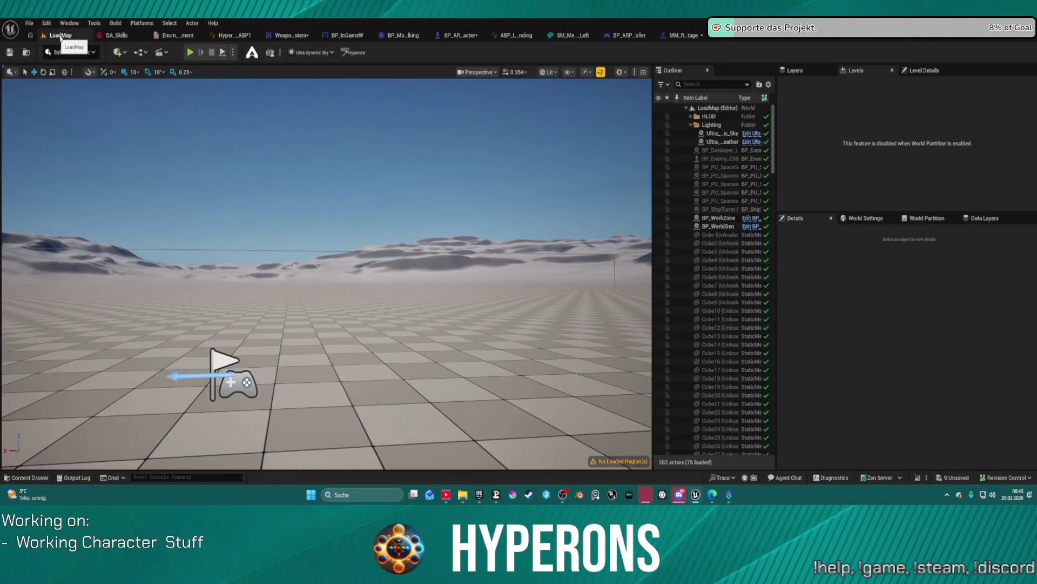
{"action": "left_click", "coordinate": [178, 36]}
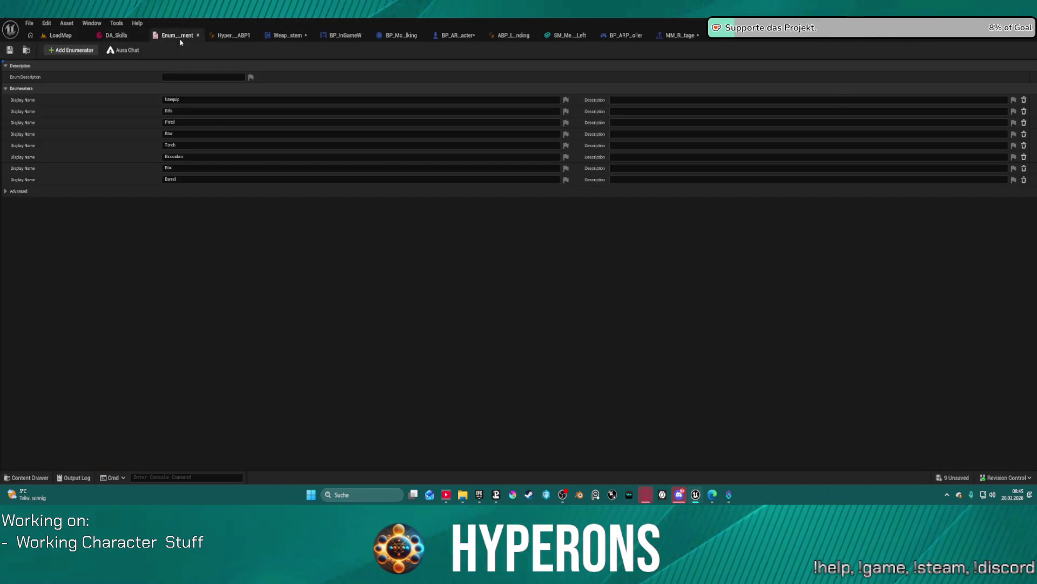
{"action": "left_click", "coordinate": [283, 39]}
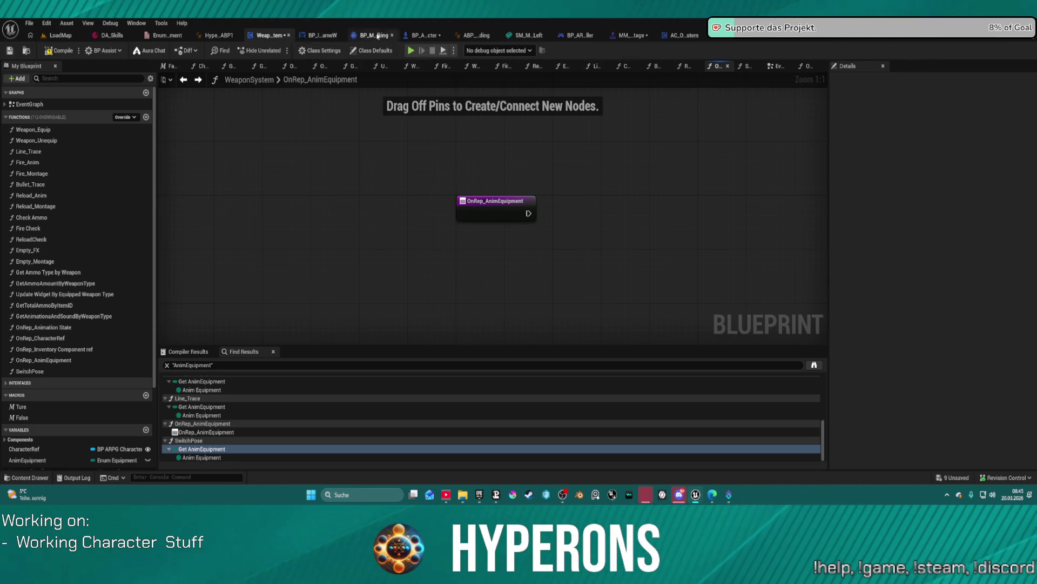
{"action": "left_click", "coordinate": [425, 37]}
Clear the 'equip' My Blueprint filter and view SetEquippedPrimaryInfo, then InitEquippedWeapons.
{"action": "scroll", "coordinate": [517, 161], "scroll_direction": "down", "scroll_amount": 5}
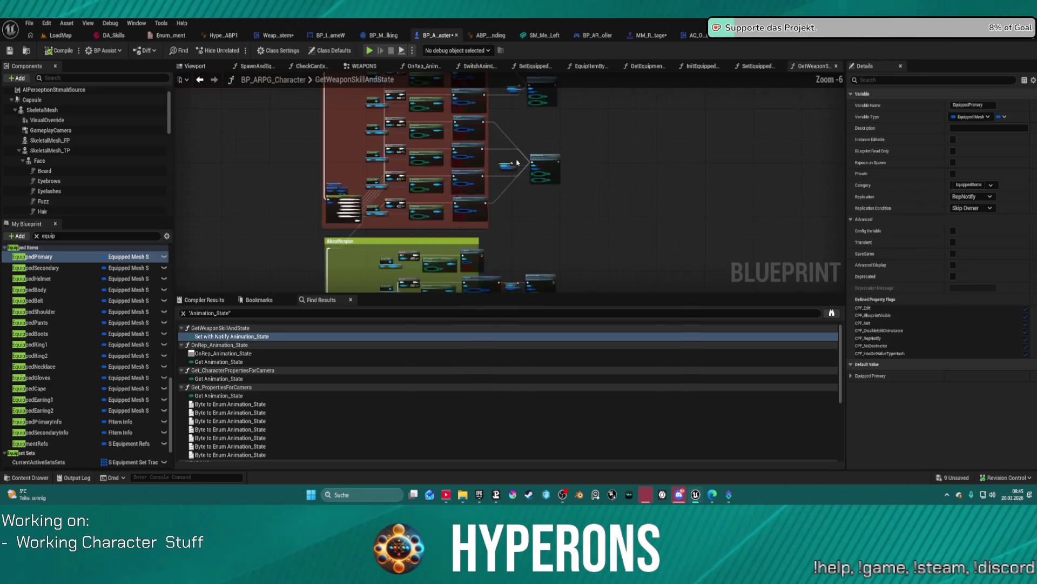
{"action": "scroll", "coordinate": [607, 169], "scroll_direction": "up", "scroll_amount": 6}
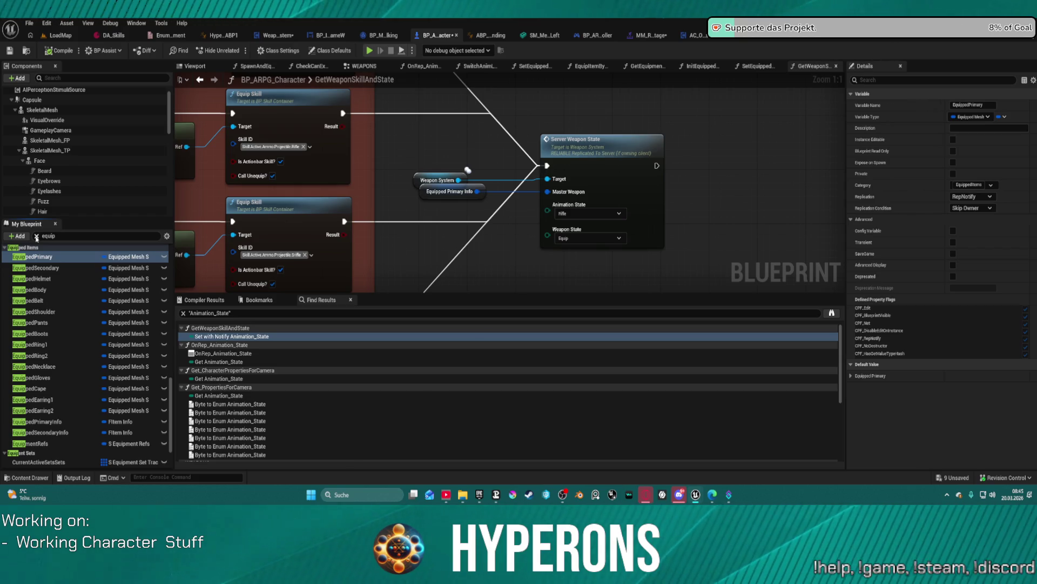
{"action": "left_click", "coordinate": [36, 236]}
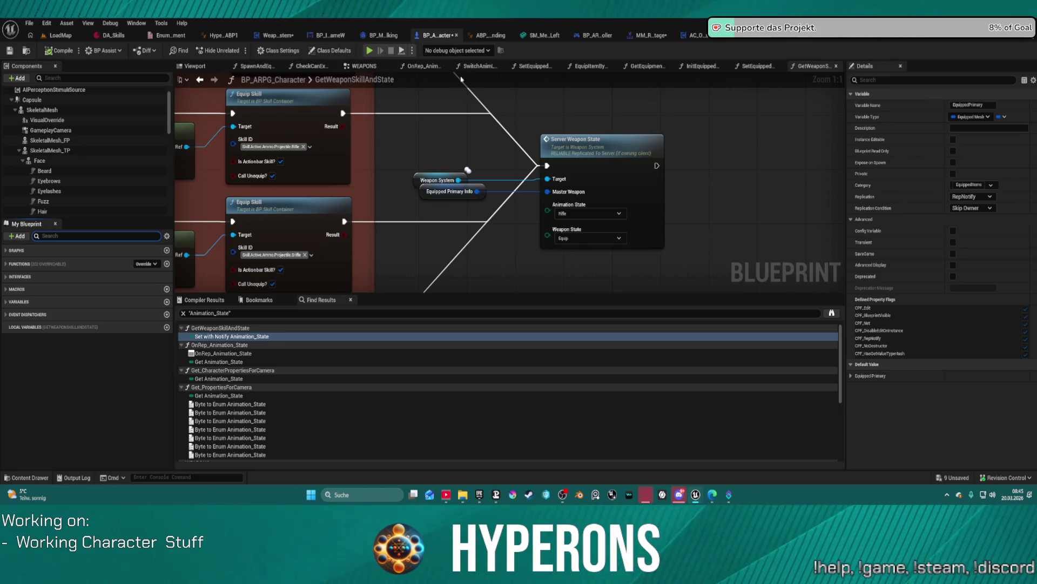
{"action": "left_click", "coordinate": [755, 67]}
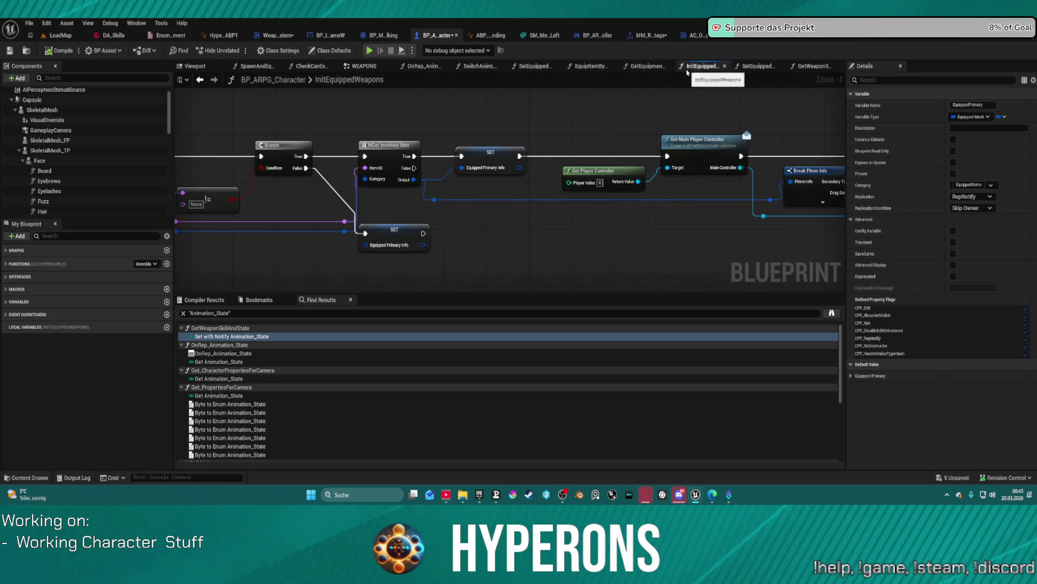
{"action": "left_click", "coordinate": [698, 66]}
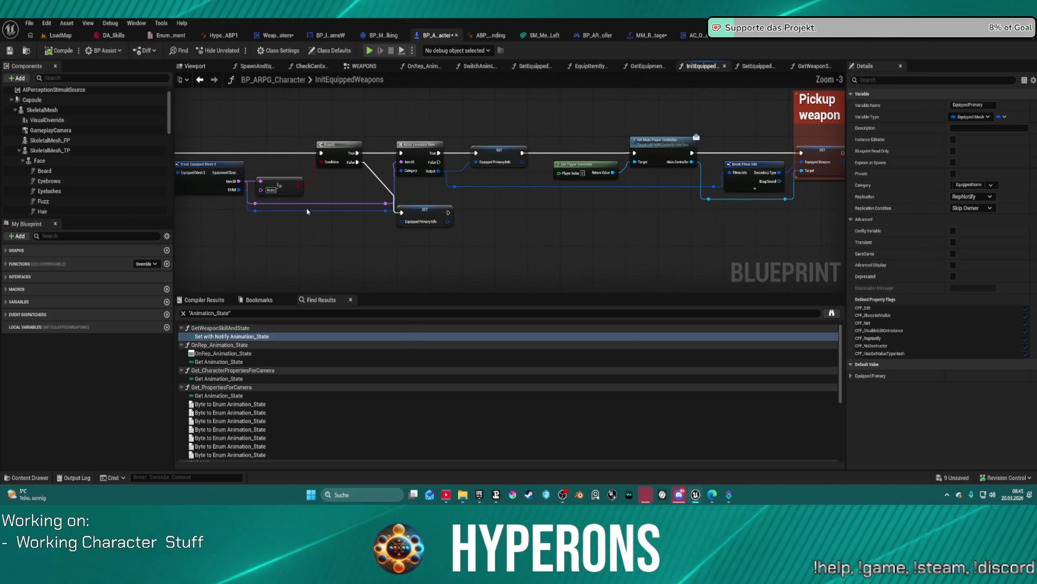
In Get_PropertiesForCamera, feed Animation State into the Animation Stance input.
{"action": "left_click", "coordinate": [232, 399]}
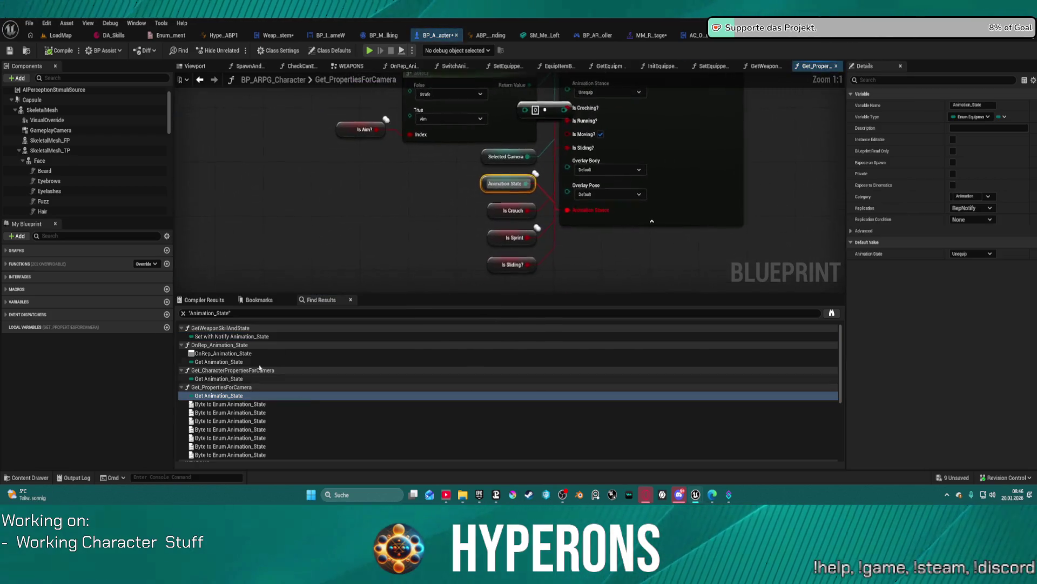
{"action": "scroll", "coordinate": [354, 217], "scroll_direction": "down", "scroll_amount": 1}
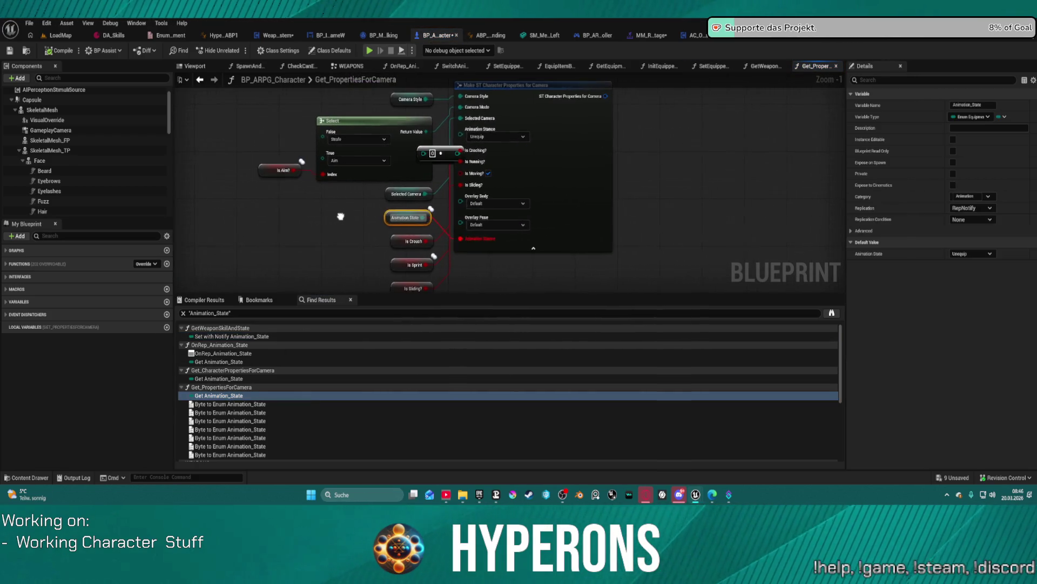
{"action": "left_click_drag", "start_coordinate": [310, 254], "coordinate": [316, 229]}
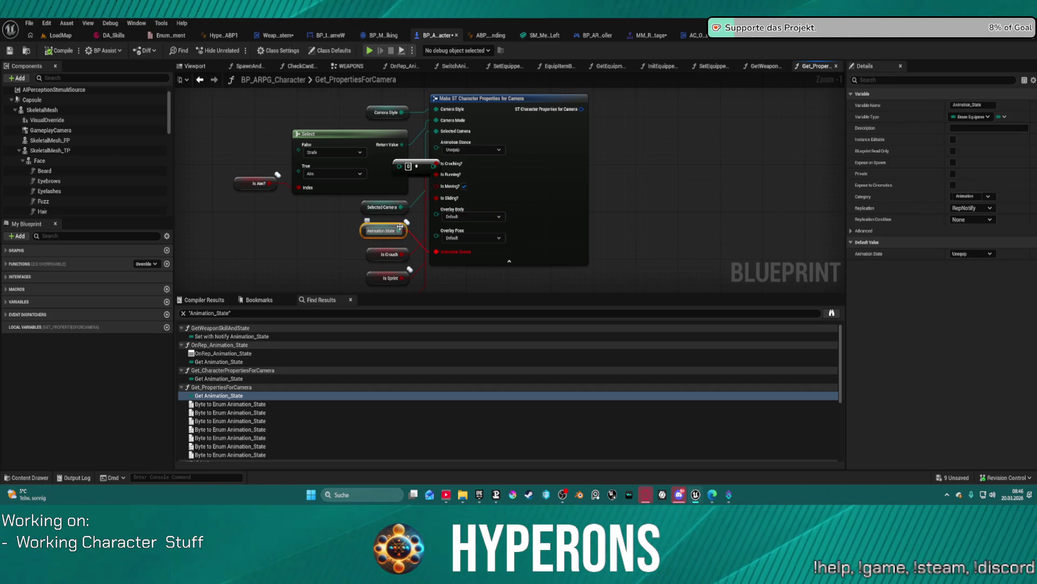
{"action": "left_click_drag", "start_coordinate": [431, 197], "coordinate": [447, 148]}
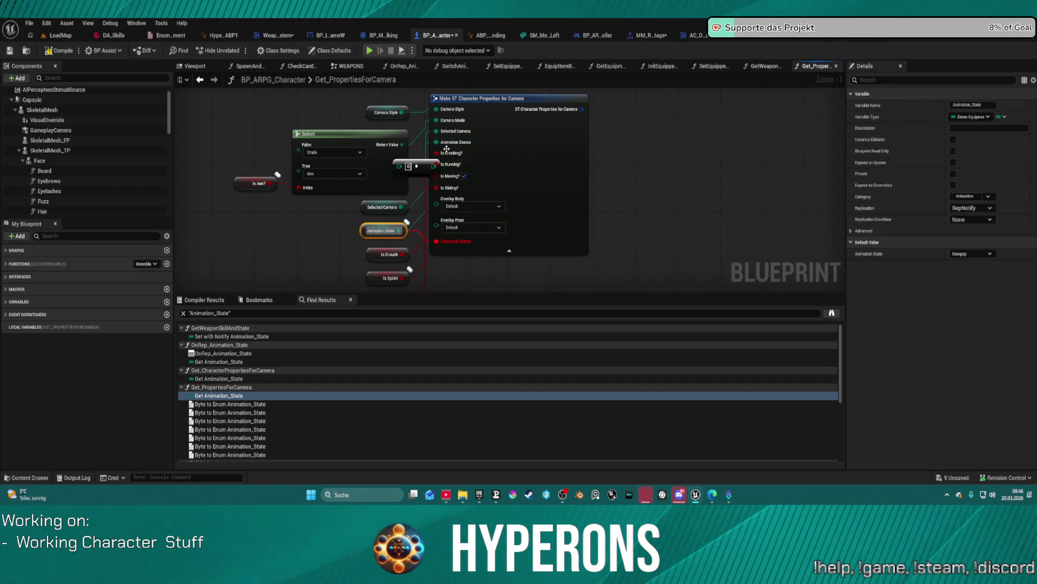
Refresh Make ST Character Properties, delete the leftover conversion node, and compile.
{"action": "right_click", "coordinate": [540, 208]}
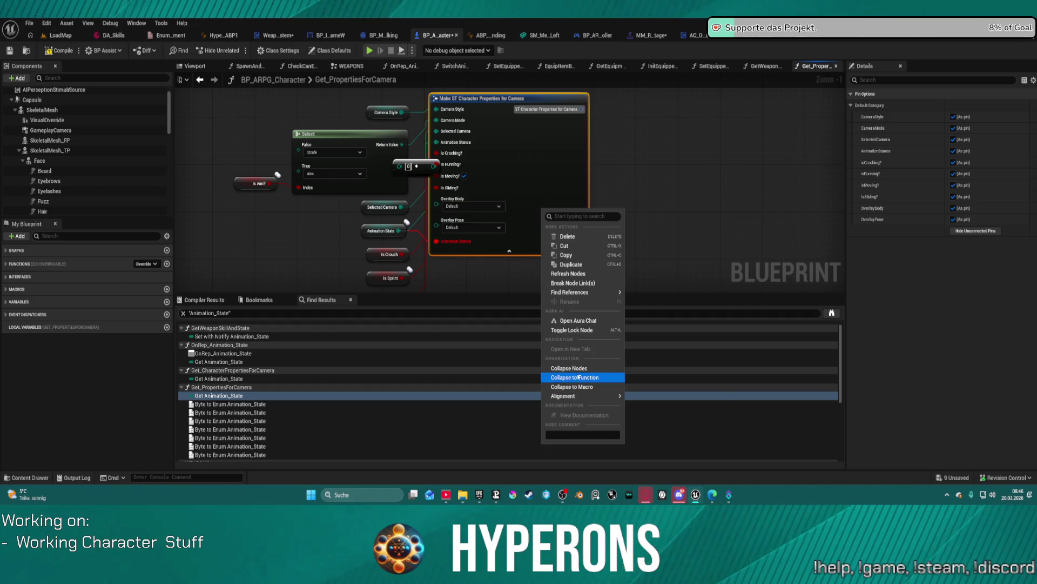
{"action": "left_click", "coordinate": [577, 274]}
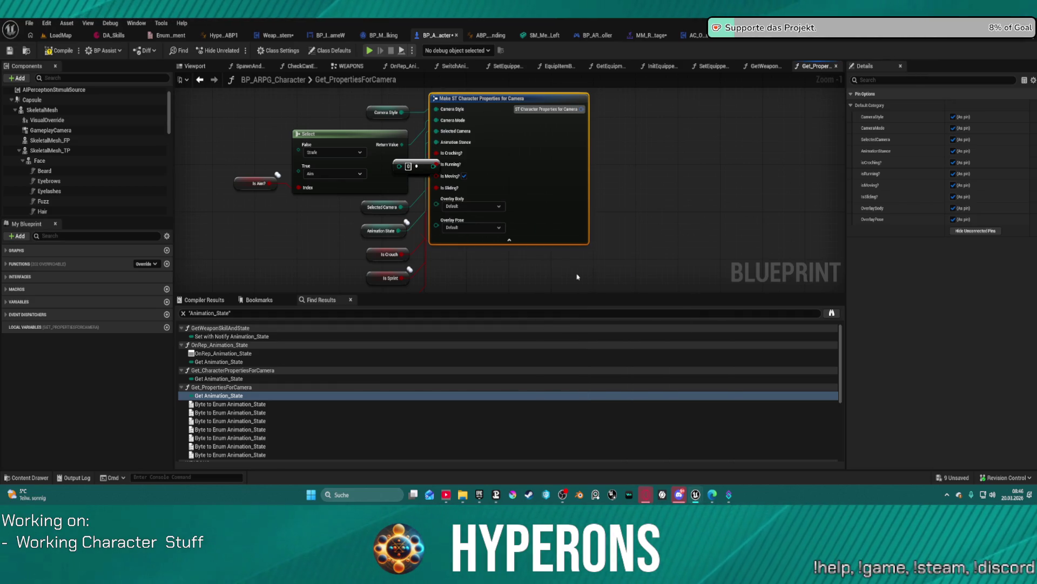
{"action": "left_click", "coordinate": [437, 167]}
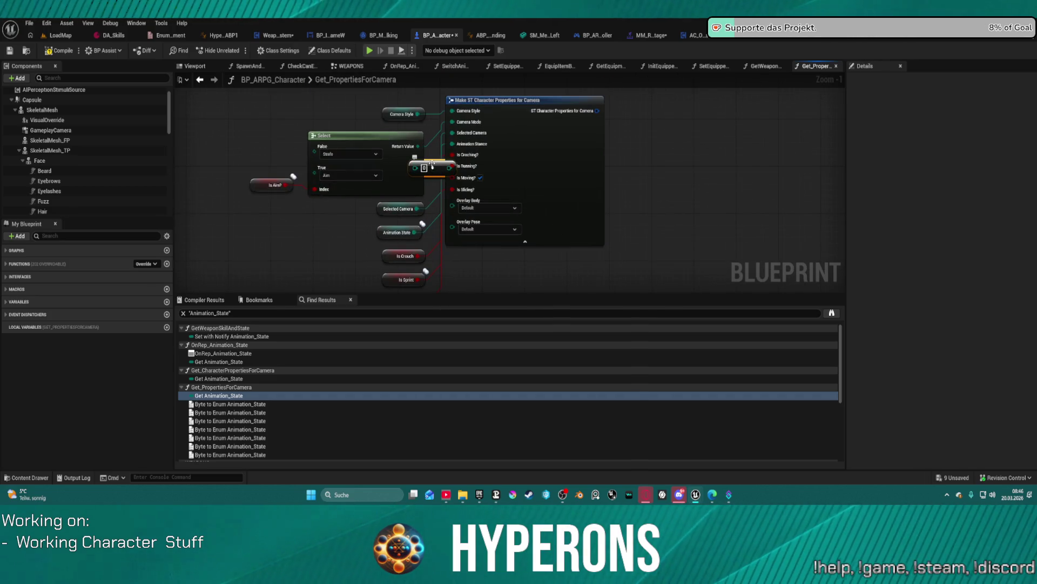
{"action": "left_click_drag", "start_coordinate": [437, 167], "coordinate": [309, 221]}
{"action": "key", "text": "Delete"}
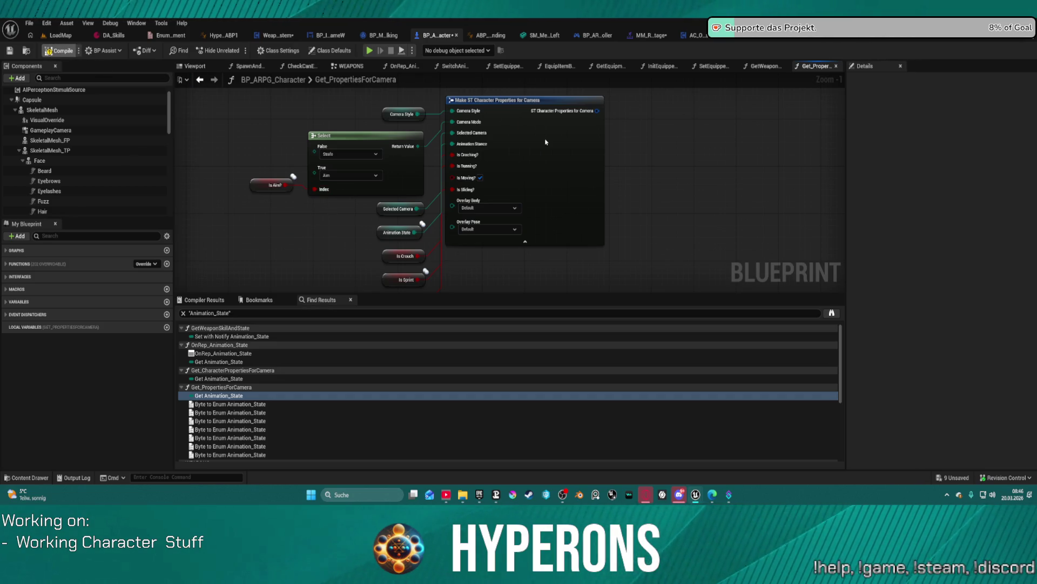
{"action": "key", "text": "F7"}
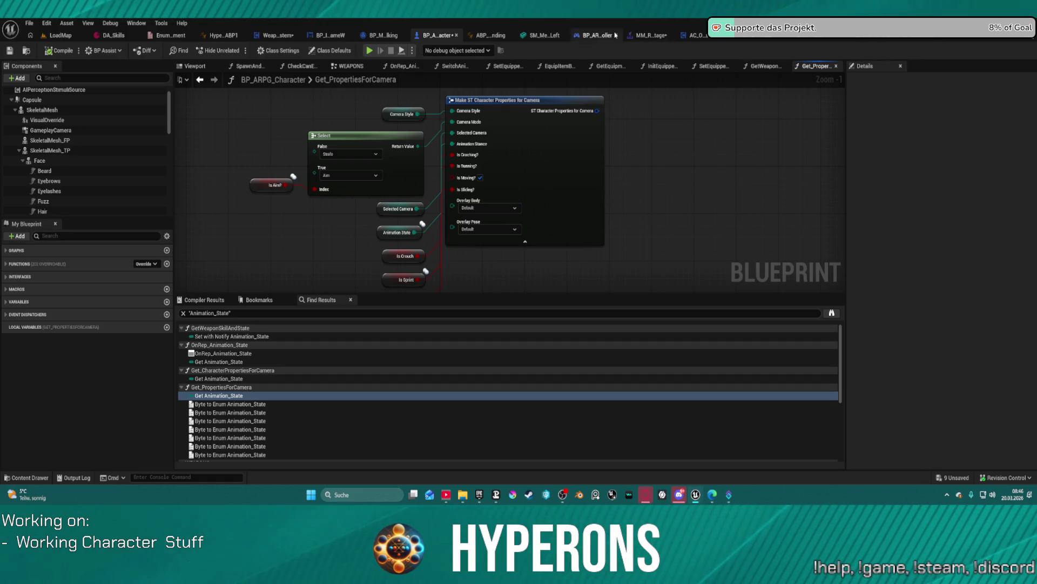
{"action": "left_click", "coordinate": [654, 35]}
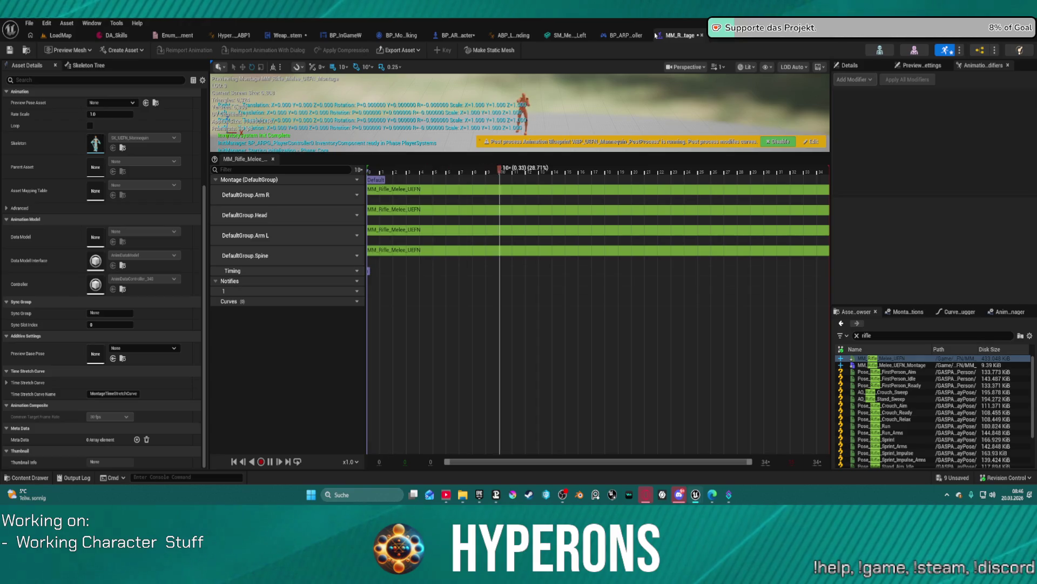
Delete the OverlayPose variable from BP_ARPG_Character.
{"action": "left_click", "coordinate": [457, 35]}
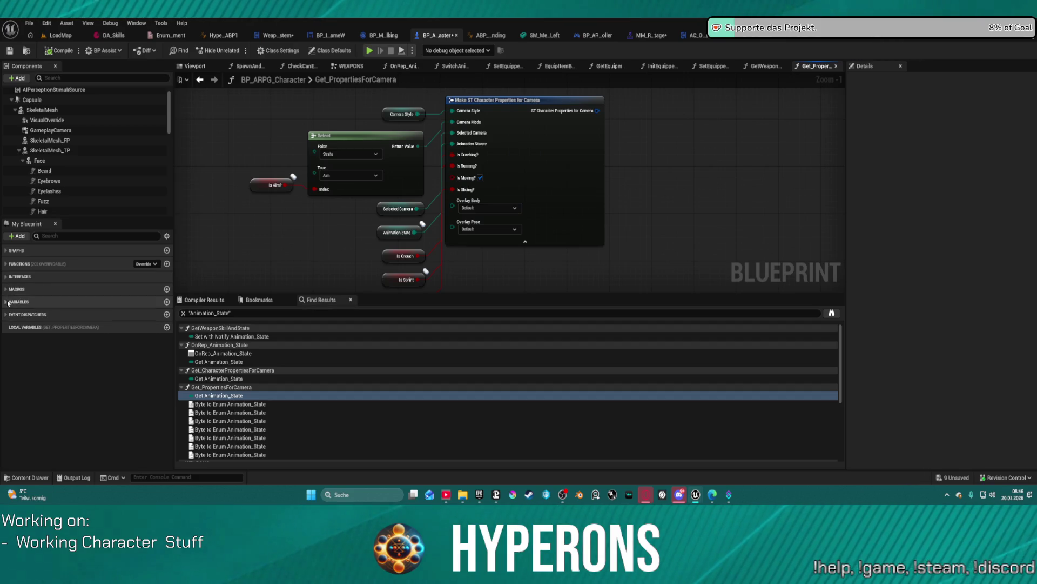
{"action": "left_click", "coordinate": [19, 302]}
{"action": "scroll", "coordinate": [38, 367], "scroll_direction": "down", "scroll_amount": 5}
{"action": "left_click", "coordinate": [56, 439]}
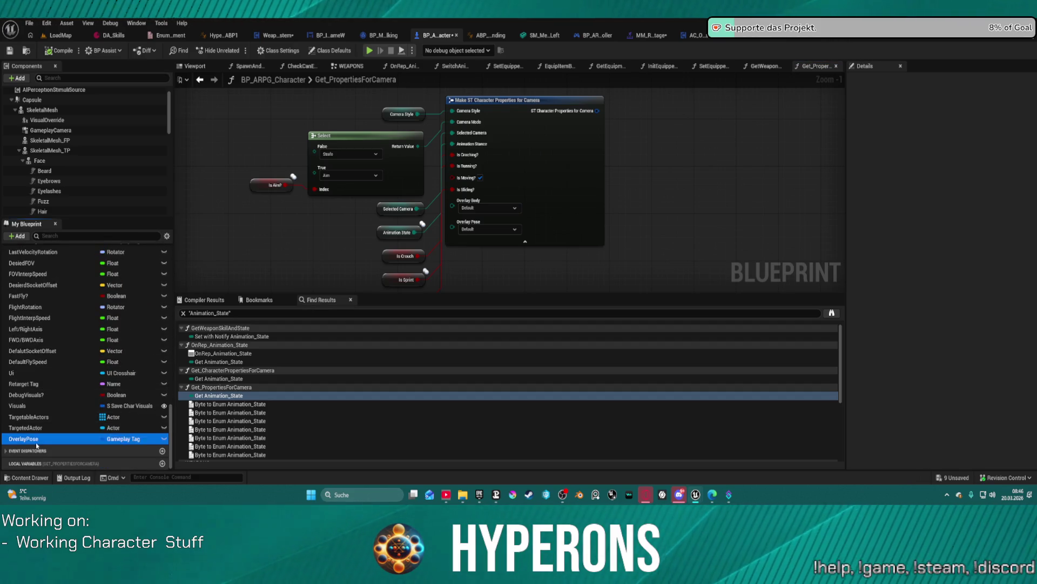
{"action": "key", "text": "Delete"}
{"action": "left_click", "coordinate": [569, 272]}
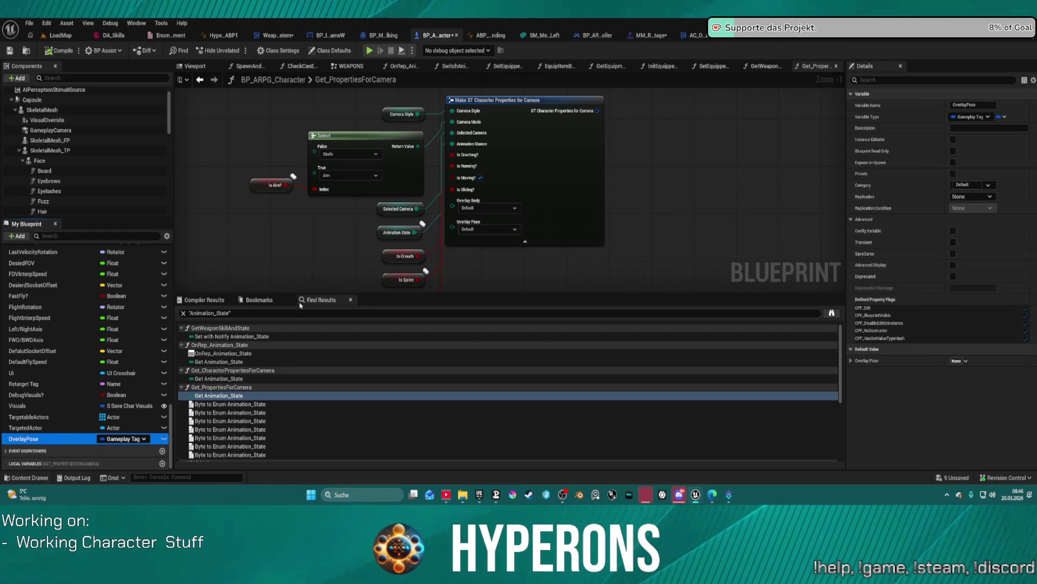
Review the camera properties, GetWeaponSkillAndState and WEAPONS graphs, then move to WeaponSystem.
{"action": "scroll", "coordinate": [91, 346], "scroll_direction": "up", "scroll_amount": 5}
{"action": "scroll", "coordinate": [81, 340], "scroll_direction": "up", "scroll_amount": 5}
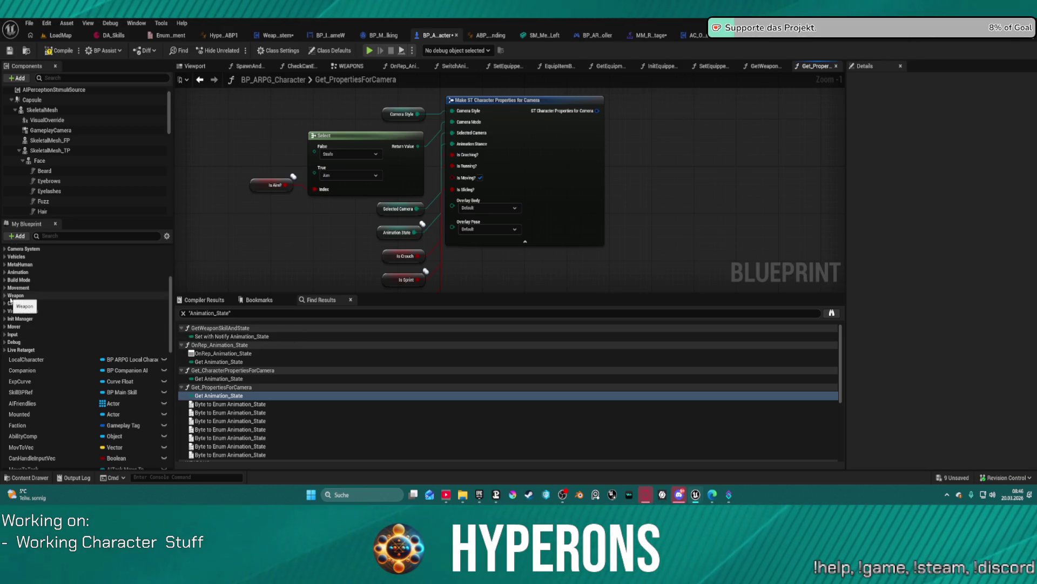
{"action": "scroll", "coordinate": [10, 299], "scroll_direction": "up", "scroll_amount": 5}
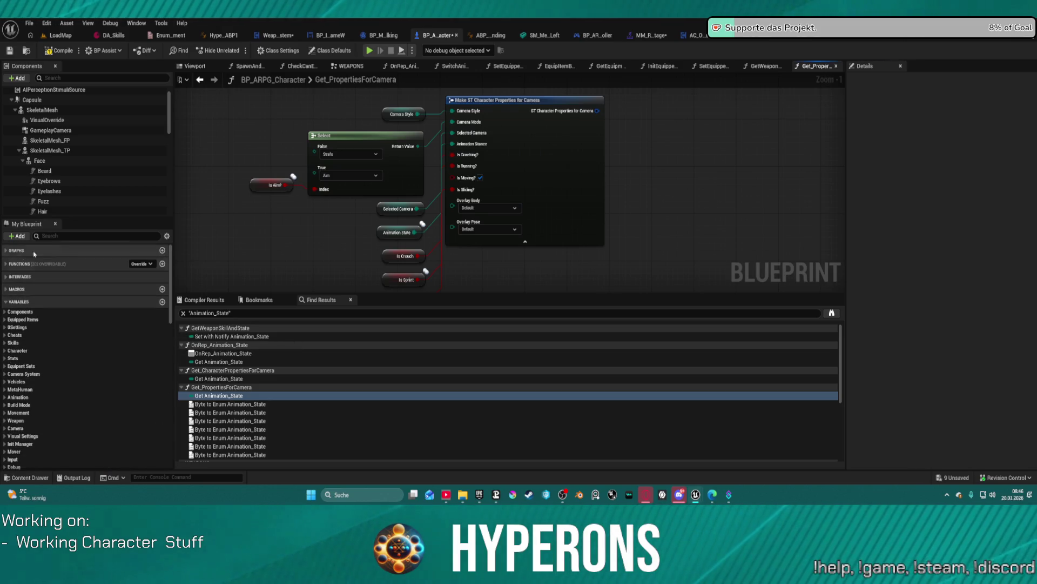
{"action": "left_click_drag", "start_coordinate": [751, 193], "coordinate": [725, 194]}
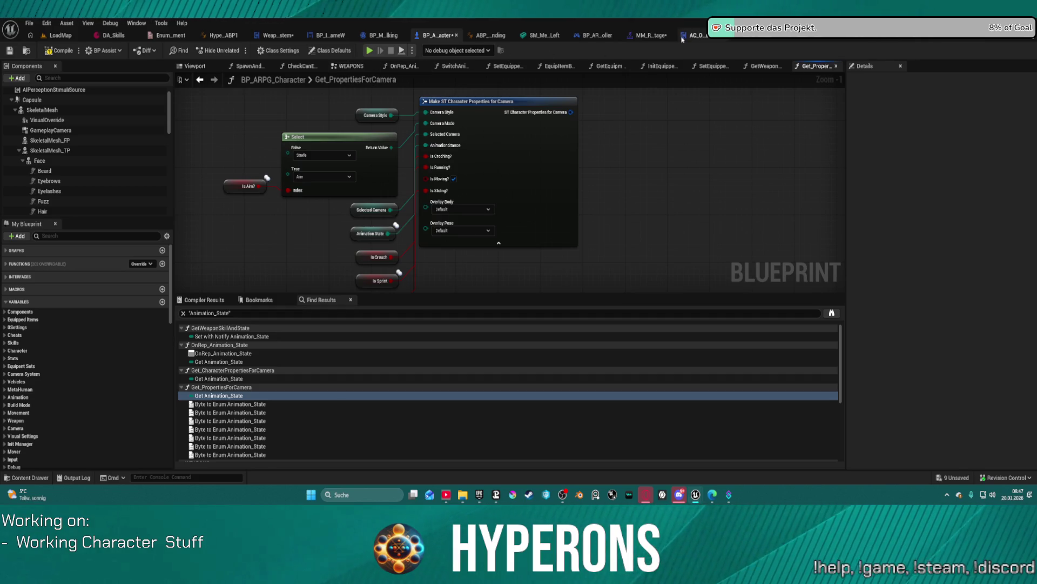
{"action": "left_click", "coordinate": [761, 69]}
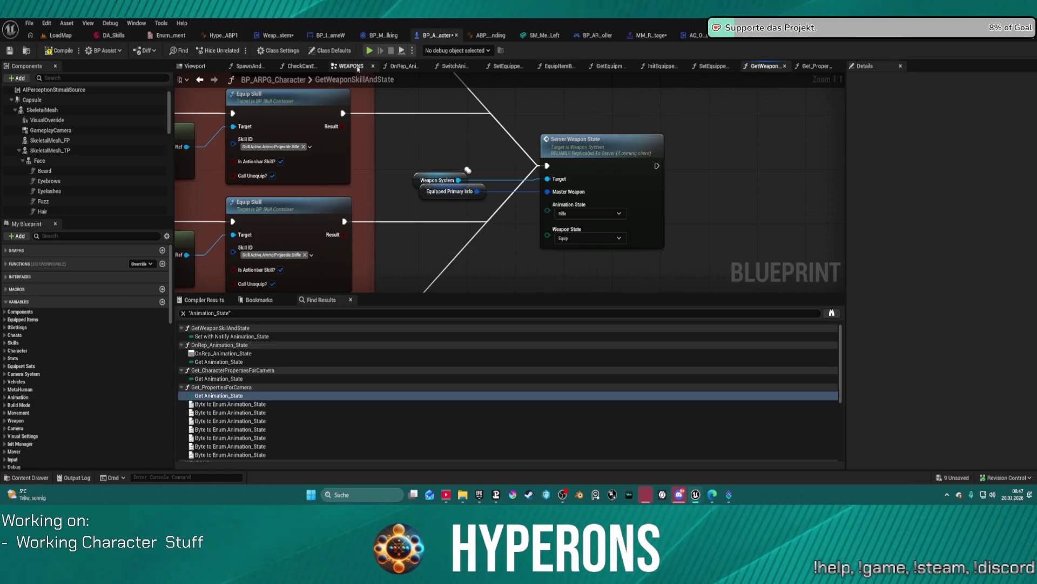
{"action": "left_click", "coordinate": [351, 66]}
{"action": "left_click", "coordinate": [272, 38]}
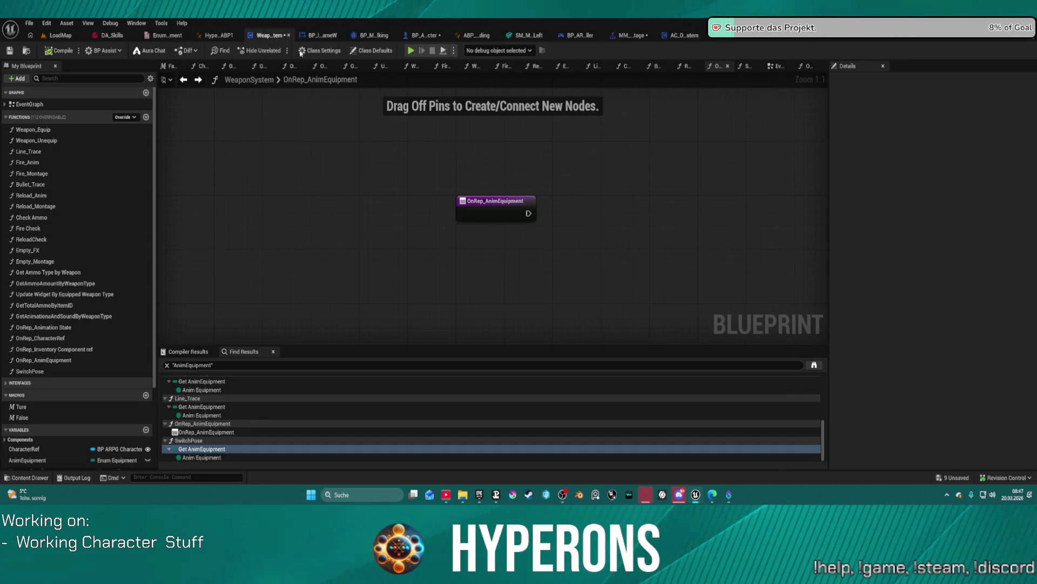
Review WeaponSystem's event graph around Play Montage and SET Anim Equipment.
{"action": "left_click", "coordinate": [778, 66]}
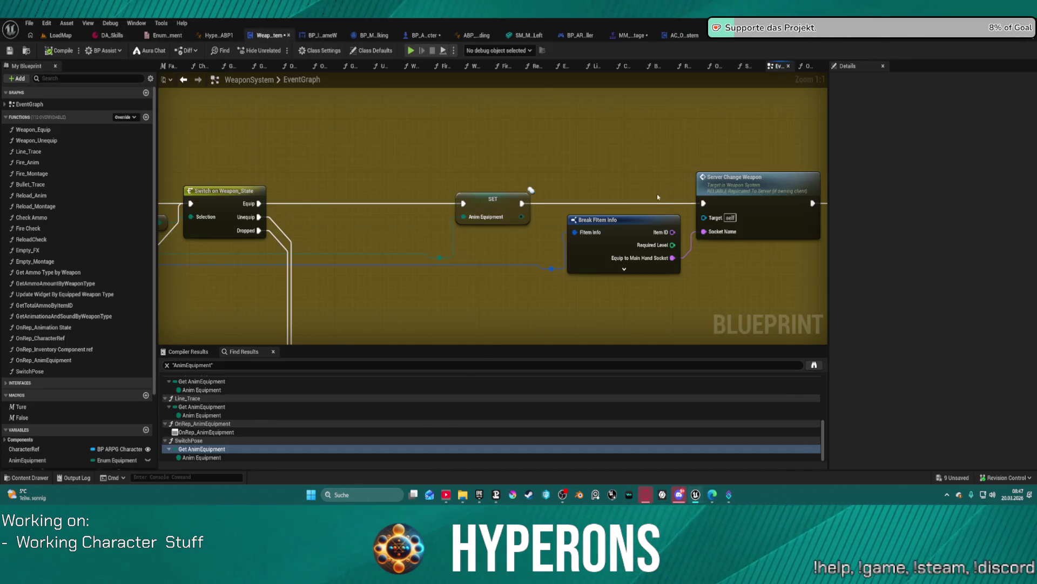
{"action": "scroll", "coordinate": [508, 178], "scroll_direction": "down", "scroll_amount": 5}
{"action": "scroll", "coordinate": [499, 161], "scroll_direction": "up", "scroll_amount": 4}
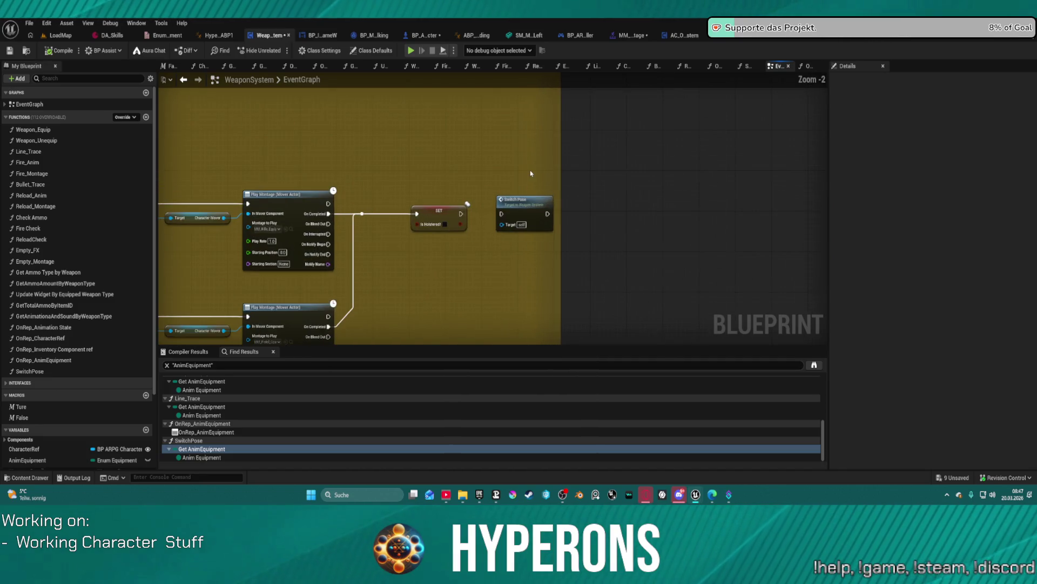
{"action": "scroll", "coordinate": [495, 264], "scroll_direction": "down", "scroll_amount": 4}
{"action": "scroll", "coordinate": [181, 259], "scroll_direction": "up", "scroll_amount": 4}
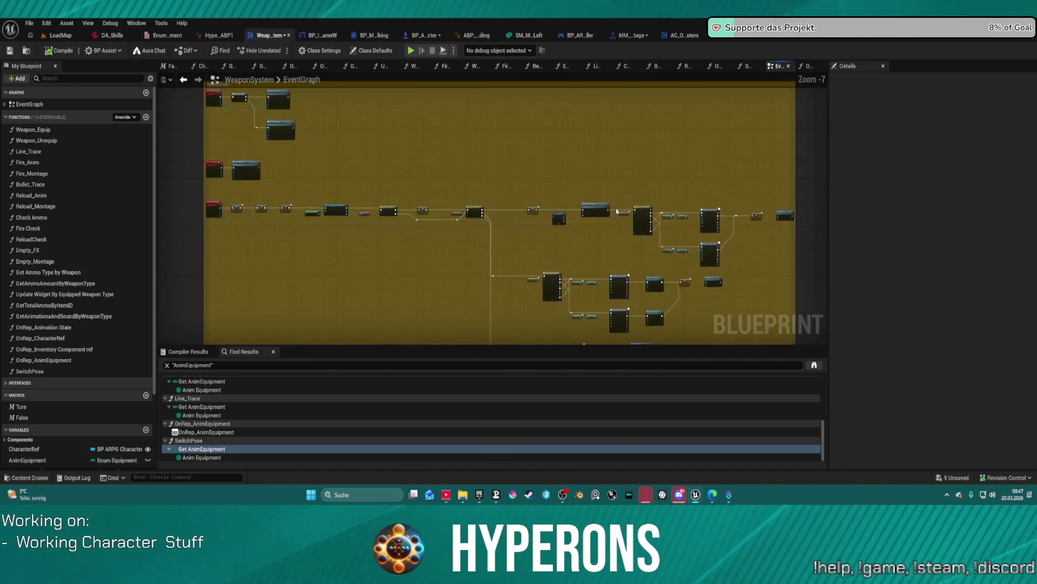
{"action": "left_click_drag", "start_coordinate": [800, 216], "coordinate": [488, 207]}
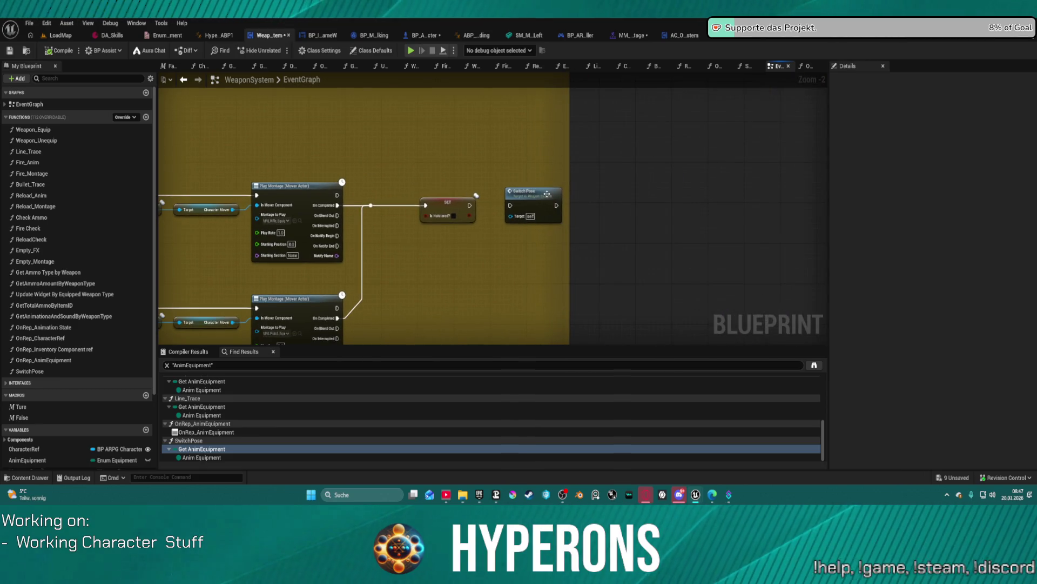
{"action": "scroll", "coordinate": [476, 196], "scroll_direction": "down", "scroll_amount": 4}
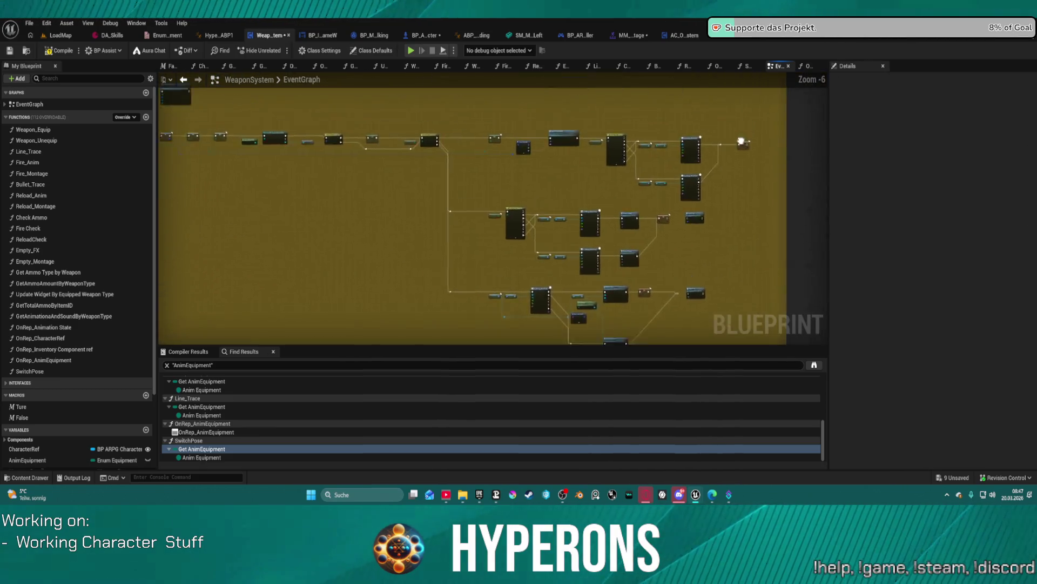
{"action": "scroll", "coordinate": [398, 158], "scroll_direction": "up", "scroll_amount": 5}
{"action": "left_click_drag", "start_coordinate": [518, 176], "coordinate": [310, 149]}
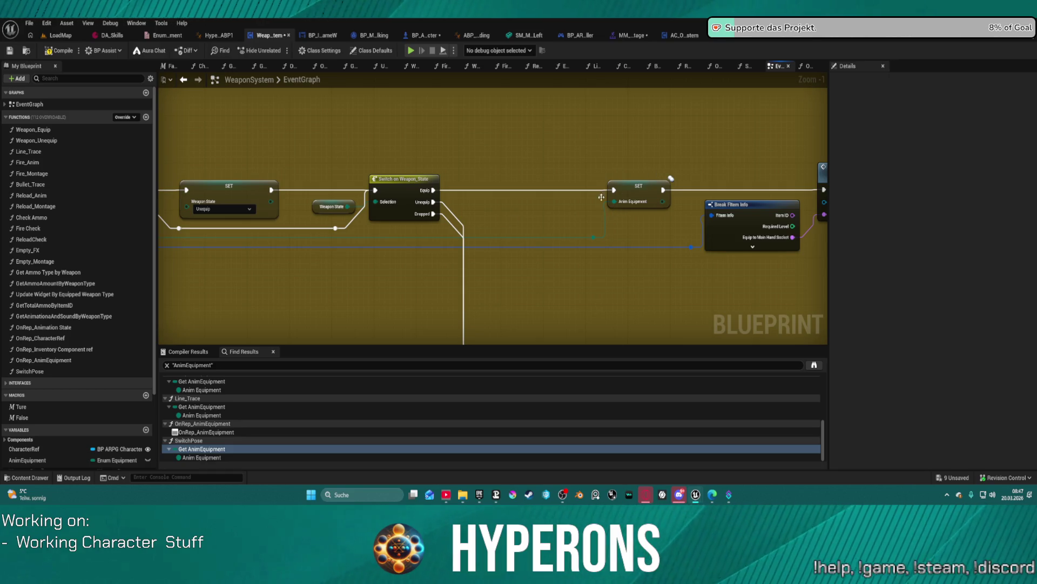
{"action": "scroll", "coordinate": [601, 197], "scroll_direction": "down", "scroll_amount": 5}
{"action": "scroll", "coordinate": [42, 286], "scroll_direction": "down", "scroll_amount": 5}
Paste a Switch Pose call into OnRep_AnimEquipment, wire it from the entry, compile, and play.
{"action": "double_click", "coordinate": [43, 277]}
{"action": "key", "text": "ctrl+v"}
{"action": "left_click_drag", "start_coordinate": [492, 192], "coordinate": [569, 210]}
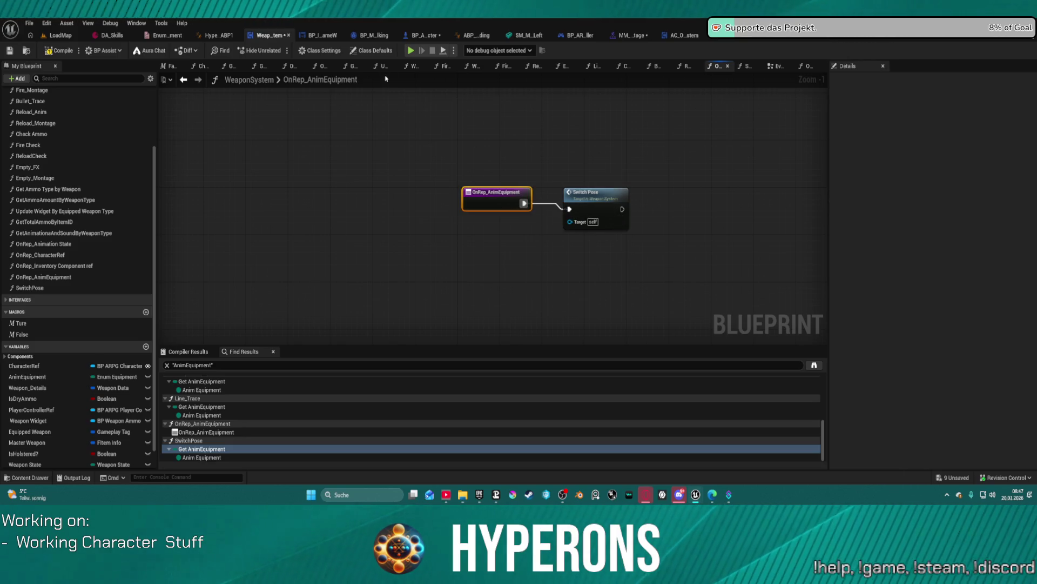
{"action": "key", "text": "F7"}
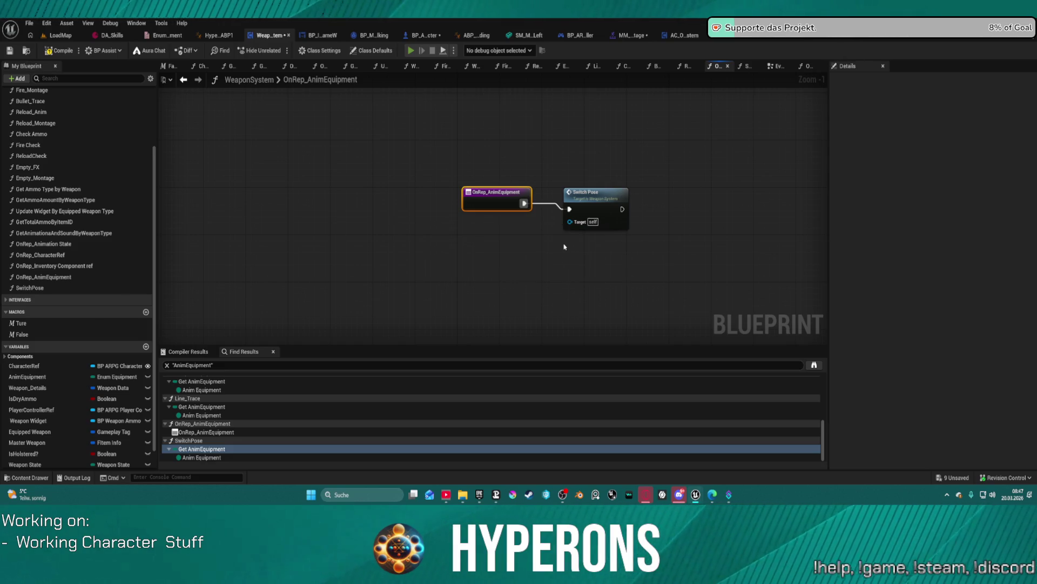
{"action": "key", "text": "alt+p"}
{"action": "left_click", "coordinate": [584, 273]}
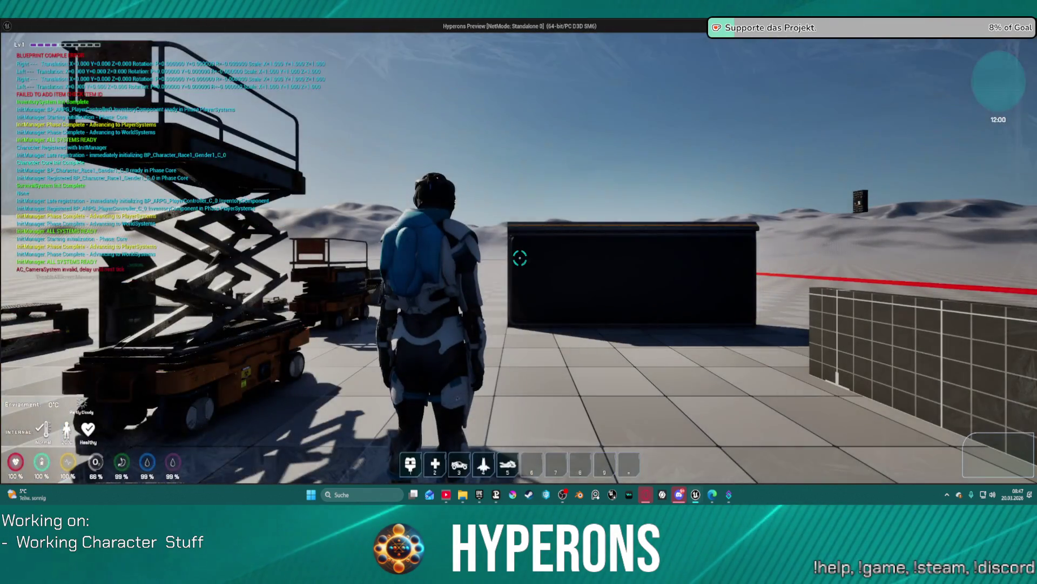
{"action": "key", "text": "i"}
{"action": "right_click", "coordinate": [935, 312]}
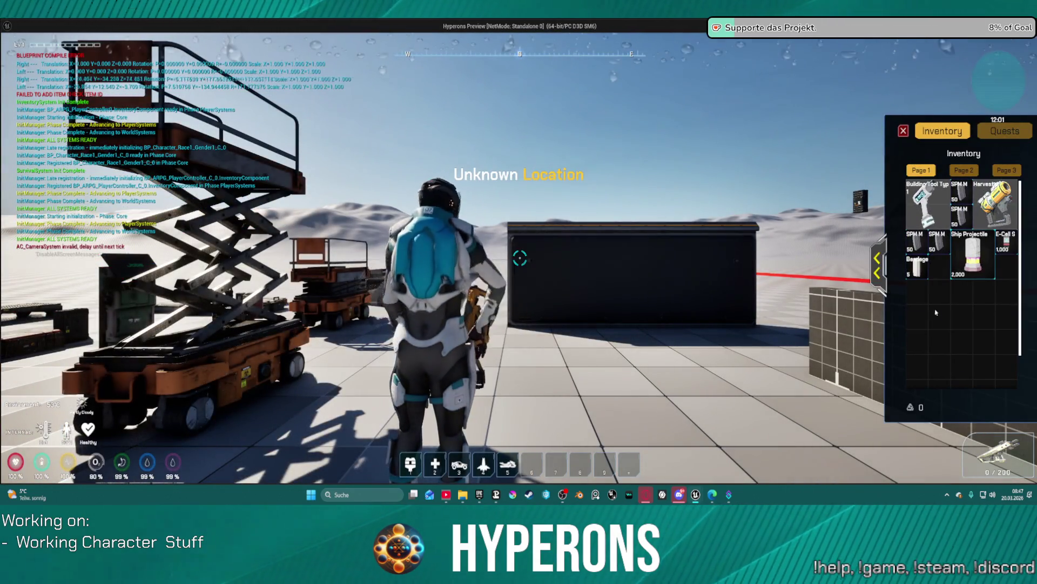
{"action": "key", "text": "w"}
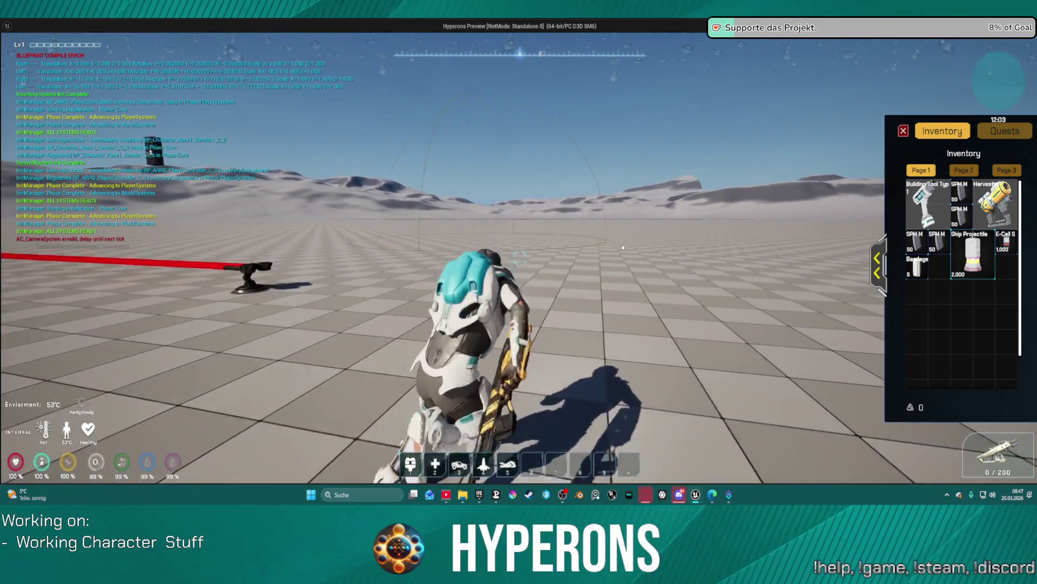
{"action": "key", "text": "s"}
{"action": "key", "text": "w"}
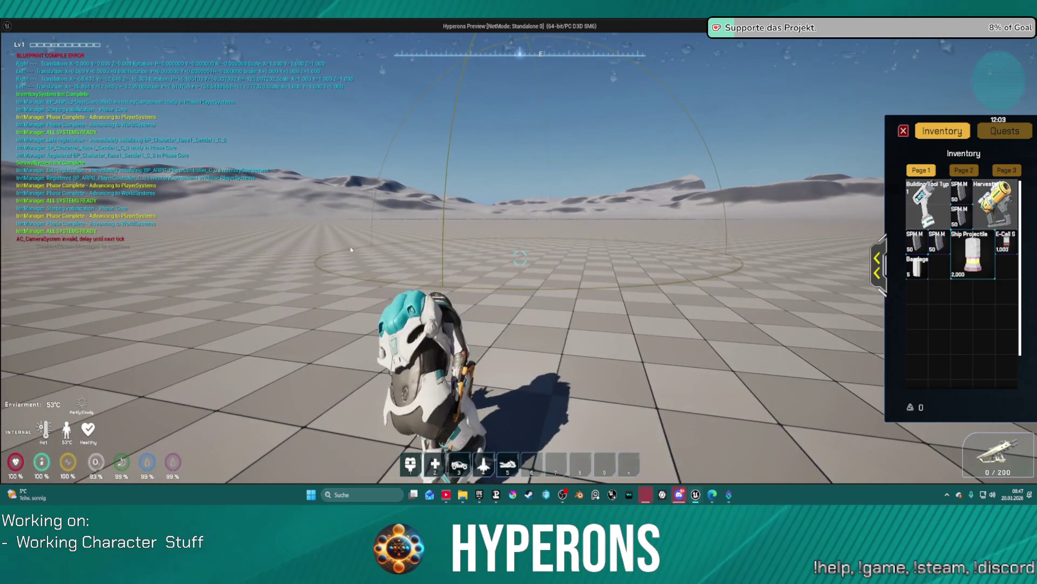
{"action": "key", "text": "w"}
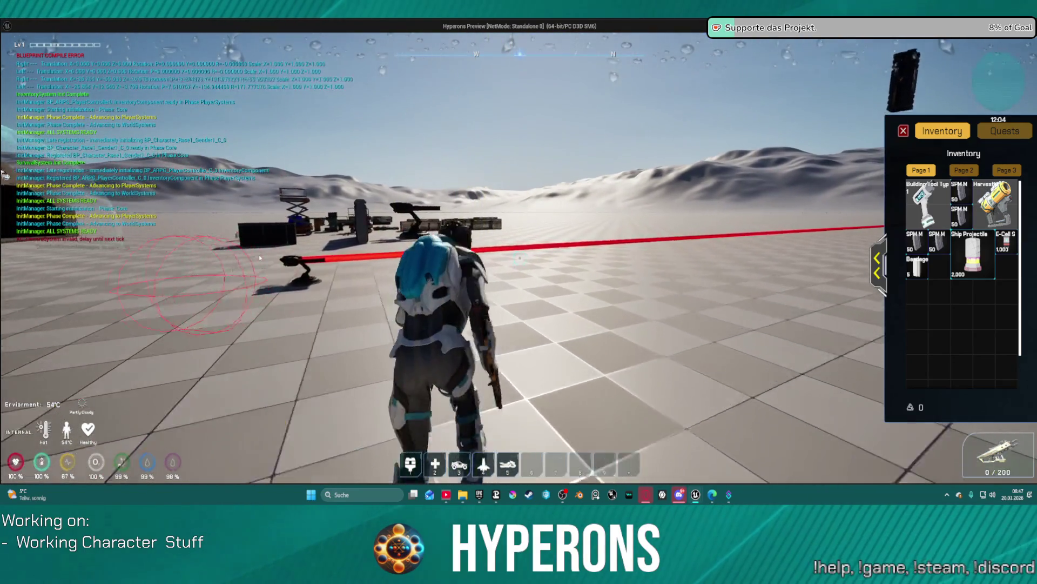
{"action": "key", "text": "space"}
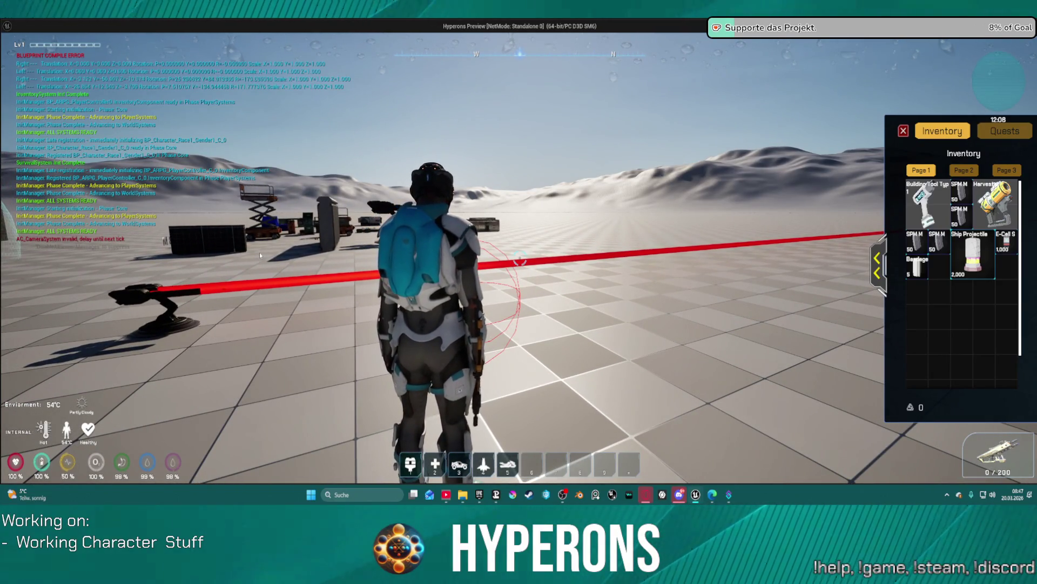
{"action": "key", "text": "Escape"}
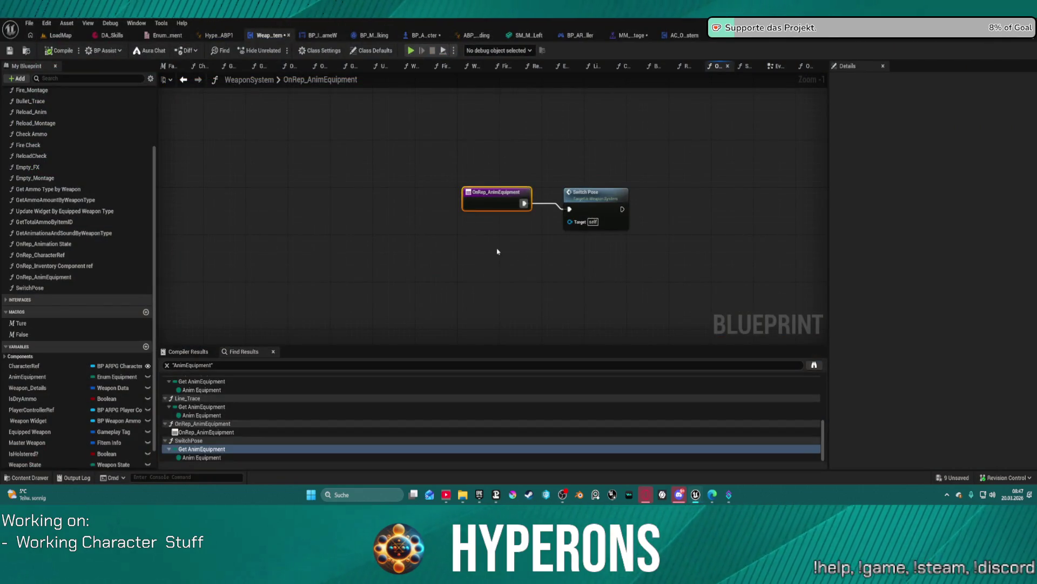
Look over the SwitchPose and OnRep_CharacterRef functions, then return to WeaponSystem's EventGraph.
{"action": "double_click", "coordinate": [587, 210]}
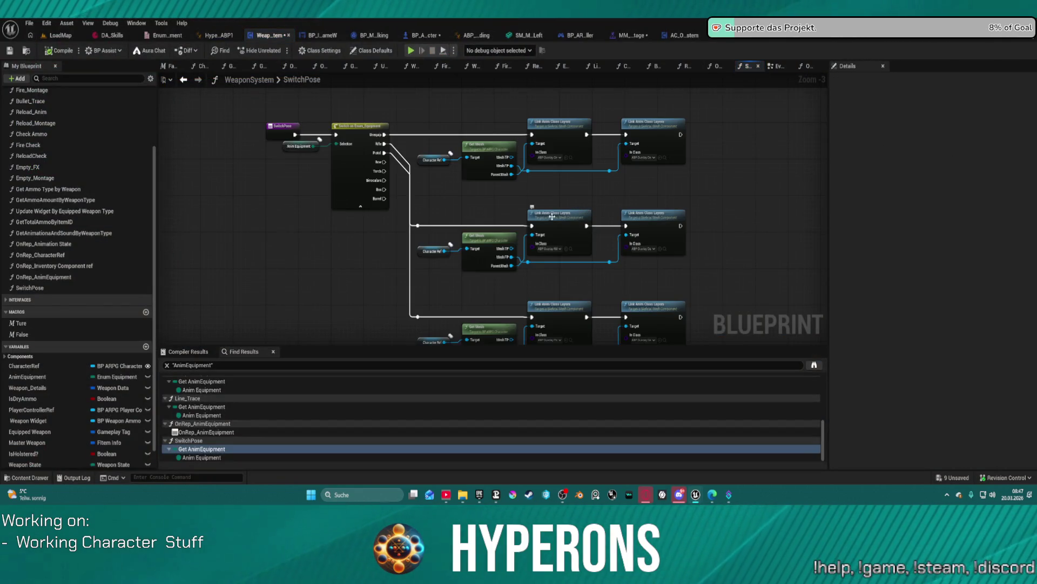
{"action": "scroll", "coordinate": [532, 221], "scroll_direction": "up", "scroll_amount": 3}
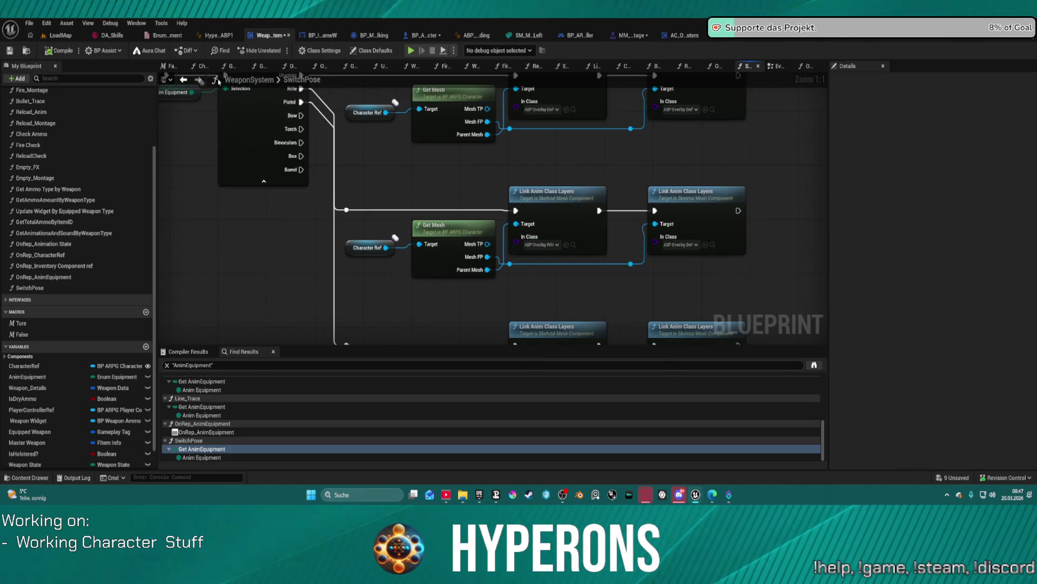
{"action": "left_click", "coordinate": [808, 68]}
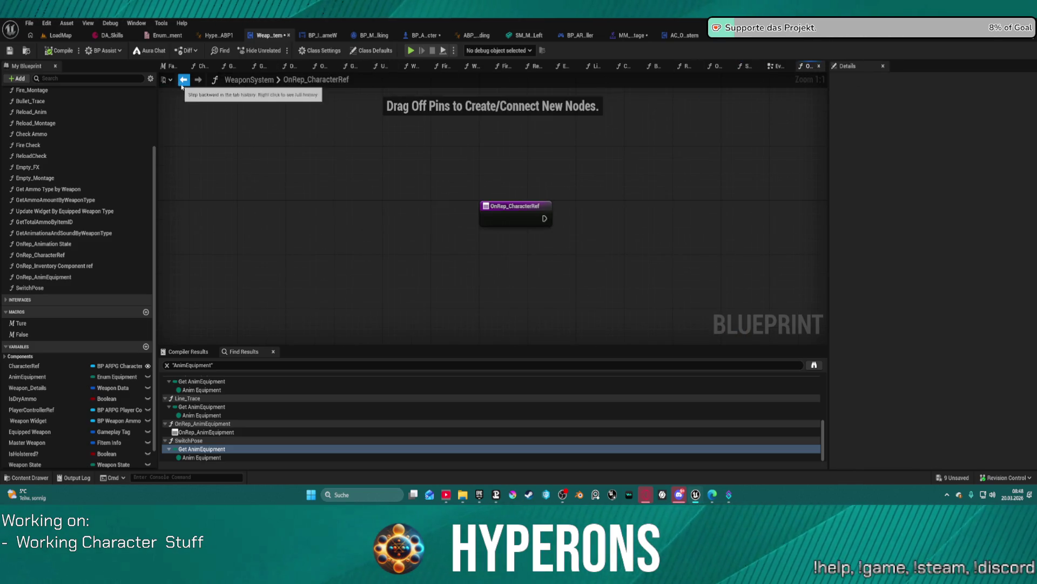
{"action": "left_click", "coordinate": [183, 79]}
{"action": "scroll", "coordinate": [356, 167], "scroll_direction": "down", "scroll_amount": 4}
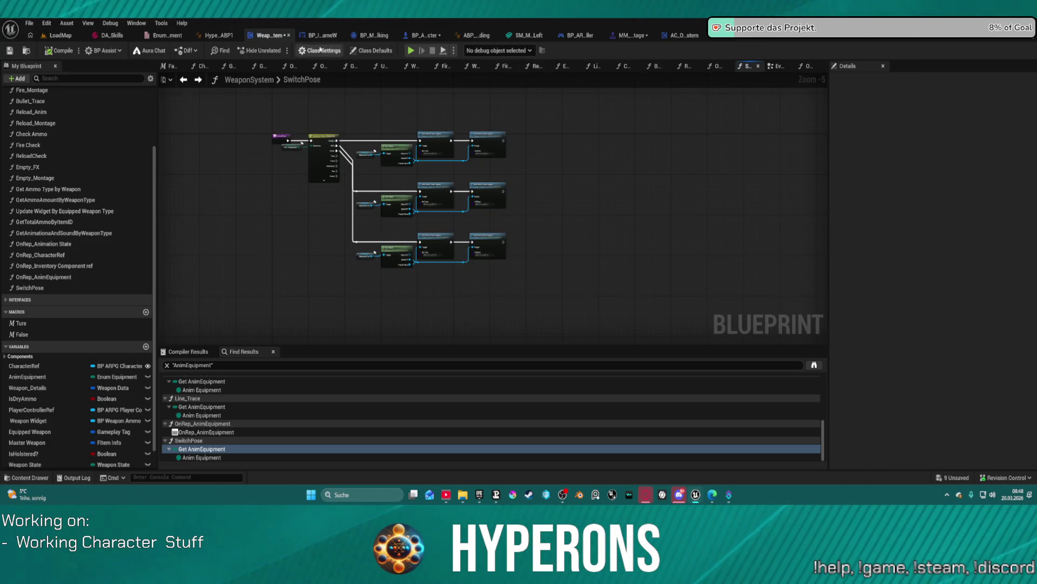
{"action": "left_click", "coordinate": [776, 67]}
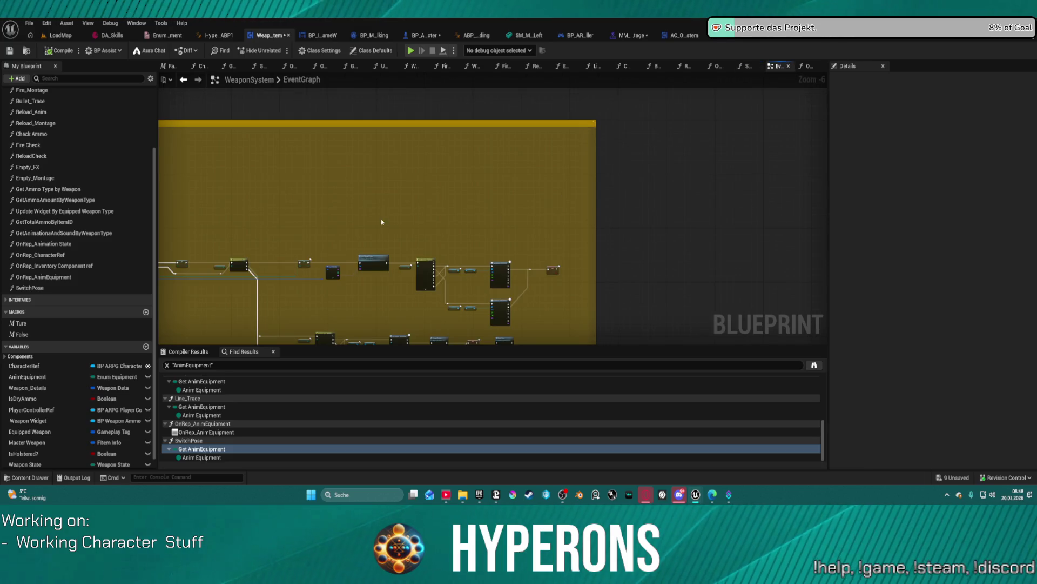
Bring the SET Master Weapon, Weapon State and Anim Equipment chain into view and select SET Anim Equipment.
{"action": "scroll", "coordinate": [381, 221], "scroll_direction": "up", "scroll_amount": 2}
{"action": "mouse_move", "coordinate": [382, 167]}
{"action": "left_mouse_down"}
{"action": "mouse_move", "coordinate": [363, 178]}
{"action": "mouse_move", "coordinate": [384, 122]}
{"action": "mouse_move", "coordinate": [366, 132]}
{"action": "mouse_move", "coordinate": [350, 167]}
{"action": "mouse_move", "coordinate": [666, 159]}
{"action": "mouse_move", "coordinate": [161, 122]}
{"action": "mouse_move", "coordinate": [132, 287]}
{"action": "mouse_move", "coordinate": [131, 266]}
{"action": "mouse_move", "coordinate": [281, 162]}
{"action": "mouse_move", "coordinate": [401, 107]}
{"action": "left_mouse_up"}
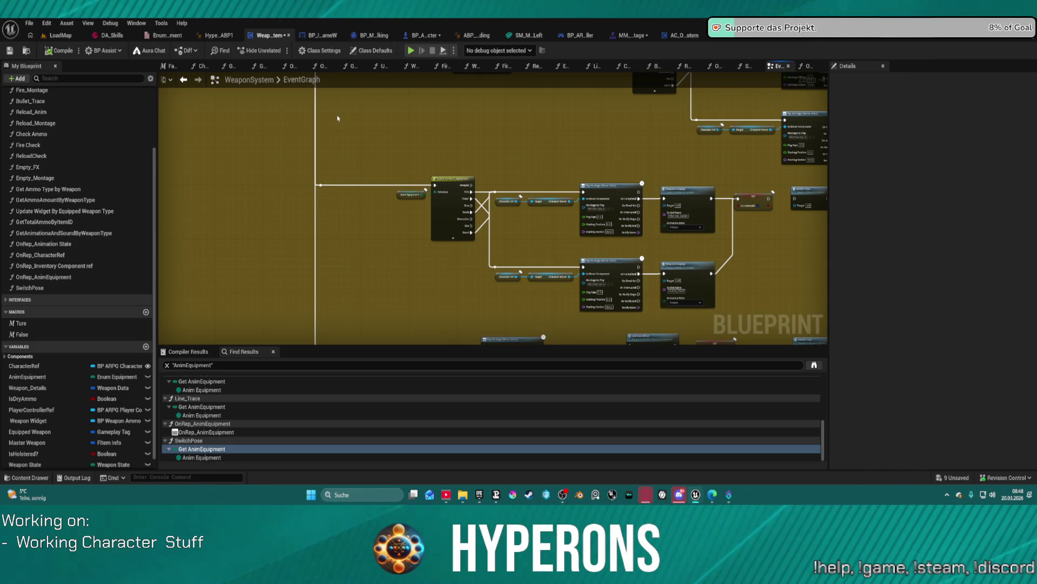
{"action": "mouse_move", "coordinate": [490, 143]}
{"action": "left_mouse_down"}
{"action": "mouse_move", "coordinate": [438, 276]}
{"action": "mouse_move", "coordinate": [656, 260]}
{"action": "left_mouse_up"}
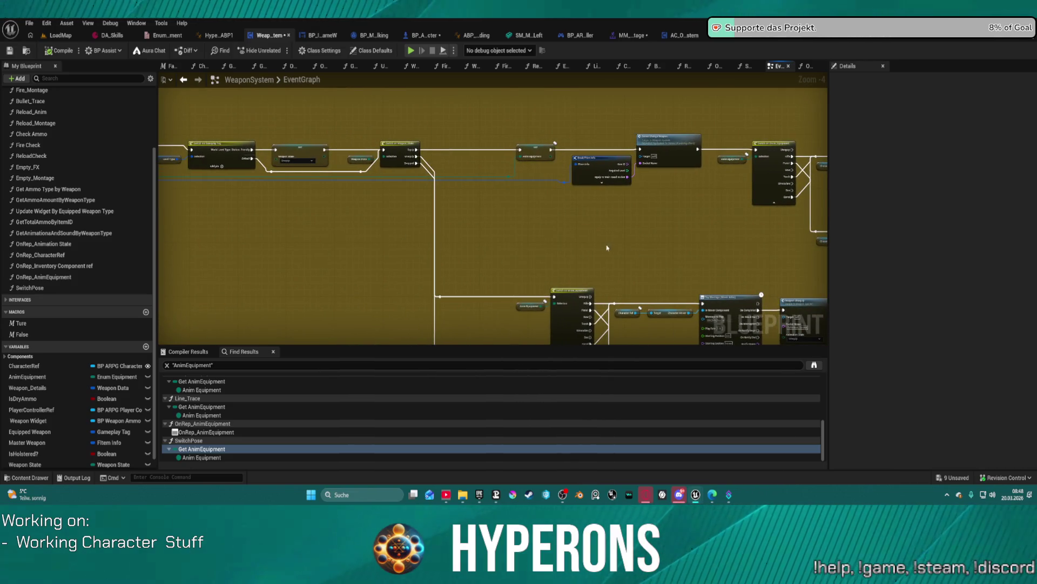
{"action": "mouse_move", "coordinate": [549, 254]}
{"action": "left_mouse_down"}
{"action": "mouse_move", "coordinate": [591, 244]}
{"action": "mouse_move", "coordinate": [560, 225]}
{"action": "mouse_move", "coordinate": [524, 167]}
{"action": "mouse_move", "coordinate": [537, 197]}
{"action": "mouse_move", "coordinate": [331, 172]}
{"action": "mouse_move", "coordinate": [384, 169]}
{"action": "left_mouse_up"}
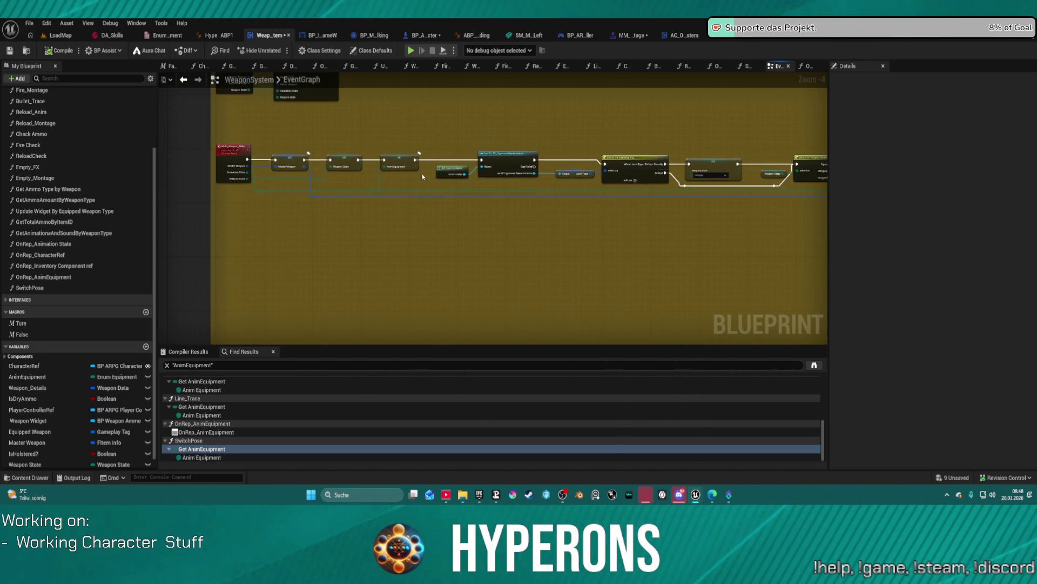
{"action": "scroll", "coordinate": [397, 178], "scroll_direction": "up", "scroll_amount": 5}
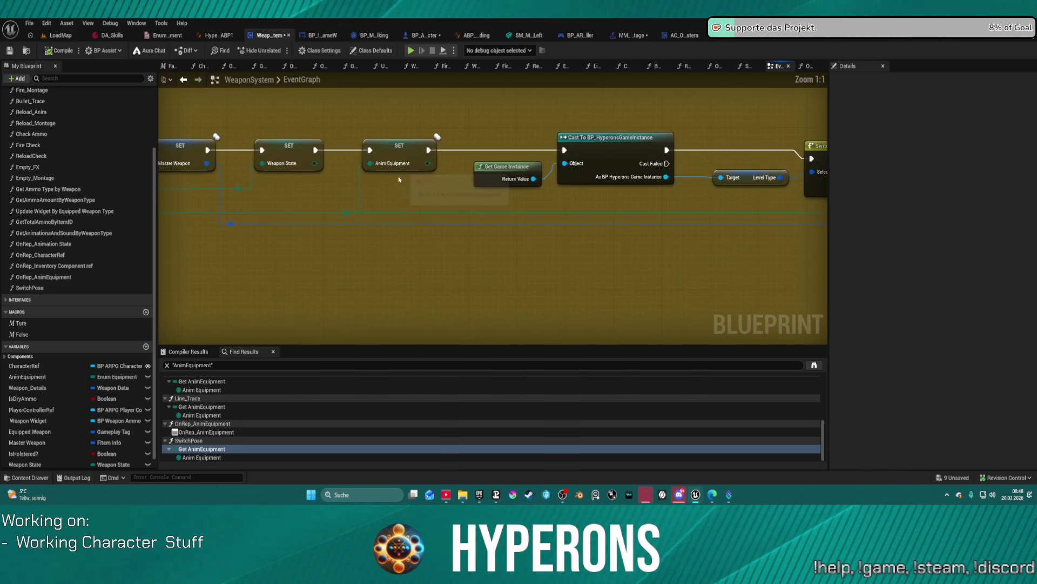
{"action": "mouse_move", "coordinate": [398, 176]}
{"action": "left_mouse_down"}
{"action": "mouse_move", "coordinate": [574, 213]}
{"action": "mouse_move", "coordinate": [408, 203]}
{"action": "left_mouse_up"}
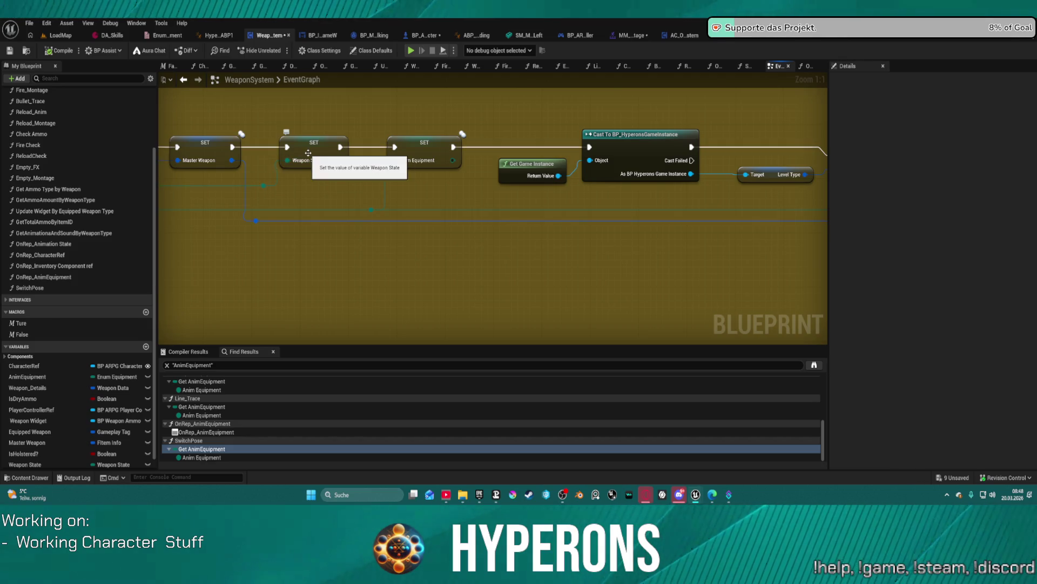
{"action": "left_click", "coordinate": [413, 146]}
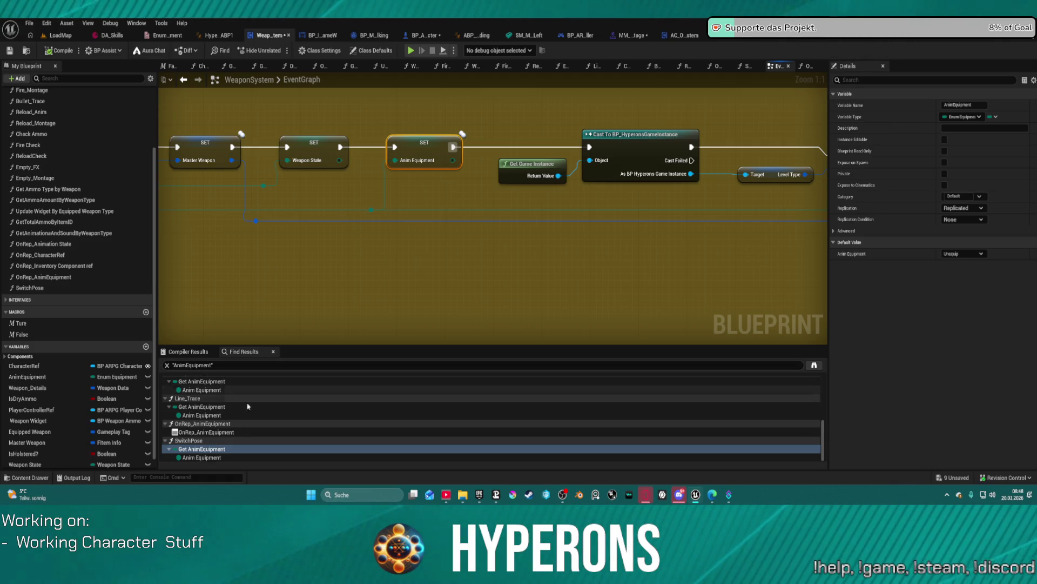
Expand the AnimEquipment variable's Advanced settings in the Details panel.
{"action": "scroll", "coordinate": [306, 413], "scroll_direction": "up", "scroll_amount": 5}
{"action": "scroll", "coordinate": [305, 414], "scroll_direction": "up", "scroll_amount": 1}
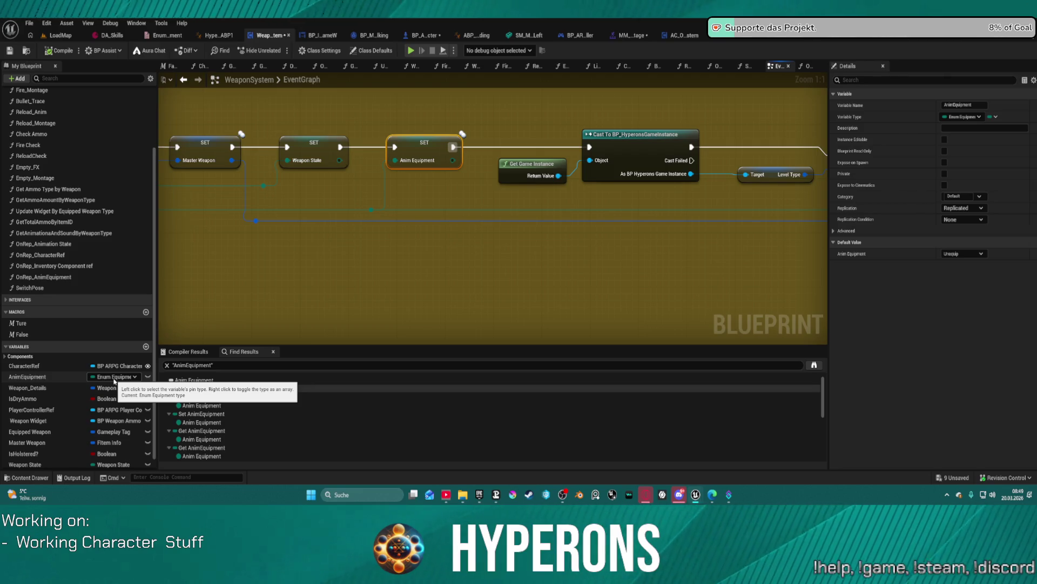
{"action": "left_click", "coordinate": [33, 377]}
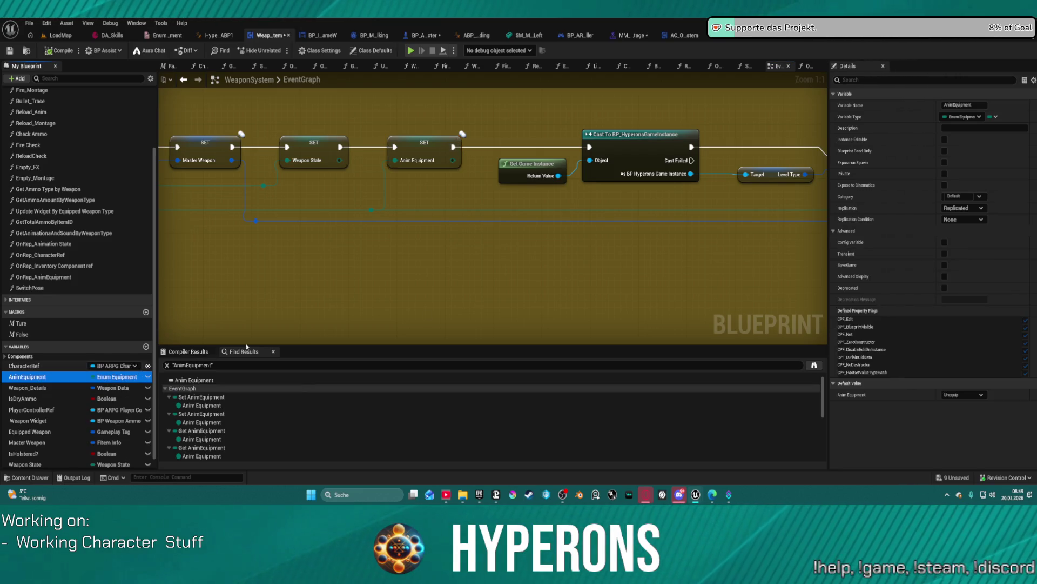
{"action": "scroll", "coordinate": [597, 270], "scroll_direction": "down", "scroll_amount": 5}
Survey the WeaponSystem EventGraph around SET Anim Equipment, then move to BP_ARPG_Character's WEAPONS graph.
{"action": "left_click_drag", "start_coordinate": [536, 226], "coordinate": [342, 39]}
{"action": "left_click_drag", "start_coordinate": [493, 208], "coordinate": [473, 197]}
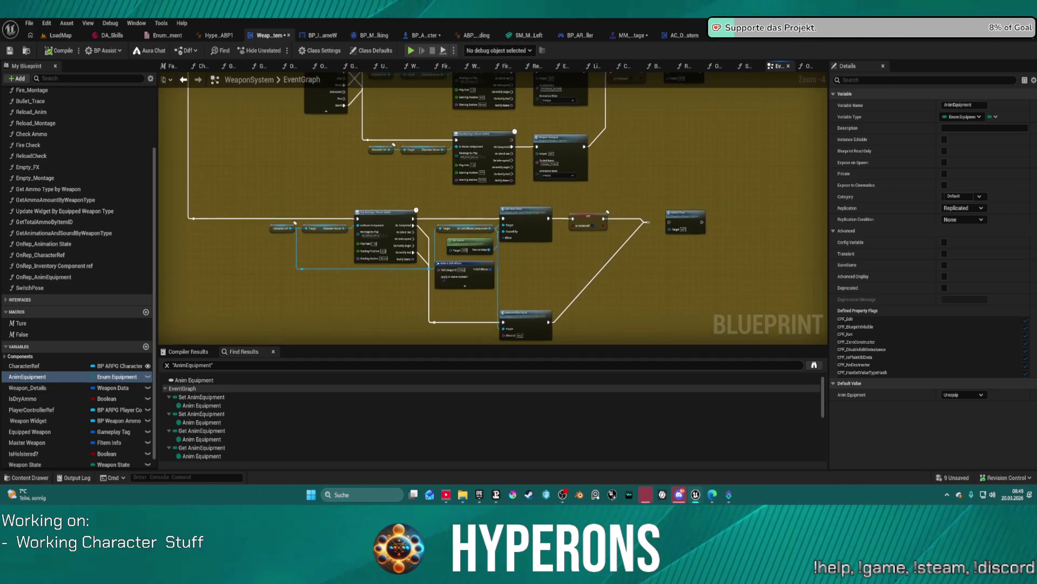
{"action": "scroll", "coordinate": [498, 147], "scroll_direction": "down", "scroll_amount": 5}
{"action": "mouse_move", "coordinate": [499, 147]}
{"action": "left_mouse_down"}
{"action": "mouse_move", "coordinate": [496, 155]}
{"action": "mouse_move", "coordinate": [535, 162]}
{"action": "mouse_move", "coordinate": [542, 178]}
{"action": "left_mouse_up"}
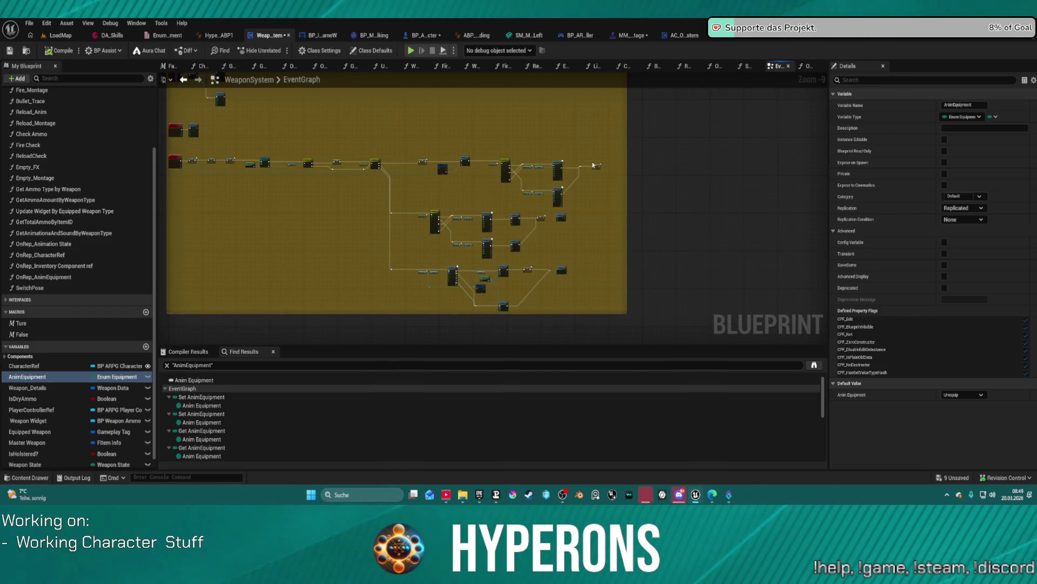
{"action": "scroll", "coordinate": [540, 162], "scroll_direction": "up", "scroll_amount": 7}
{"action": "mouse_move", "coordinate": [473, 173]}
{"action": "left_mouse_down"}
{"action": "mouse_move", "coordinate": [363, 164]}
{"action": "mouse_move", "coordinate": [824, 152]}
{"action": "mouse_move", "coordinate": [816, 160]}
{"action": "left_mouse_up"}
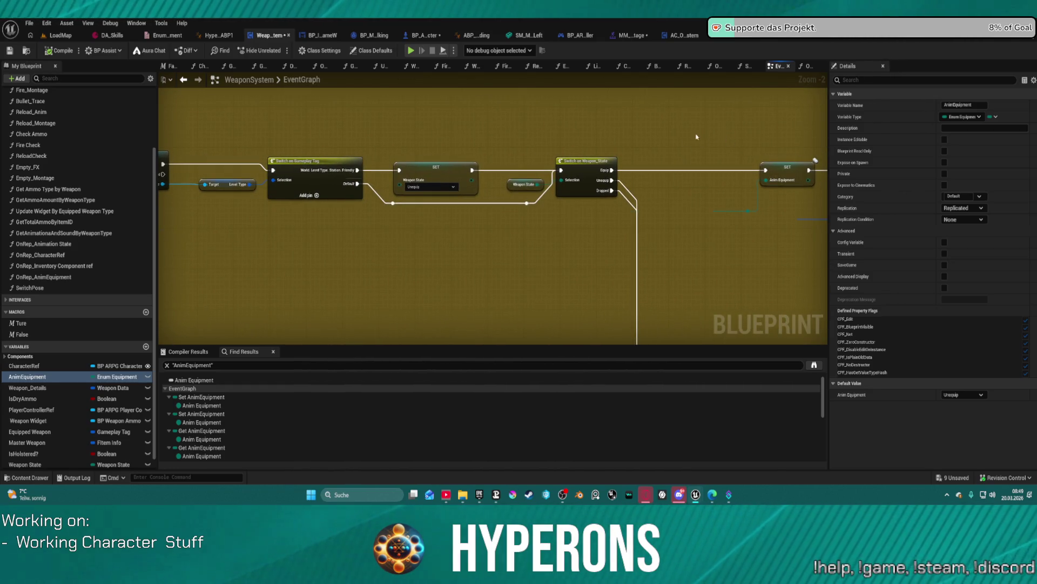
{"action": "left_click", "coordinate": [418, 36]}
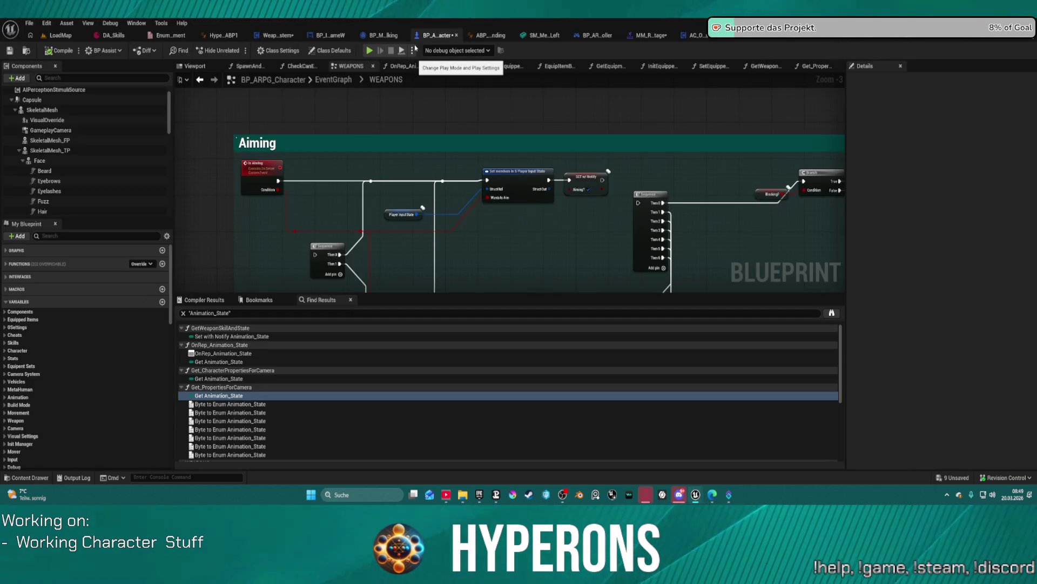
Follow the Branch connection in the WEAPONS graph to the Branch, Do Once and SET nodes.
{"action": "left_click_drag", "start_coordinate": [578, 201], "coordinate": [404, 159]}
{"action": "scroll", "coordinate": [404, 158], "scroll_direction": "down", "scroll_amount": 3}
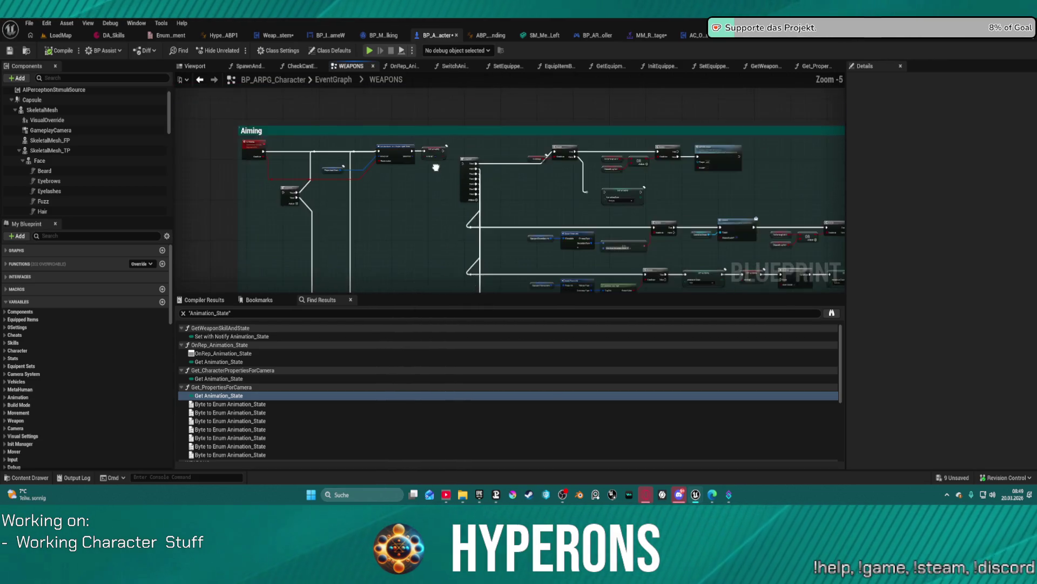
{"action": "scroll", "coordinate": [610, 148], "scroll_direction": "up", "scroll_amount": 4}
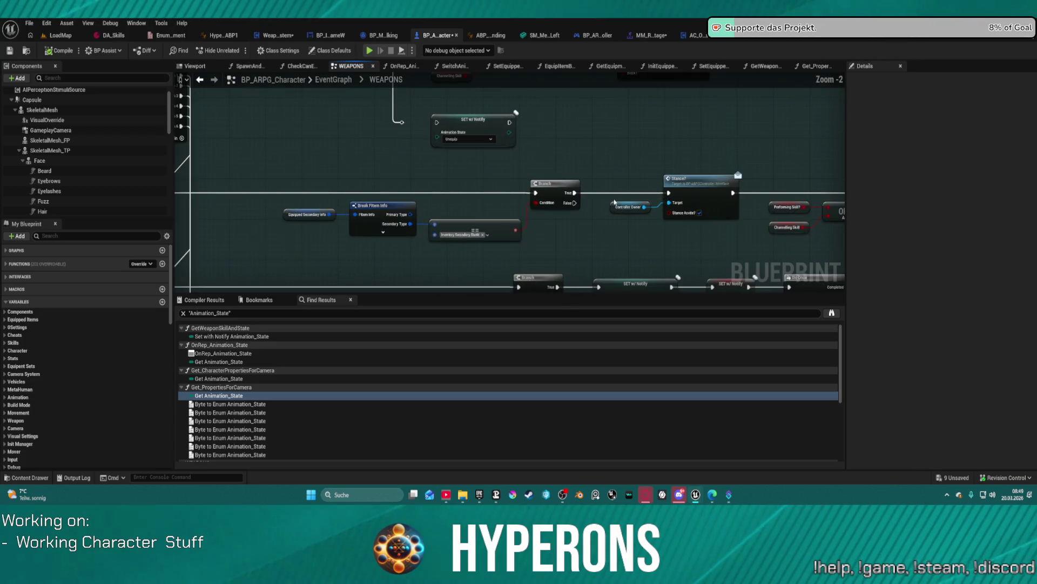
{"action": "double_click", "coordinate": [563, 151]}
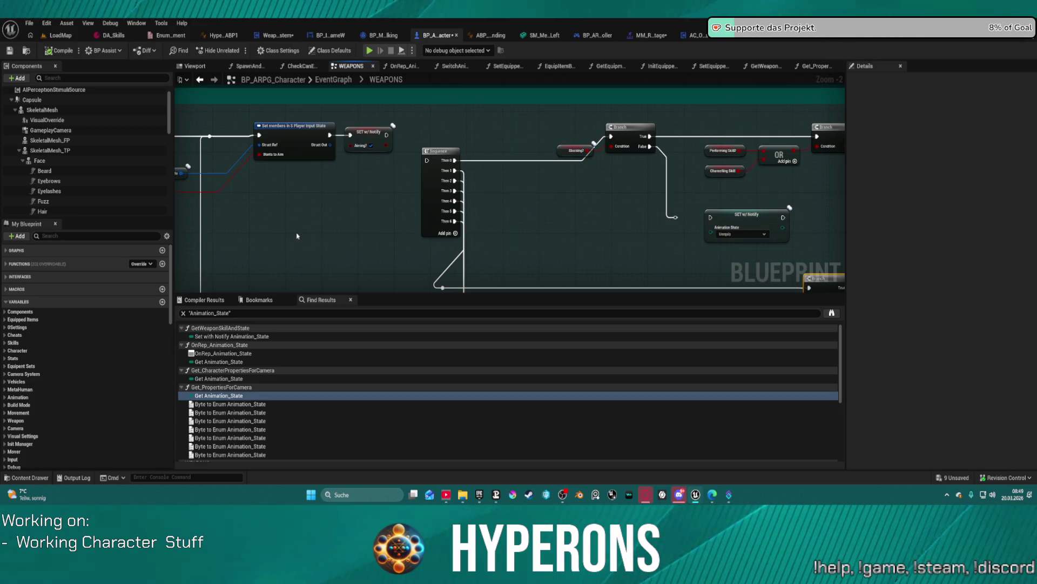
{"action": "scroll", "coordinate": [370, 229], "scroll_direction": "down", "scroll_amount": 4}
{"action": "scroll", "coordinate": [470, 216], "scroll_direction": "up", "scroll_amount": 4}
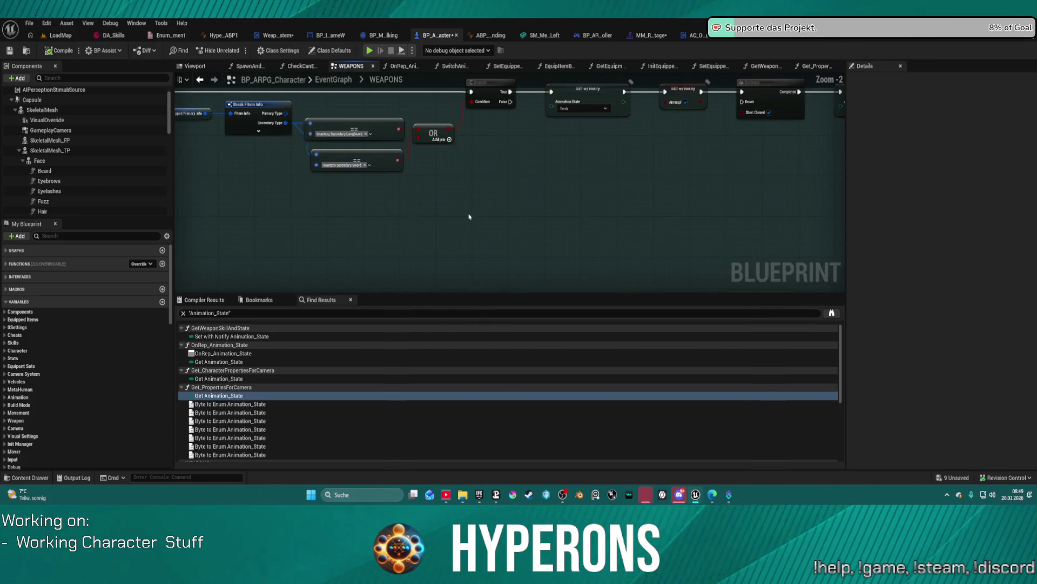
{"action": "mouse_move", "coordinate": [431, 182]}
{"action": "left_mouse_down"}
{"action": "mouse_move", "coordinate": [407, 229]}
{"action": "mouse_move", "coordinate": [254, 277]}
{"action": "left_mouse_up"}
{"action": "scroll", "coordinate": [254, 277], "scroll_direction": "down", "scroll_amount": 5}
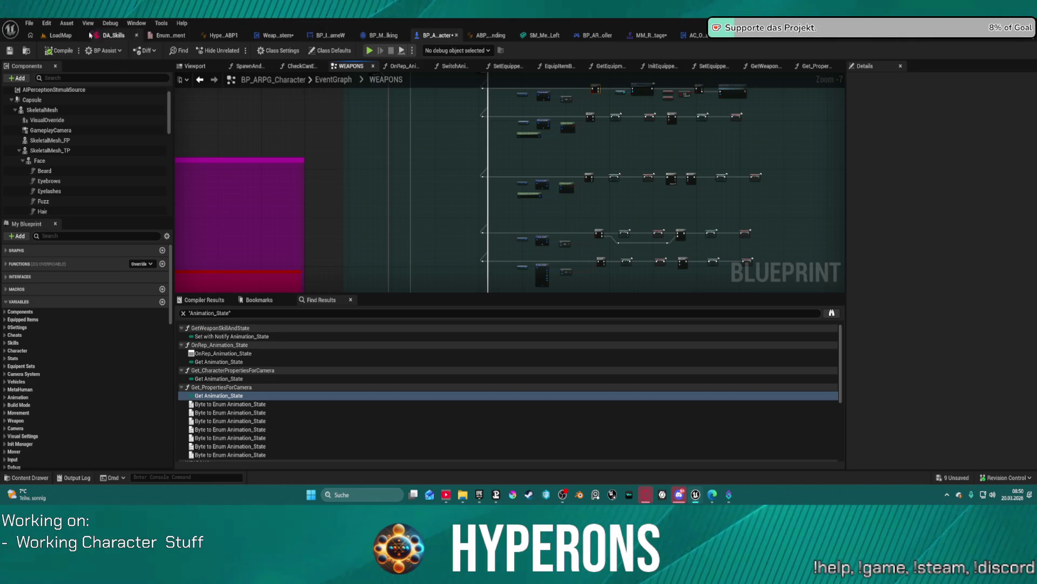
{"action": "left_click", "coordinate": [48, 24]}
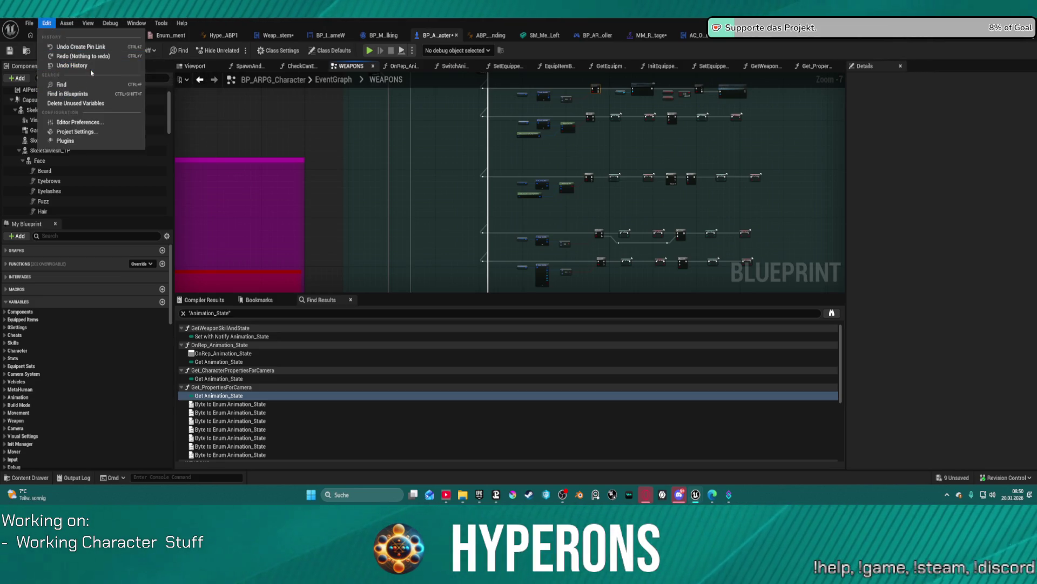
Undo BP_ARPG_Character back to 'Collapses selected nodes into a single node' via Undo History.
{"action": "left_click", "coordinate": [93, 69]}
{"action": "scroll", "coordinate": [525, 278], "scroll_direction": "up", "scroll_amount": 2}
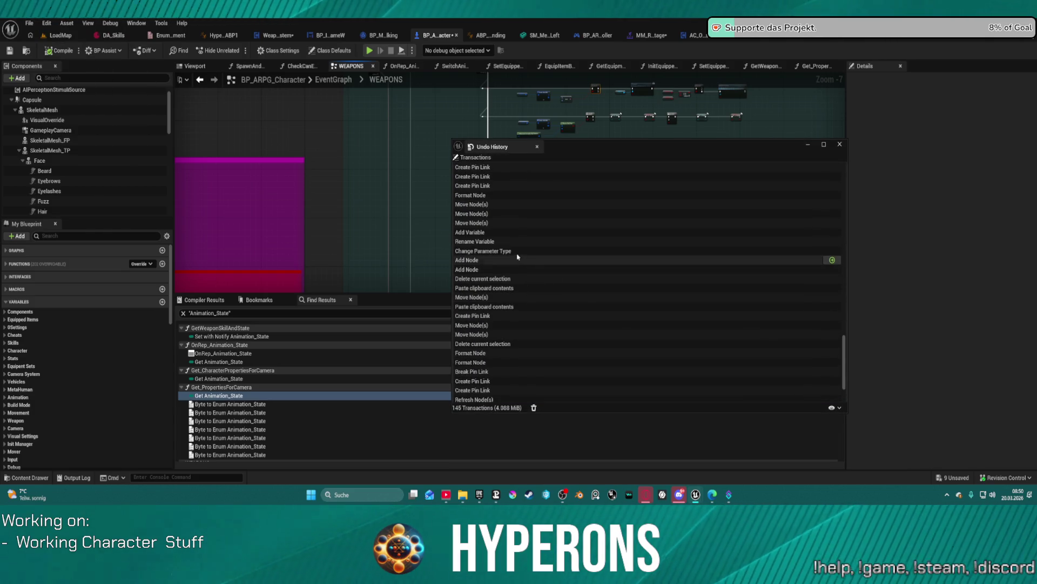
{"action": "scroll", "coordinate": [503, 265], "scroll_direction": "up", "scroll_amount": 3}
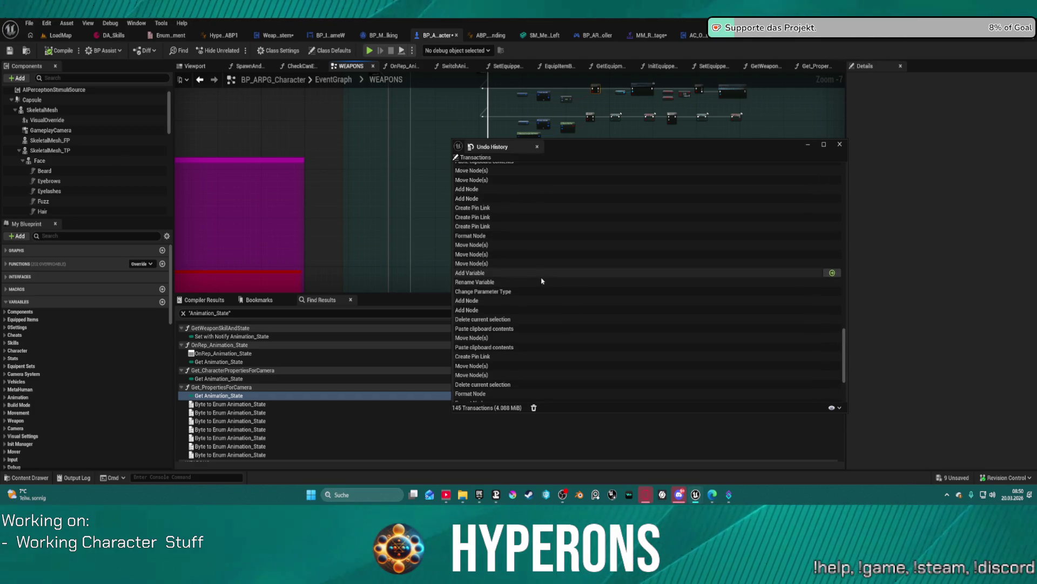
{"action": "scroll", "coordinate": [502, 300], "scroll_direction": "down", "scroll_amount": 4}
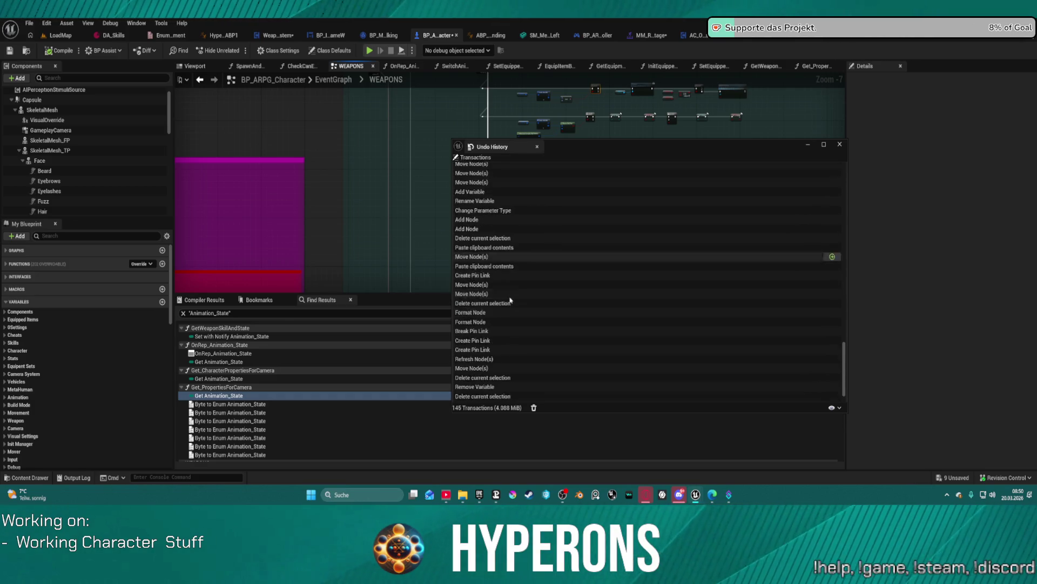
{"action": "scroll", "coordinate": [512, 297], "scroll_direction": "up", "scroll_amount": 5}
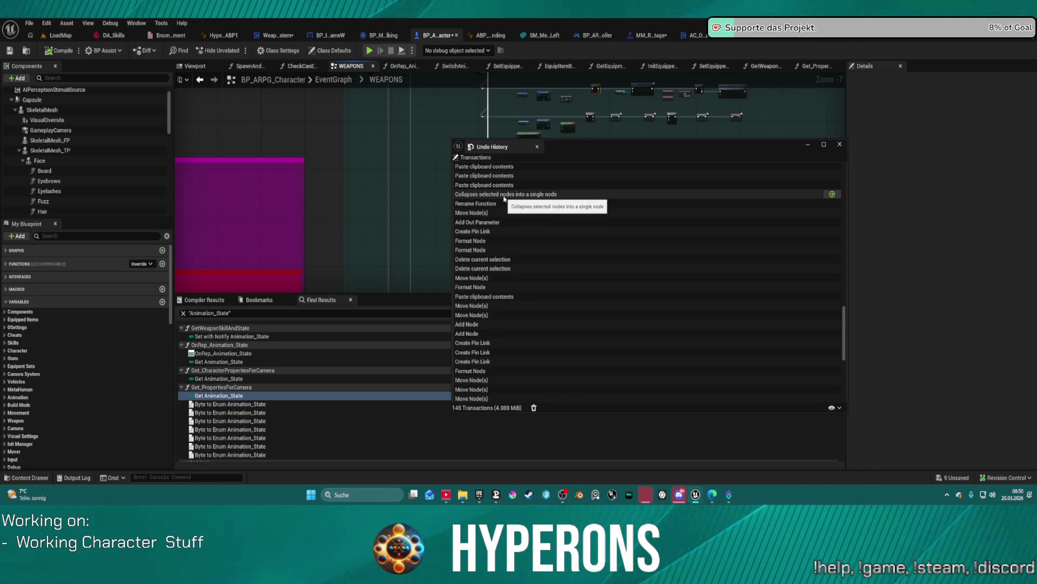
{"action": "left_click", "coordinate": [504, 197]}
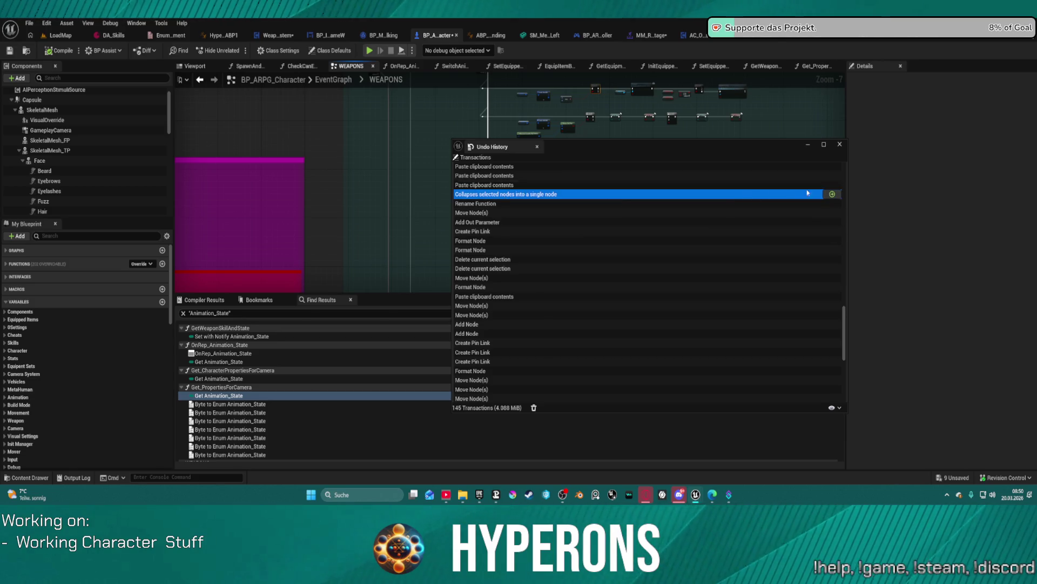
{"action": "mouse_move", "coordinate": [838, 197]}
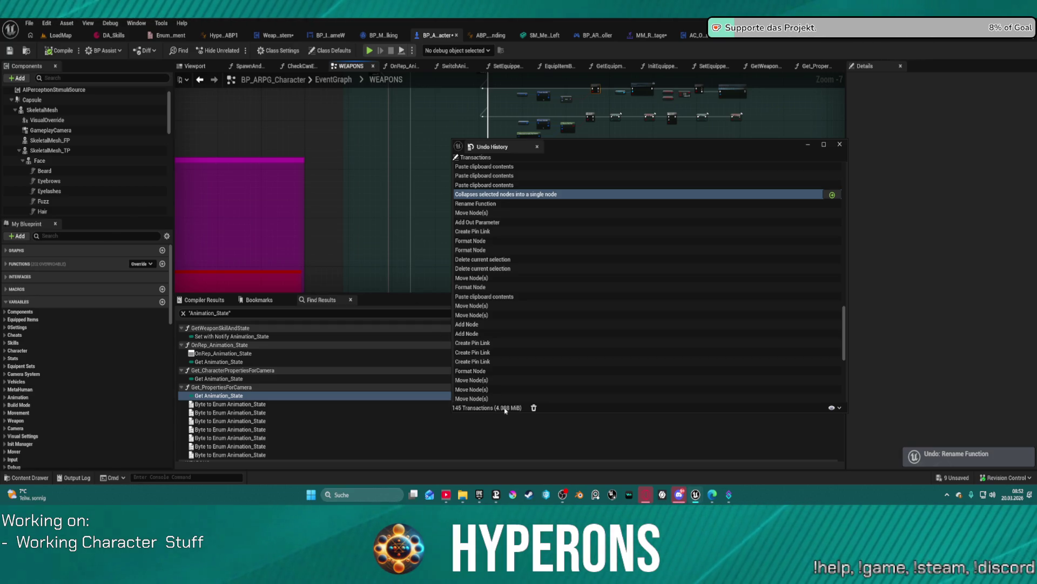
{"action": "left_click", "coordinate": [806, 147]}
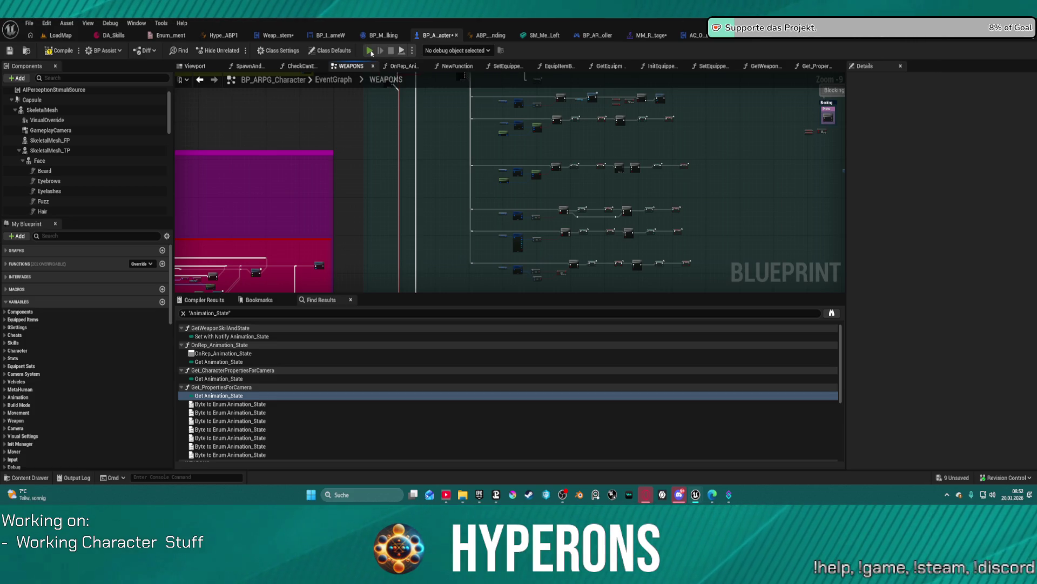
Compile the character blueprint and start a play test despite compile errors, opening the inventory.
{"action": "key", "text": "F7"}
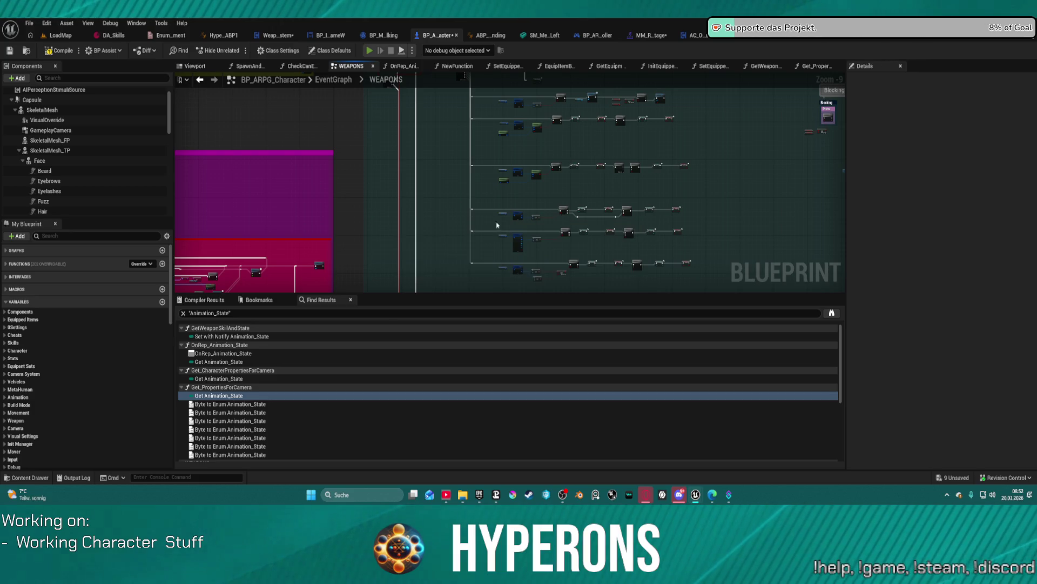
{"action": "key", "text": "alt+p"}
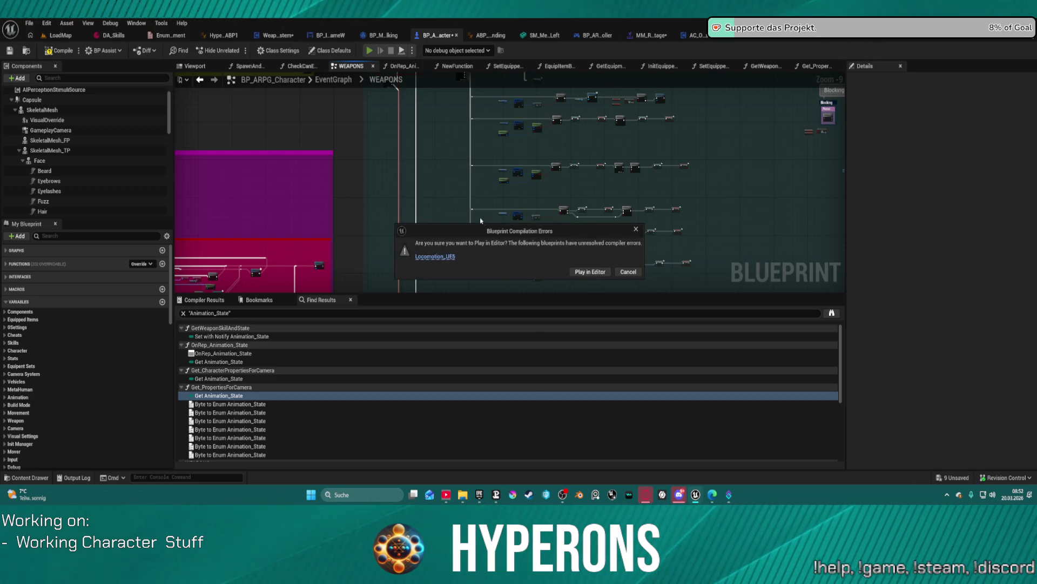
{"action": "left_click", "coordinate": [607, 272]}
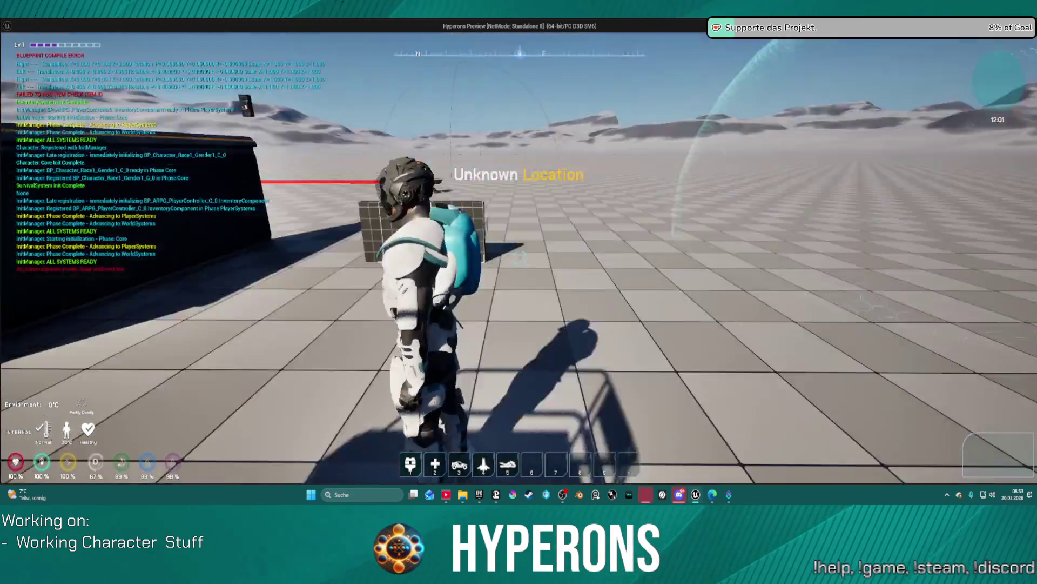
{"action": "key", "text": "i"}
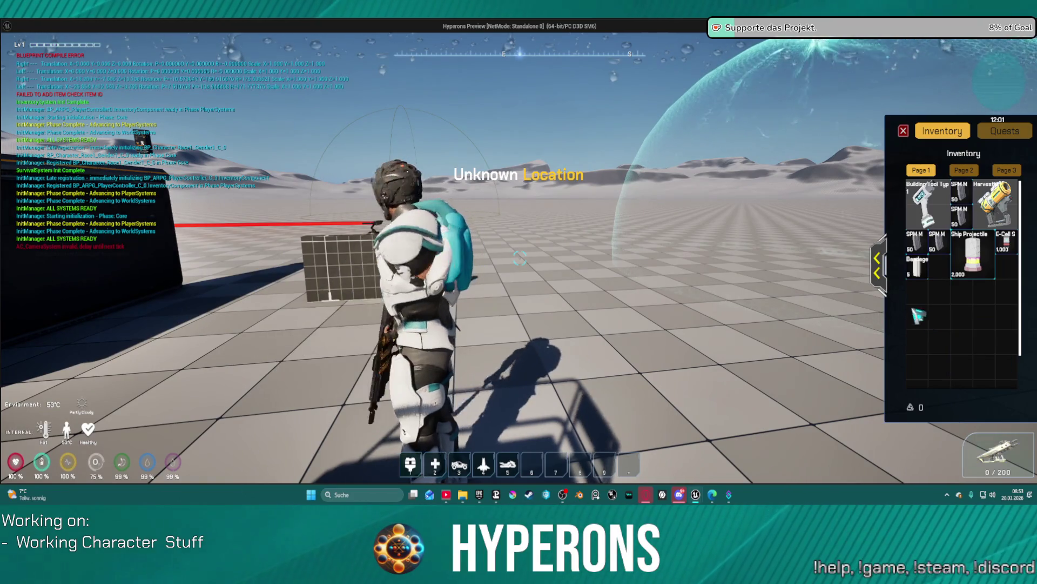
Crouch and run the character toward the turret, base and scissor lift, then end the preview.
{"action": "left_click_drag", "start_coordinate": [632, 273], "coordinate": [324, 273]}
{"action": "left_click_drag", "start_coordinate": [542, 273], "coordinate": [351, 273]}
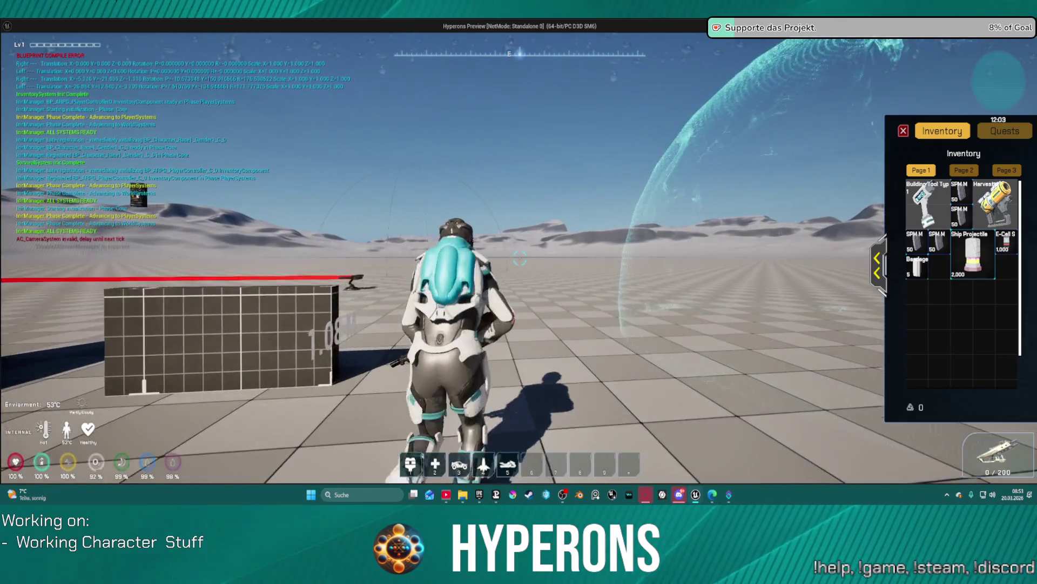
{"action": "key", "text": "c"}
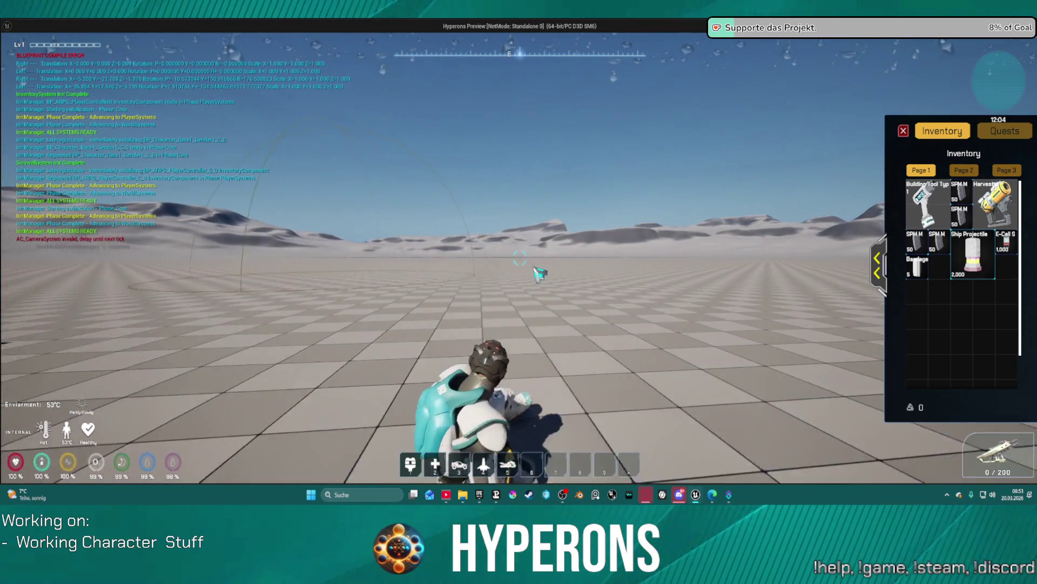
{"action": "mouse_move", "coordinate": [510, 279]}
{"action": "left_mouse_down"}
{"action": "mouse_move", "coordinate": [464, 281]}
{"action": "mouse_move", "coordinate": [478, 282]}
{"action": "left_mouse_up"}
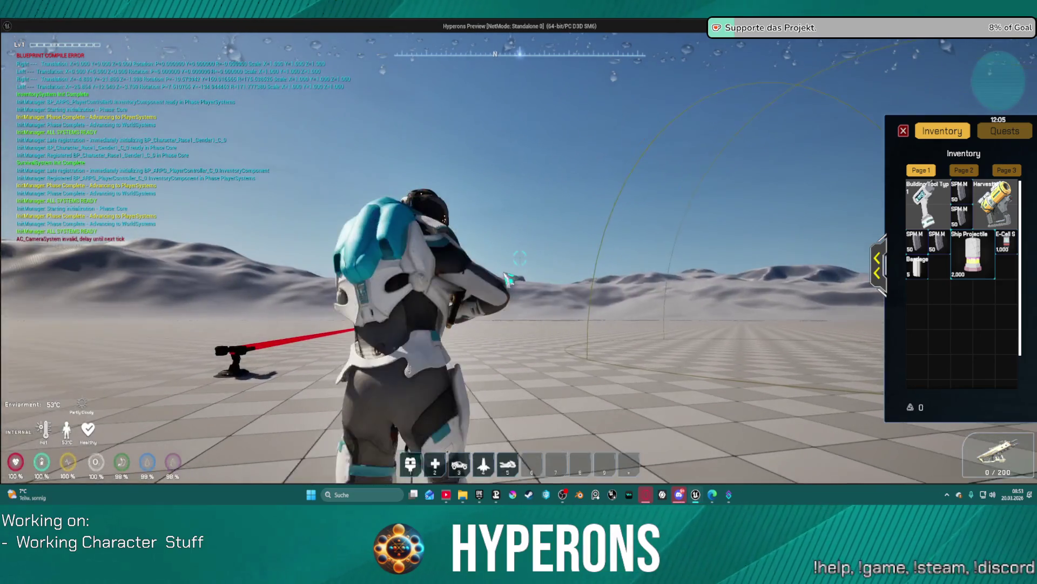
{"action": "key", "text": "w"}
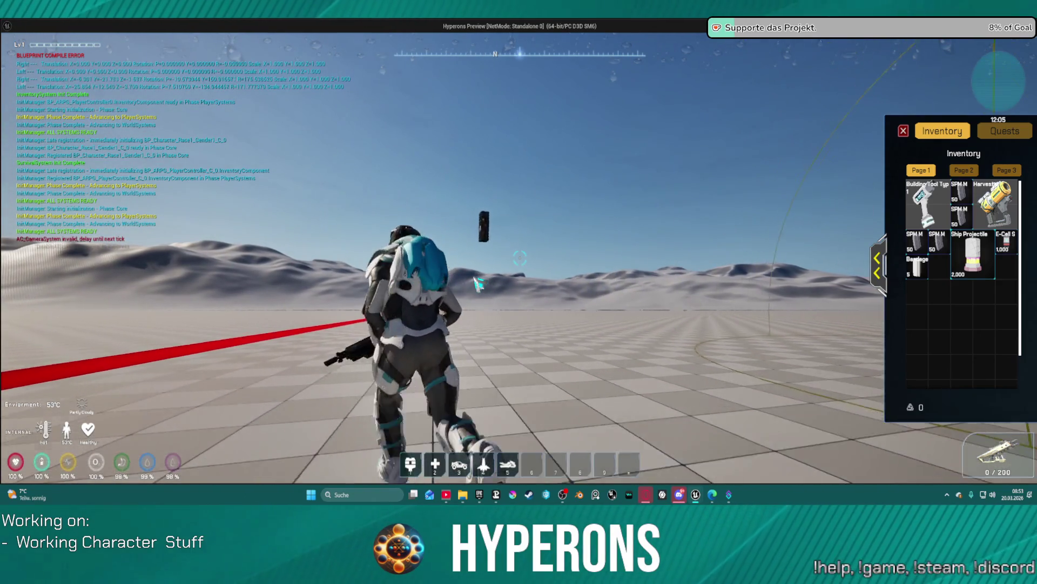
{"action": "key", "text": "w"}
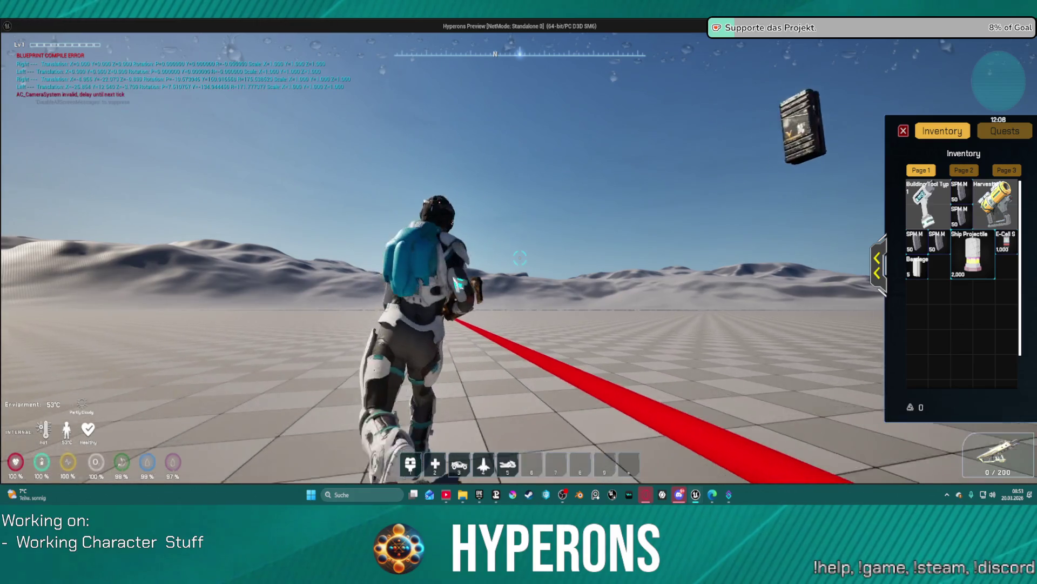
{"action": "key", "text": "d"}
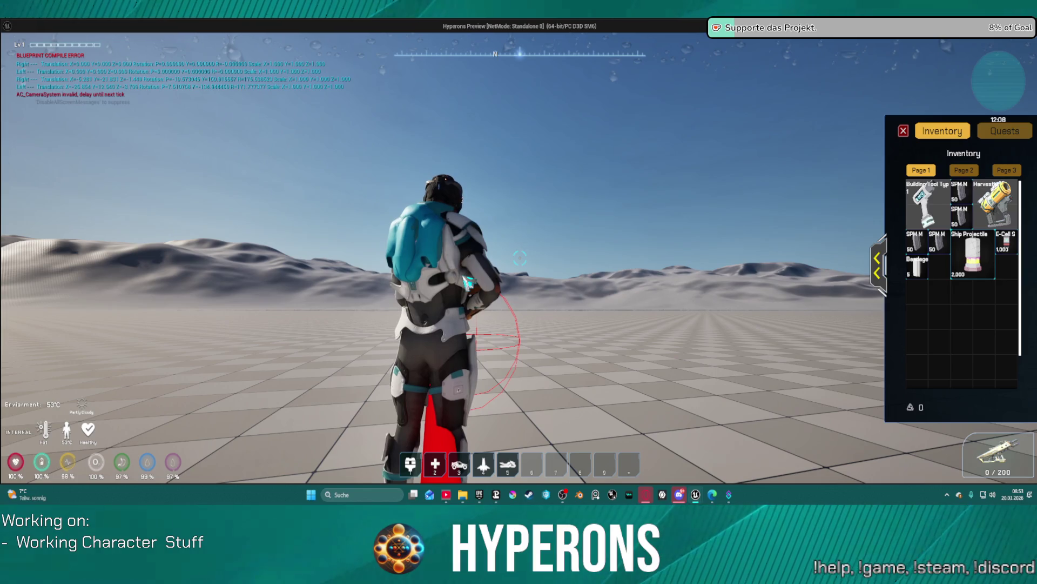
{"action": "mouse_move", "coordinate": [552, 277]}
{"action": "left_mouse_down"}
{"action": "mouse_move", "coordinate": [346, 277]}
{"action": "mouse_move", "coordinate": [560, 263]}
{"action": "left_mouse_up"}
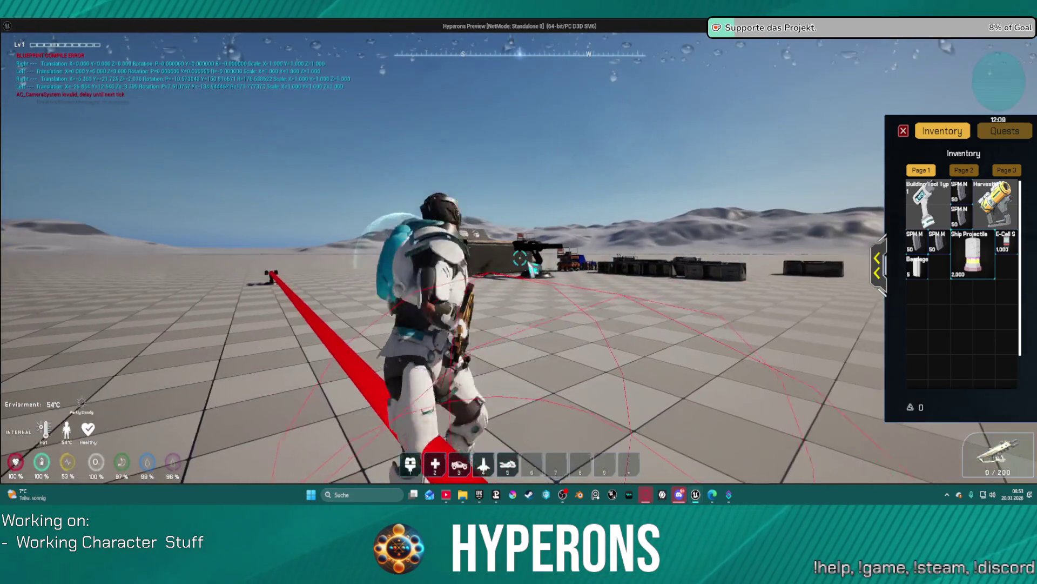
{"action": "key", "text": "w"}
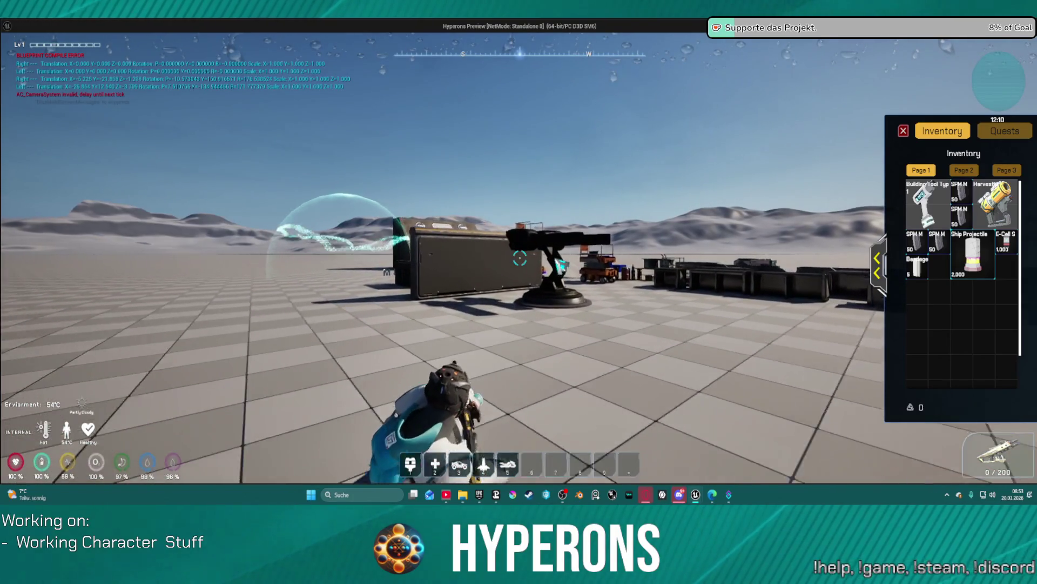
{"action": "key", "text": "a"}
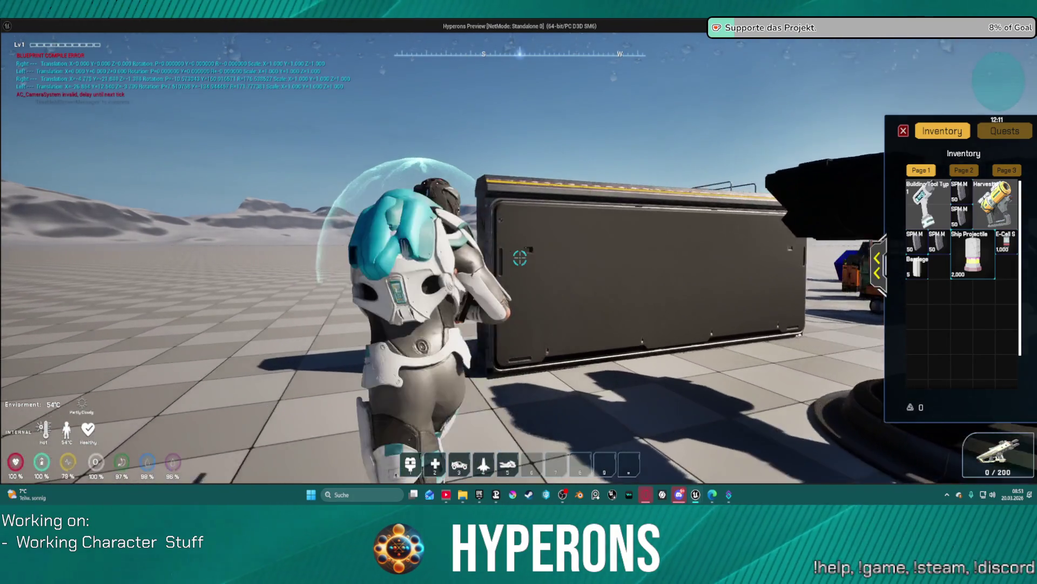
{"action": "key", "text": "d"}
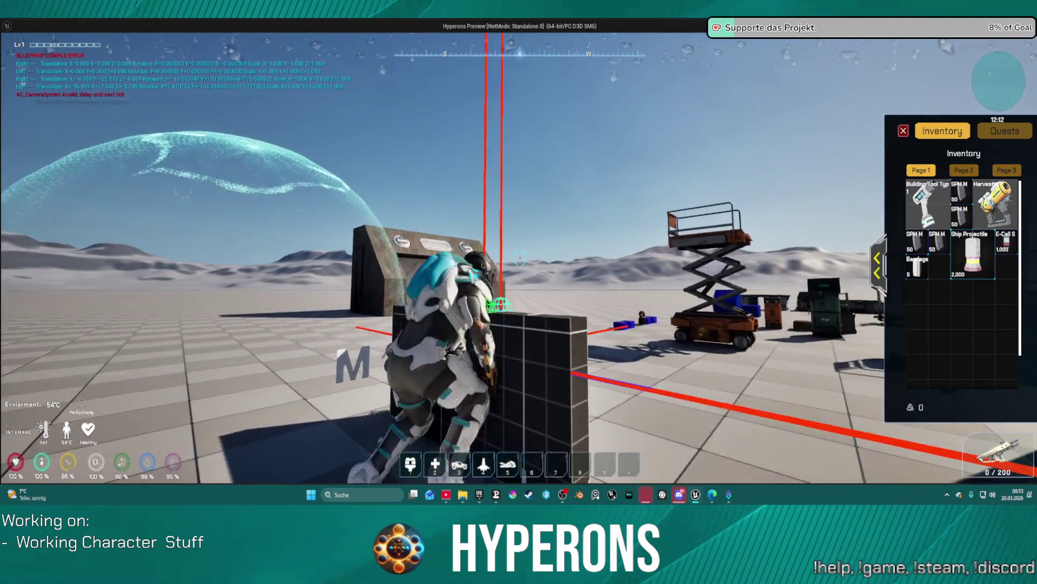
{"action": "key", "text": "Escape"}
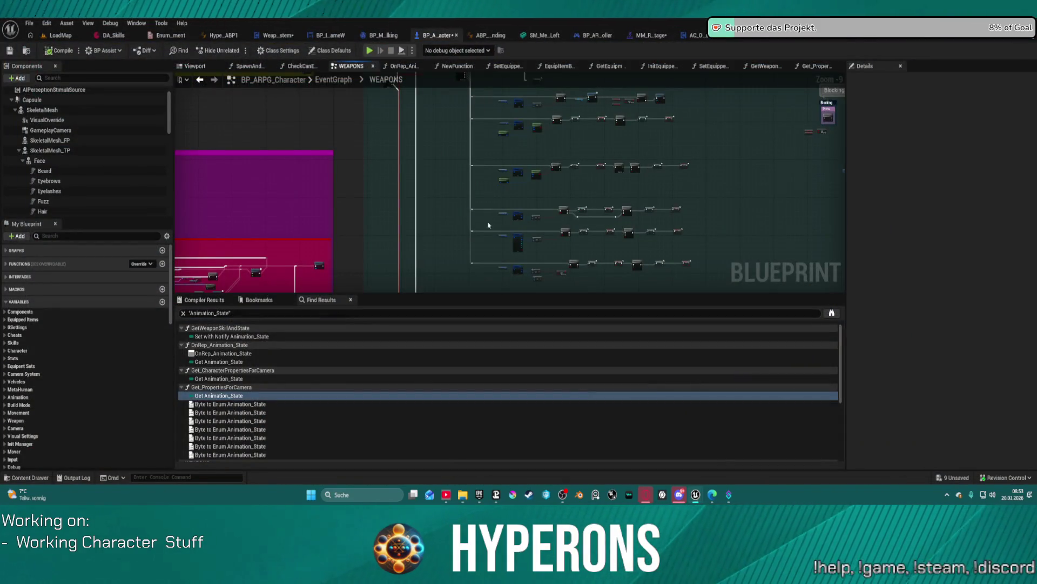
Review InitEquippedWeapons, then WeaponSystem's Switch and Play Montage nodes.
{"action": "scroll", "coordinate": [468, 195], "scroll_direction": "down", "scroll_amount": 3}
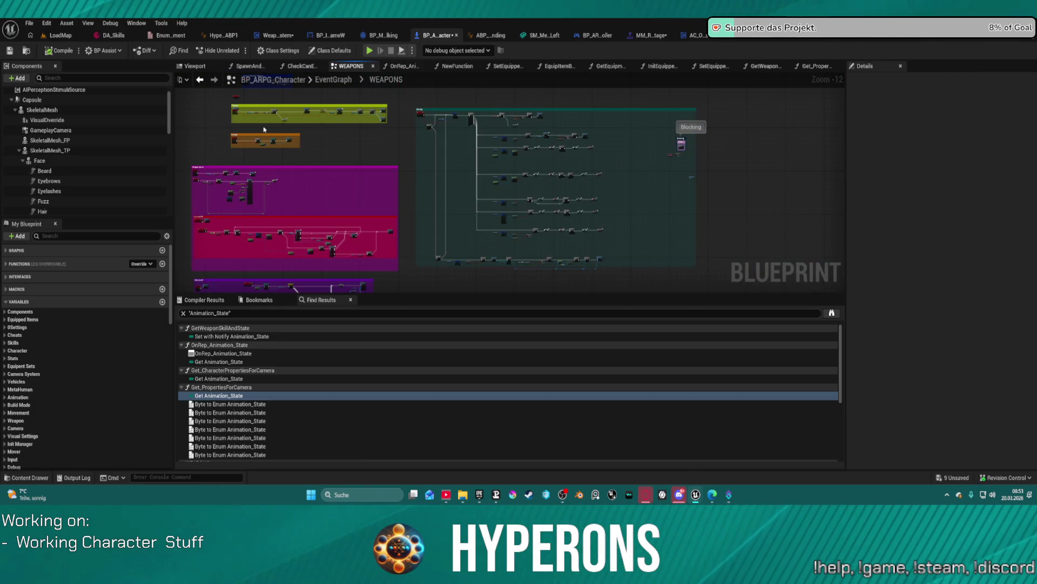
{"action": "scroll", "coordinate": [648, 132], "scroll_direction": "up", "scroll_amount": 4}
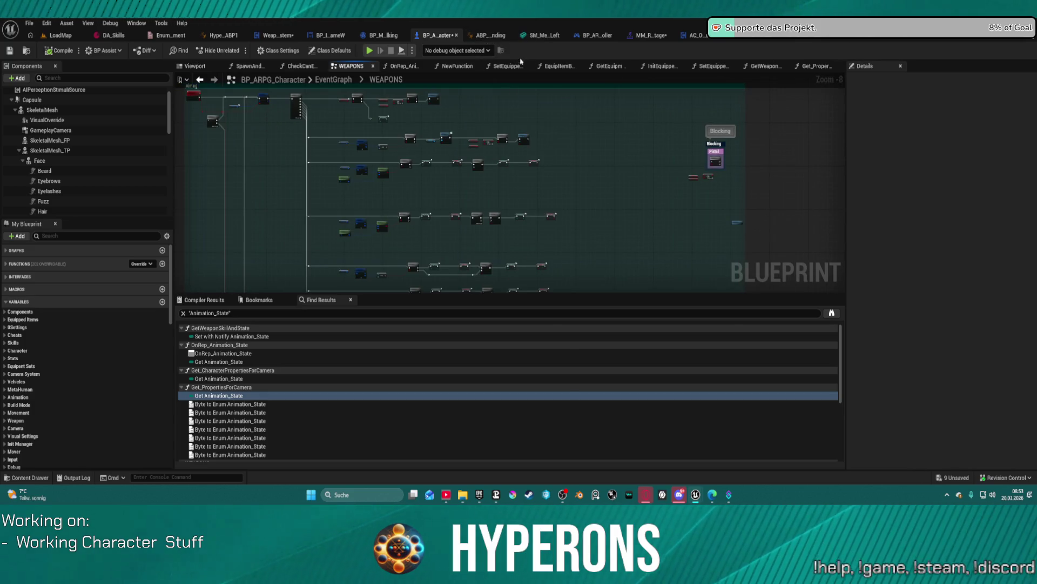
{"action": "left_click", "coordinate": [661, 66]}
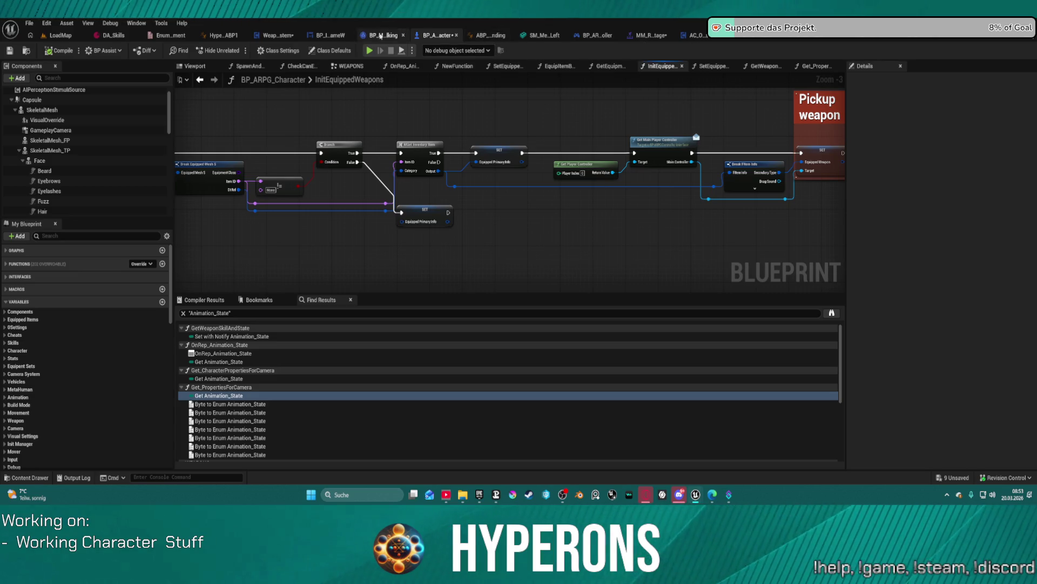
{"action": "left_click", "coordinate": [269, 36]}
{"action": "scroll", "coordinate": [581, 244], "scroll_direction": "down", "scroll_amount": 4}
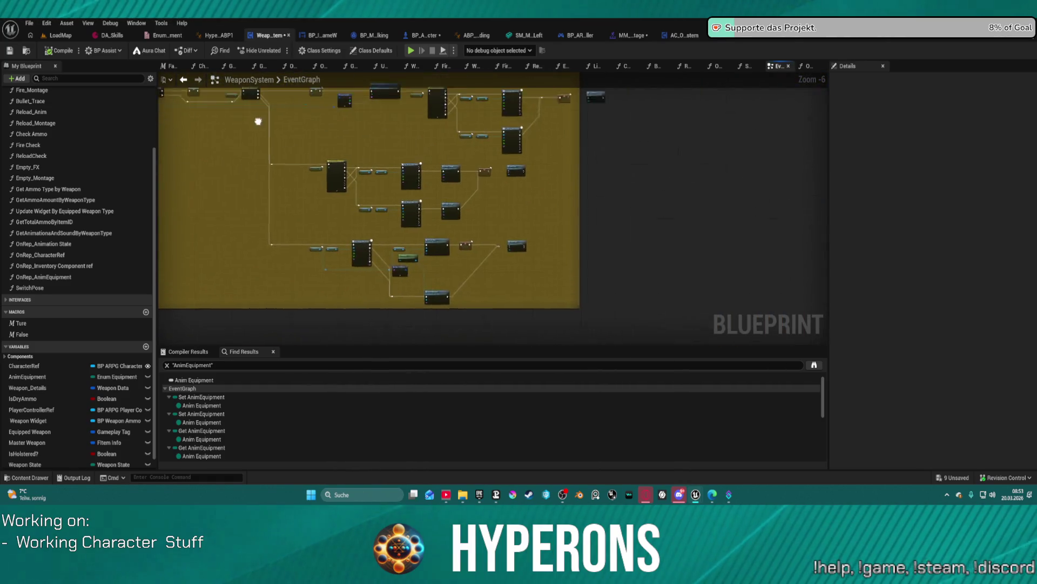
{"action": "scroll", "coordinate": [567, 155], "scroll_direction": "up", "scroll_amount": 5}
{"action": "scroll", "coordinate": [567, 155], "scroll_direction": "up", "scroll_amount": 1}
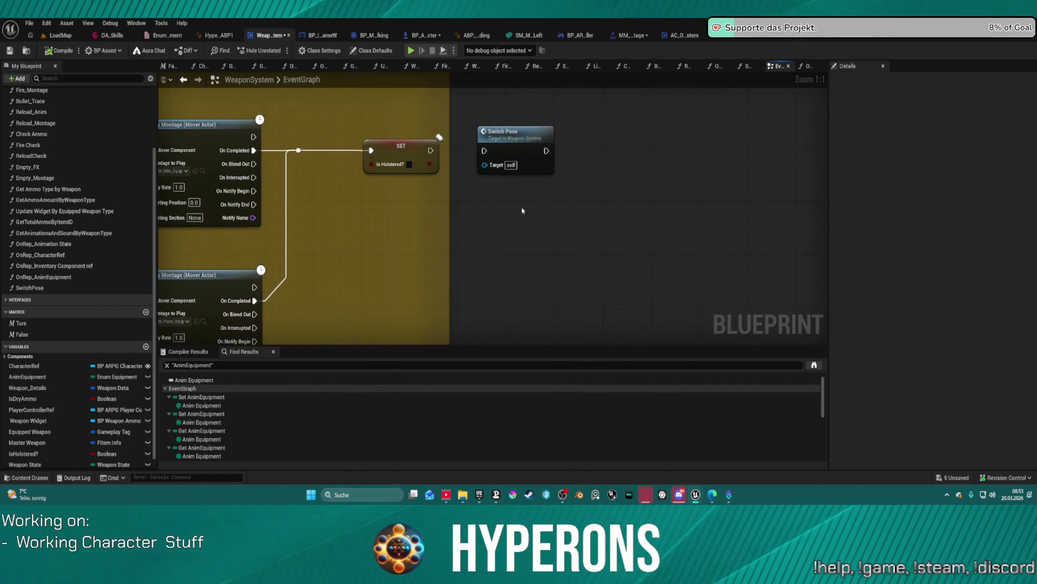
{"action": "scroll", "coordinate": [420, 213], "scroll_direction": "down", "scroll_amount": 4}
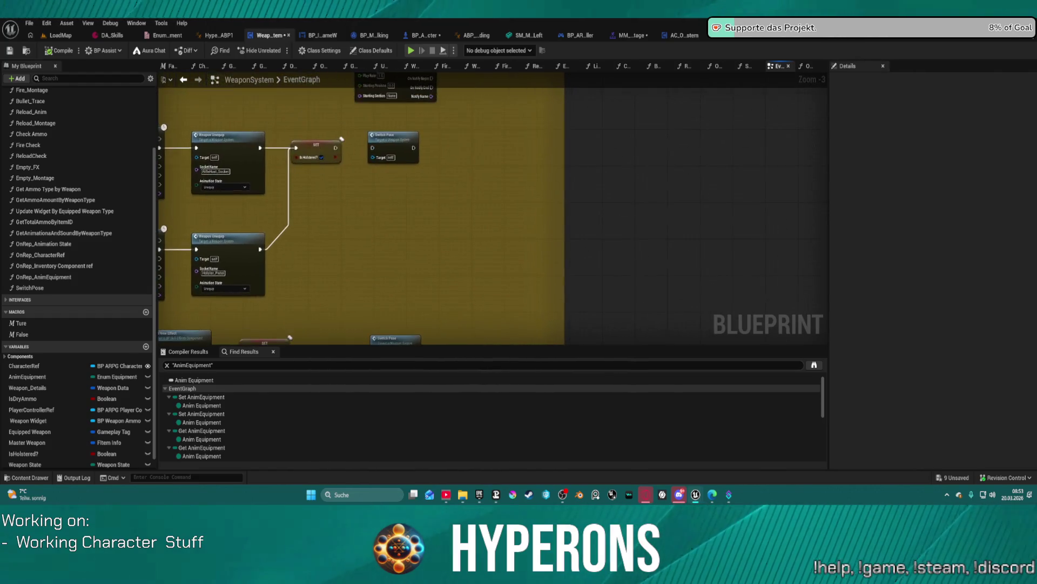
{"action": "mouse_move", "coordinate": [270, 162]}
{"action": "left_mouse_down"}
{"action": "mouse_move", "coordinate": [281, 184]}
{"action": "mouse_move", "coordinate": [707, 318]}
{"action": "mouse_move", "coordinate": [735, 340]}
{"action": "left_mouse_up"}
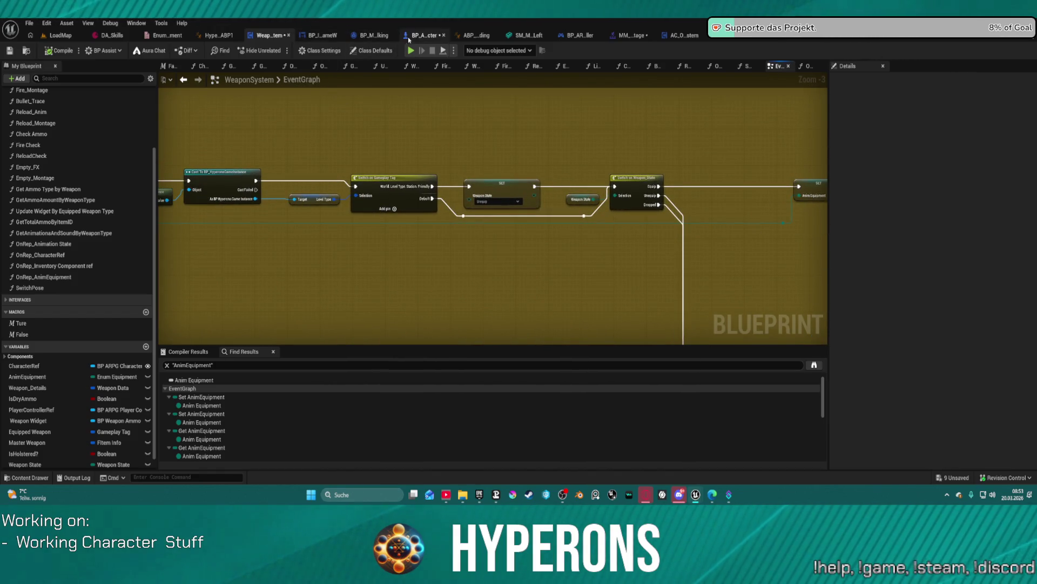
In GetWeaponSkillAndState, break the entry node's exec wire to Switch on Gameplay Tag.
{"action": "left_click", "coordinate": [410, 36]}
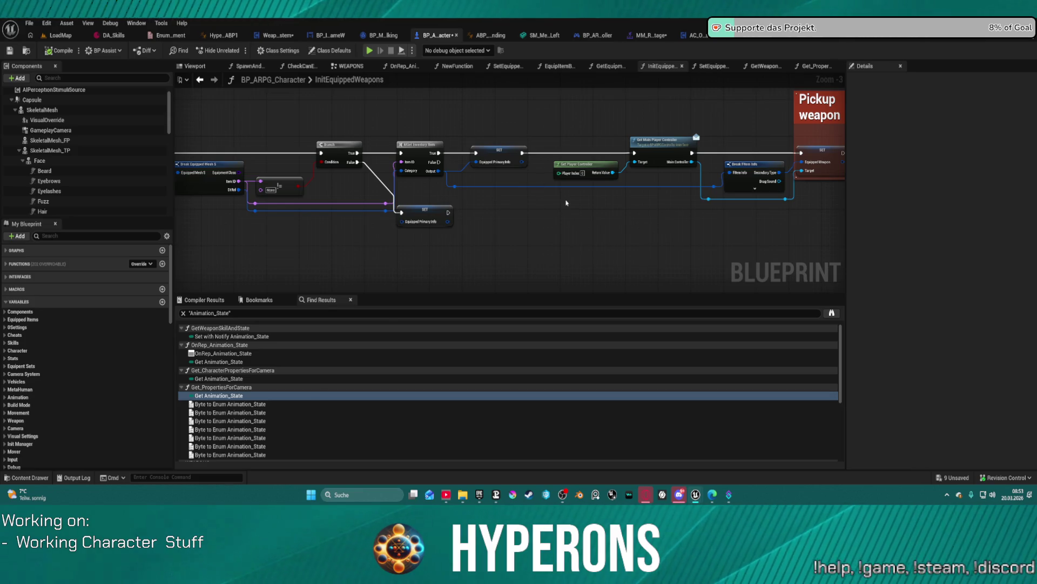
{"action": "scroll", "coordinate": [566, 203], "scroll_direction": "down", "scroll_amount": 1}
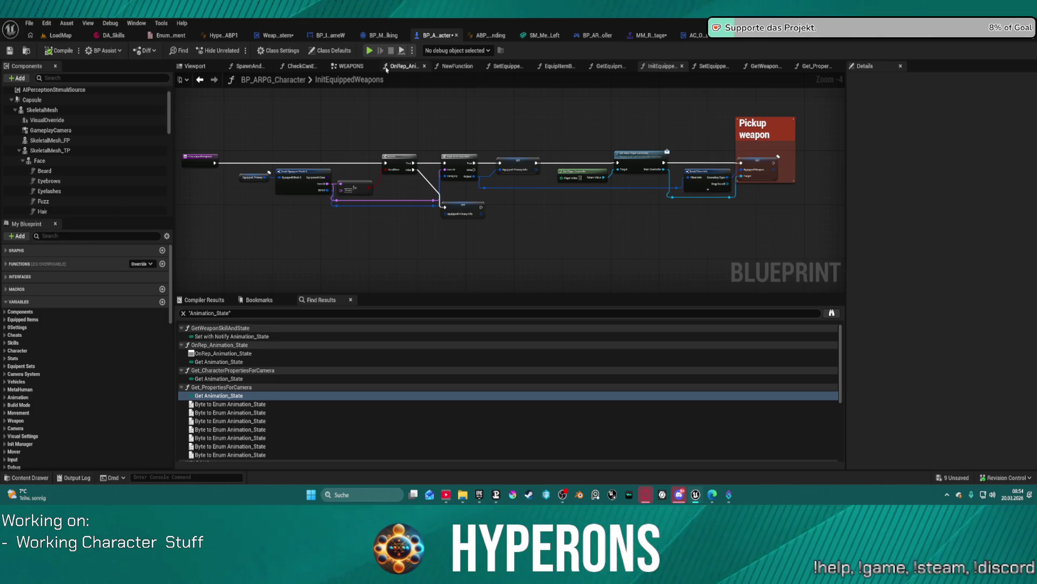
{"action": "left_click", "coordinate": [761, 67]}
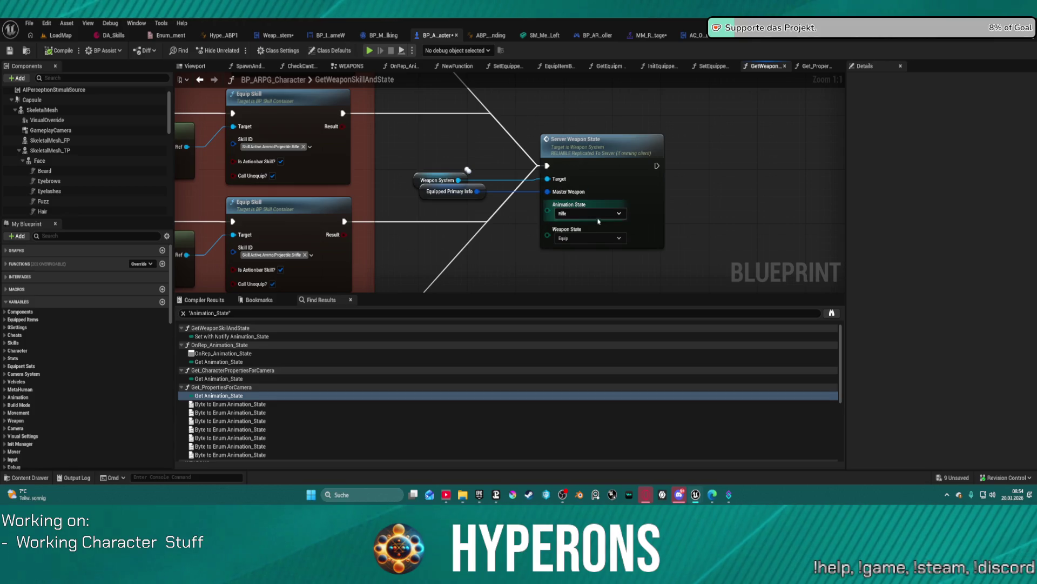
{"action": "scroll", "coordinate": [584, 152], "scroll_direction": "down", "scroll_amount": 4}
{"action": "left_click_drag", "start_coordinate": [585, 153], "coordinate": [798, 207]}
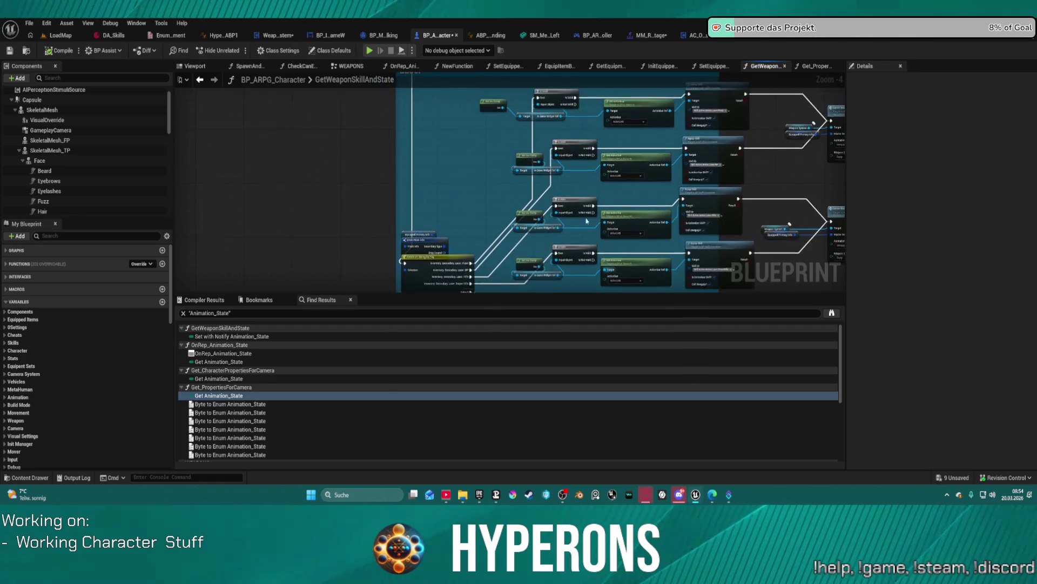
{"action": "scroll", "coordinate": [585, 152], "scroll_direction": "up", "scroll_amount": 2}
{"action": "left_click_drag", "start_coordinate": [227, 217], "coordinate": [431, 215]}
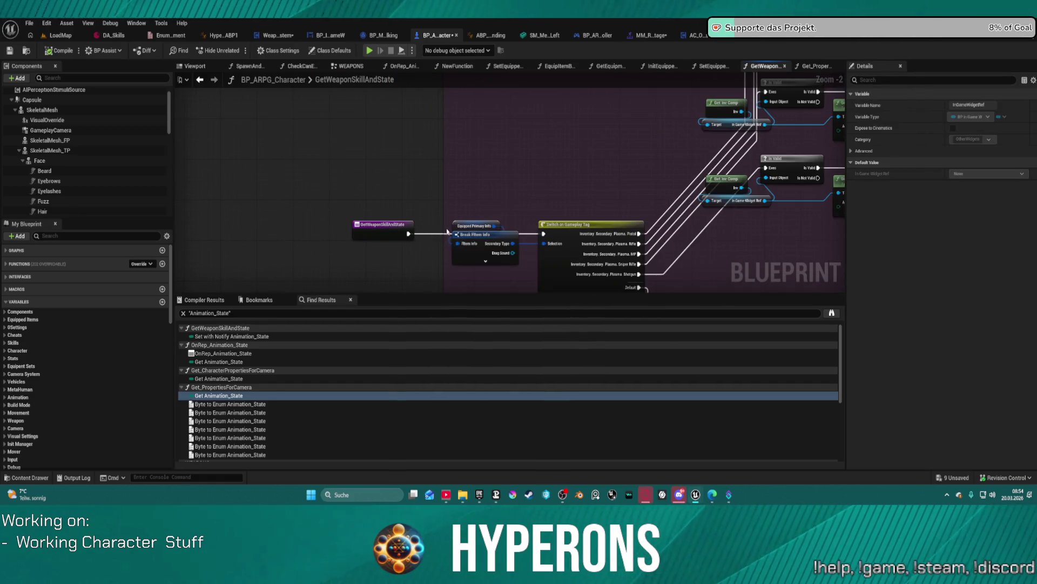
{"action": "left_click", "coordinate": [428, 235], "text": "alt"}
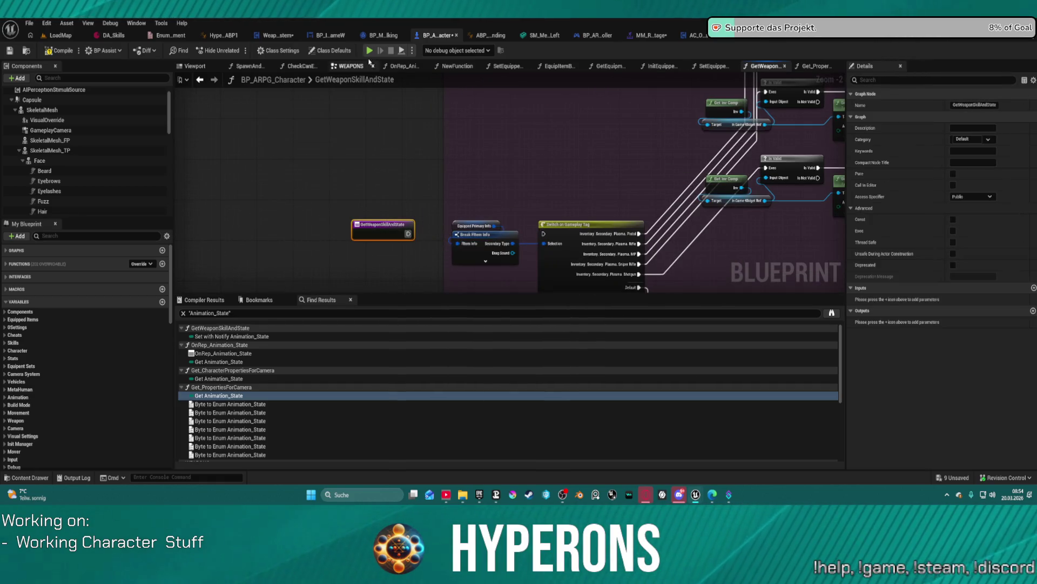
Compile and launch a play-in-editor test despite the compile errors.
{"action": "key", "text": "F7"}
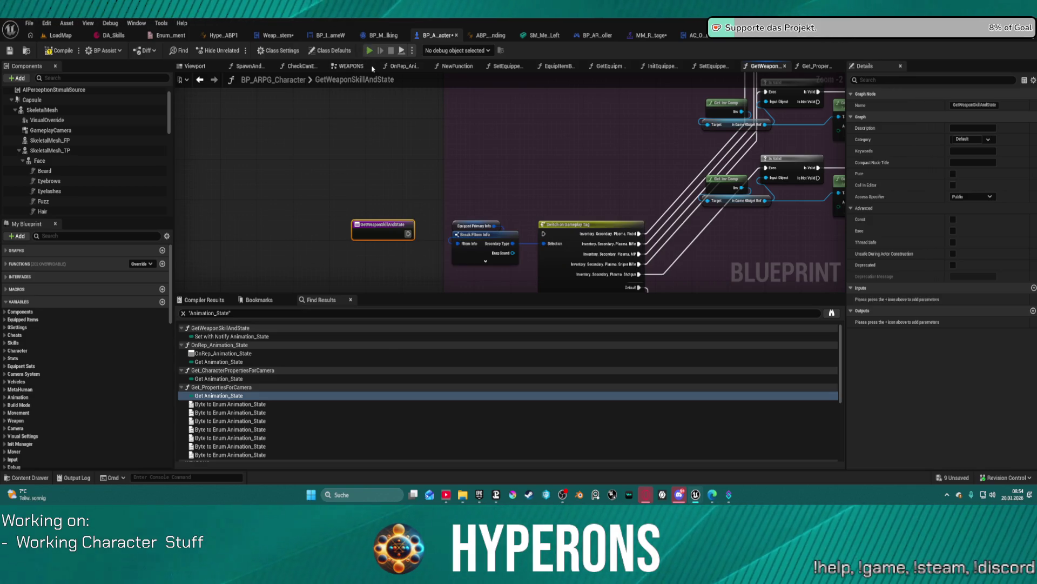
{"action": "key", "text": "alt+p"}
{"action": "left_click", "coordinate": [579, 273]}
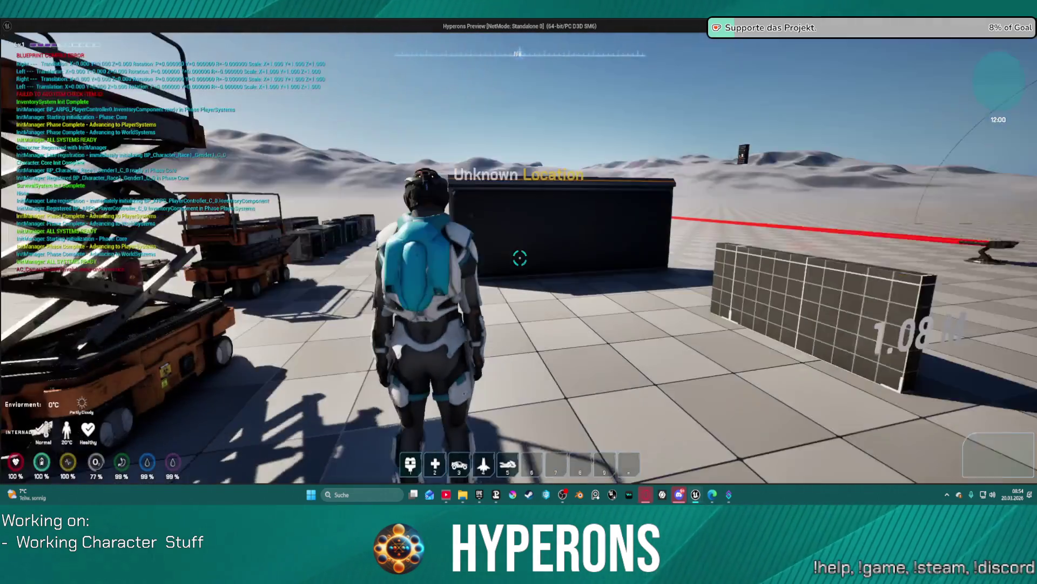
Use MG 01 from the in-game inventory, then pull a new exec wire from GetWeaponSkillAndState's entry.
{"action": "key", "text": "i"}
{"action": "double_click", "coordinate": [928, 308]}
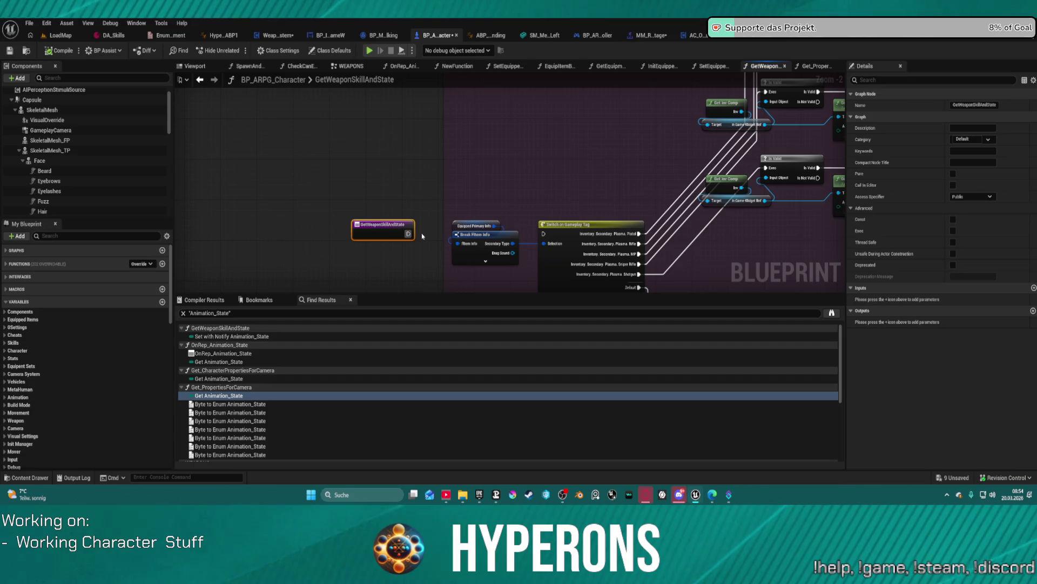
{"action": "left_click_drag", "start_coordinate": [408, 233], "coordinate": [547, 238]}
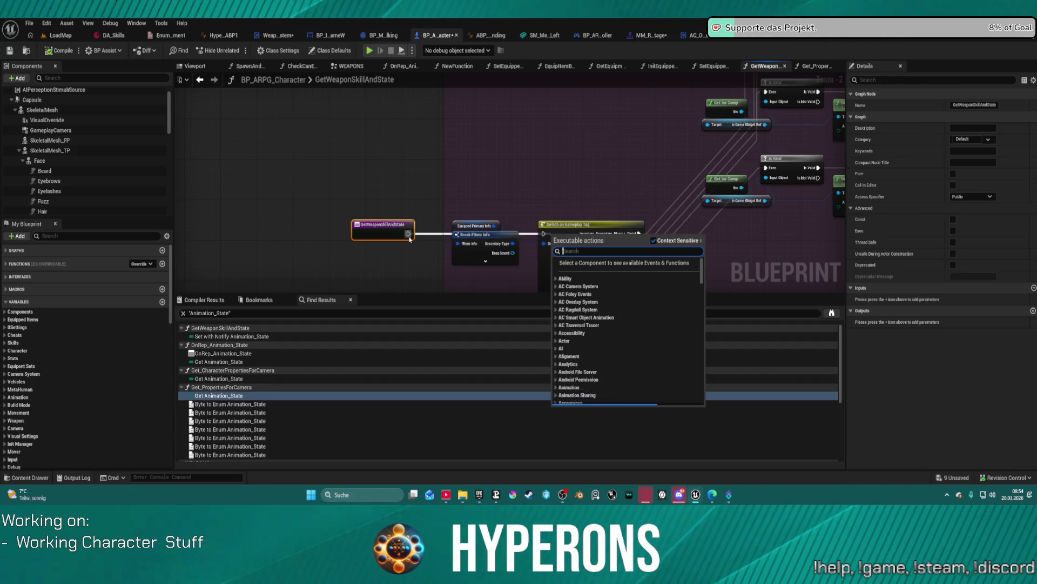
Follow Server Weapon State to the Multi_Weapon_State chain in WeaponSystem and delete its Switch Pose node.
{"action": "key", "text": "Escape"}
{"action": "scroll", "coordinate": [325, 169], "scroll_direction": "down", "scroll_amount": 2}
{"action": "scroll", "coordinate": [564, 214], "scroll_direction": "up", "scroll_amount": 4}
{"action": "double_click", "coordinate": [492, 206]}
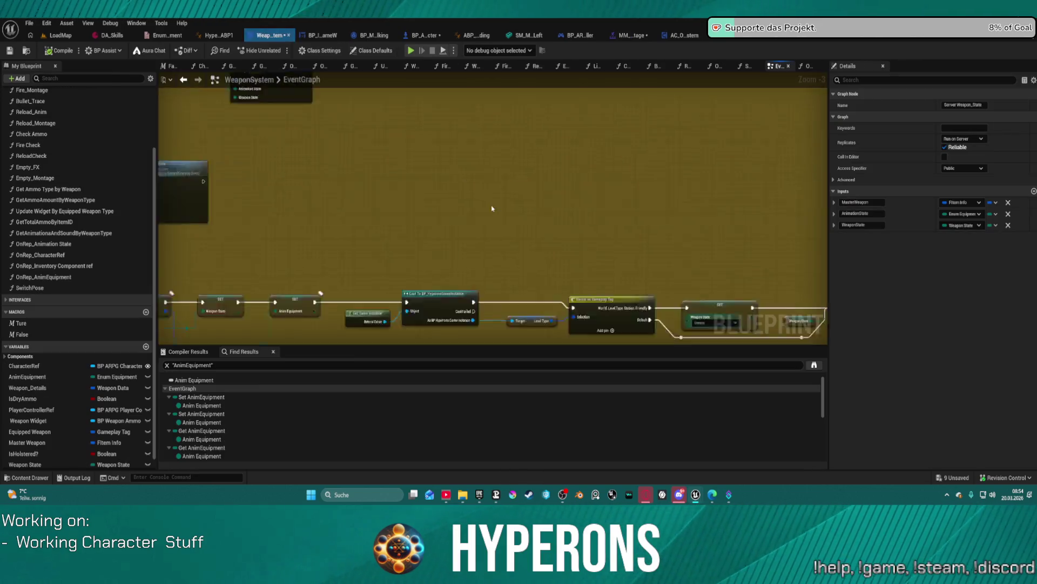
{"action": "double_click", "coordinate": [438, 207]}
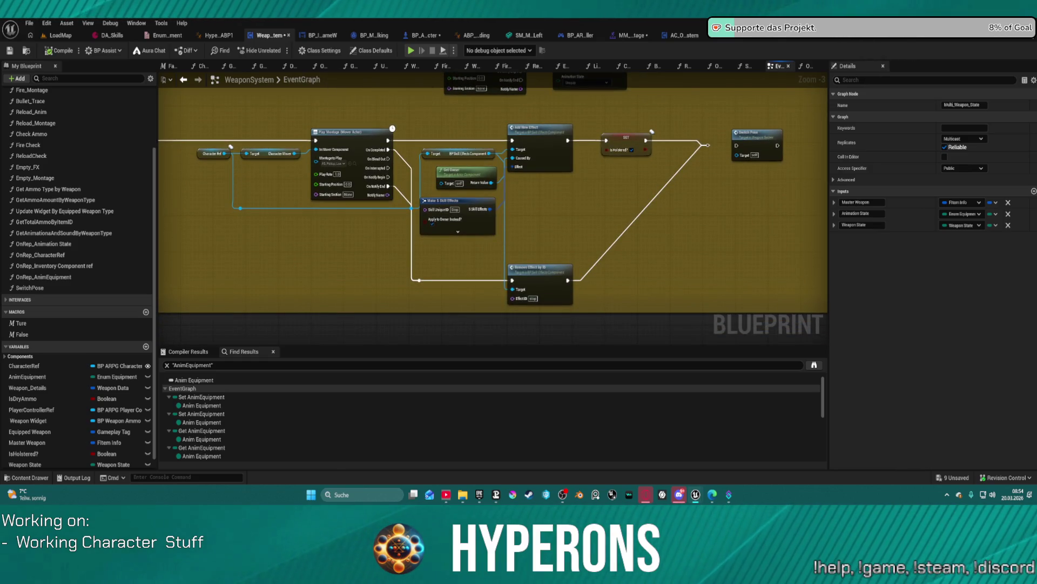
{"action": "left_click", "coordinate": [470, 312]}
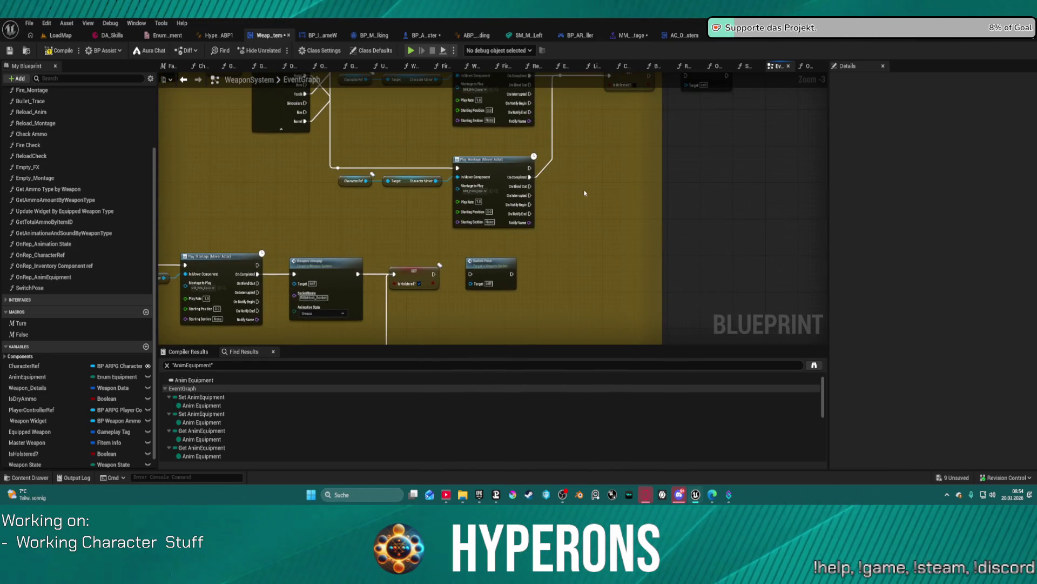
{"action": "left_click", "coordinate": [690, 203]}
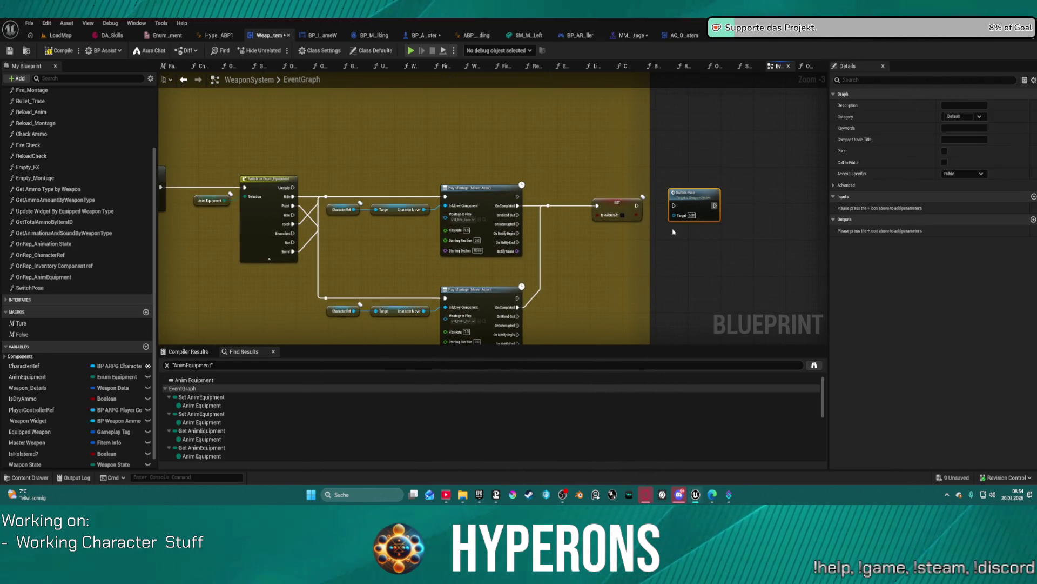
{"action": "key", "text": "Delete"}
Inspect the OnRep_AnimEquipment and OnRep_Animation State functions, then return to BP_ARPG_Character.
{"action": "double_click", "coordinate": [44, 277]}
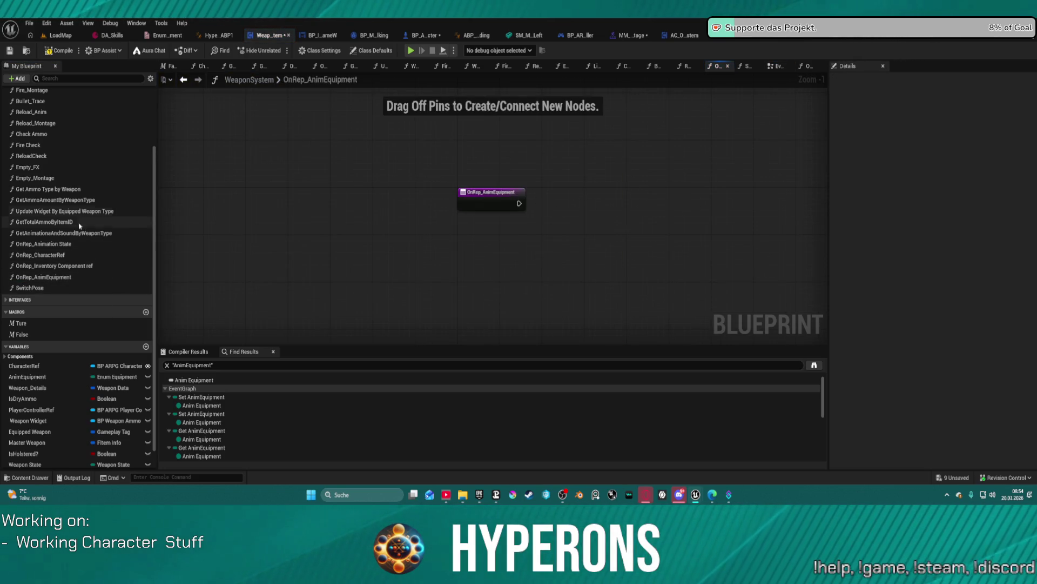
{"action": "double_click", "coordinate": [37, 244]}
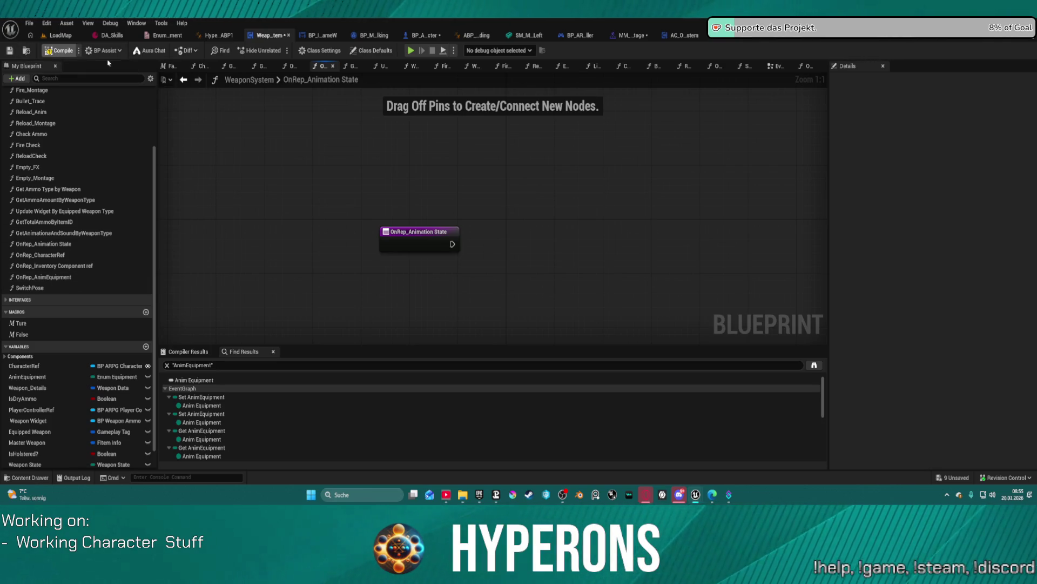
{"action": "left_click", "coordinate": [184, 81]}
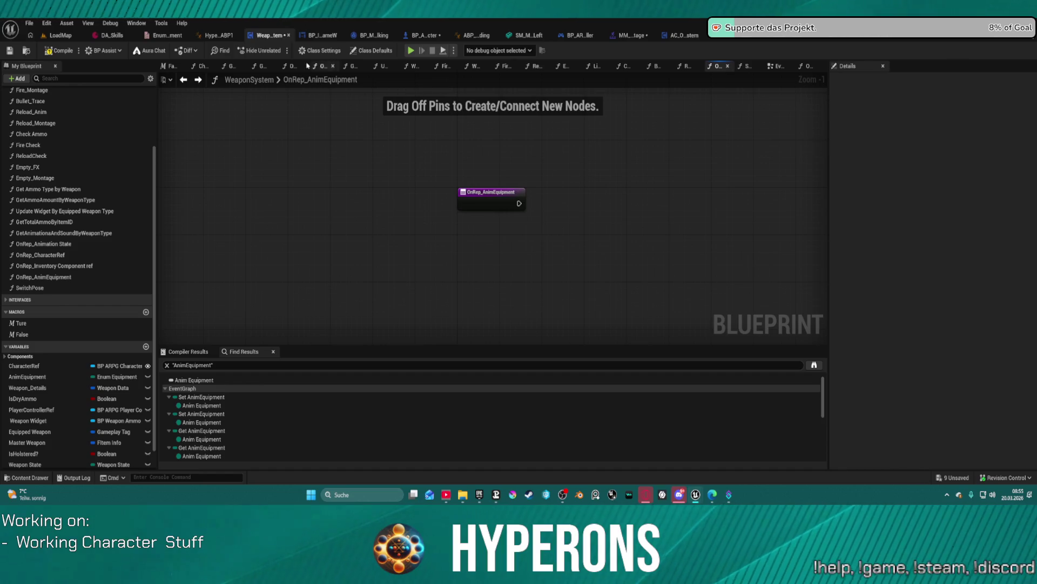
{"action": "left_click", "coordinate": [428, 36]}
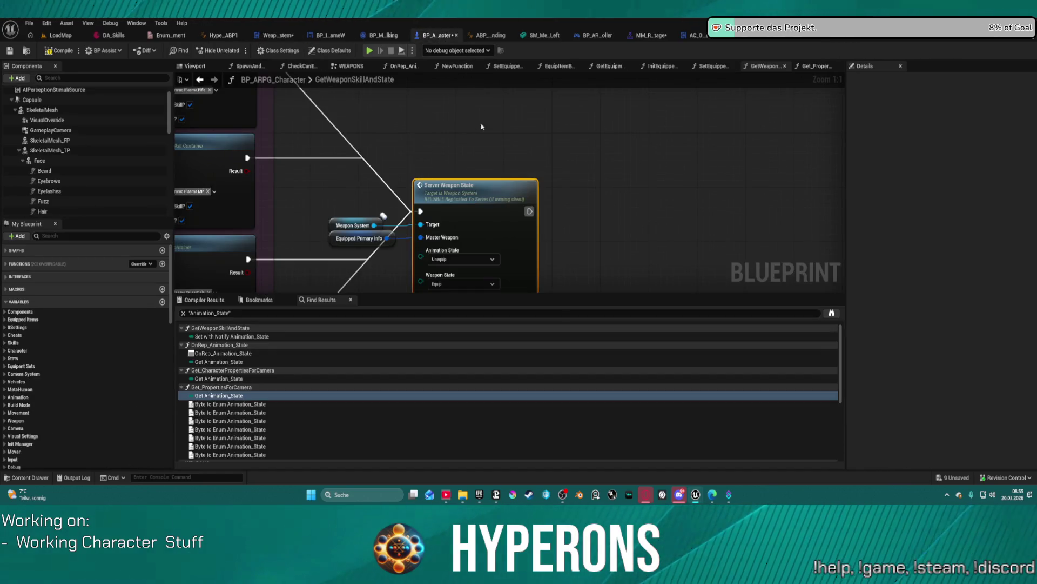
Review the Laser and Plasma state rows, then reopen WeaponSystem's event graph.
{"action": "scroll", "coordinate": [474, 151], "scroll_direction": "down", "scroll_amount": 5}
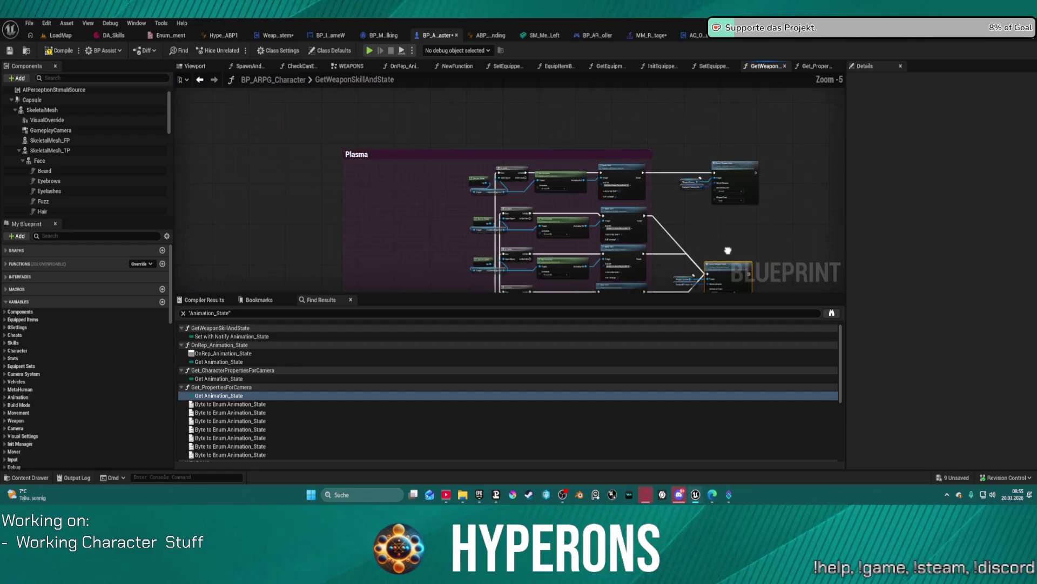
{"action": "mouse_move", "coordinate": [705, 222]}
{"action": "left_mouse_down"}
{"action": "mouse_move", "coordinate": [513, 156]}
{"action": "mouse_move", "coordinate": [493, 173]}
{"action": "left_mouse_up"}
{"action": "left_click_drag", "start_coordinate": [406, 186], "coordinate": [407, 277]}
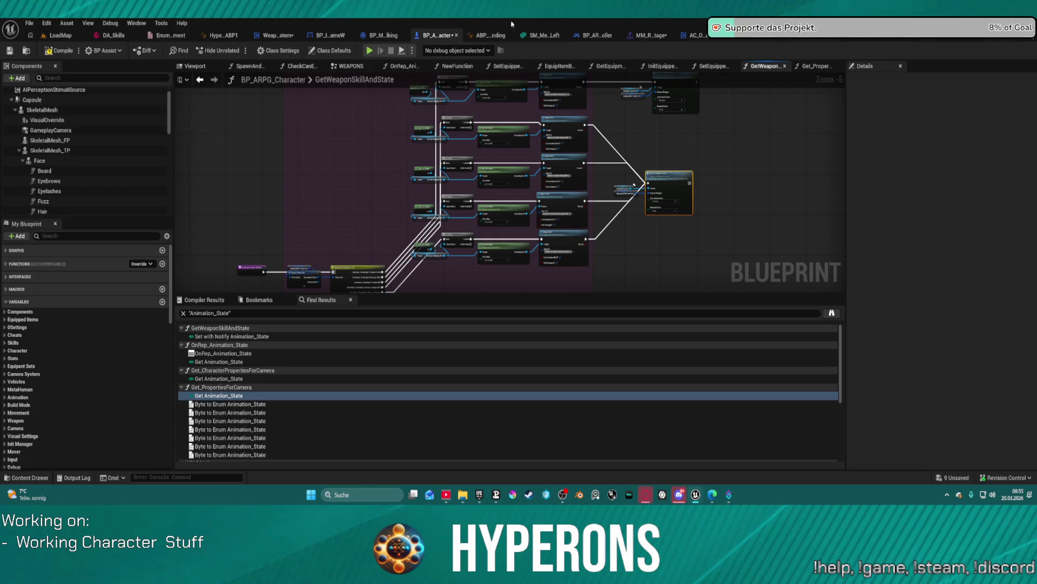
{"action": "left_click", "coordinate": [274, 36]}
{"action": "left_click", "coordinate": [777, 66]}
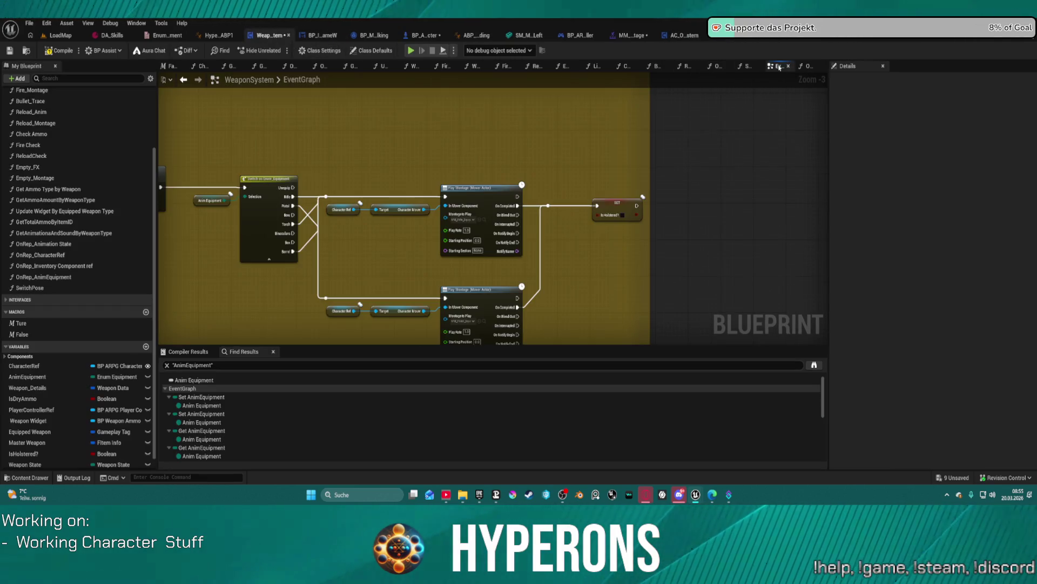
{"action": "scroll", "coordinate": [399, 239], "scroll_direction": "down", "scroll_amount": 3}
{"action": "scroll", "coordinate": [461, 193], "scroll_direction": "up", "scroll_amount": 2}
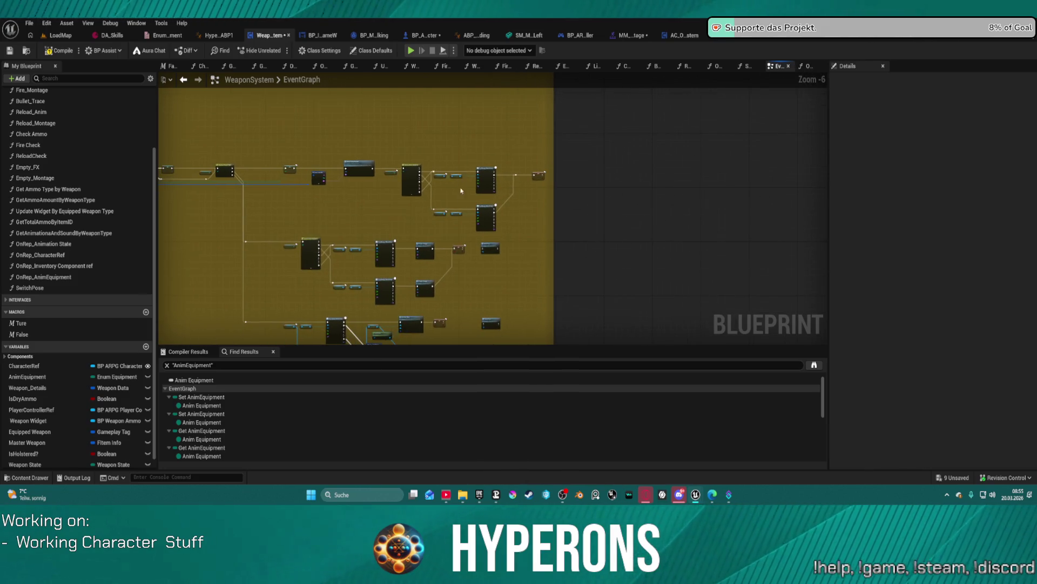
{"action": "left_click_drag", "start_coordinate": [499, 236], "coordinate": [689, 261]}
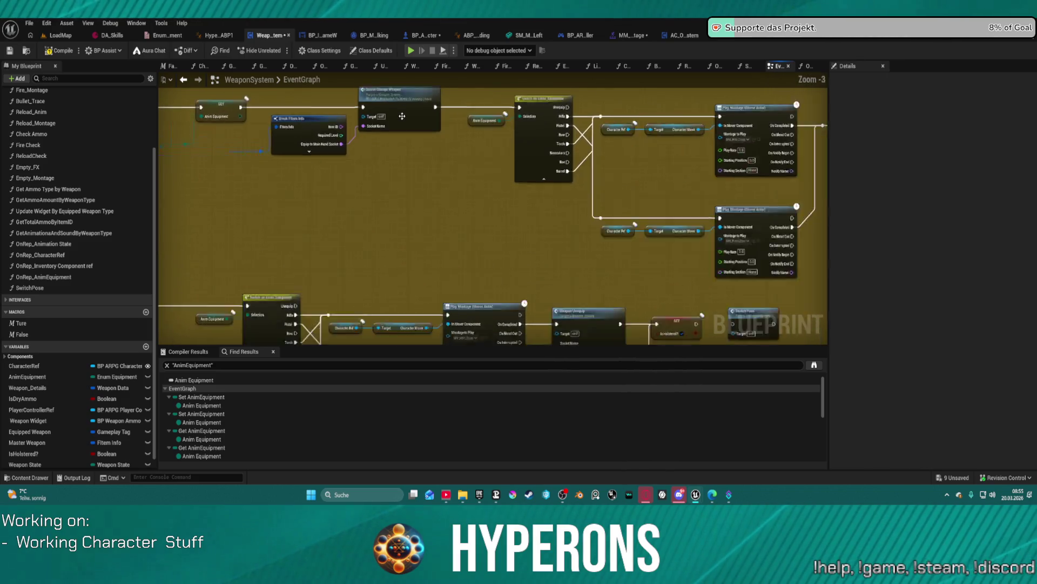
{"action": "scroll", "coordinate": [423, 216], "scroll_direction": "up", "scroll_amount": 3}
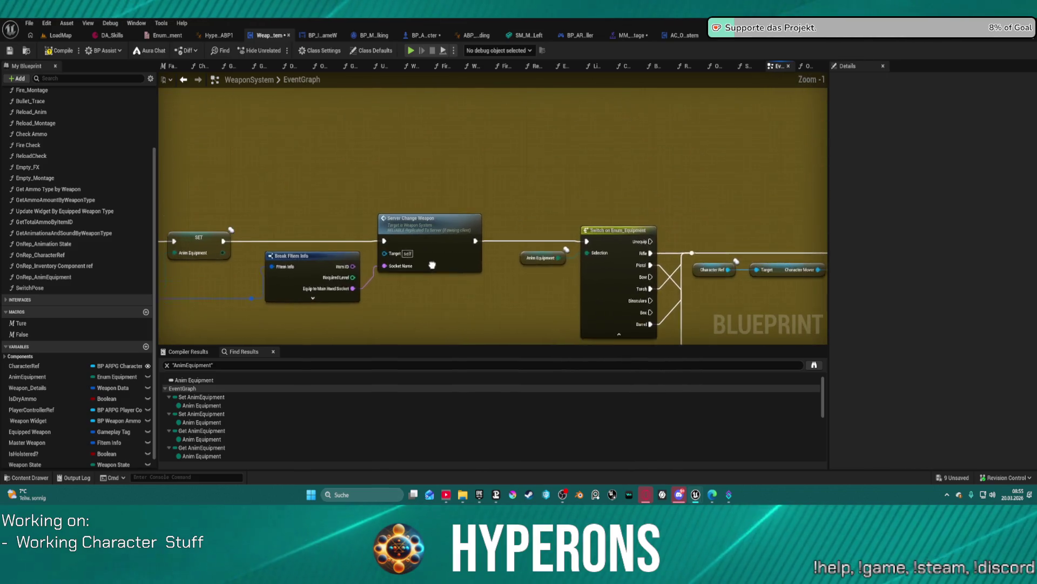
Trace Server_ChangeWeapon to the attach nodes and break the exec wire into SET w/ Notify Animation State.
{"action": "double_click", "coordinate": [424, 214]}
{"action": "left_click", "coordinate": [613, 212]}
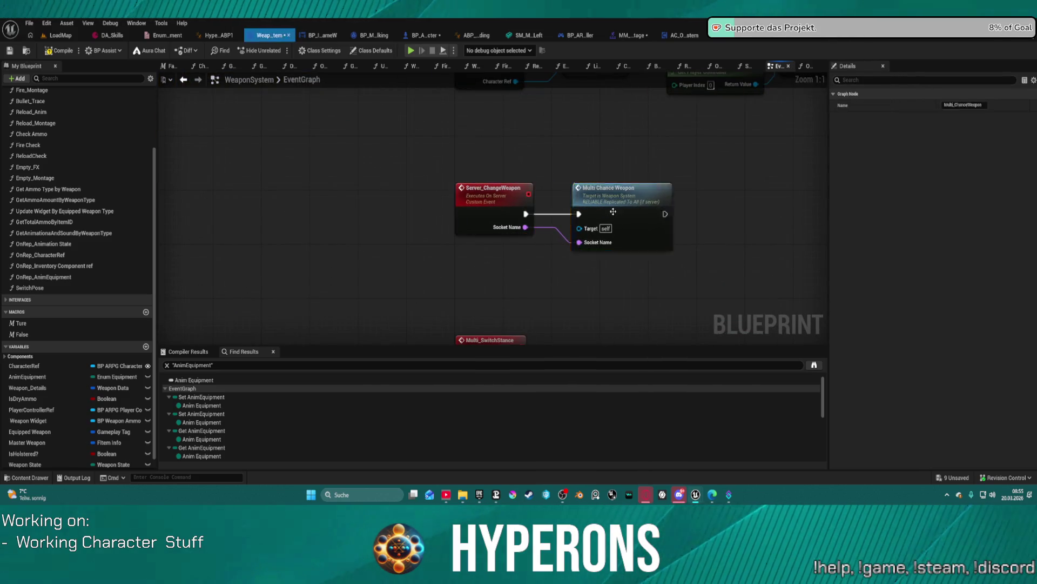
{"action": "scroll", "coordinate": [613, 212], "scroll_direction": "down", "scroll_amount": 2}
{"action": "mouse_move", "coordinate": [613, 212]}
{"action": "left_mouse_down"}
{"action": "mouse_move", "coordinate": [365, 205]}
{"action": "mouse_move", "coordinate": [273, 135]}
{"action": "mouse_move", "coordinate": [84, 147]}
{"action": "left_mouse_up"}
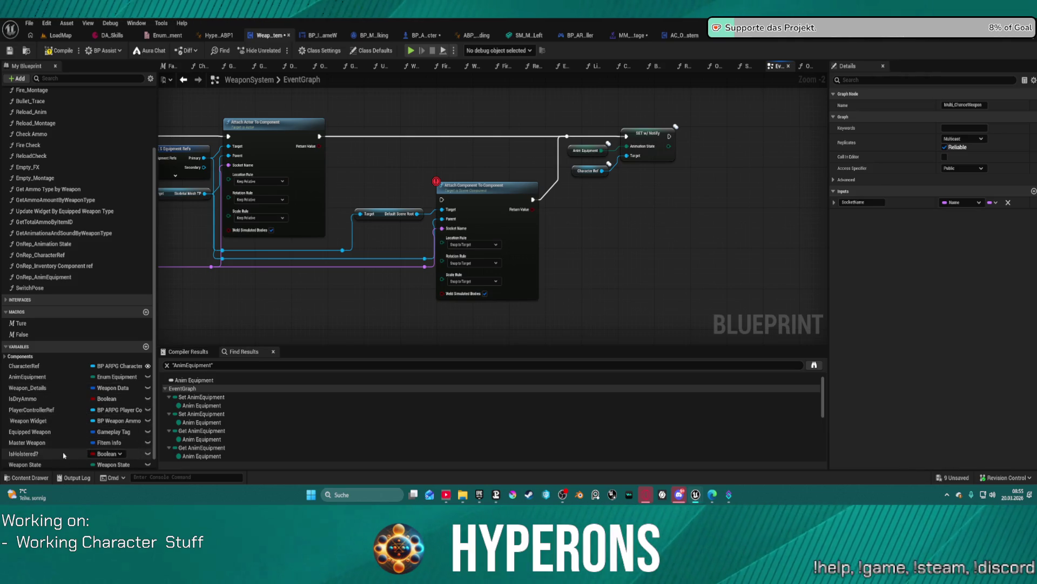
{"action": "scroll", "coordinate": [64, 443], "scroll_direction": "down", "scroll_amount": 1}
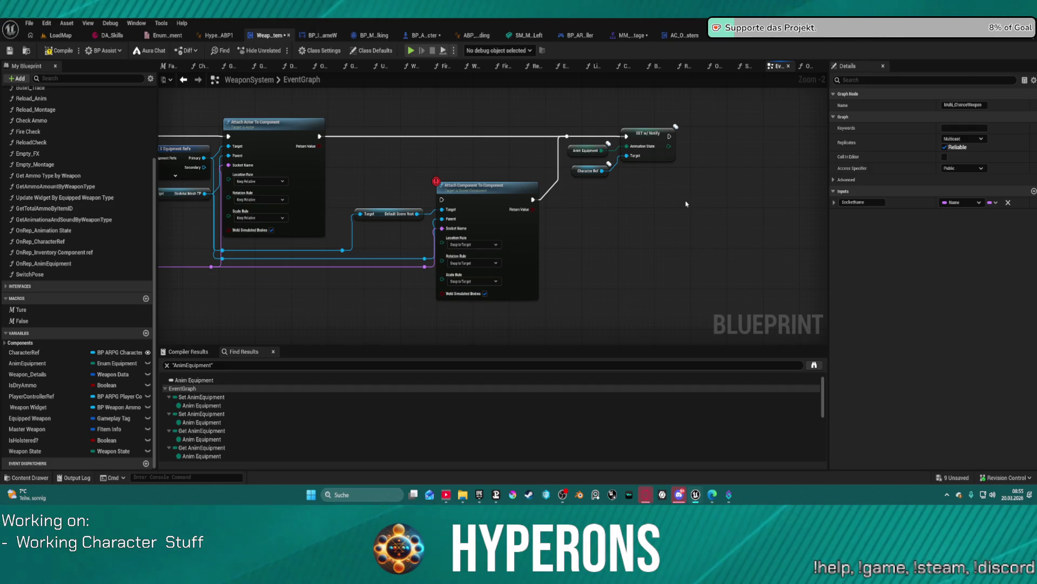
{"action": "left_click", "coordinate": [643, 137]}
{"action": "left_click", "coordinate": [583, 138], "text": "alt"}
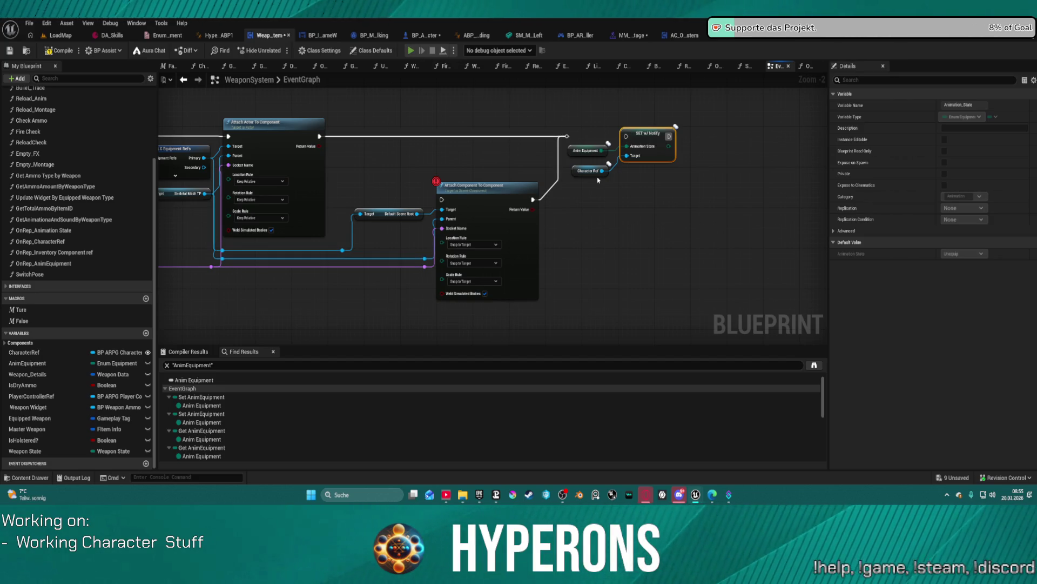
Compile, play-test despite errors, then reconnect the reroute to SET w/ Notify's exec input.
{"action": "key", "text": "F7"}
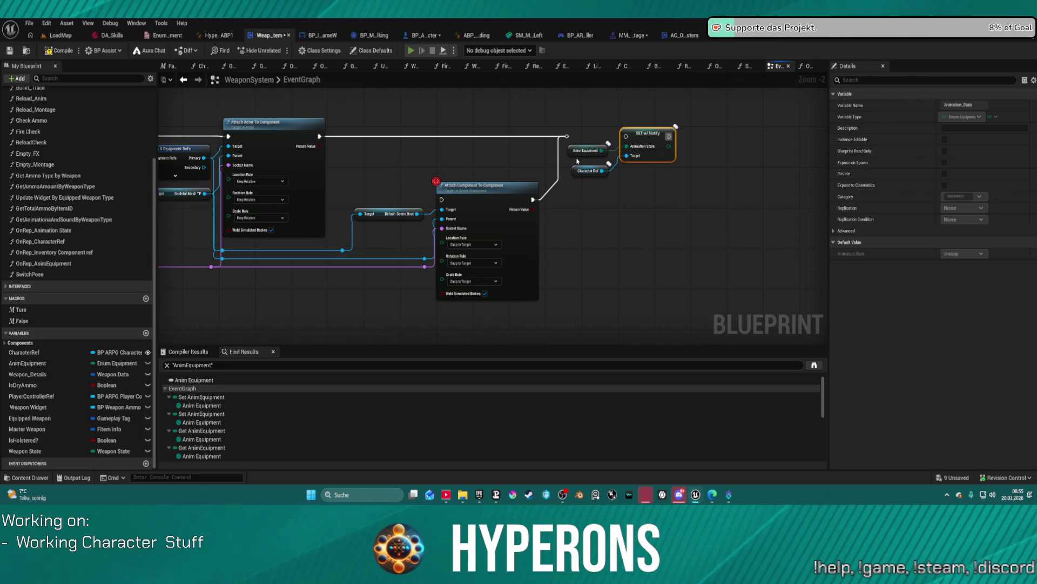
{"action": "key", "text": "alt+p"}
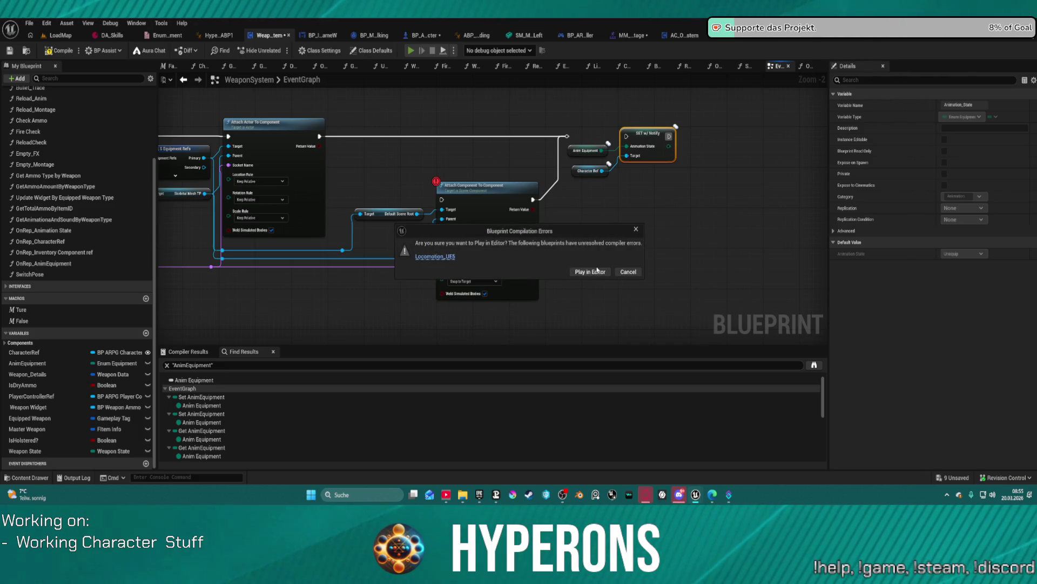
{"action": "left_click", "coordinate": [597, 270]}
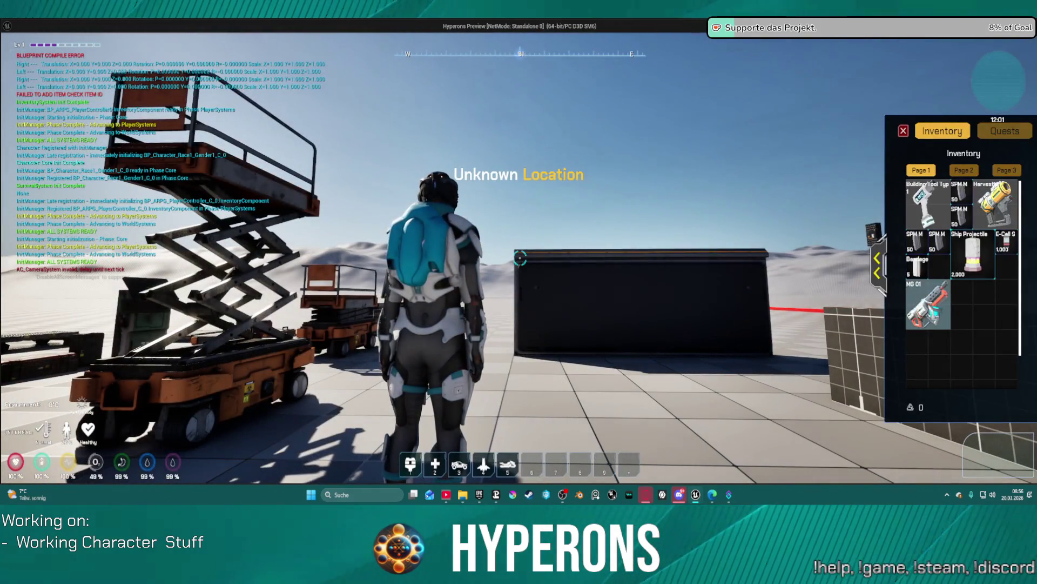
{"action": "key", "text": "Escape"}
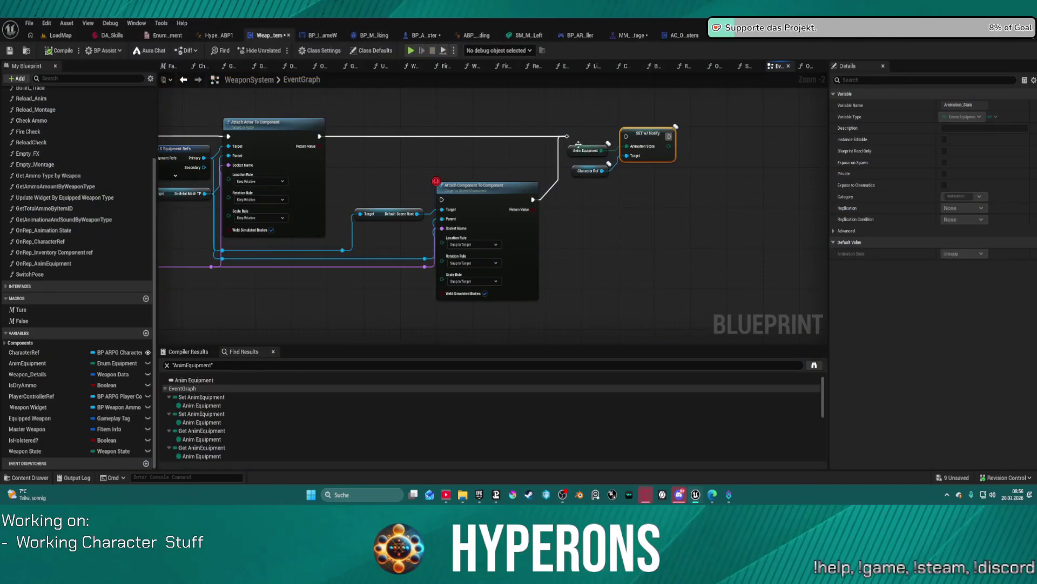
{"action": "left_click_drag", "start_coordinate": [568, 137], "coordinate": [627, 136]}
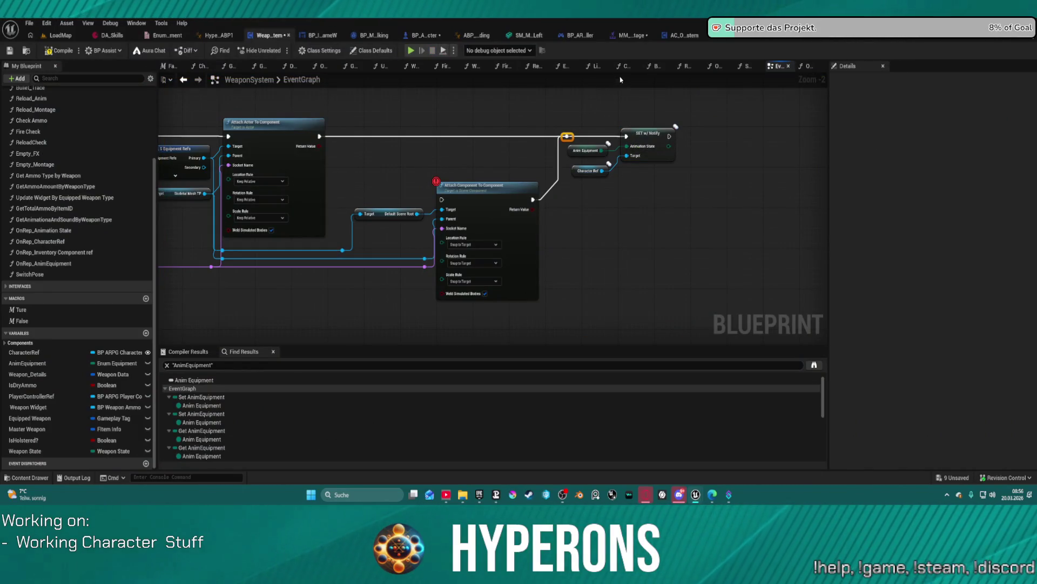
Close the Get Ammo Type by Weapon, GetAmmoAmountByWeaponType, OnRep_Inventory Component ref and OnRep_Animation State graph tabs.
{"action": "left_click", "coordinate": [212, 65]}
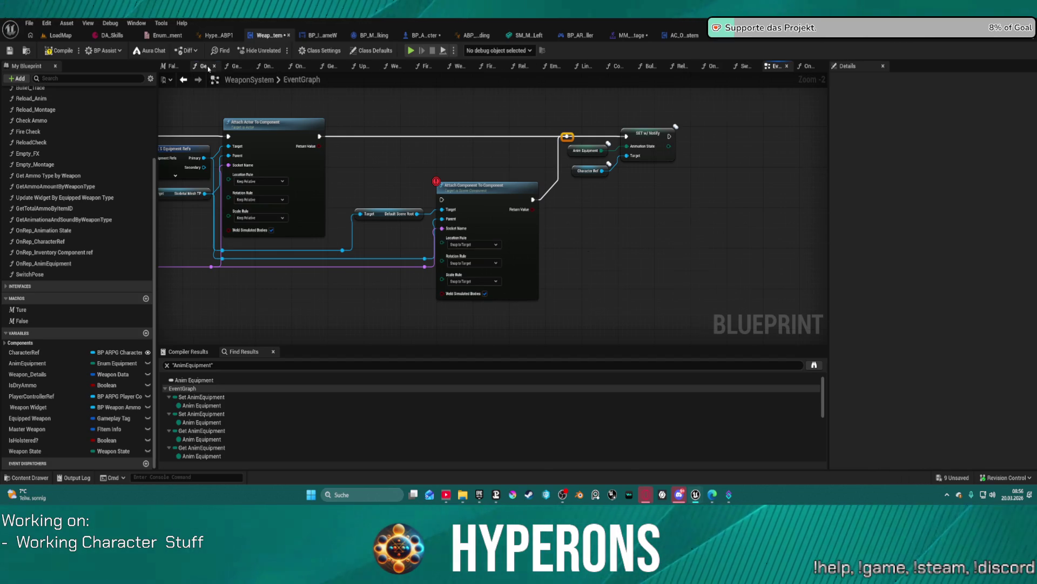
{"action": "left_click", "coordinate": [204, 65]}
{"action": "left_click", "coordinate": [214, 66]}
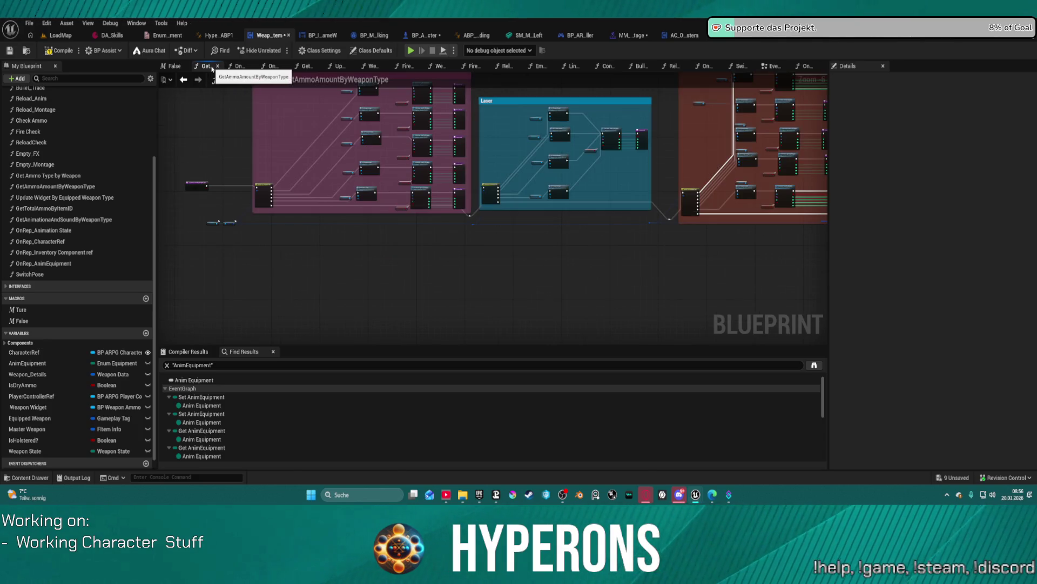
{"action": "left_click", "coordinate": [217, 66]}
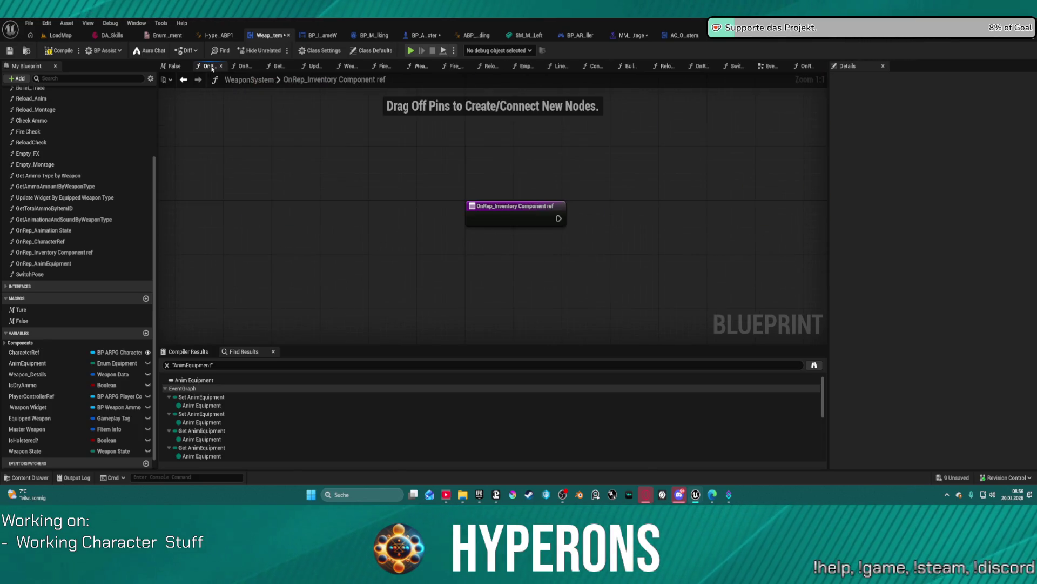
{"action": "left_click", "coordinate": [221, 66]}
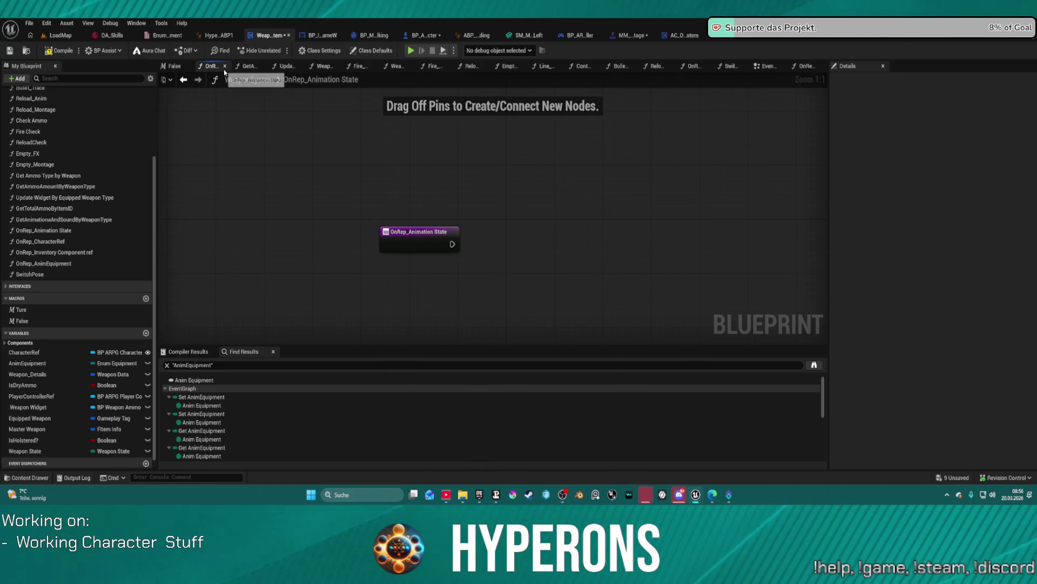
{"action": "left_click", "coordinate": [223, 66]}
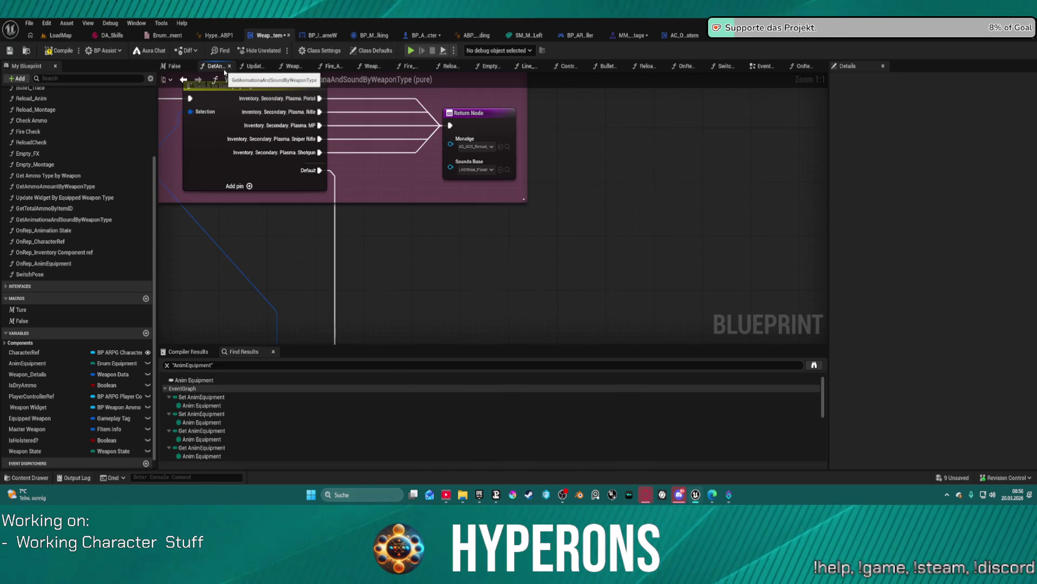
Pan across the Laser, Projectile and Others comment blocks.
{"action": "scroll", "coordinate": [481, 261], "scroll_direction": "down", "scroll_amount": 5}
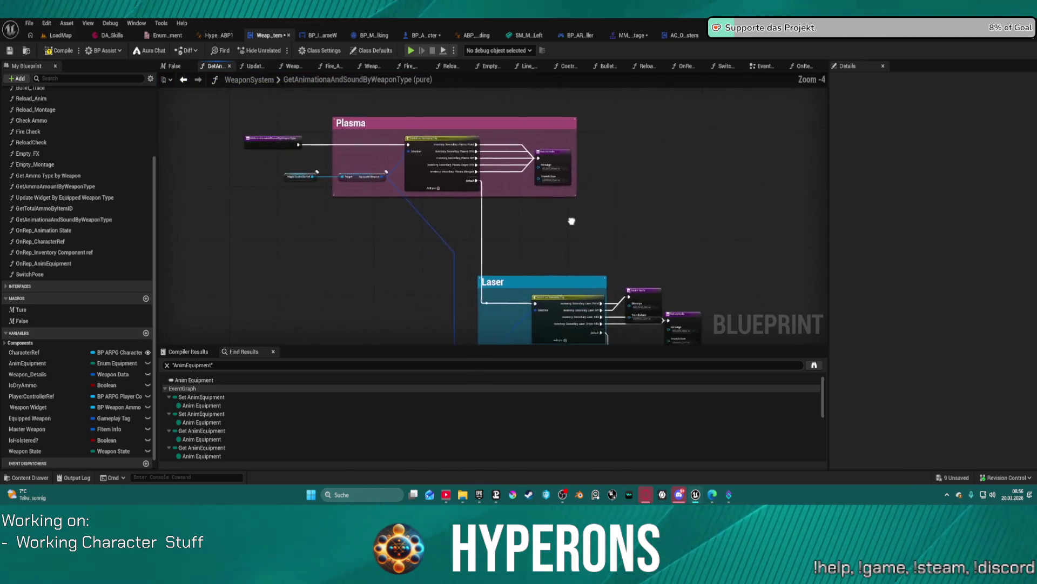
{"action": "mouse_move", "coordinate": [555, 217]}
{"action": "left_mouse_down"}
{"action": "mouse_move", "coordinate": [472, 113]}
{"action": "mouse_move", "coordinate": [356, 86]}
{"action": "left_mouse_up"}
{"action": "left_click_drag", "start_coordinate": [502, 224], "coordinate": [474, 213]}
{"action": "scroll", "coordinate": [473, 214], "scroll_direction": "up", "scroll_amount": 4}
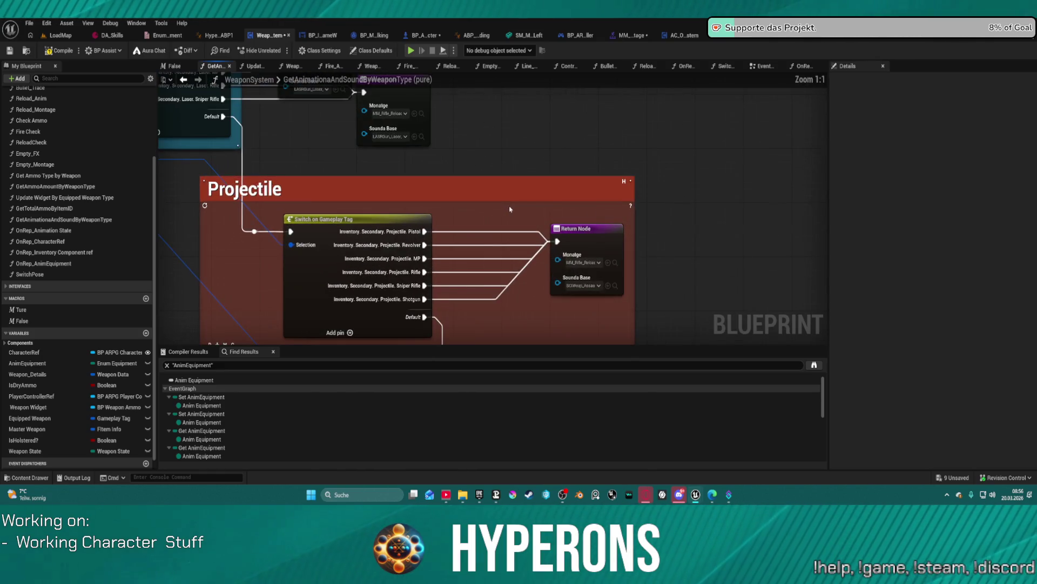
{"action": "mouse_move", "coordinate": [672, 287]}
{"action": "left_mouse_down"}
{"action": "mouse_move", "coordinate": [418, 247]}
{"action": "mouse_move", "coordinate": [348, 148]}
{"action": "mouse_move", "coordinate": [314, 143]}
{"action": "mouse_move", "coordinate": [309, 162]}
{"action": "left_mouse_up"}
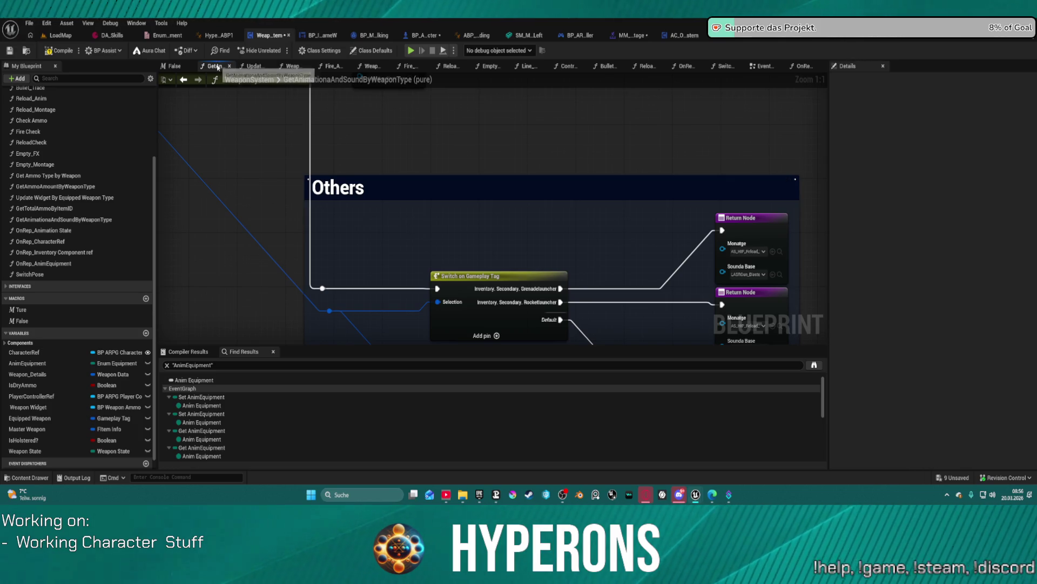
Close the GetAnimationAndSoundByWeaponType, Update Widget and Fire_Anim graphs.
{"action": "middle_click", "coordinate": [222, 67]}
{"action": "middle_click", "coordinate": [222, 67]}
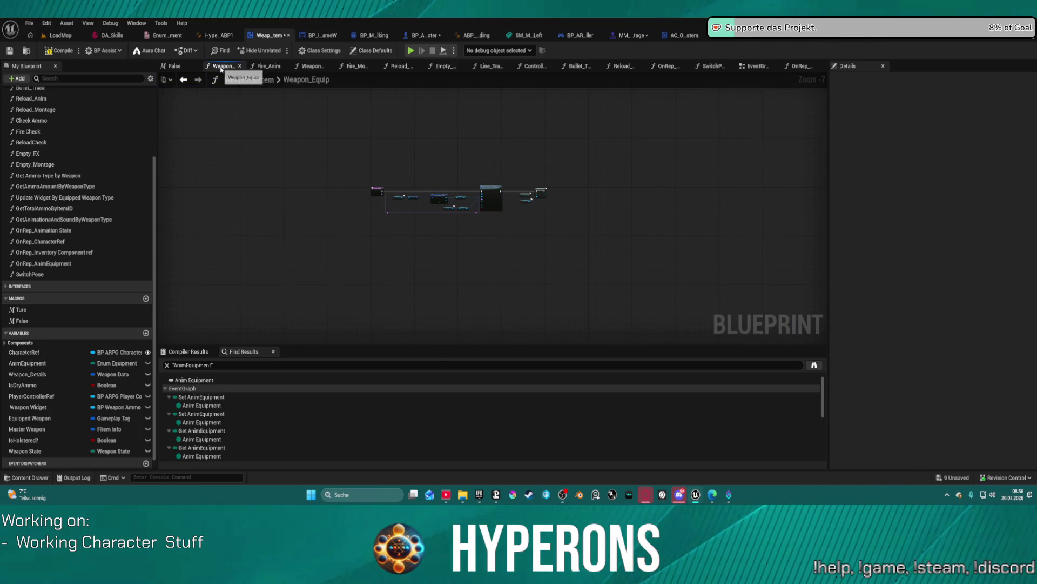
{"action": "scroll", "coordinate": [412, 213], "scroll_direction": "up", "scroll_amount": 4}
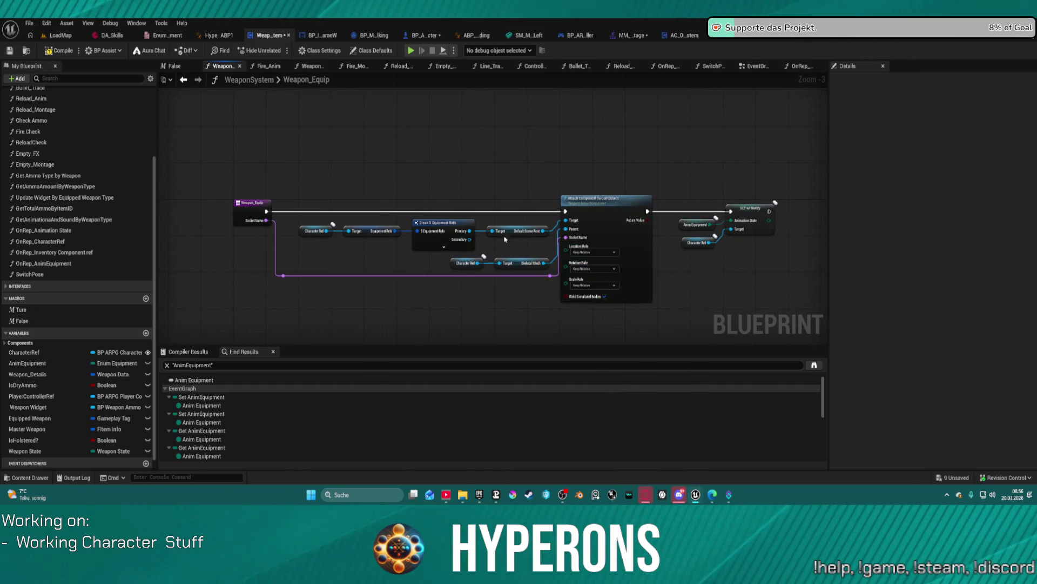
{"action": "left_click", "coordinate": [264, 66]}
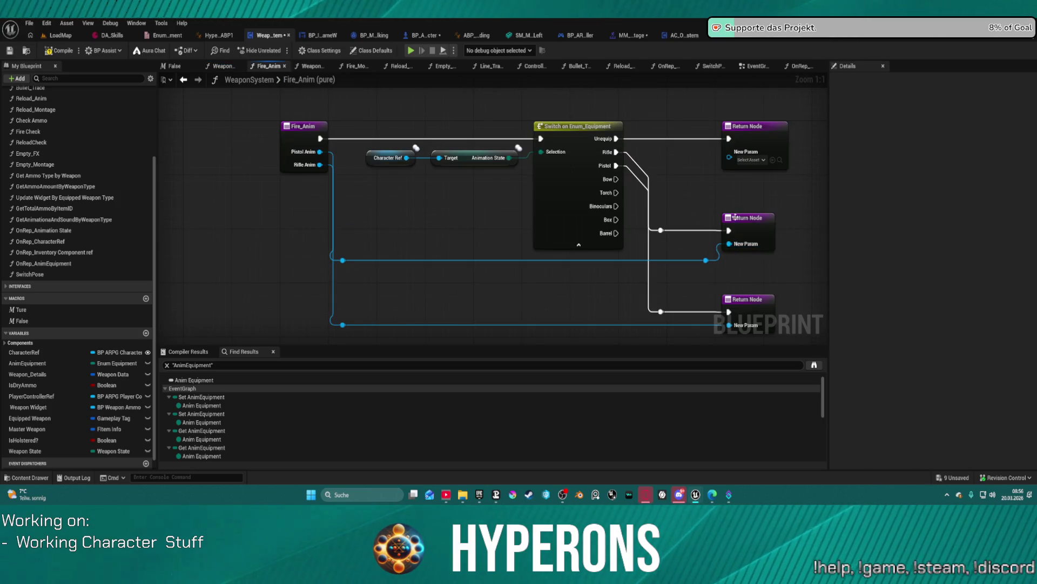
{"action": "scroll", "coordinate": [735, 217], "scroll_direction": "down", "scroll_amount": 1}
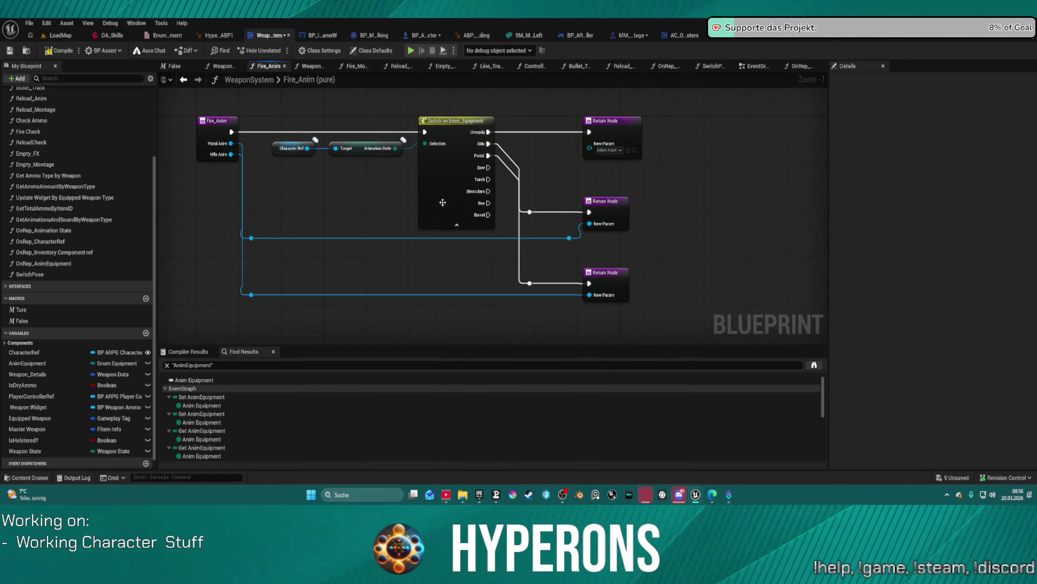
{"action": "left_click", "coordinate": [285, 66]}
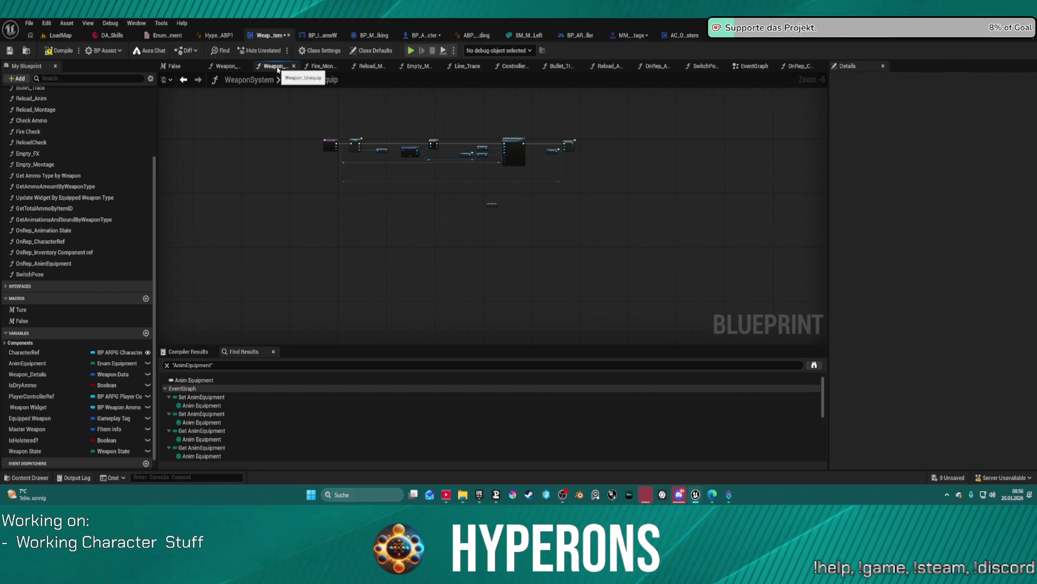
Inspect the Animation State SET w/ Notify node's variable in Weapon_Unequip.
{"action": "scroll", "coordinate": [453, 125], "scroll_direction": "up", "scroll_amount": 2}
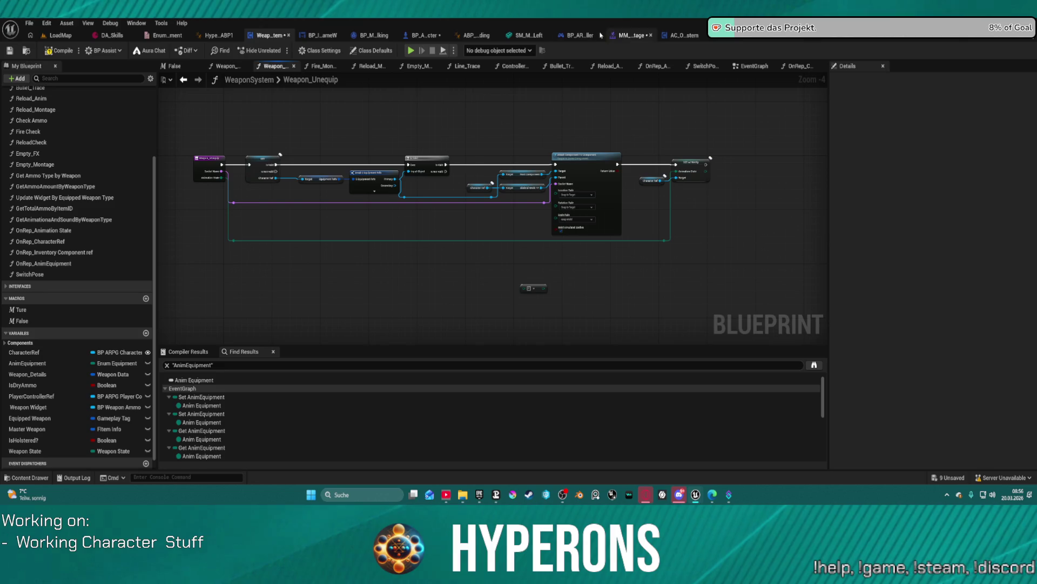
{"action": "scroll", "coordinate": [698, 162], "scroll_direction": "up", "scroll_amount": 4}
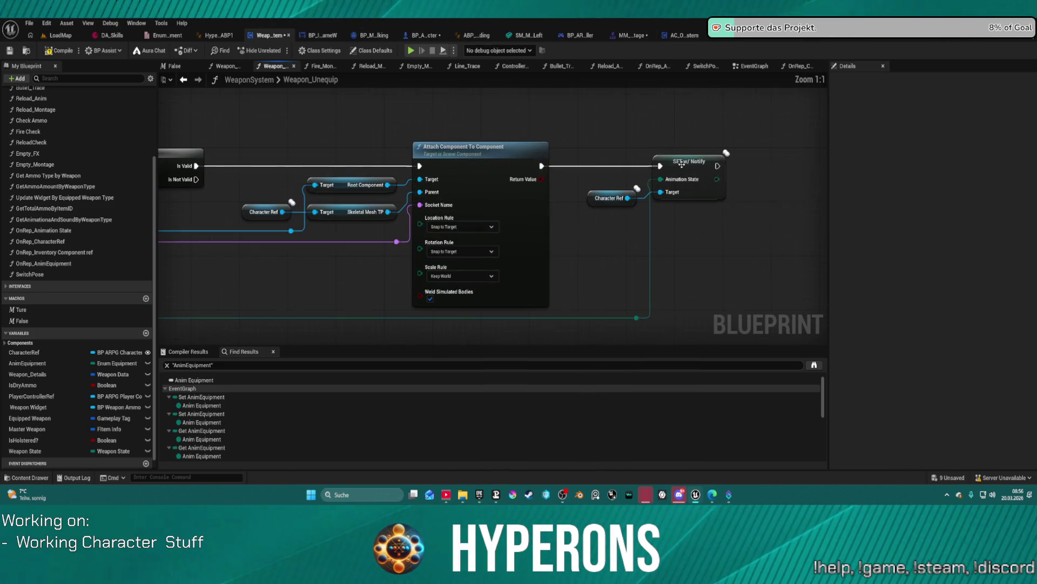
{"action": "left_click", "coordinate": [706, 165]}
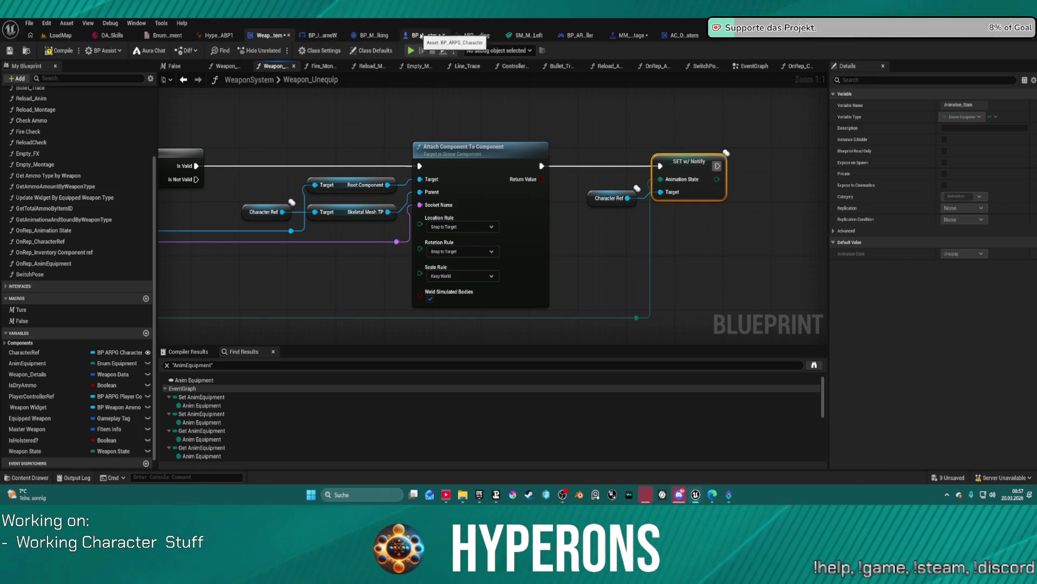
{"action": "scroll", "coordinate": [64, 411], "scroll_direction": "down", "scroll_amount": 10}
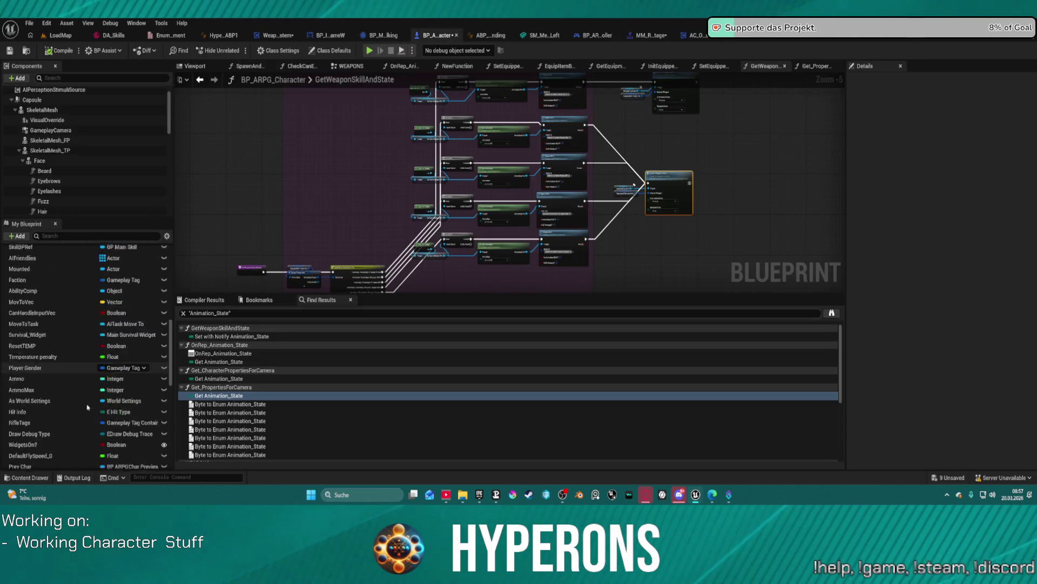
Filter the My Blueprint members by 'anim'.
{"action": "scroll", "coordinate": [67, 411], "scroll_direction": "up", "scroll_amount": 10}
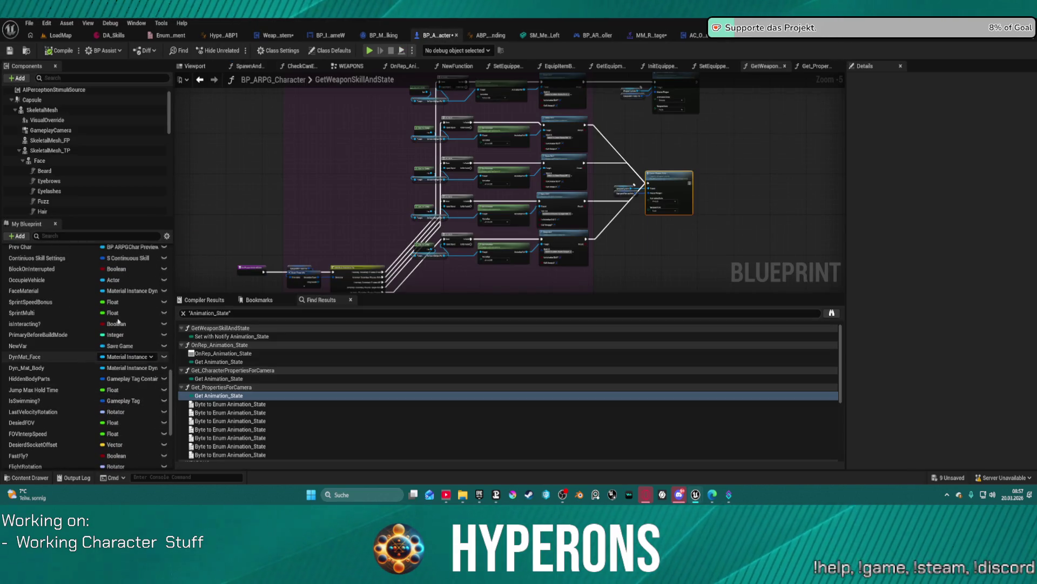
{"action": "left_click", "coordinate": [71, 238]}
{"action": "type", "text": "aimat"}
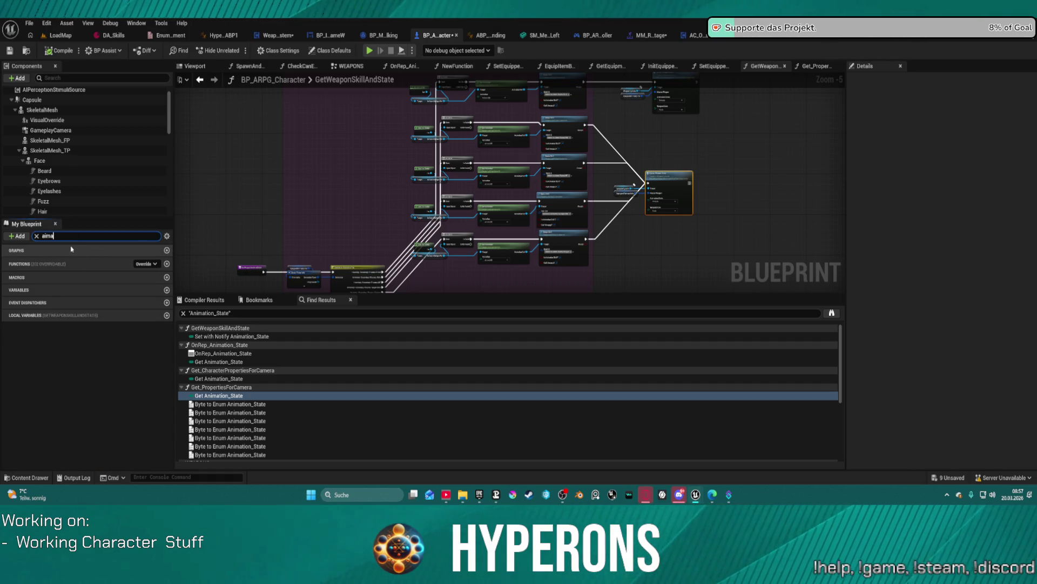
{"action": "key", "text": "BackSpace"}
{"action": "key", "text": "BackSpace"}
{"action": "key", "text": "BackSpace"}
{"action": "type", "text": "n"}
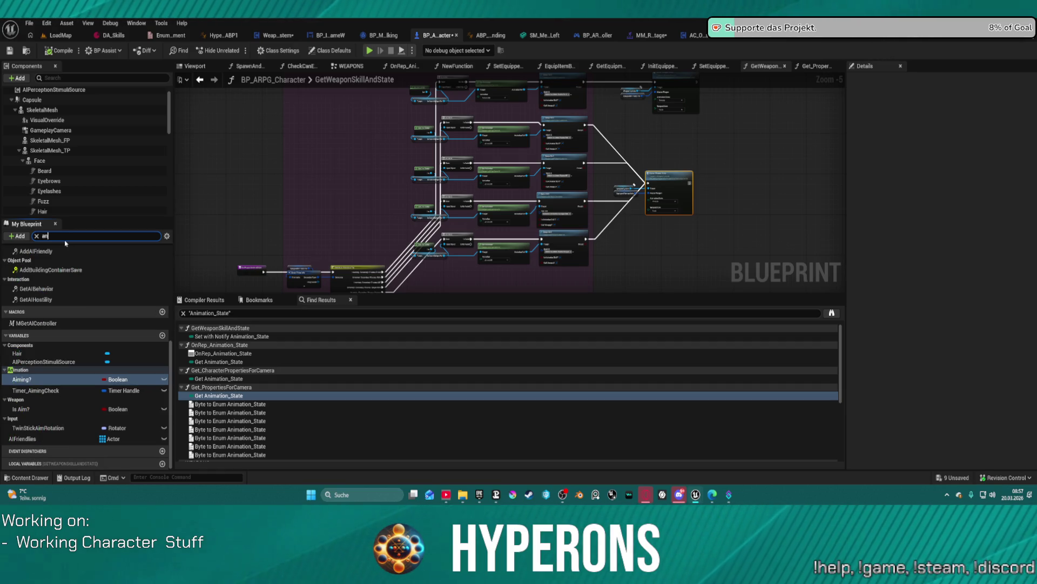
{"action": "type", "text": "im"}
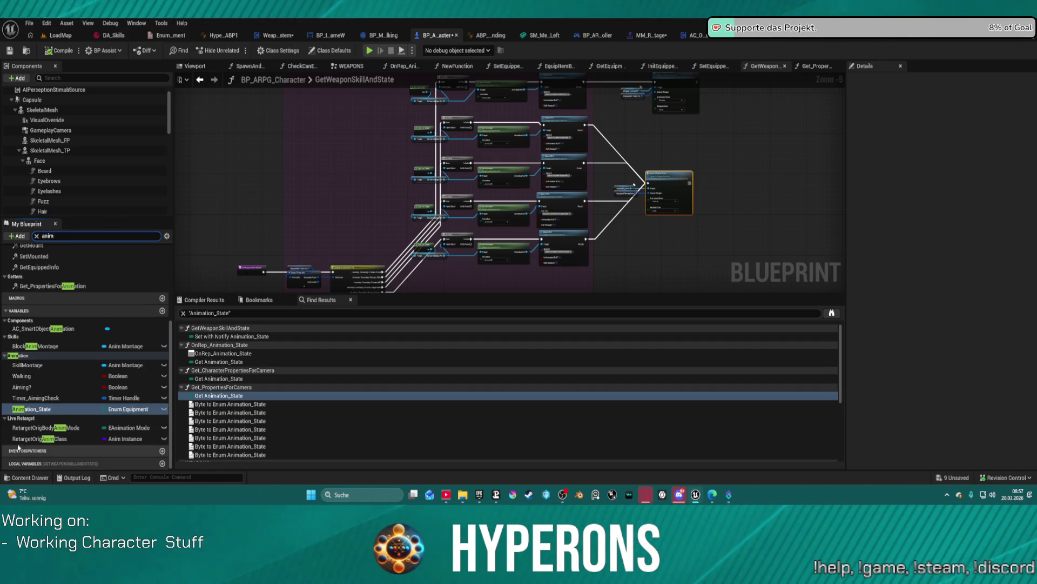
{"action": "scroll", "coordinate": [97, 354], "scroll_direction": "up", "scroll_amount": 5}
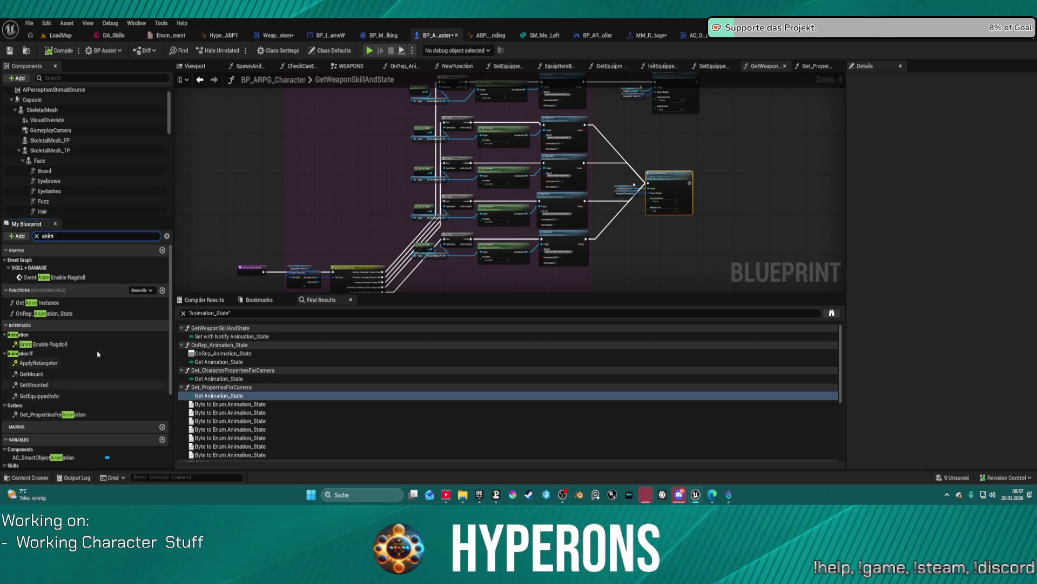
{"action": "scroll", "coordinate": [97, 354], "scroll_direction": "down", "scroll_amount": 3}
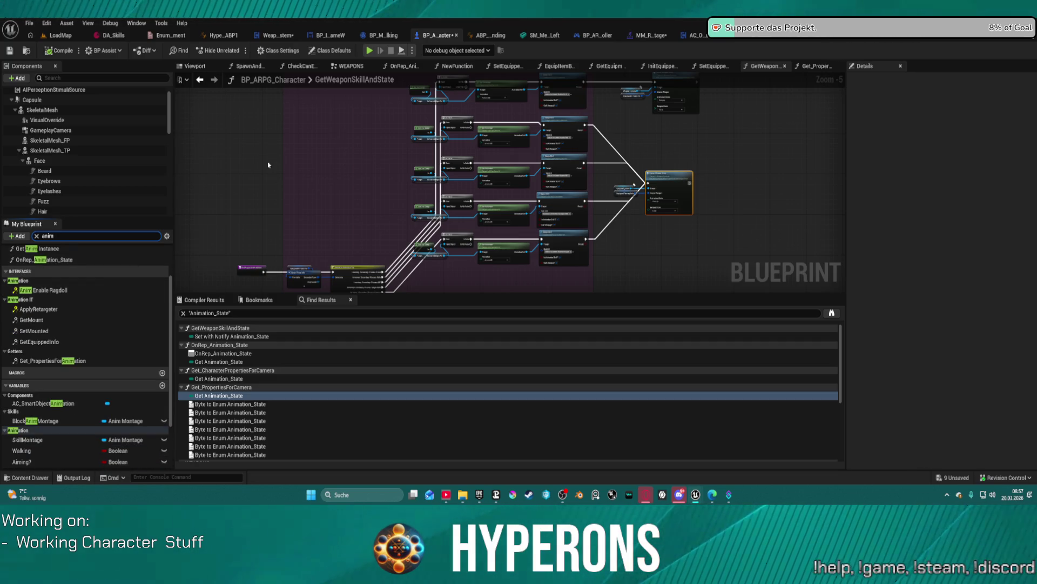
{"action": "scroll", "coordinate": [57, 433], "scroll_direction": "down", "scroll_amount": 3}
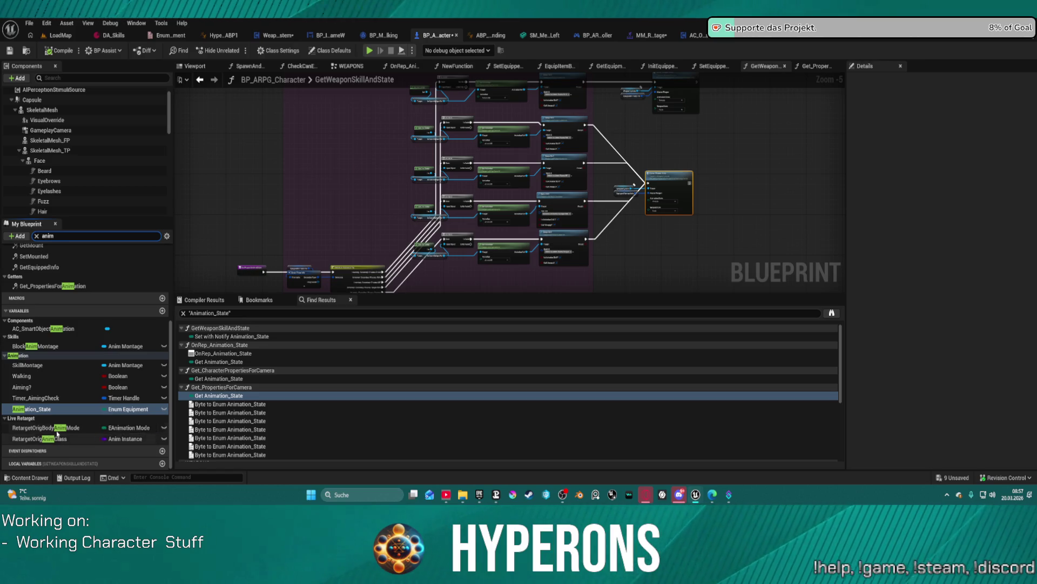
Rename Animation_State to OverlayPose and decline the RepNotify rename warning.
{"action": "left_click", "coordinate": [46, 409]}
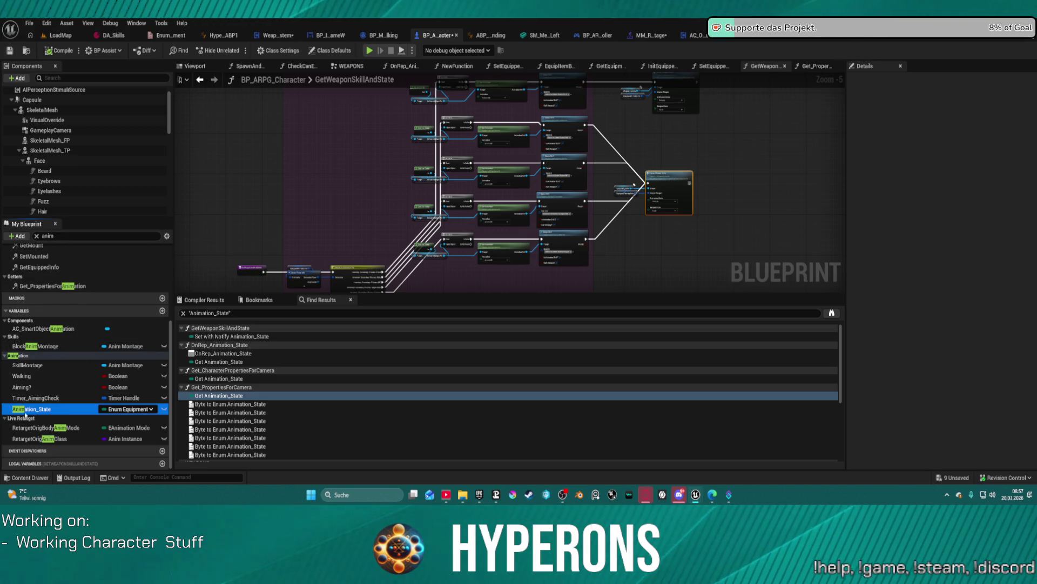
{"action": "right_click", "coordinate": [25, 412]}
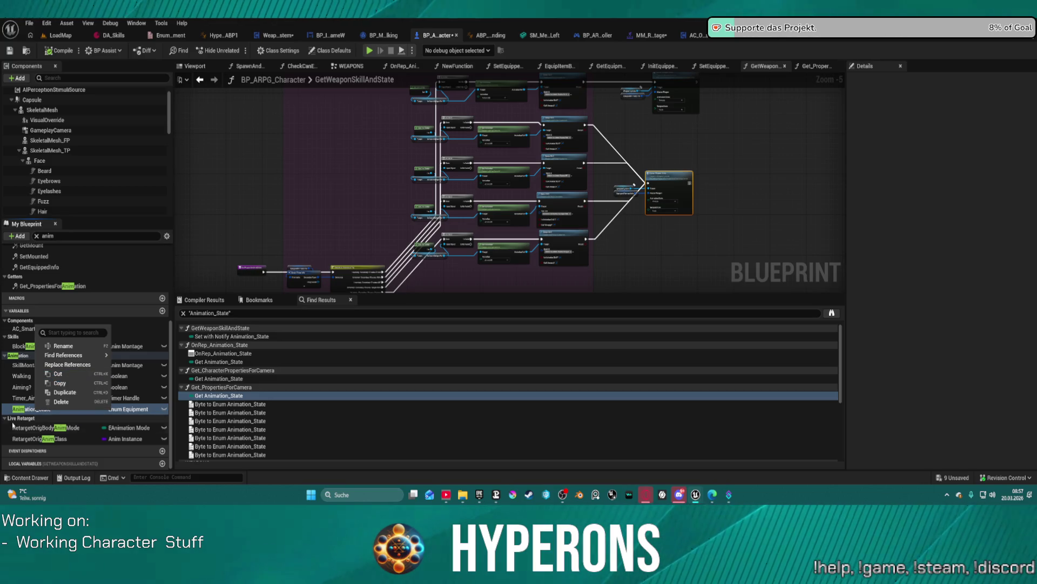
{"action": "left_click", "coordinate": [60, 346]}
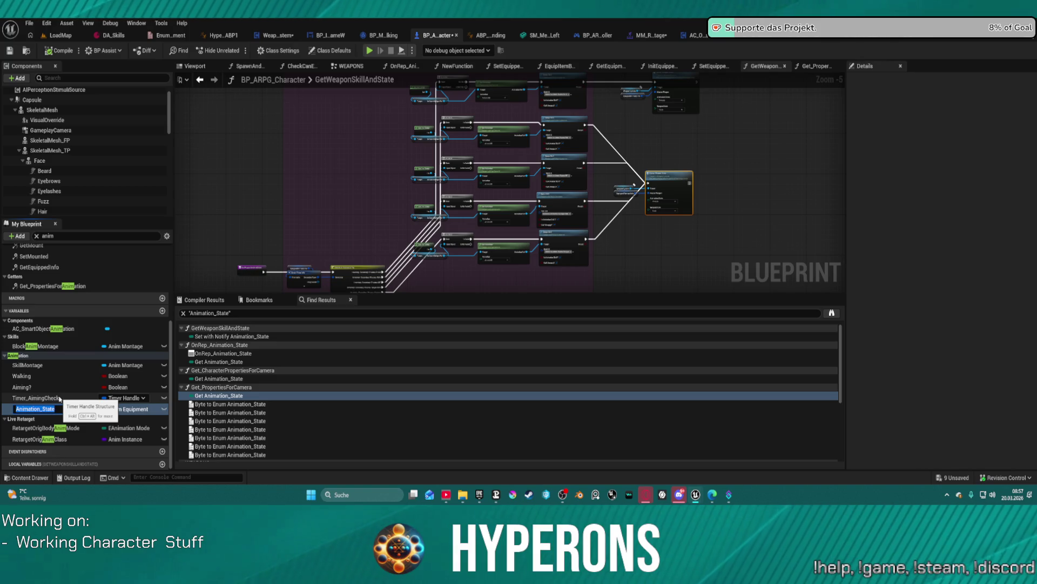
{"action": "type", "text": "Ove"}
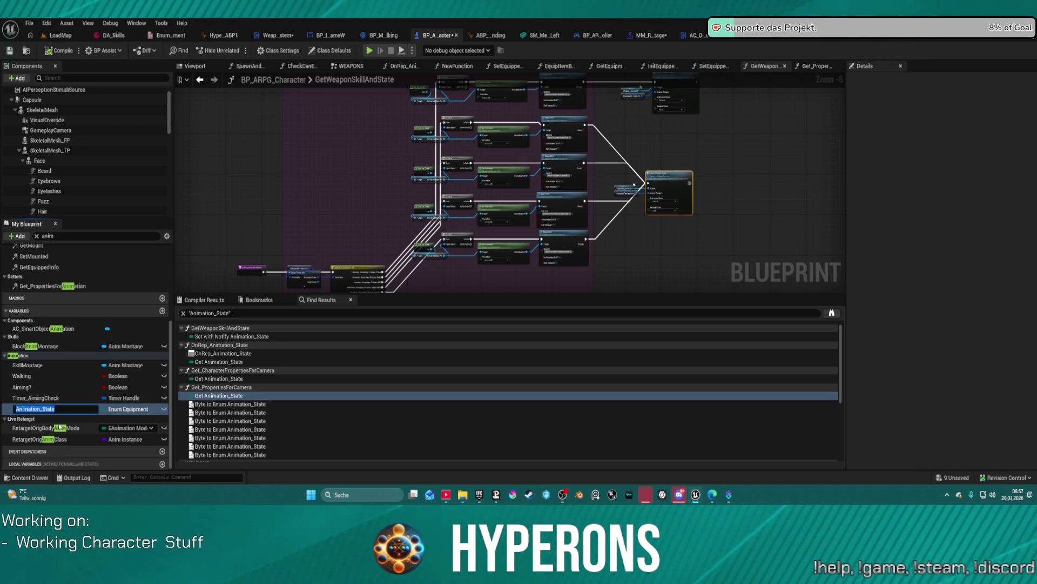
{"action": "type", "text": "rlayPose"}
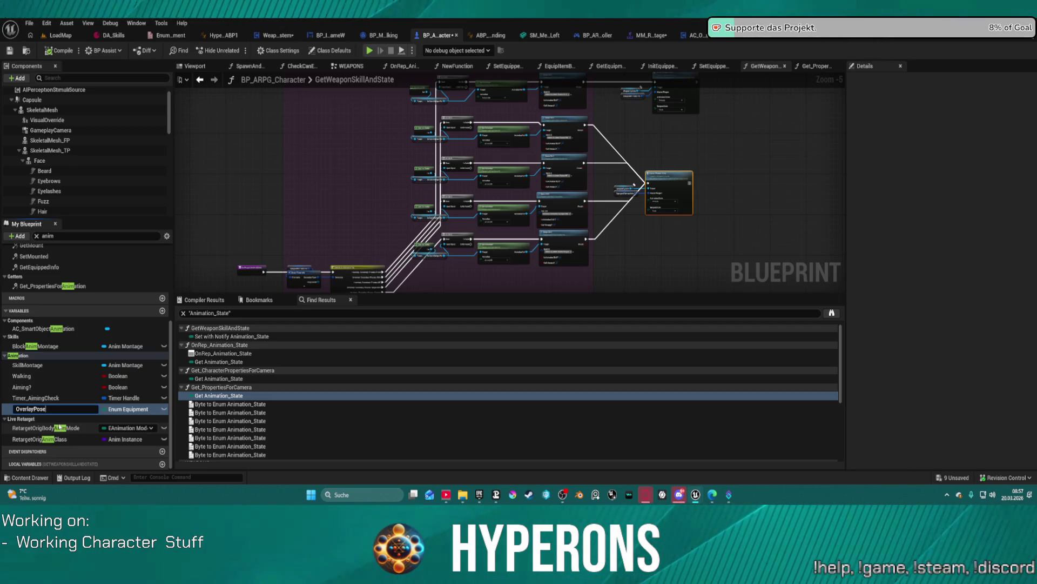
{"action": "key", "text": "Return"}
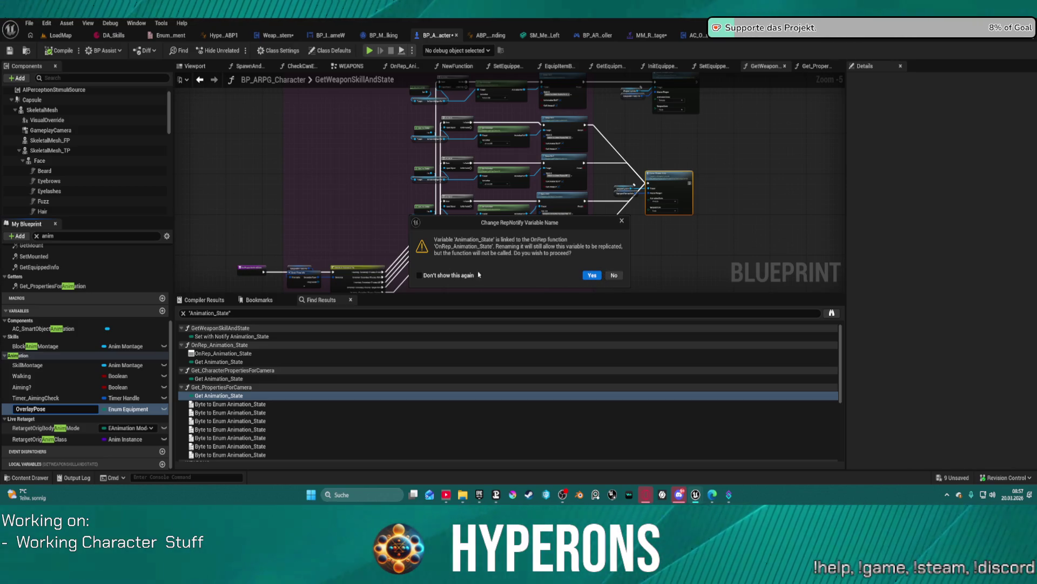
{"action": "left_click", "coordinate": [621, 220]}
Clear the member filter and open Get_CharacterPropertiesForCamera at its Animation_State use.
{"action": "left_click", "coordinate": [37, 236]}
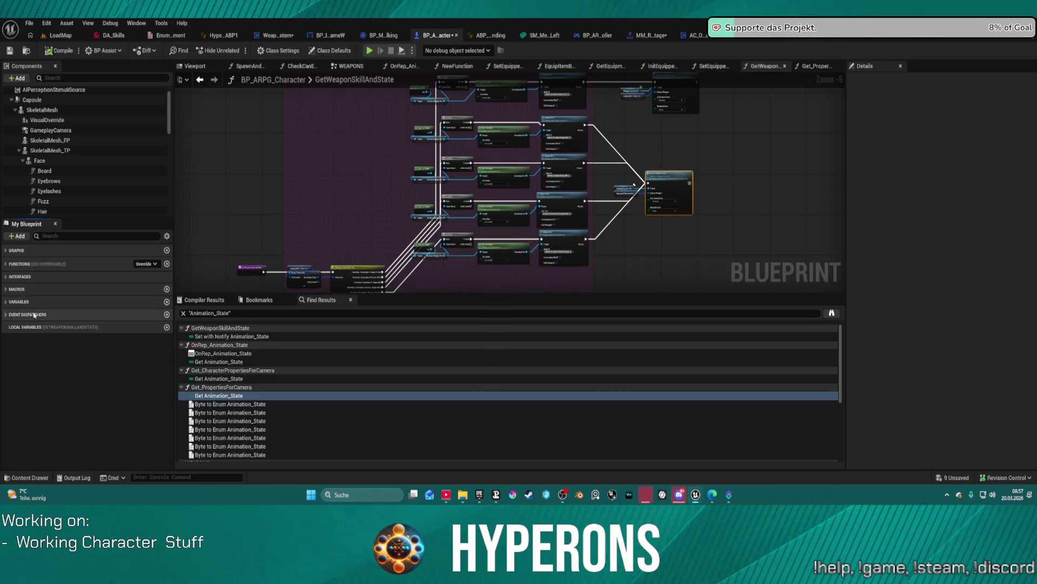
{"action": "scroll", "coordinate": [86, 203], "scroll_direction": "down", "scroll_amount": 3}
{"action": "scroll", "coordinate": [86, 204], "scroll_direction": "up", "scroll_amount": 5}
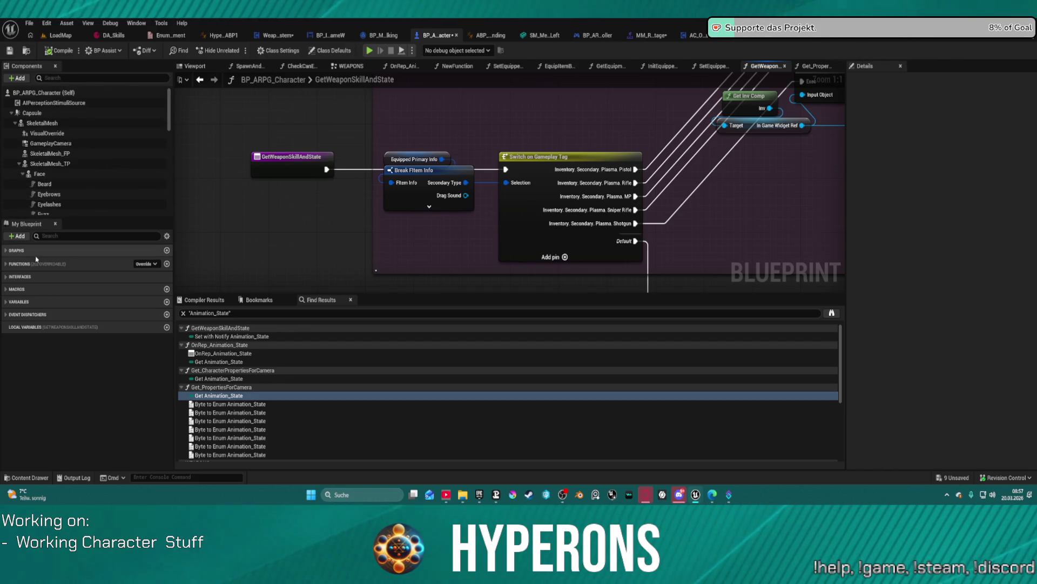
{"action": "left_click", "coordinate": [223, 379]}
{"action": "double_click", "coordinate": [223, 381]}
{"action": "scroll", "coordinate": [409, 227], "scroll_direction": "down", "scroll_amount": 4}
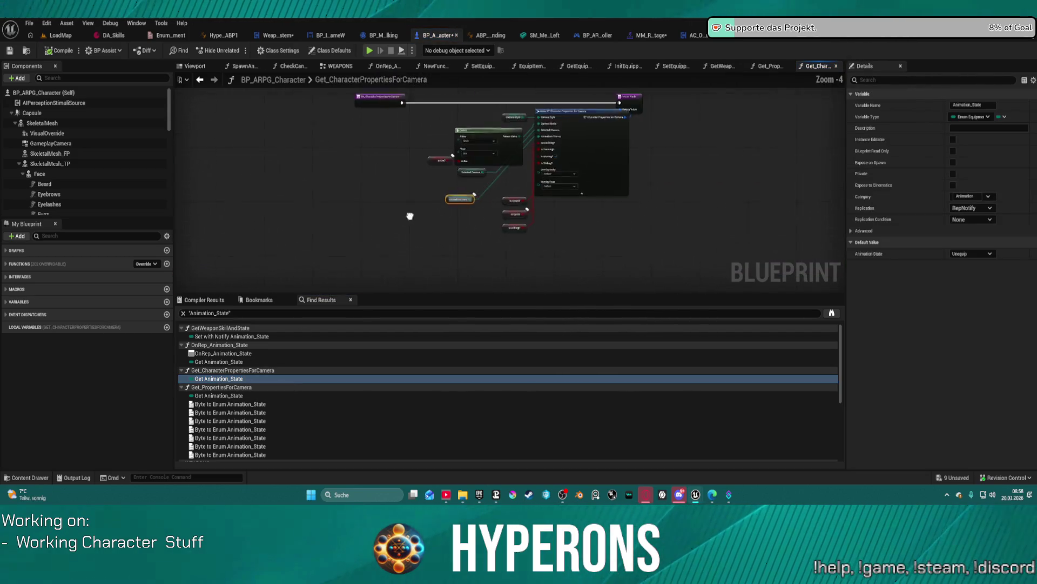
{"action": "scroll", "coordinate": [407, 237], "scroll_direction": "up", "scroll_amount": 1}
Move the Selected Camera and Animation State getters down-left, then go to Get_PropertiesForCamera's use.
{"action": "left_click", "coordinate": [549, 214]}
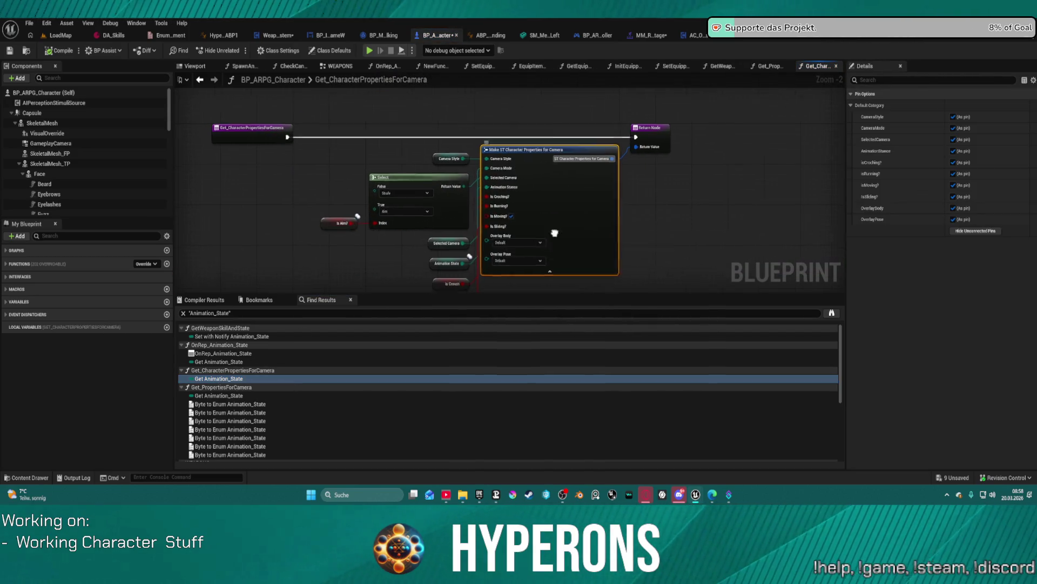
{"action": "scroll", "coordinate": [542, 238], "scroll_direction": "up", "scroll_amount": 1}
{"action": "left_click_drag", "start_coordinate": [542, 238], "coordinate": [537, 243]}
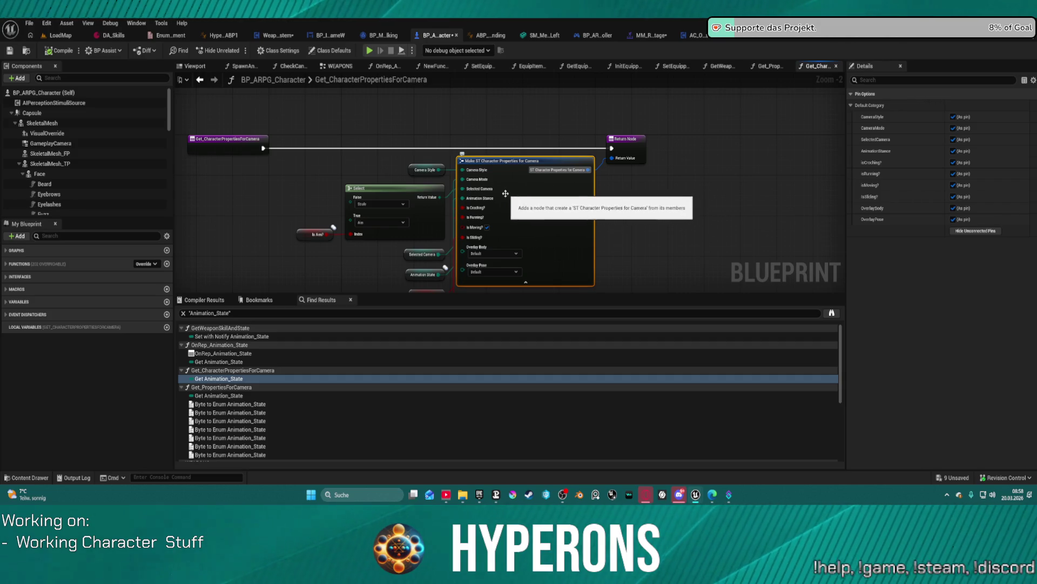
{"action": "mouse_move", "coordinate": [415, 254]}
{"action": "left_mouse_down"}
{"action": "mouse_move", "coordinate": [356, 251]}
{"action": "mouse_move", "coordinate": [348, 276]}
{"action": "mouse_move", "coordinate": [342, 265]}
{"action": "left_mouse_up"}
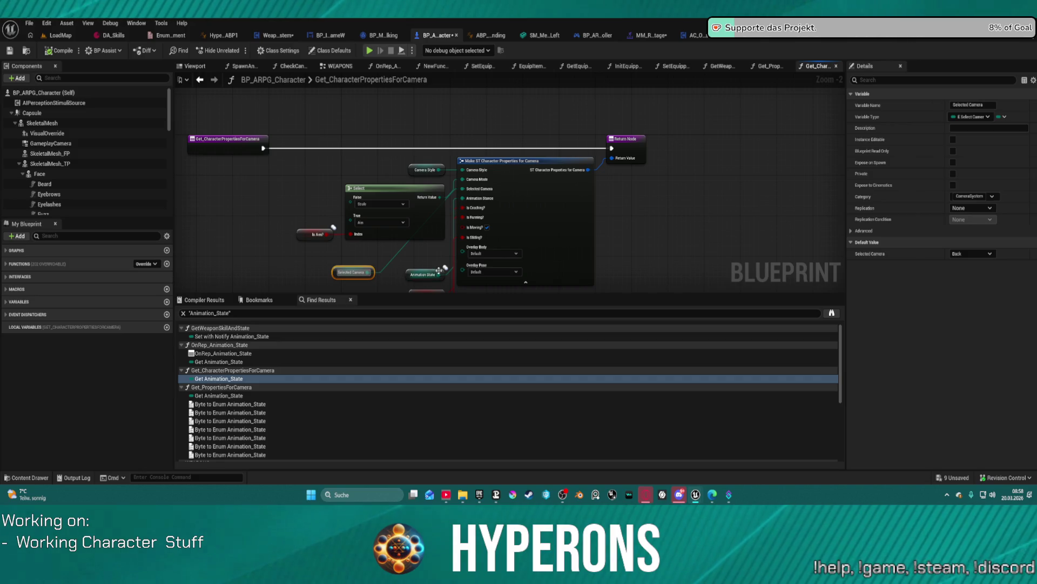
{"action": "mouse_move", "coordinate": [411, 273]}
{"action": "left_mouse_down"}
{"action": "mouse_move", "coordinate": [358, 281]}
{"action": "mouse_move", "coordinate": [351, 263]}
{"action": "mouse_move", "coordinate": [317, 277]}
{"action": "left_mouse_up"}
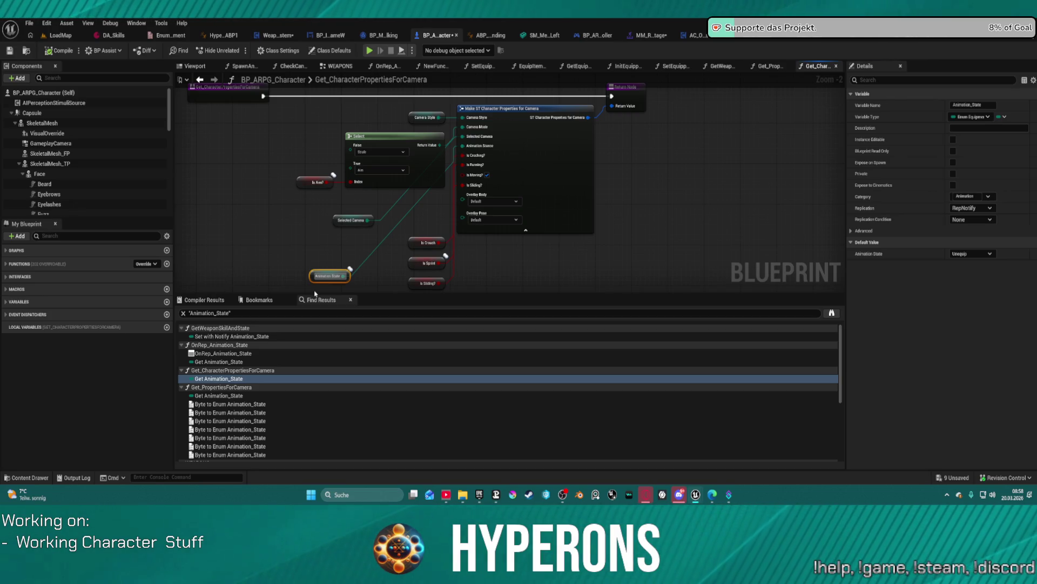
{"action": "key", "text": "Down"}
{"action": "key", "text": "Down"}
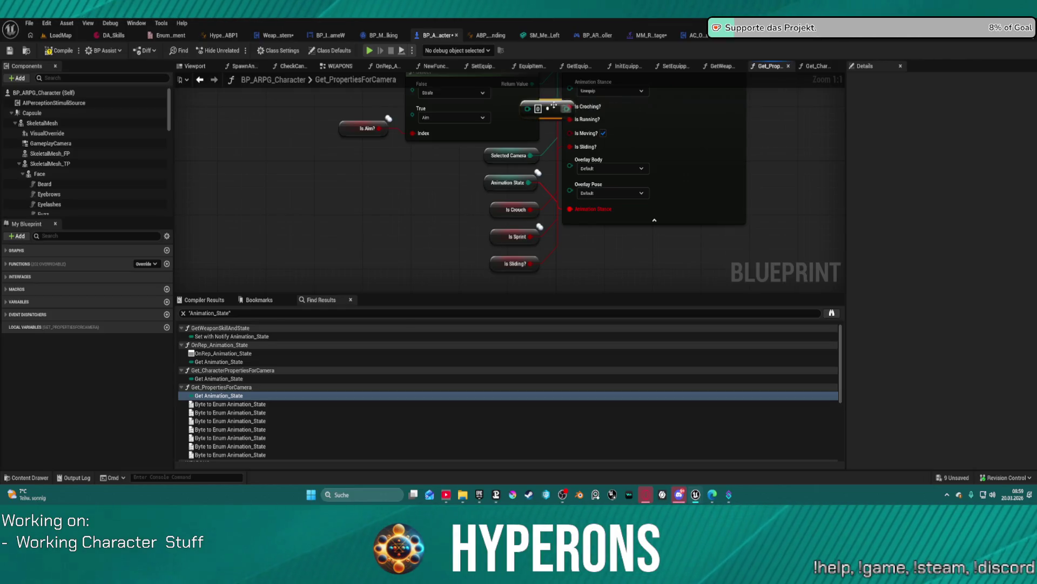
Delete the Make ST Character Properties node, then undo the deletion.
{"action": "left_click", "coordinate": [555, 108]}
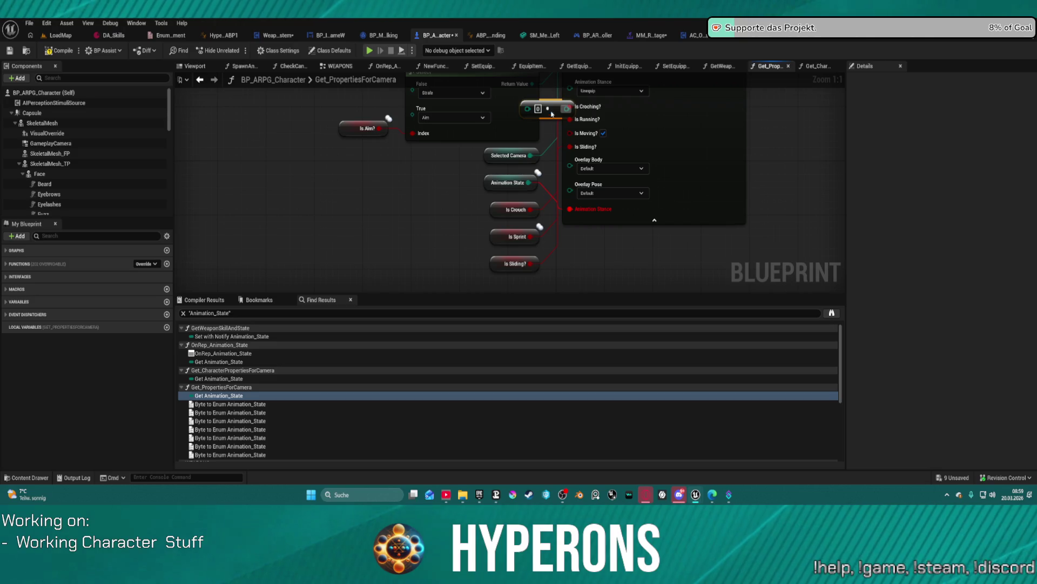
{"action": "left_click", "coordinate": [564, 124]}
{"action": "scroll", "coordinate": [565, 125], "scroll_direction": "down", "scroll_amount": 1}
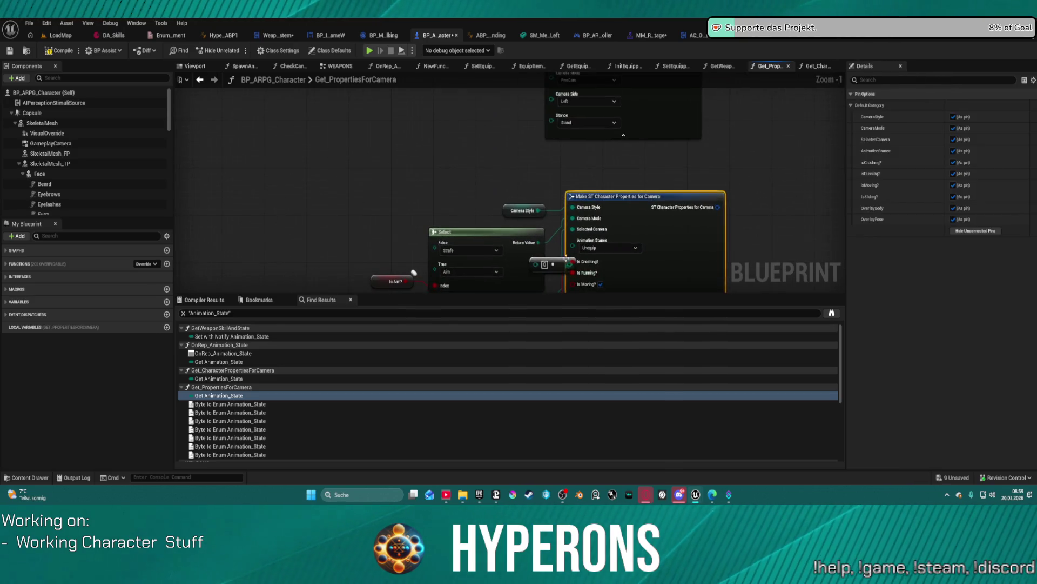
{"action": "key", "text": "Delete"}
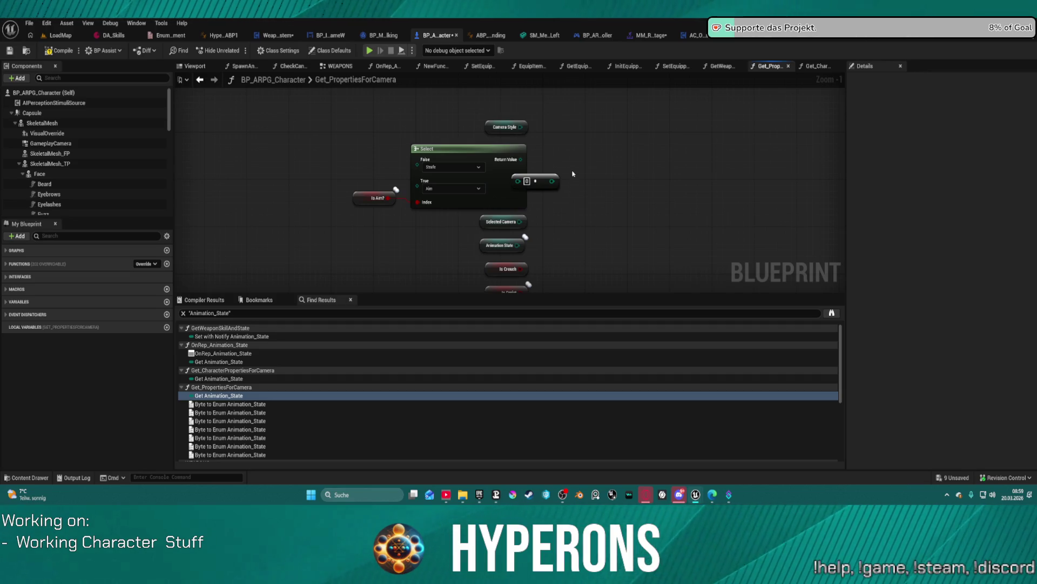
{"action": "key", "text": "ctrl+z"}
{"action": "scroll", "coordinate": [565, 124], "scroll_direction": "down", "scroll_amount": 1}
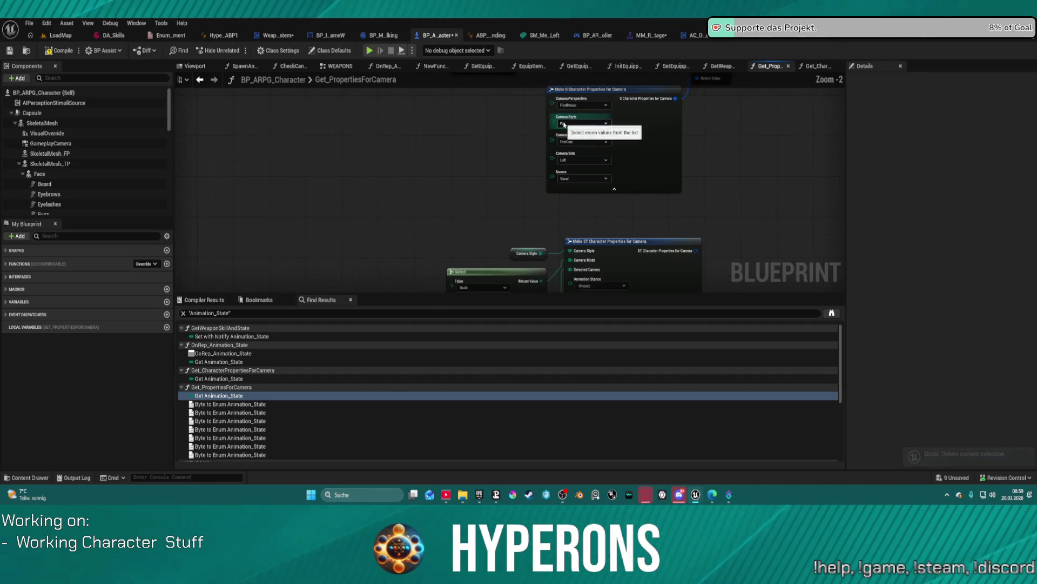
{"action": "scroll", "coordinate": [454, 160], "scroll_direction": "down", "scroll_amount": 3}
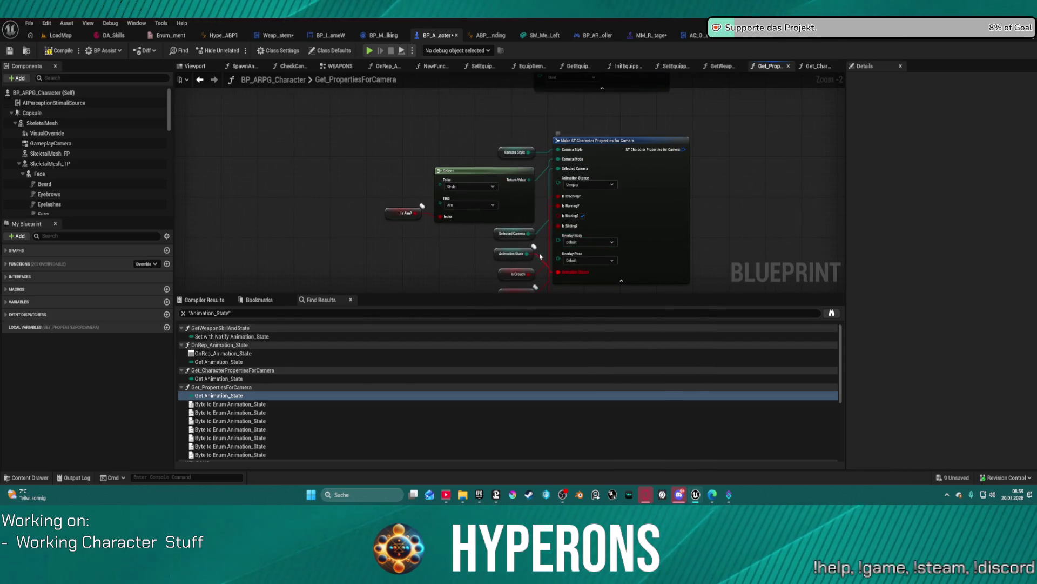
Show the Animation_State variable's settings: Animation category, RepNotify, default Unequip.
{"action": "right_click", "coordinate": [643, 261]}
{"action": "mouse_move", "coordinate": [687, 321]}
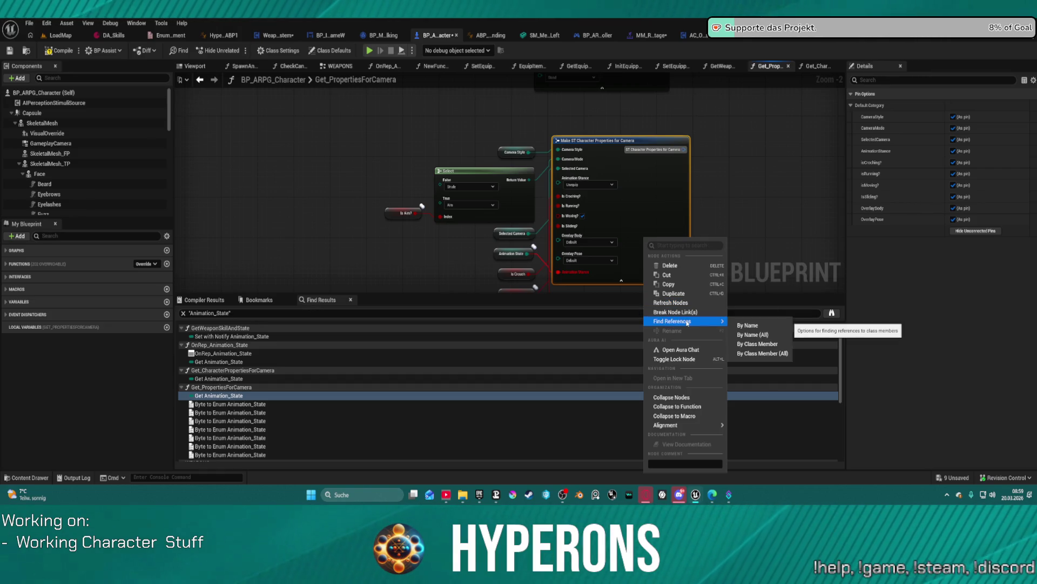
{"action": "key", "text": "Escape"}
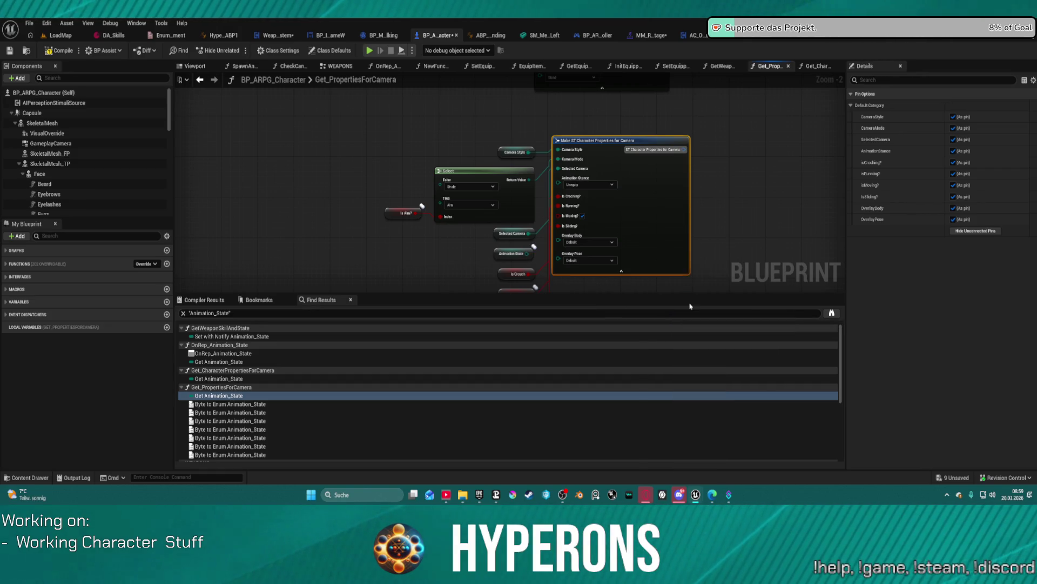
{"action": "left_click_drag", "start_coordinate": [728, 203], "coordinate": [725, 180]}
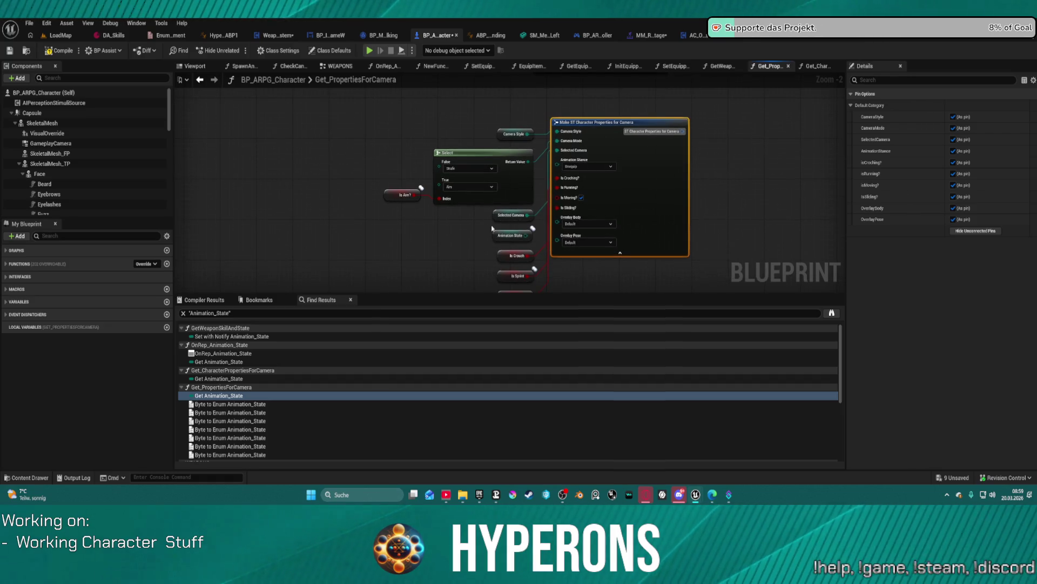
{"action": "left_click", "coordinate": [525, 240]}
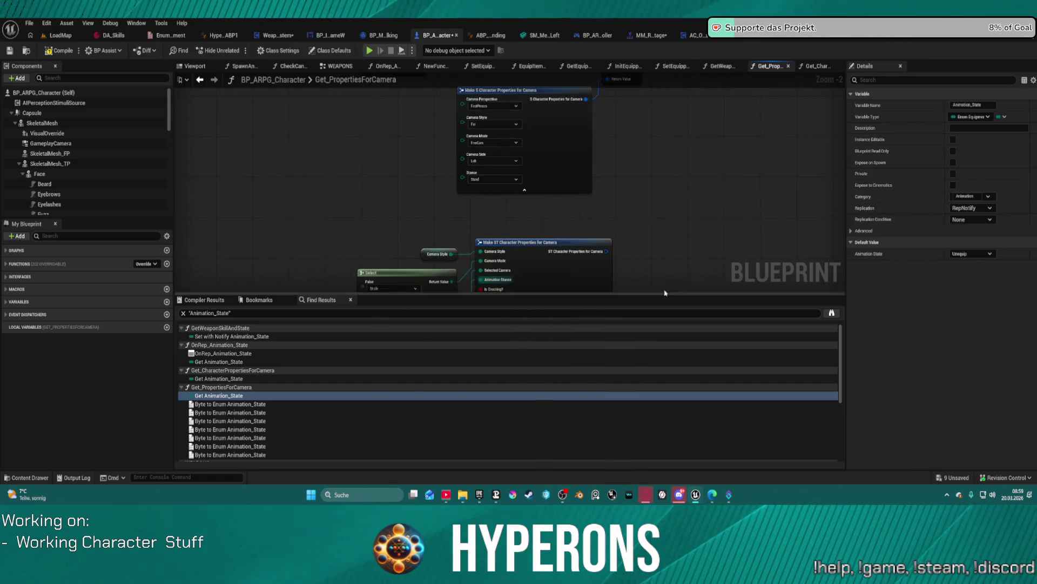
{"action": "scroll", "coordinate": [254, 387], "scroll_direction": "down", "scroll_amount": 5}
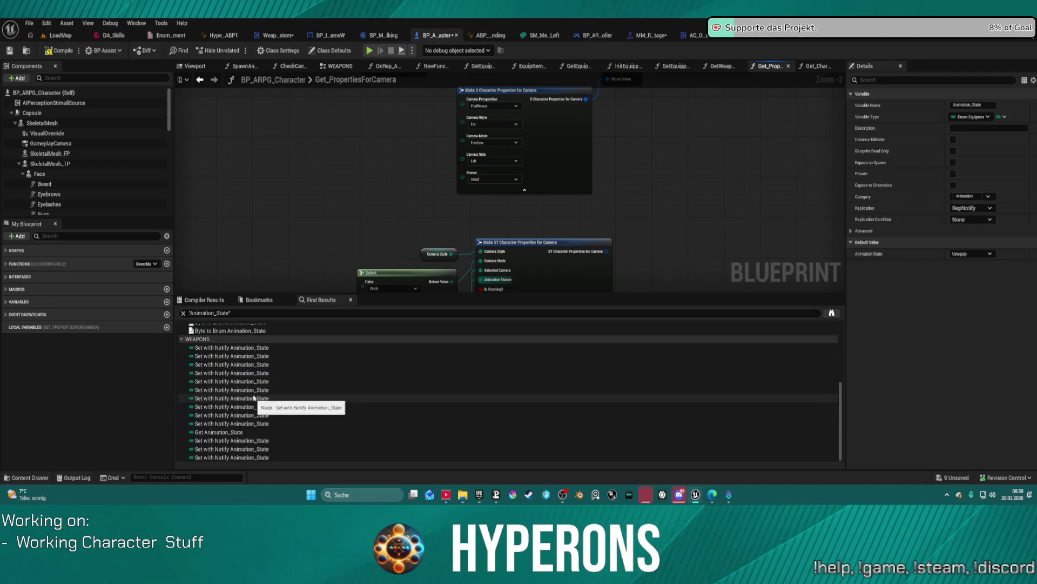
Jump to the WEAPONS graph's Get Animation_State read and frame the Sequence node.
{"action": "double_click", "coordinate": [236, 432]}
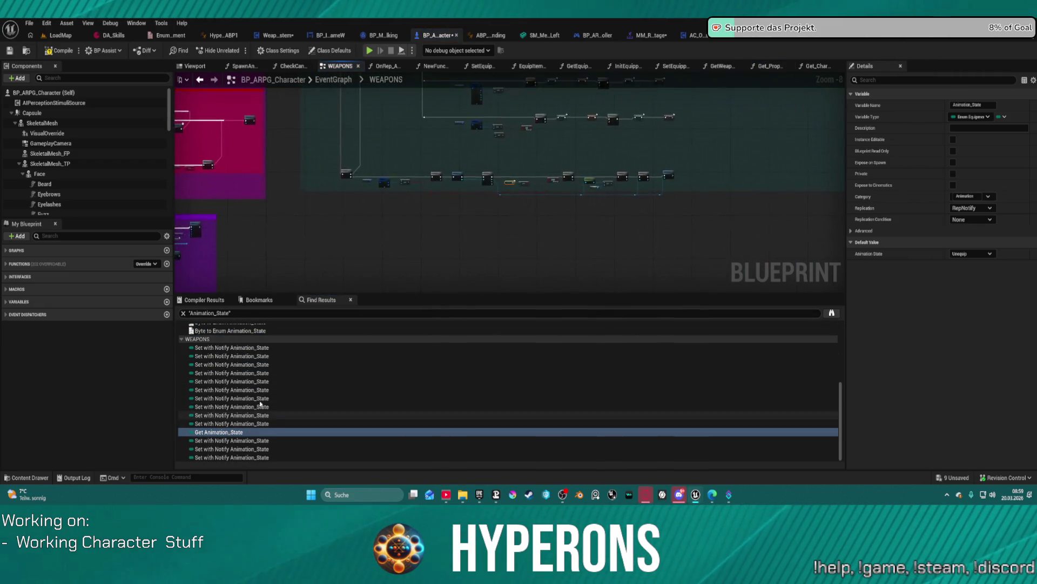
{"action": "scroll", "coordinate": [463, 130], "scroll_direction": "down", "scroll_amount": 7}
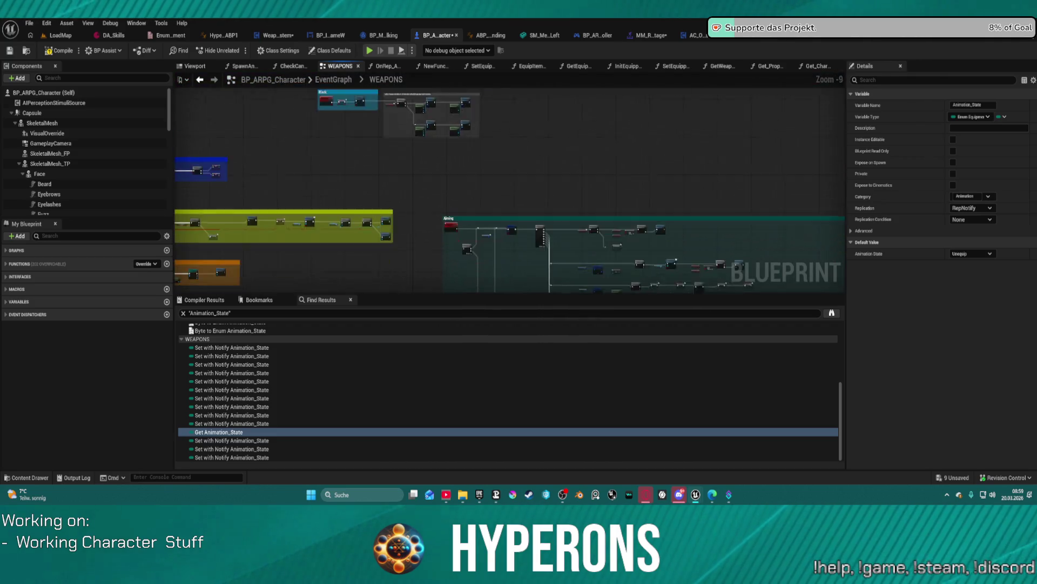
{"action": "scroll", "coordinate": [529, 151], "scroll_direction": "up", "scroll_amount": 2}
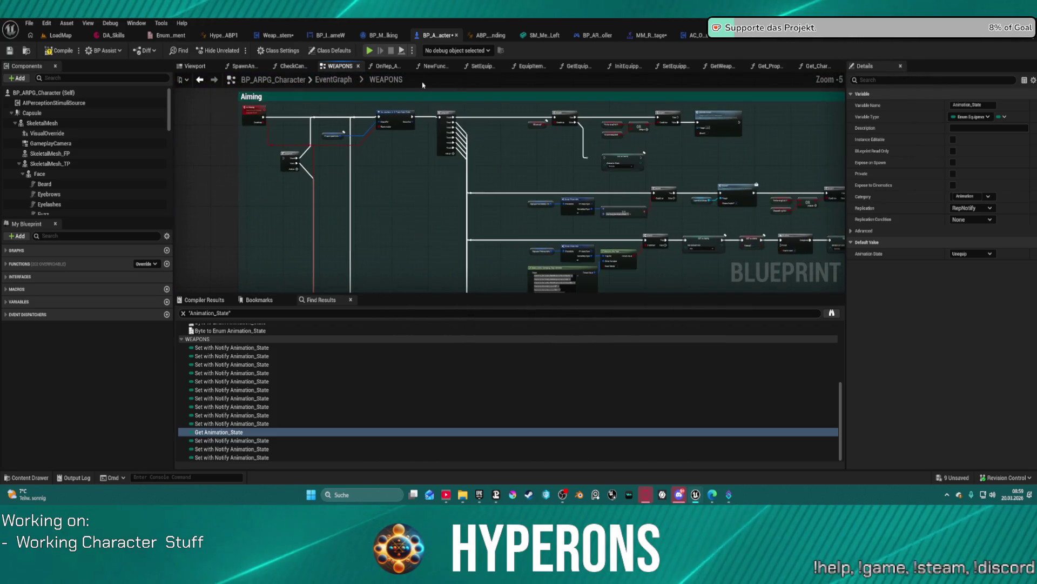
{"action": "right_click", "coordinate": [607, 203]}
{"action": "key", "text": "Escape"}
{"action": "scroll", "coordinate": [524, 166], "scroll_direction": "up", "scroll_amount": 3}
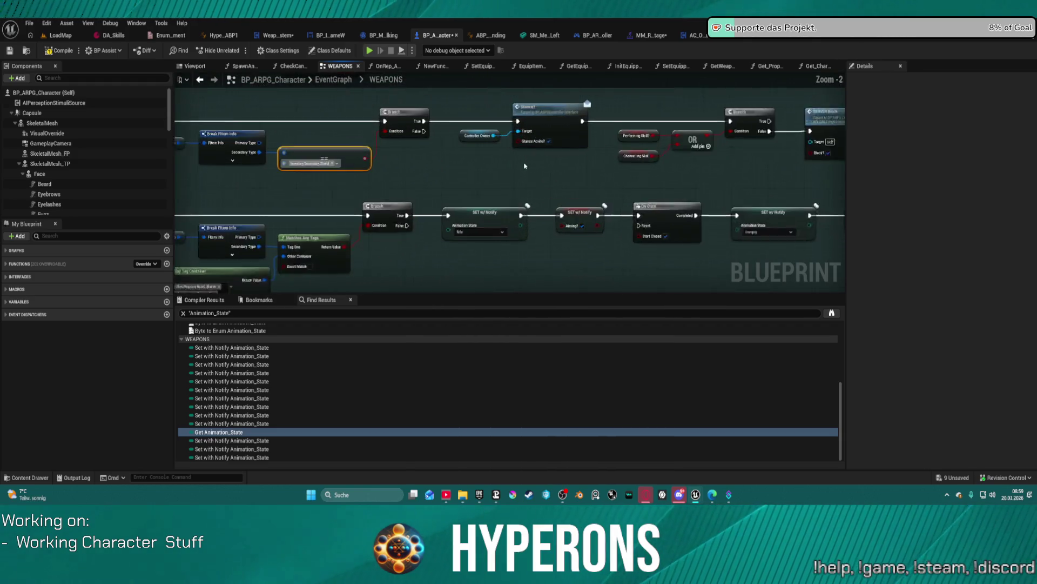
{"action": "scroll", "coordinate": [524, 166], "scroll_direction": "up", "scroll_amount": 1}
{"action": "mouse_move", "coordinate": [458, 169]}
{"action": "left_mouse_down"}
{"action": "mouse_move", "coordinate": [410, 184]}
{"action": "mouse_move", "coordinate": [476, 178]}
{"action": "mouse_move", "coordinate": [457, 168]}
{"action": "left_mouse_up"}
Break the Sequence node's incoming execution link, compile, and start Play in Editor.
{"action": "left_click", "coordinate": [498, 162], "text": "alt"}
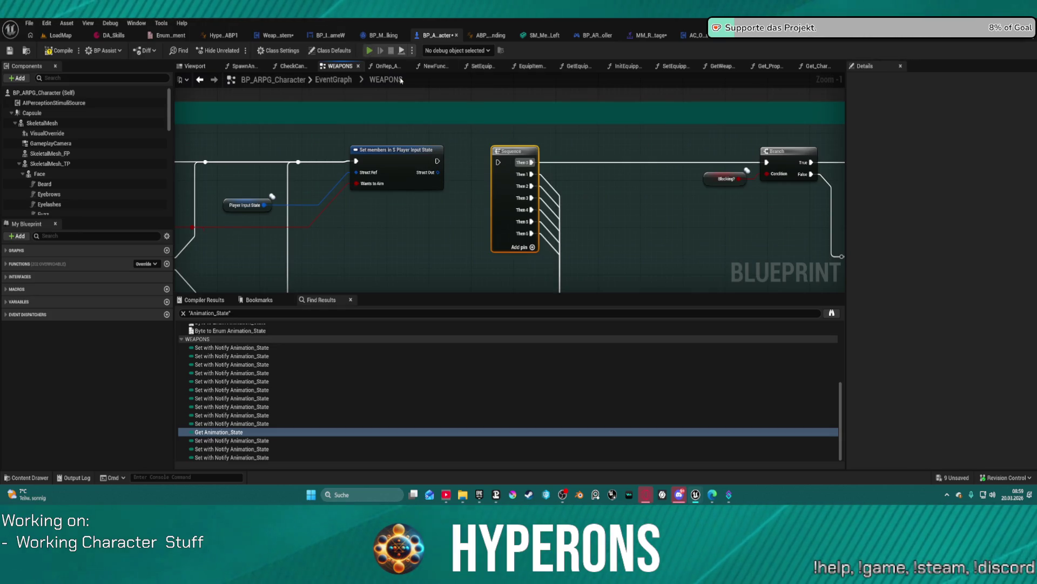
{"action": "key", "text": "F7"}
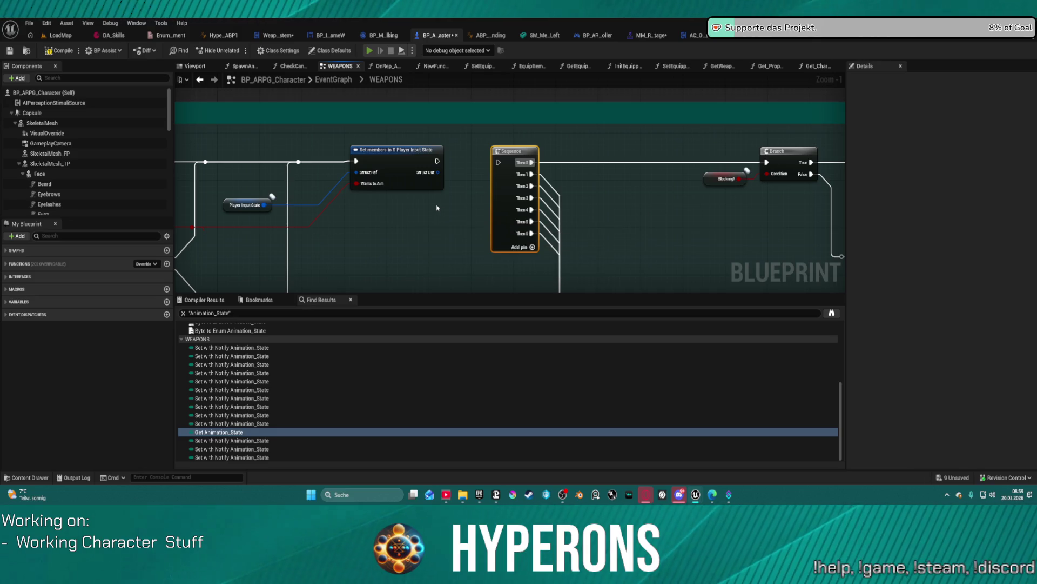
{"action": "key", "text": "alt+p"}
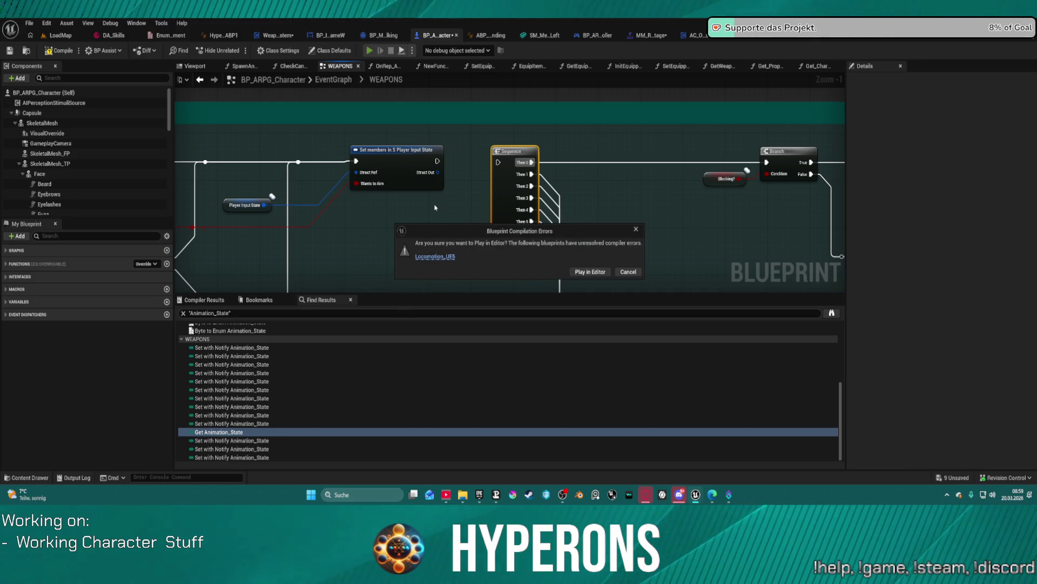
Play despite the compile errors, open the inventory, then stop the session and return to WEAPONS.
{"action": "left_click", "coordinate": [603, 272]}
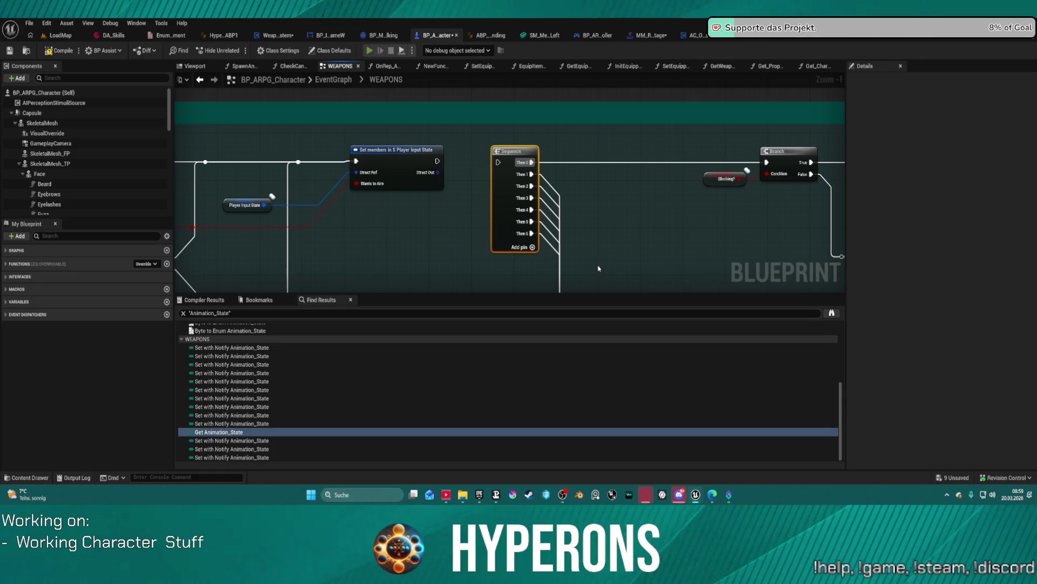
{"action": "key", "text": "i"}
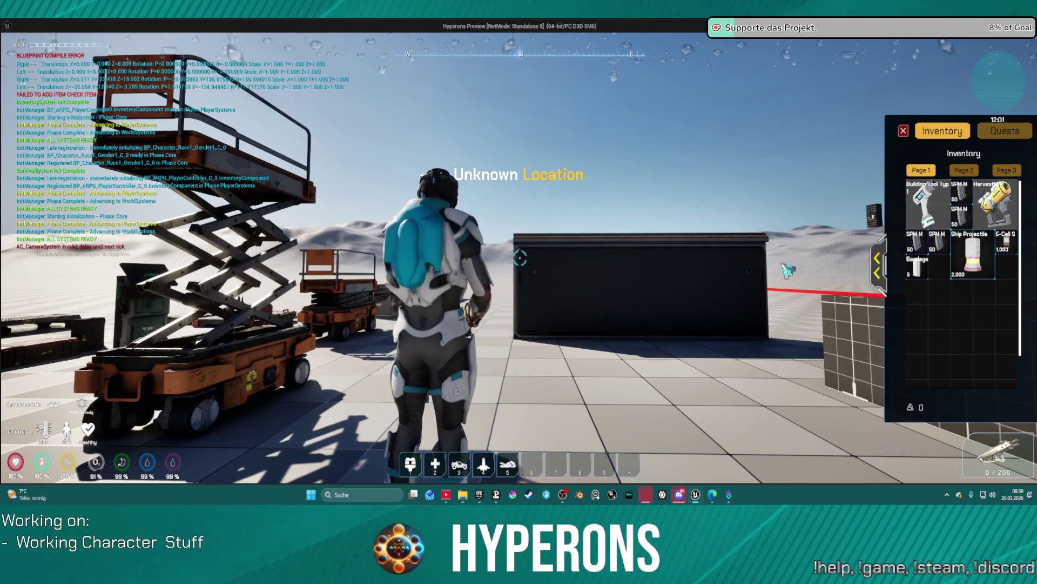
{"action": "key", "text": "Escape"}
{"action": "left_click_drag", "start_coordinate": [468, 194], "coordinate": [422, 161]}
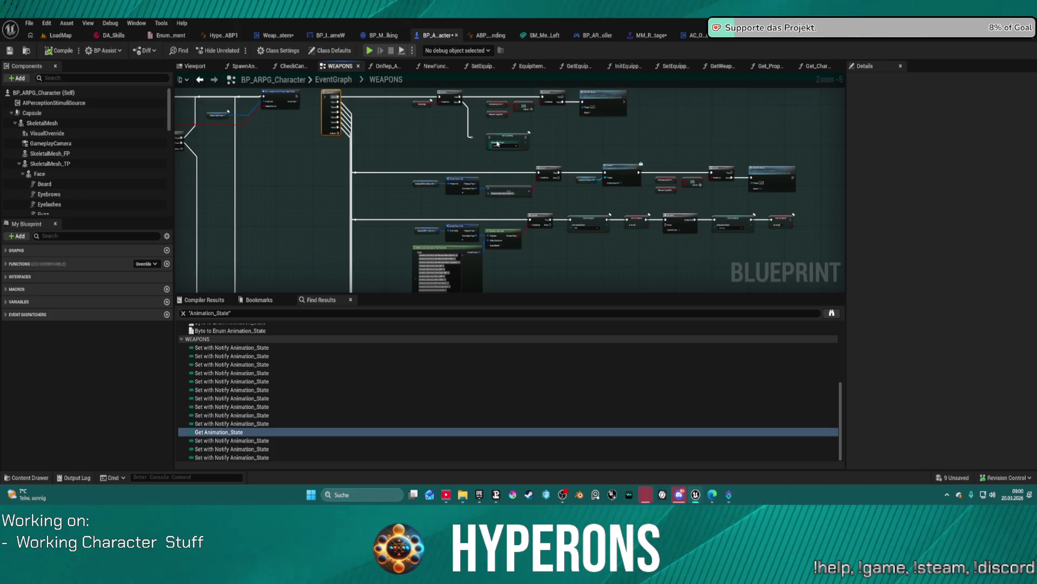
Inspect the Aiming? variable and paste a SET w/ Notify Aiming? node after Set members.
{"action": "scroll", "coordinate": [498, 143], "scroll_direction": "up", "scroll_amount": 4}
{"action": "mouse_move", "coordinate": [828, 187]}
{"action": "left_mouse_down"}
{"action": "mouse_move", "coordinate": [696, 204]}
{"action": "mouse_move", "coordinate": [687, 227]}
{"action": "mouse_move", "coordinate": [663, 228]}
{"action": "mouse_move", "coordinate": [718, 220]}
{"action": "mouse_move", "coordinate": [783, 254]}
{"action": "left_mouse_up"}
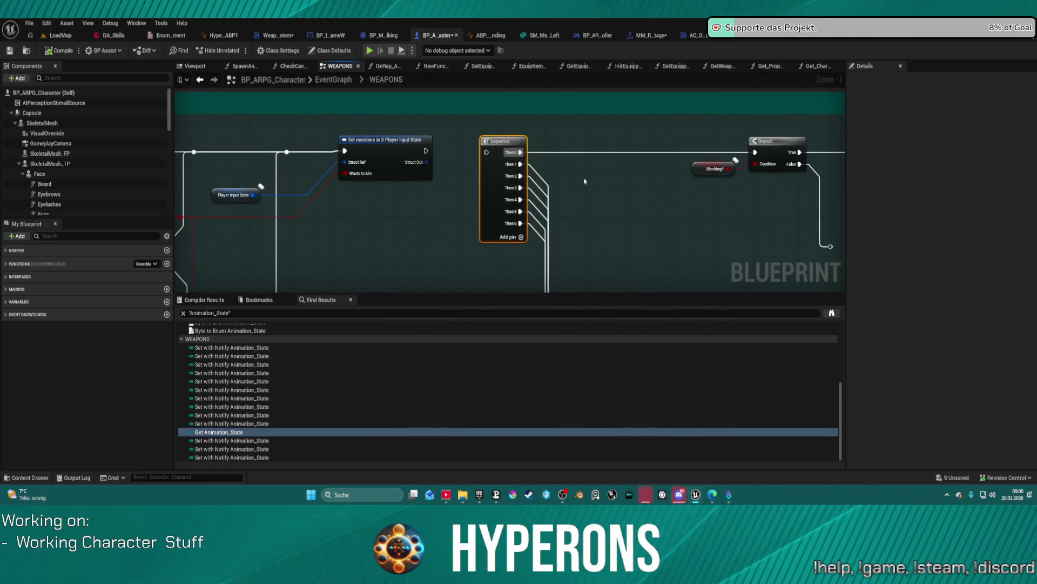
{"action": "scroll", "coordinate": [669, 182], "scroll_direction": "down", "scroll_amount": 4}
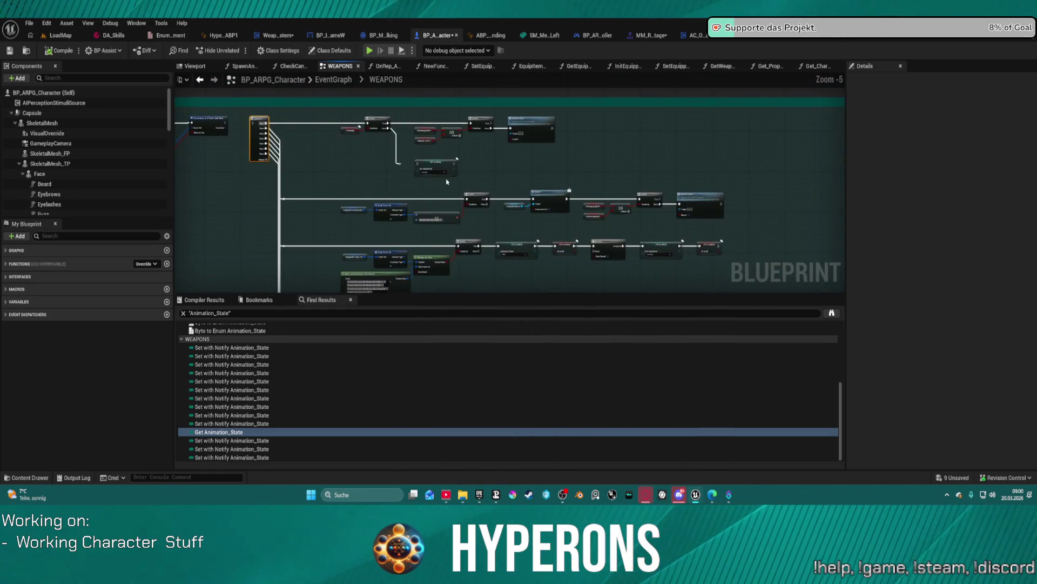
{"action": "left_click", "coordinate": [566, 249]}
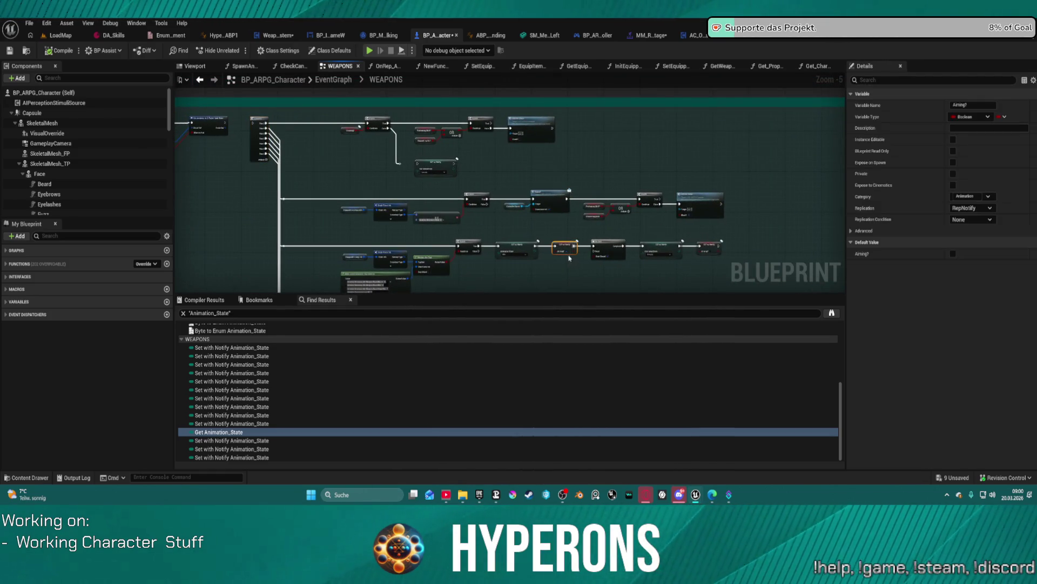
{"action": "scroll", "coordinate": [533, 203], "scroll_direction": "up", "scroll_amount": 3}
{"action": "left_click", "coordinate": [524, 171]}
{"action": "key", "text": "ctrl+v"}
Wire the Aiming? setter to the Blocking? branch, move Sequence beneath it, and compile.
{"action": "mouse_move", "coordinate": [548, 184]}
{"action": "left_mouse_down"}
{"action": "mouse_move", "coordinate": [260, 215]}
{"action": "mouse_move", "coordinate": [470, 234]}
{"action": "left_mouse_up"}
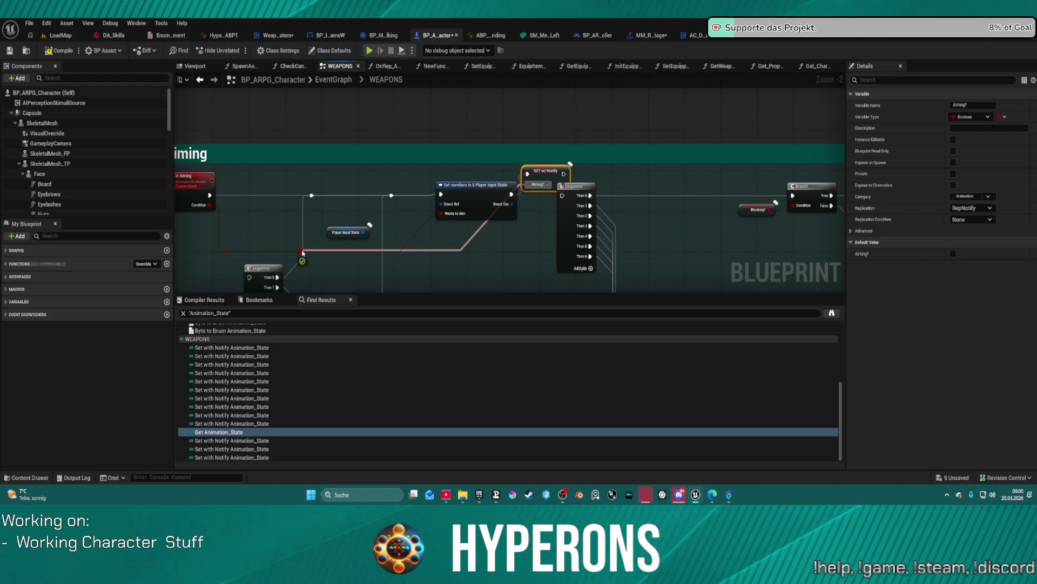
{"action": "key", "text": "f"}
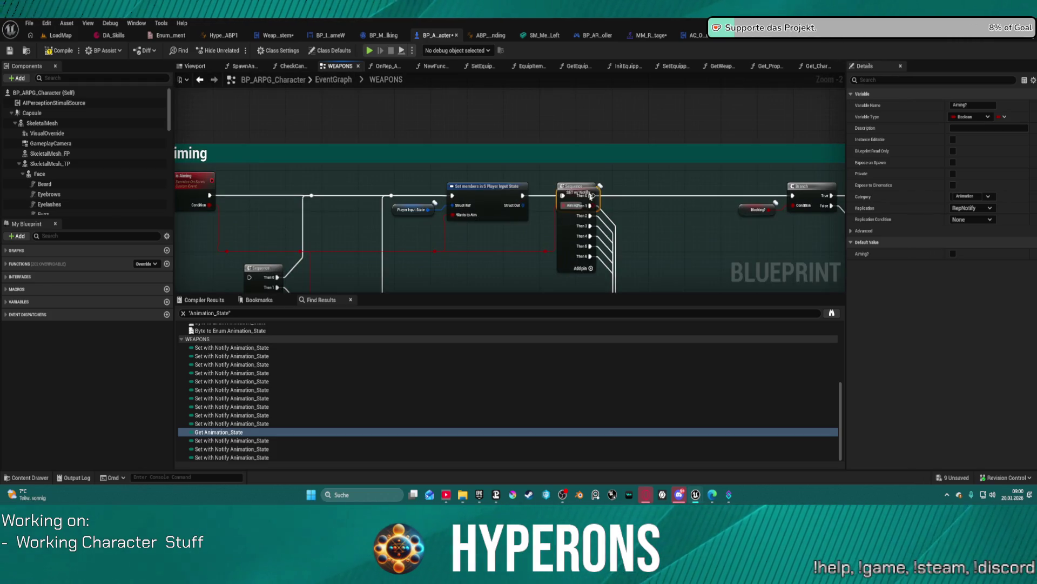
{"action": "left_click_drag", "start_coordinate": [577, 182], "coordinate": [679, 200]}
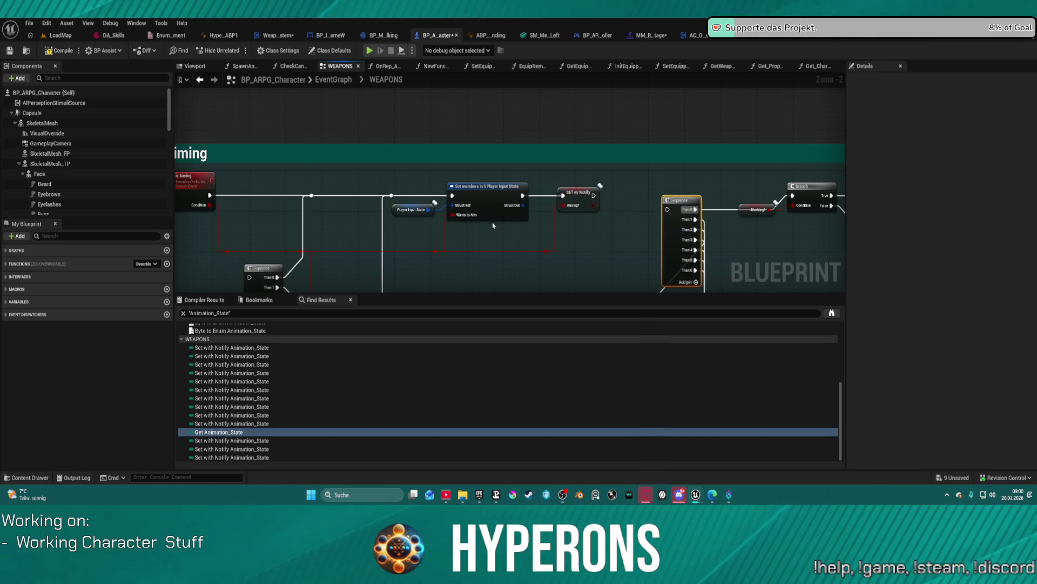
{"action": "mouse_move", "coordinate": [675, 206]}
{"action": "left_mouse_down"}
{"action": "mouse_move", "coordinate": [291, 175]}
{"action": "mouse_move", "coordinate": [240, 192]}
{"action": "mouse_move", "coordinate": [247, 198]}
{"action": "left_mouse_up"}
{"action": "left_click_drag", "start_coordinate": [210, 168], "coordinate": [409, 170]}
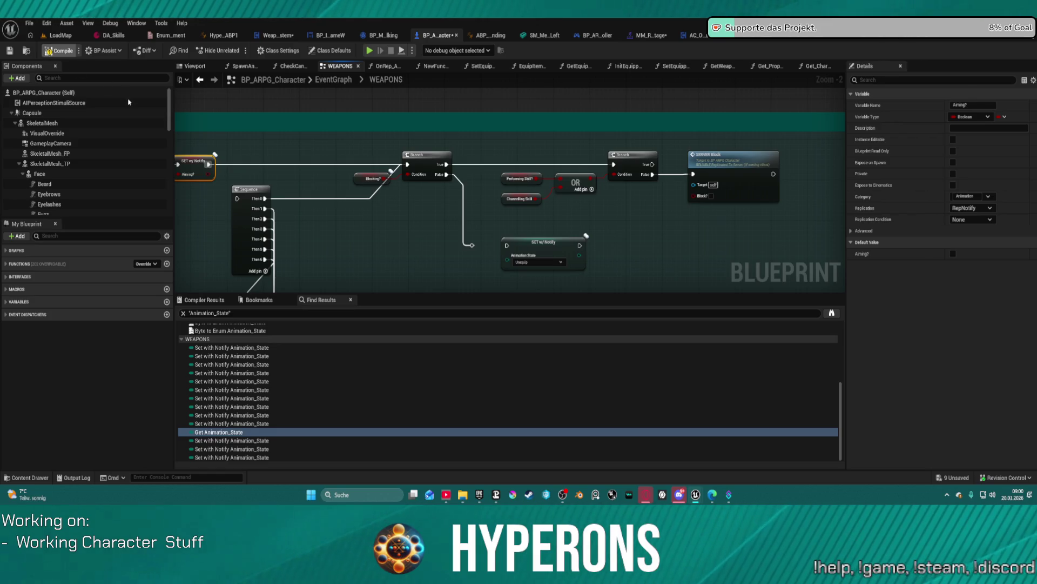
{"action": "key", "text": "F7"}
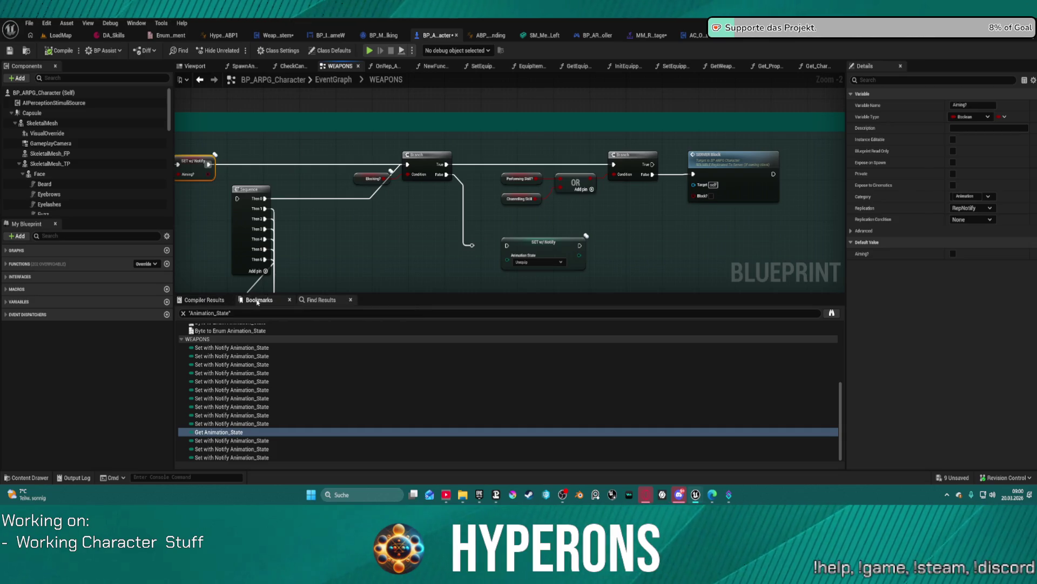
{"action": "key", "text": "ctrl+f"}
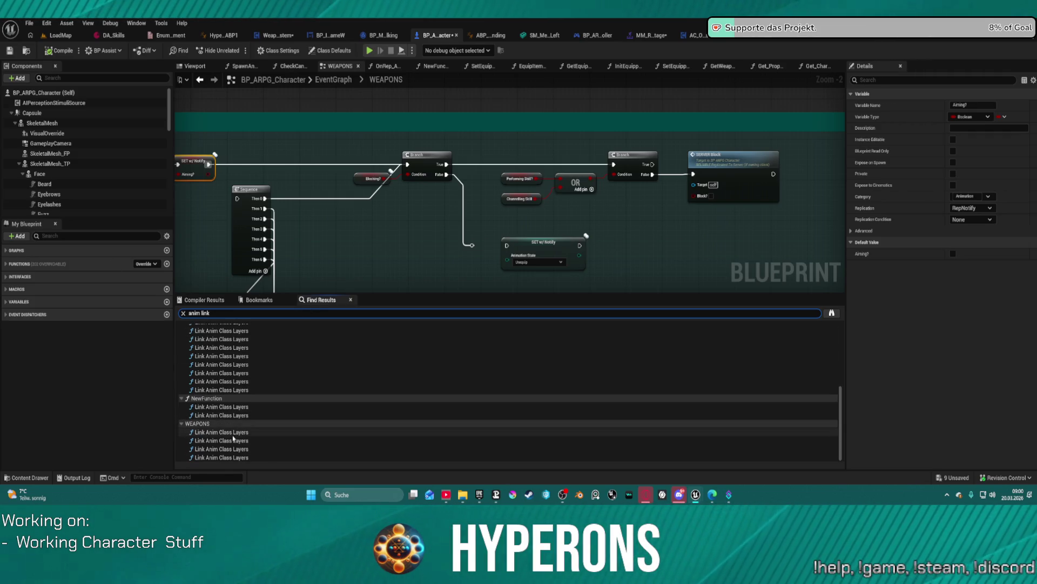
Visit each Link Anim Class Layers result and move the NewFunction entry node up-left.
{"action": "left_click", "coordinate": [233, 435]}
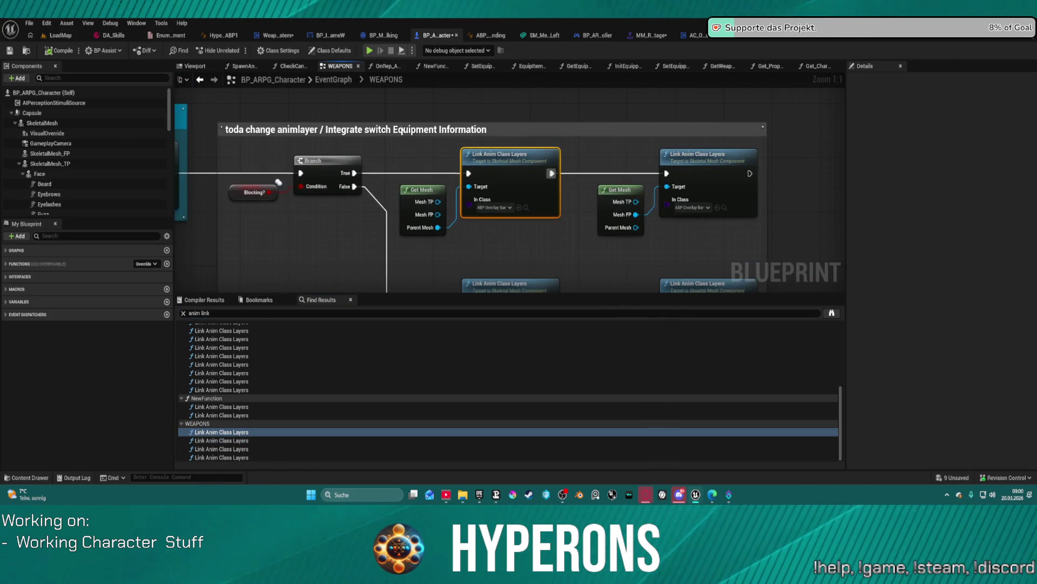
{"action": "scroll", "coordinate": [754, 161], "scroll_direction": "down", "scroll_amount": 3}
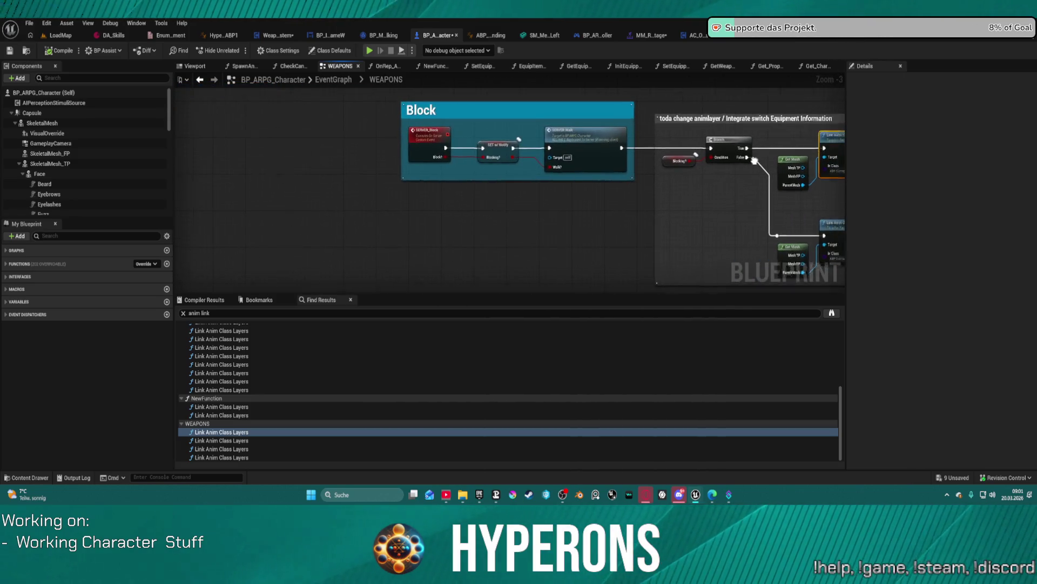
{"action": "left_click", "coordinate": [224, 441]}
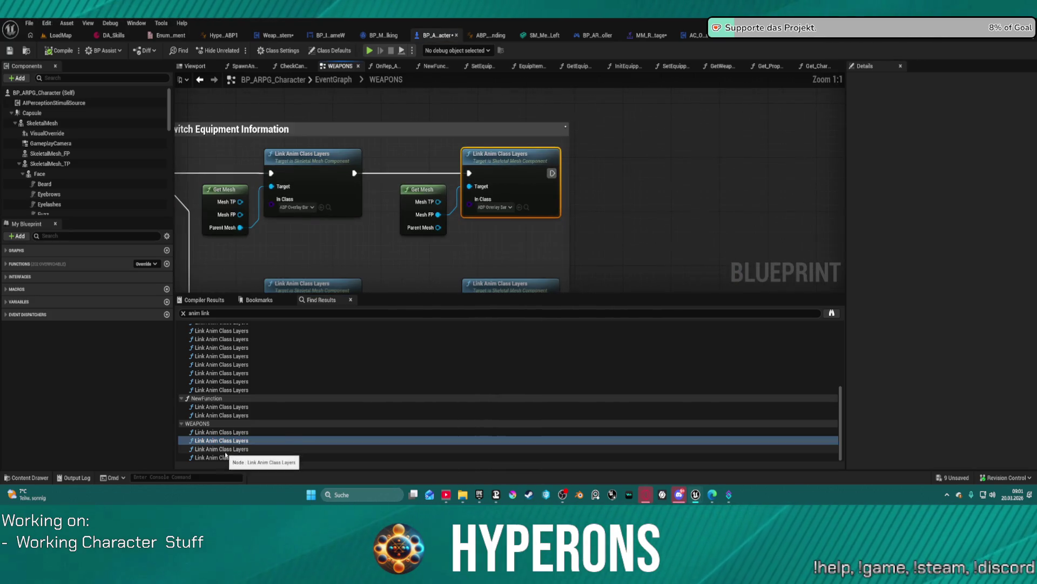
{"action": "left_click", "coordinate": [225, 407]}
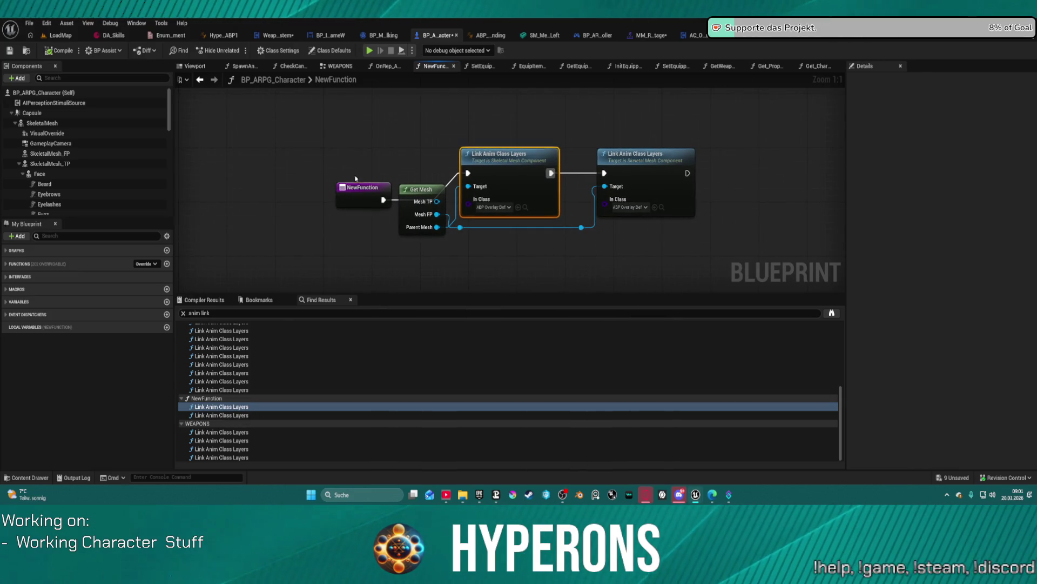
{"action": "left_click_drag", "start_coordinate": [357, 185], "coordinate": [328, 157]}
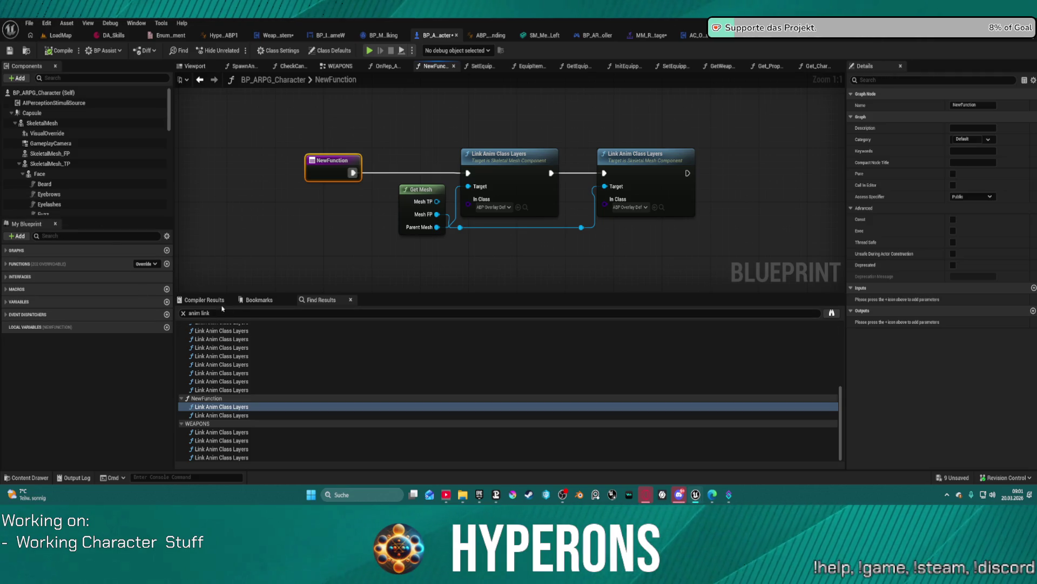
Open the OnRep_Animation_State function graph from the My Blueprint Functions list.
{"action": "scroll", "coordinate": [105, 194], "scroll_direction": "down", "scroll_amount": 10}
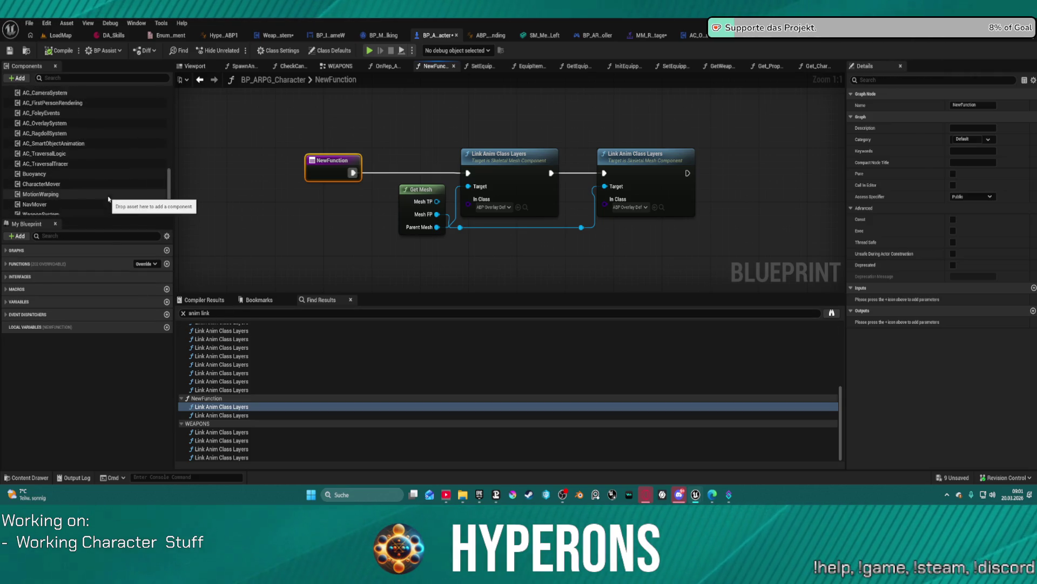
{"action": "scroll", "coordinate": [87, 162], "scroll_direction": "up", "scroll_amount": 6}
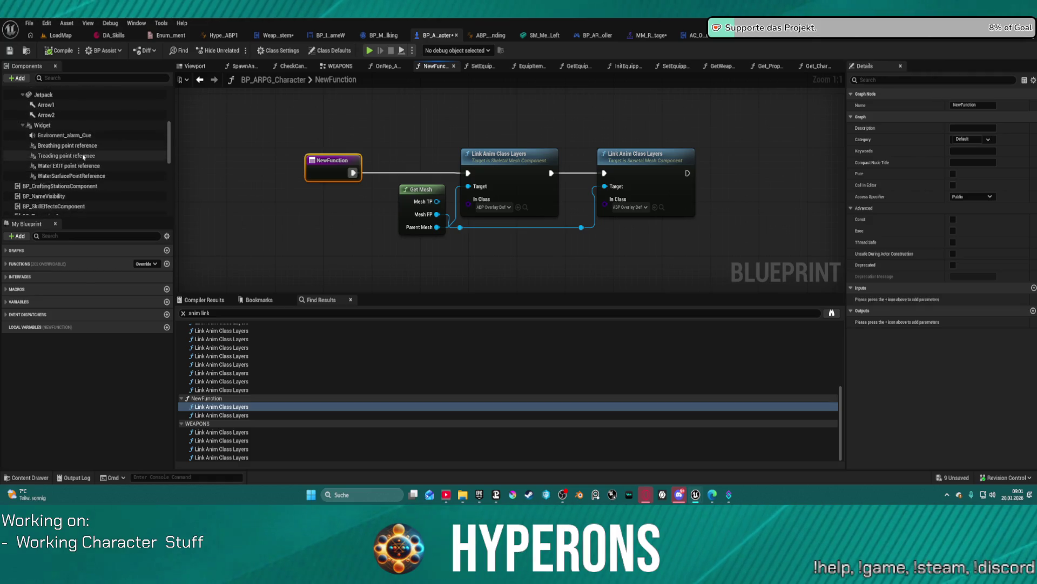
{"action": "scroll", "coordinate": [83, 157], "scroll_direction": "up", "scroll_amount": 5}
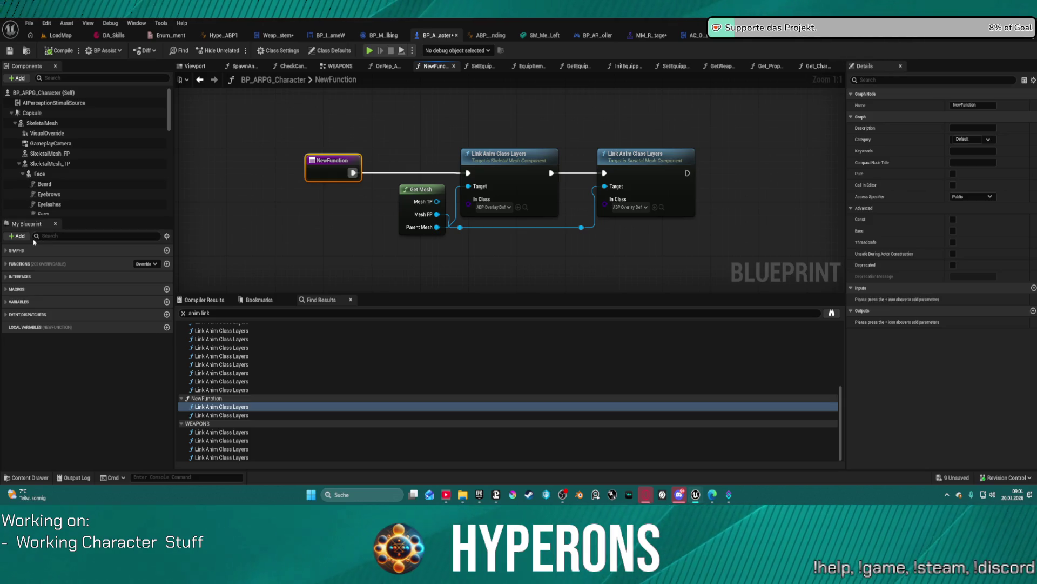
{"action": "left_click", "coordinate": [21, 264]}
{"action": "scroll", "coordinate": [38, 324], "scroll_direction": "down", "scroll_amount": 5}
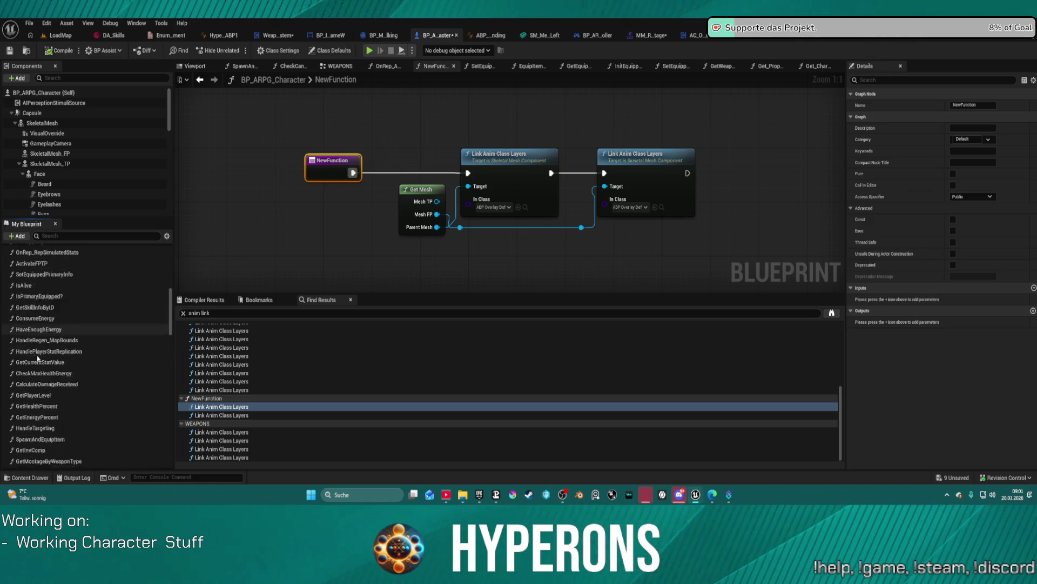
{"action": "scroll", "coordinate": [43, 383], "scroll_direction": "down", "scroll_amount": 8}
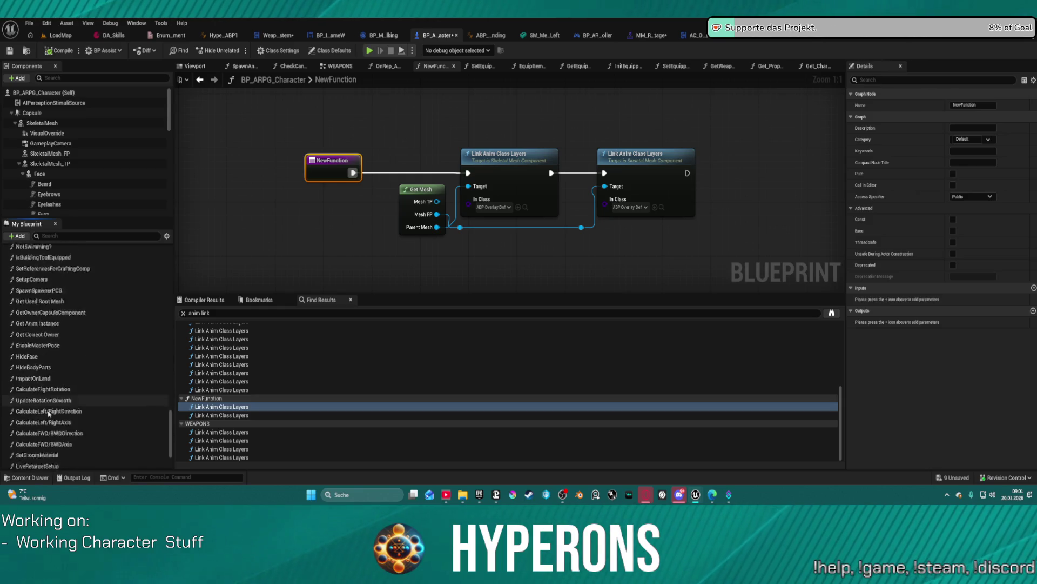
{"action": "scroll", "coordinate": [49, 413], "scroll_direction": "down", "scroll_amount": 3}
{"action": "double_click", "coordinate": [44, 404]}
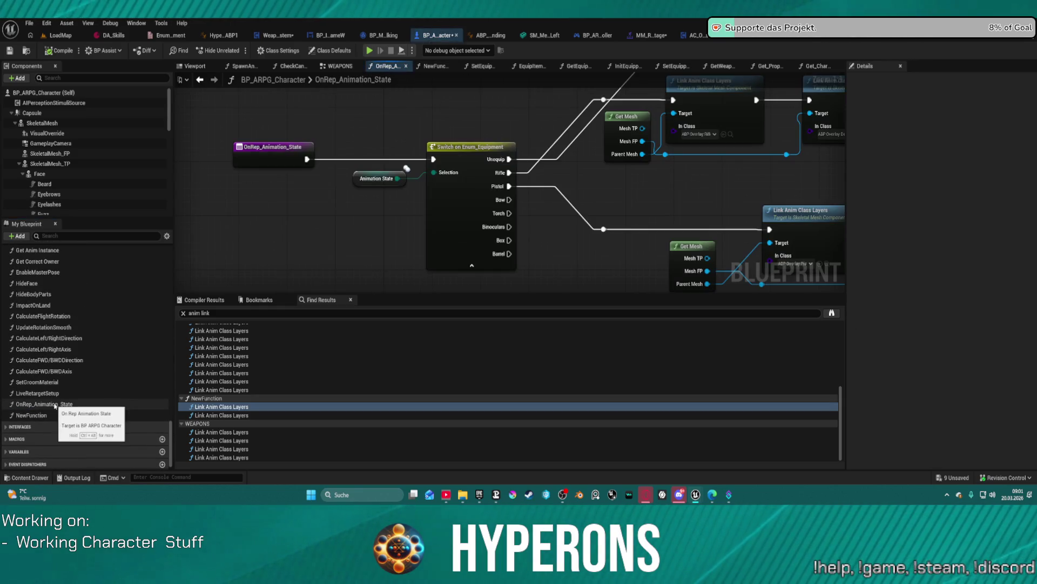
Compile and start Play in Editor despite the compile errors.
{"action": "scroll", "coordinate": [363, 212], "scroll_direction": "down", "scroll_amount": 2}
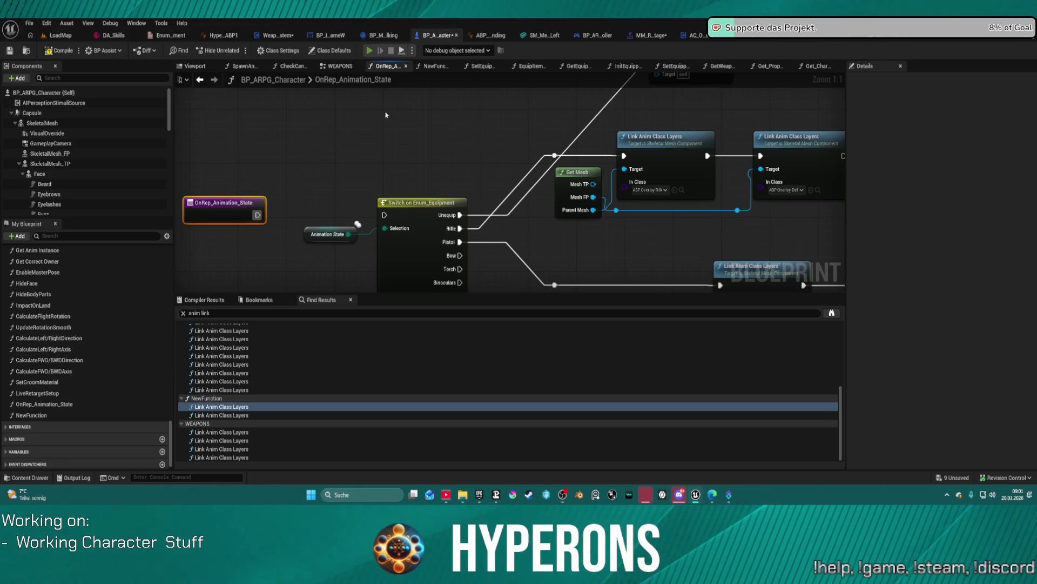
{"action": "key", "text": "F7"}
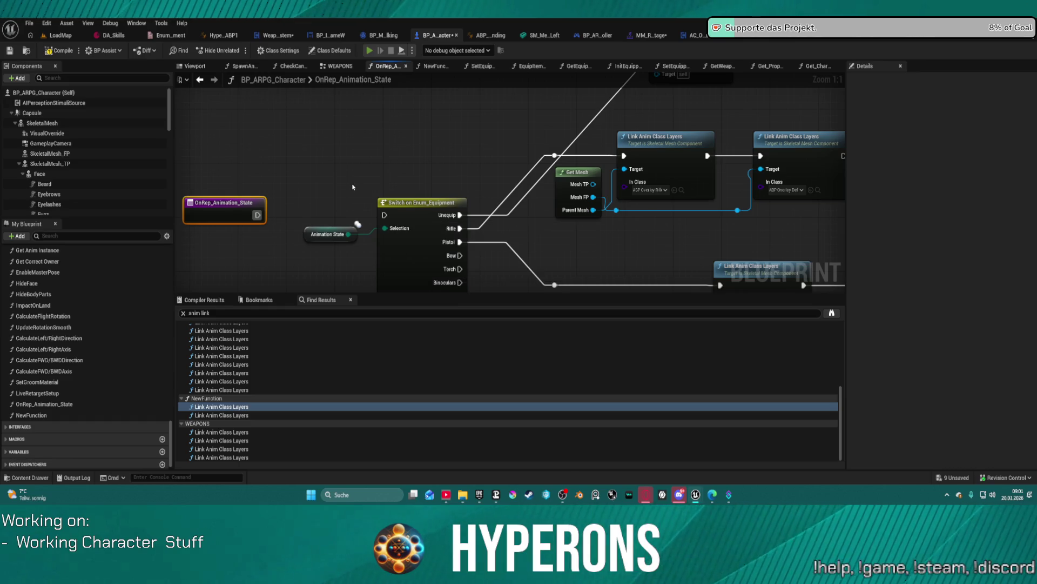
{"action": "key", "text": "alt+p"}
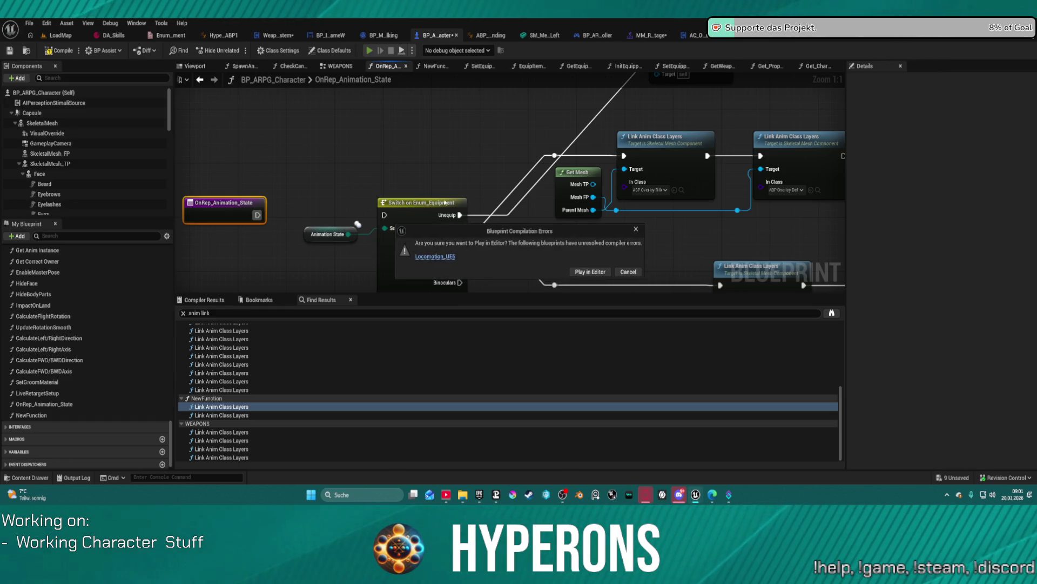
{"action": "left_click", "coordinate": [591, 272]}
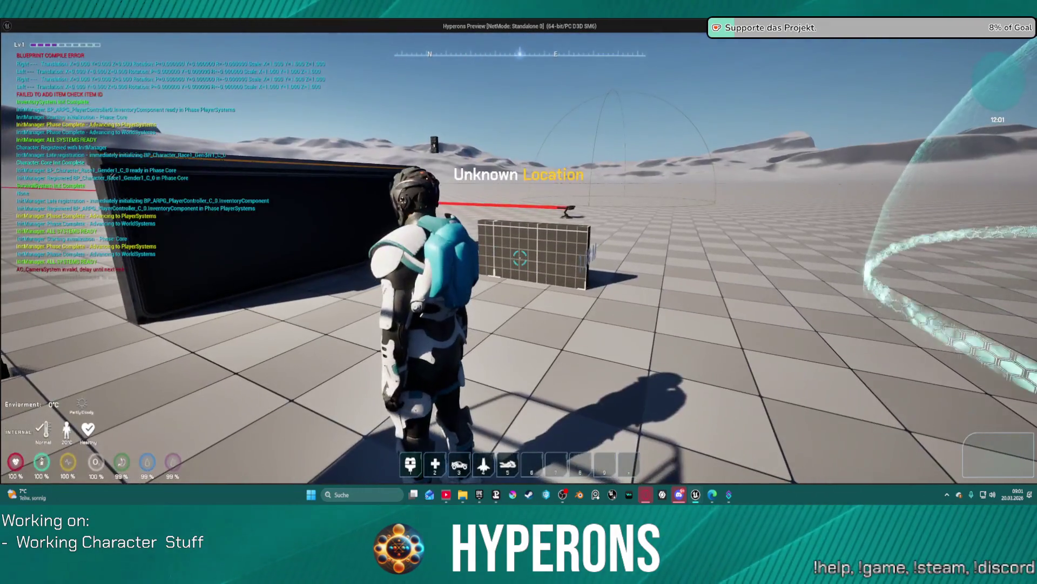
Equip MG 01 from the inventory, stop the test, and wire OnRep_Animation_State to the Switch.
{"action": "key", "text": "i"}
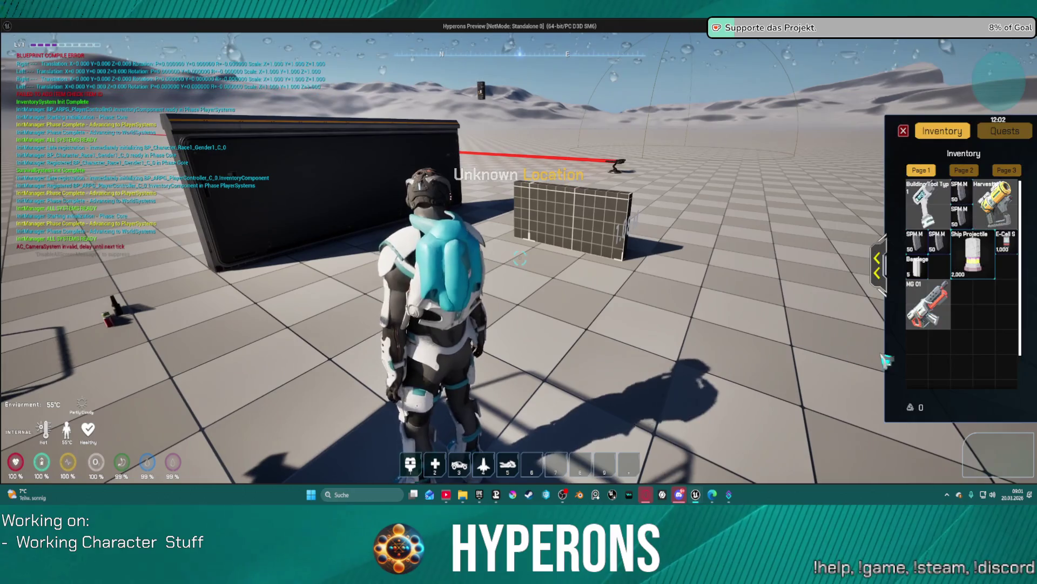
{"action": "double_click", "coordinate": [919, 315]}
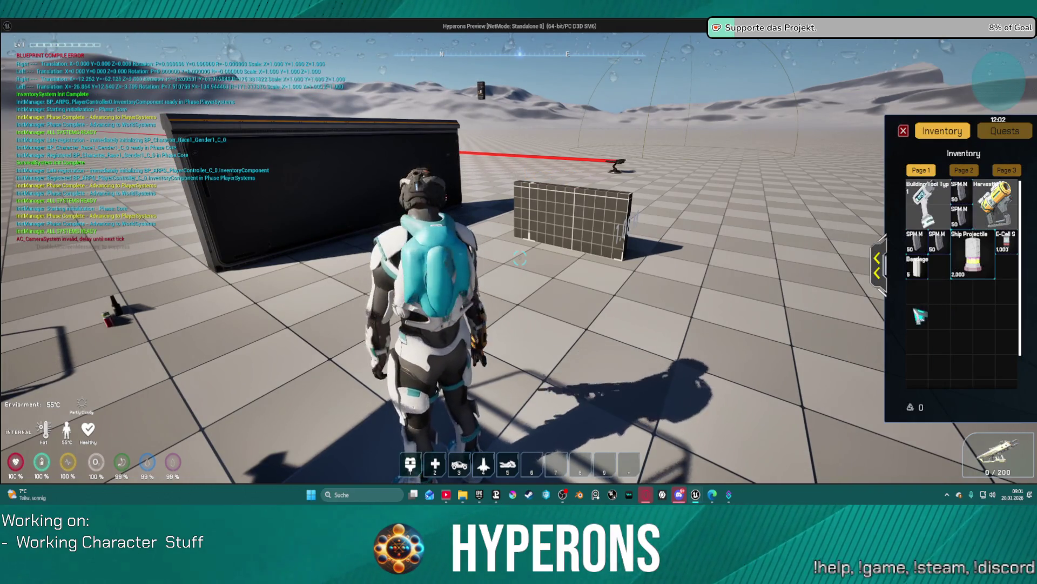
{"action": "key", "text": "Escape"}
{"action": "left_click_drag", "start_coordinate": [265, 168], "coordinate": [379, 170]}
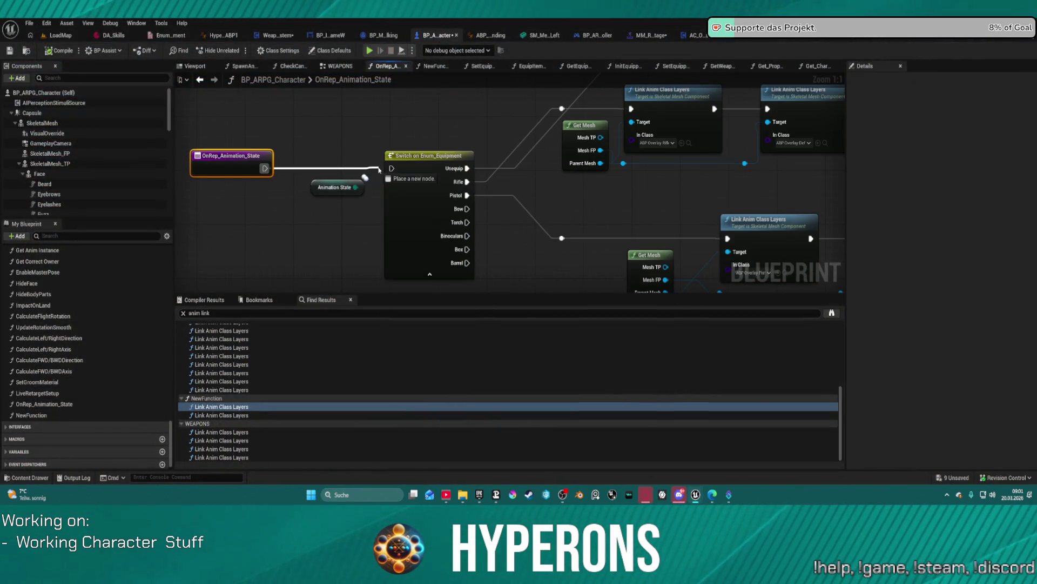
Undo the OnRep_Animation_State-to-Switch link and show WeaponSystem's Weapon_Unequip graph.
{"action": "scroll", "coordinate": [393, 171], "scroll_direction": "down", "scroll_amount": 3}
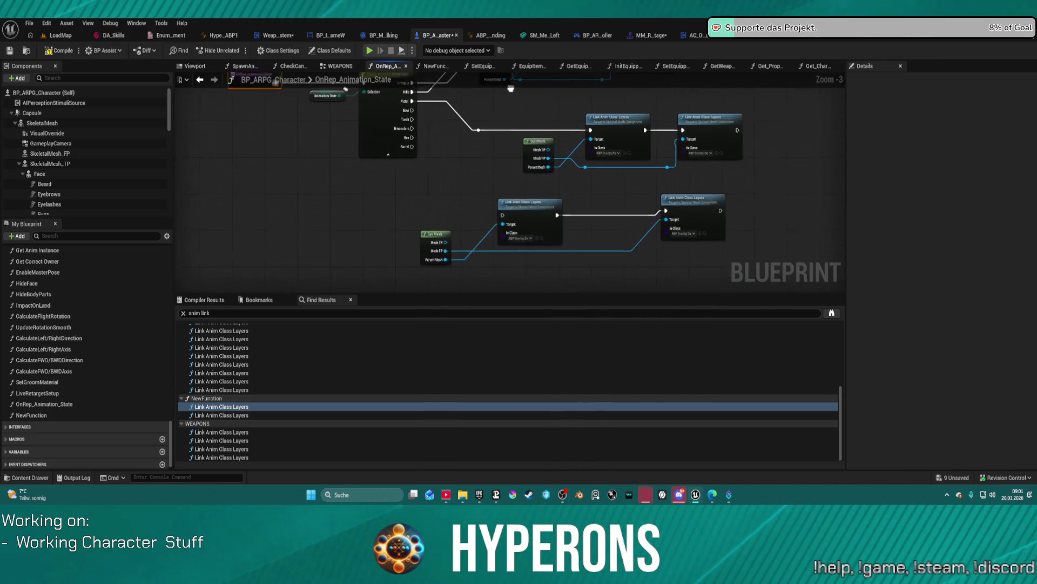
{"action": "left_click", "coordinate": [499, 126]}
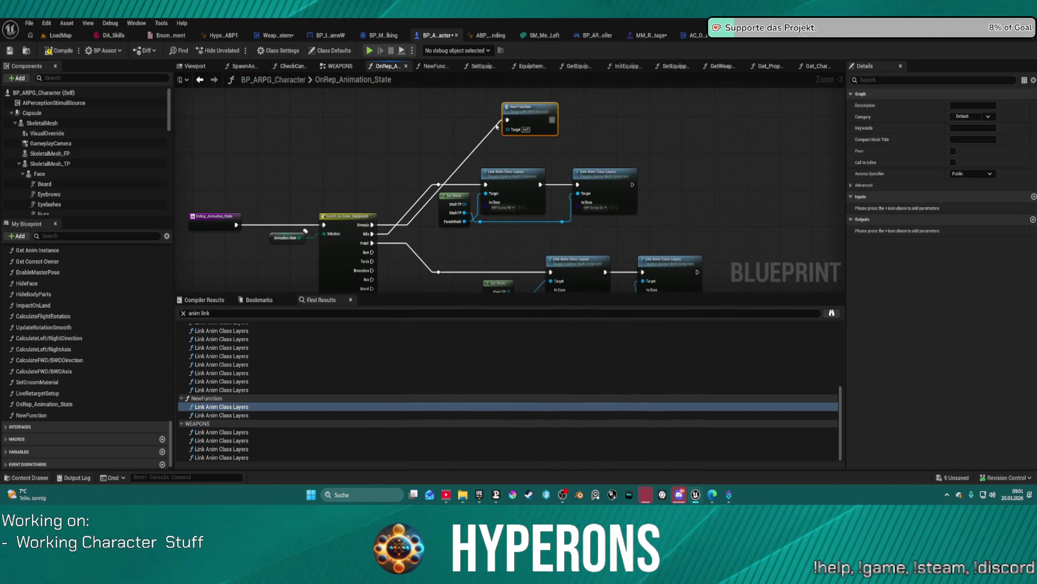
{"action": "key", "text": "ctrl+z"}
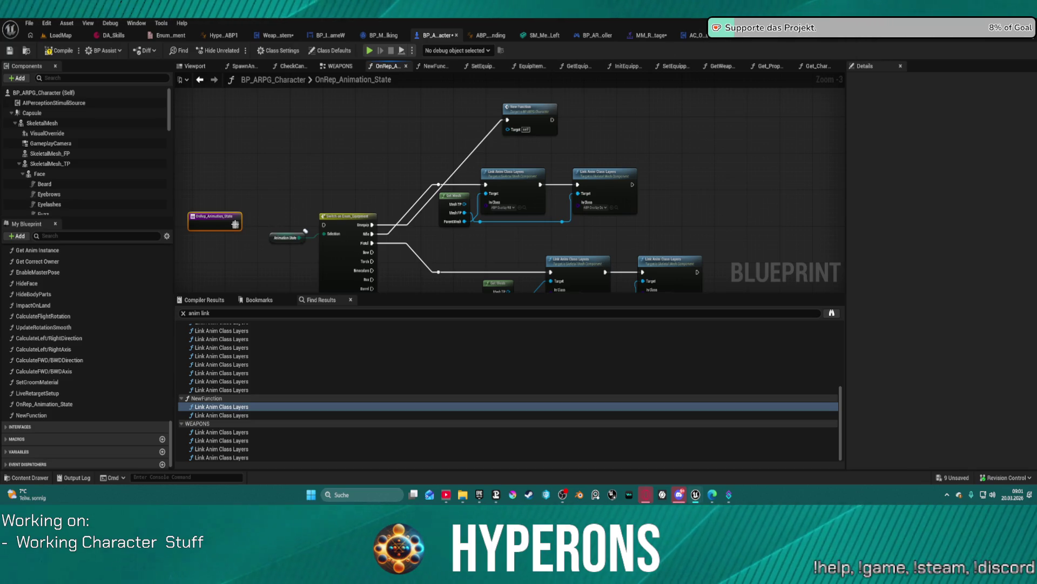
{"action": "mouse_move", "coordinate": [235, 223]}
{"action": "left_mouse_down"}
{"action": "mouse_move", "coordinate": [337, 225]}
{"action": "mouse_move", "coordinate": [308, 232]}
{"action": "mouse_move", "coordinate": [462, 41]}
{"action": "left_mouse_up"}
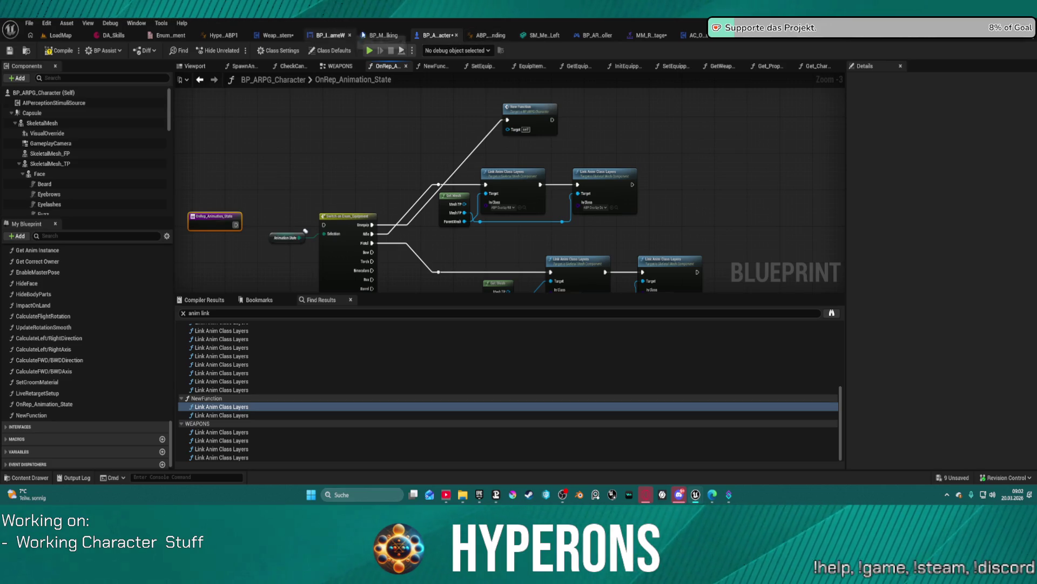
{"action": "left_click", "coordinate": [275, 33]}
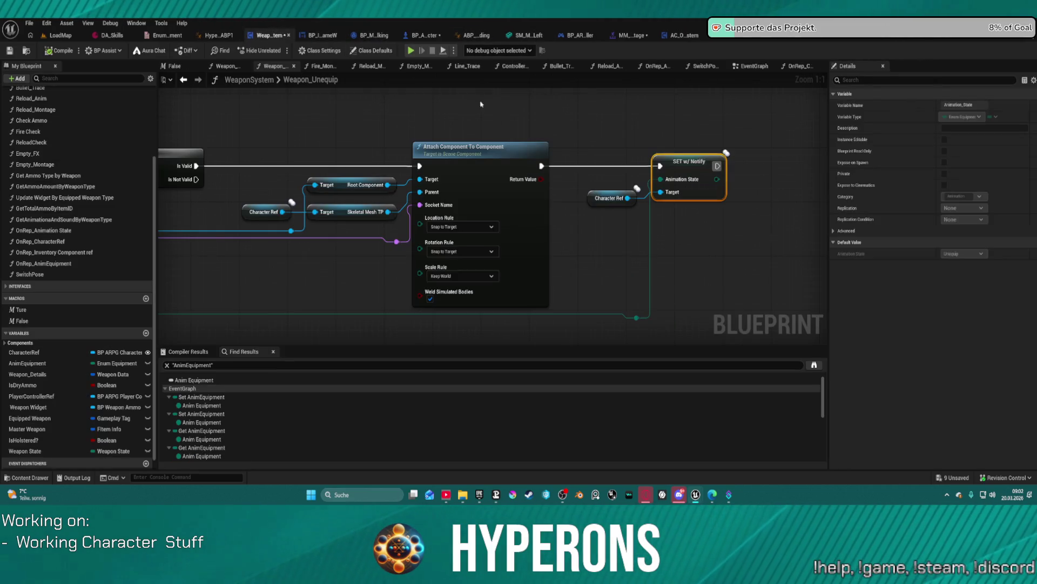
Show the WeaponSystem EventGraph and frame the weapon-type switch's Play Montage (Mover Actor) nodes.
{"action": "scroll", "coordinate": [601, 162], "scroll_direction": "down", "scroll_amount": 4}
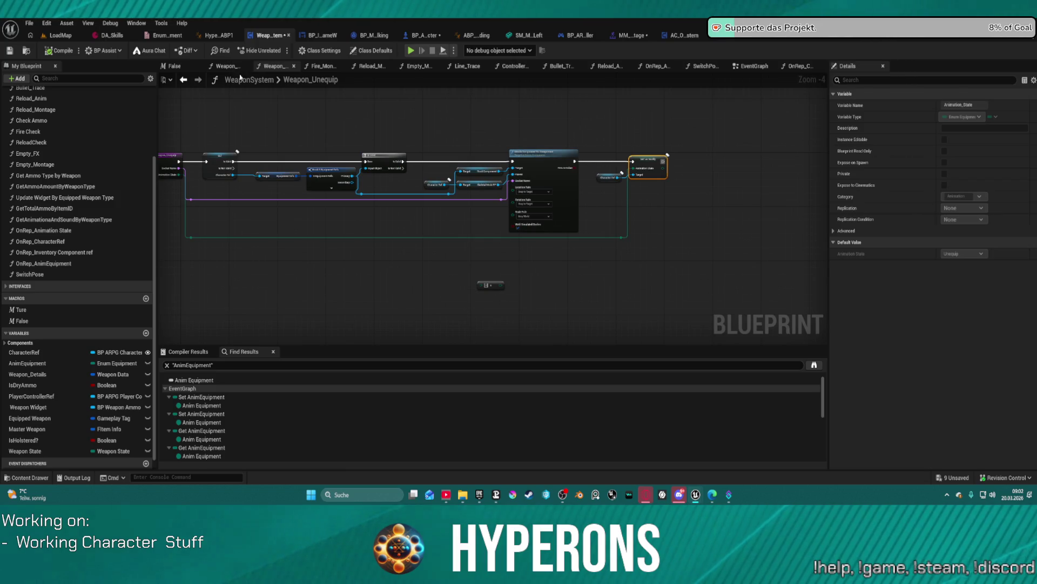
{"action": "left_click", "coordinate": [766, 68]}
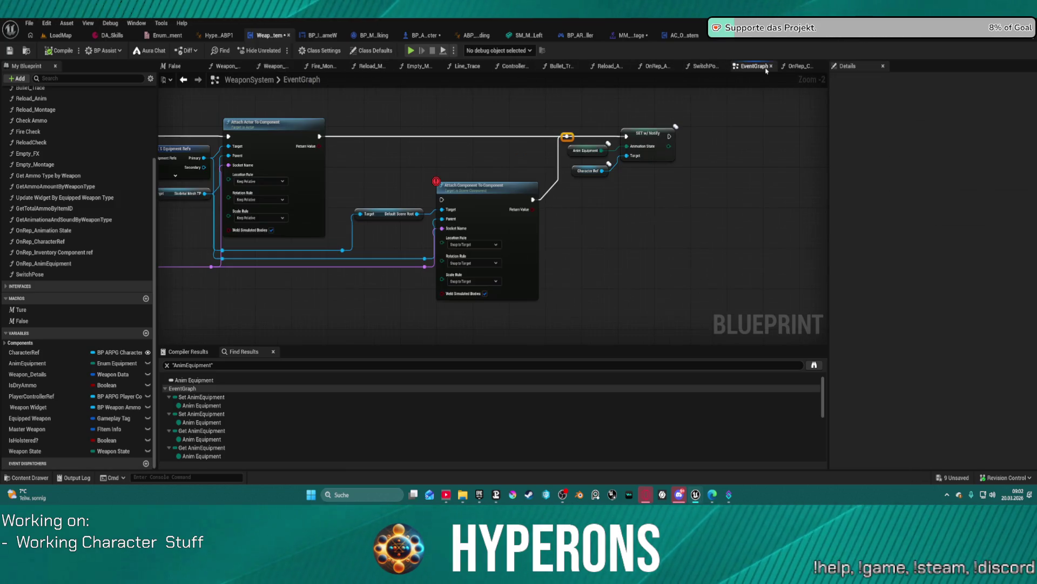
{"action": "scroll", "coordinate": [640, 188], "scroll_direction": "down", "scroll_amount": 7}
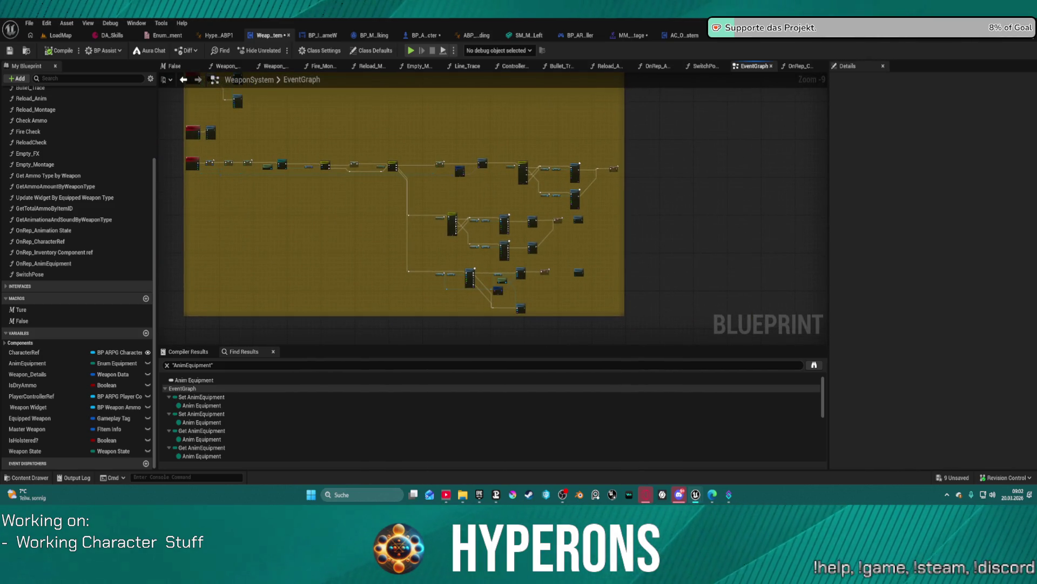
{"action": "scroll", "coordinate": [478, 175], "scroll_direction": "up", "scroll_amount": 5}
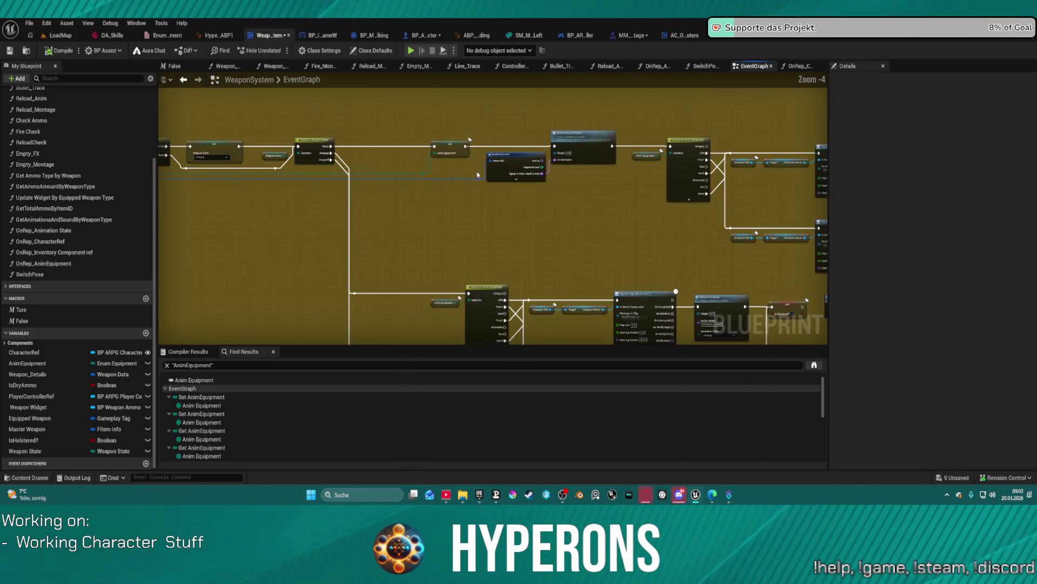
{"action": "mouse_move", "coordinate": [567, 197]}
{"action": "left_mouse_down"}
{"action": "mouse_move", "coordinate": [345, 169]}
{"action": "mouse_move", "coordinate": [351, 124]}
{"action": "mouse_move", "coordinate": [185, 157]}
{"action": "left_mouse_up"}
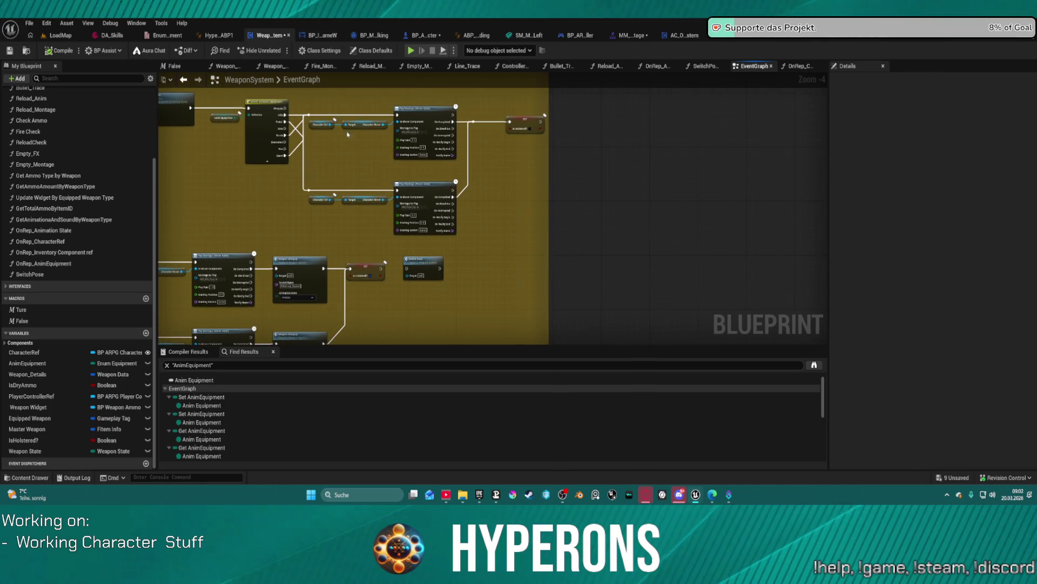
{"action": "scroll", "coordinate": [427, 135], "scroll_direction": "up", "scroll_amount": 4}
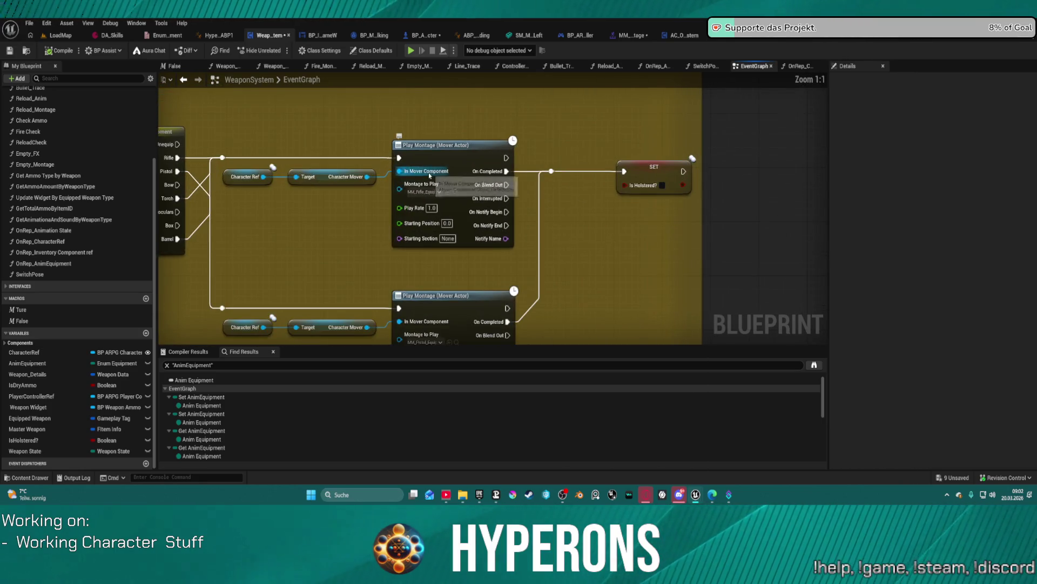
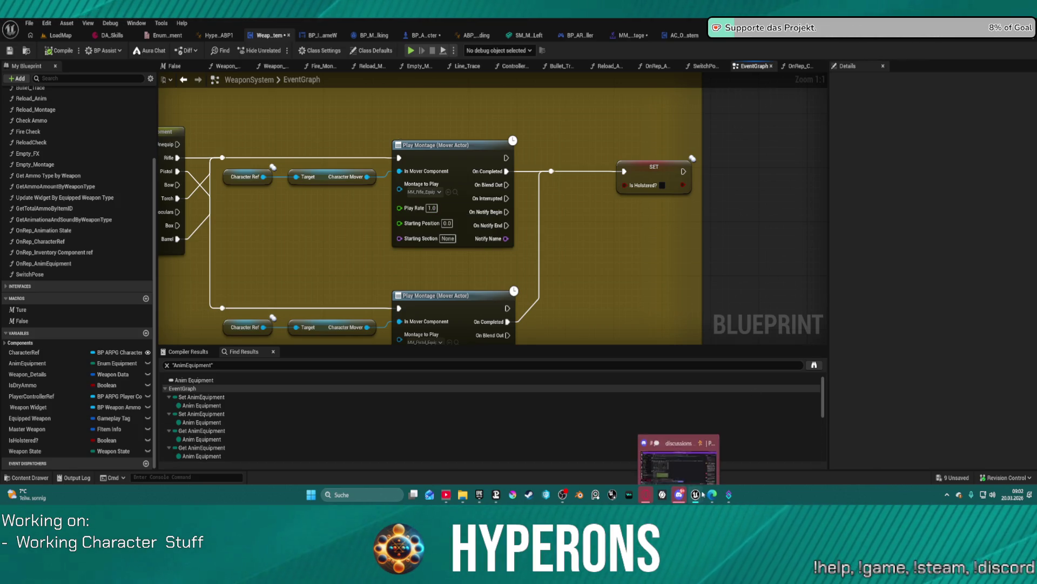
In the level editor's Editor Preferences, set Asset Editor Open Location to 'Last Docked Window or Main Window'.
{"action": "mouse_move", "coordinate": [696, 495]}
{"action": "left_click", "coordinate": [778, 451]}
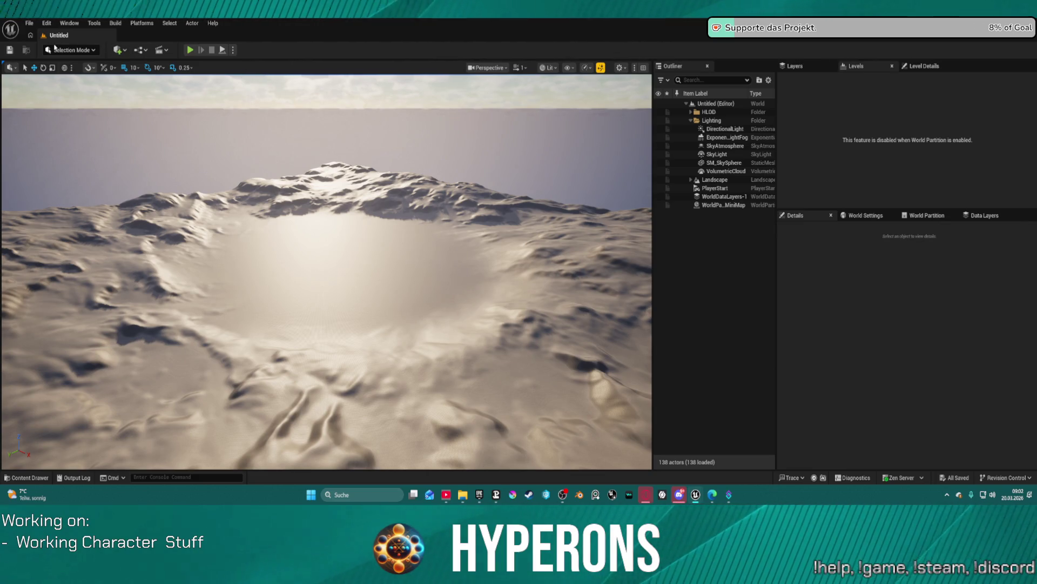
{"action": "left_click", "coordinate": [27, 24]}
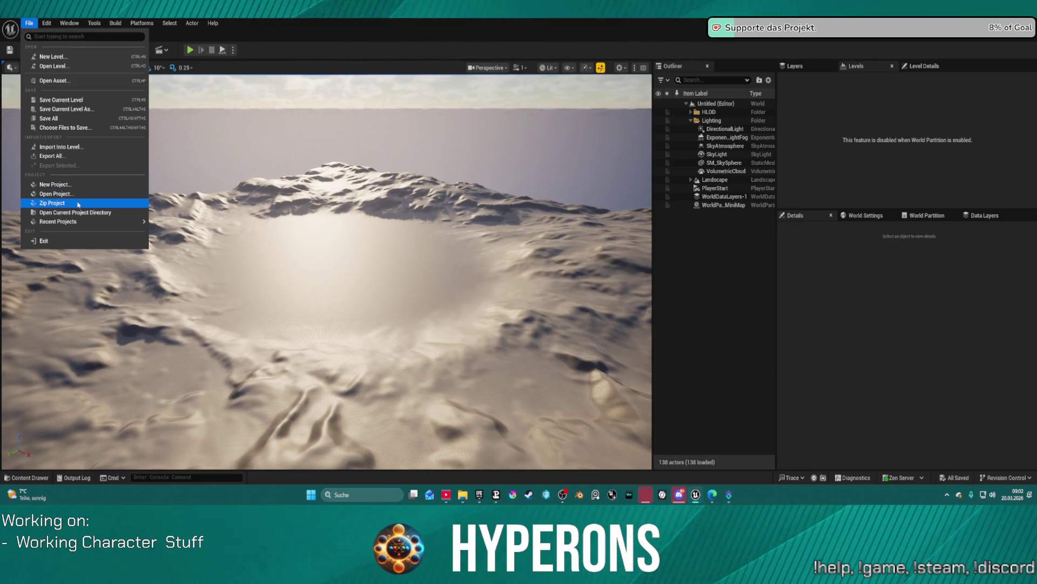
{"action": "left_click", "coordinate": [47, 24]}
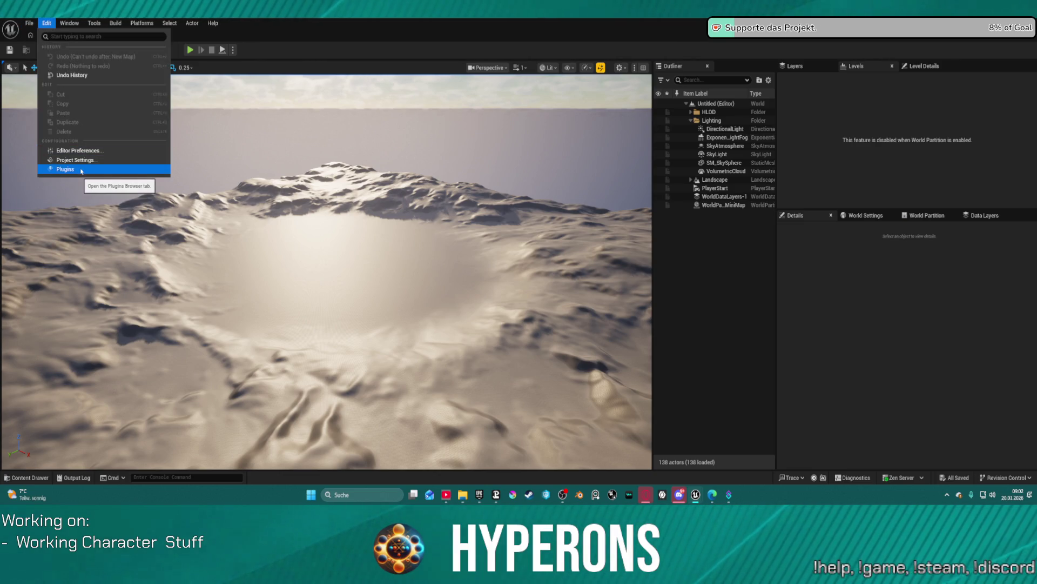
{"action": "left_click", "coordinate": [75, 150]}
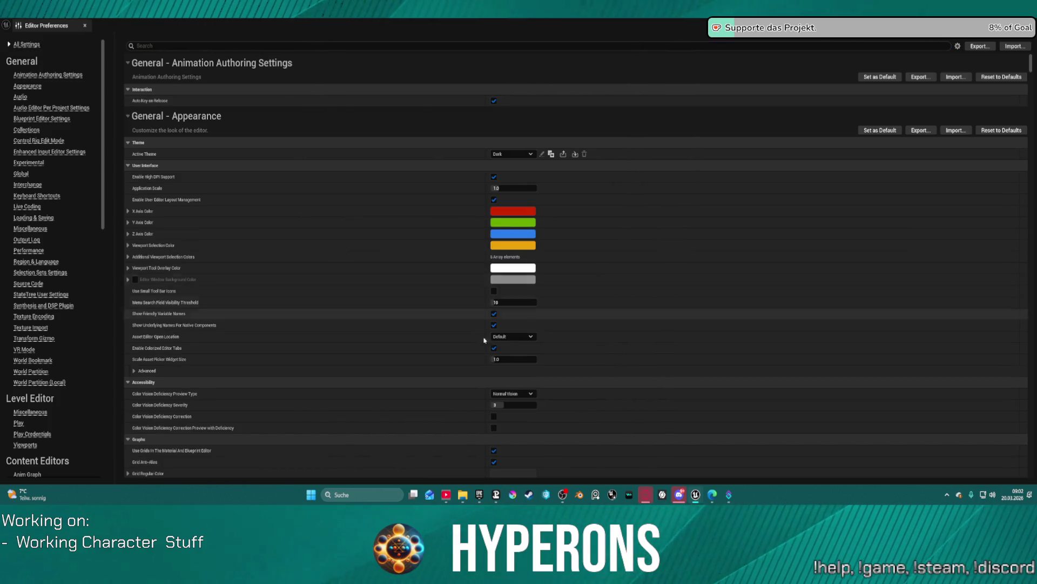
{"action": "left_click", "coordinate": [505, 336]}
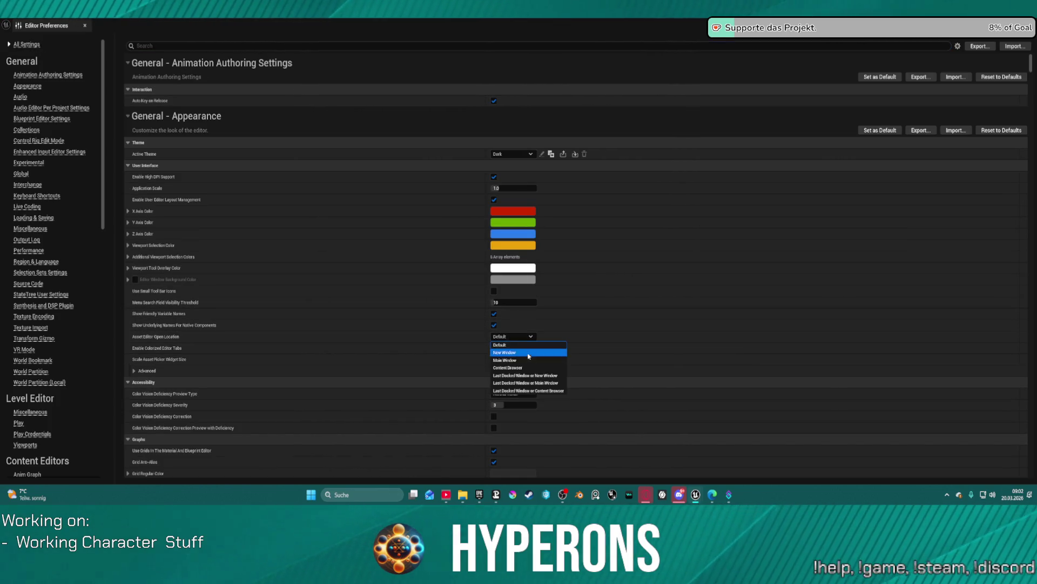
{"action": "left_click", "coordinate": [533, 383]}
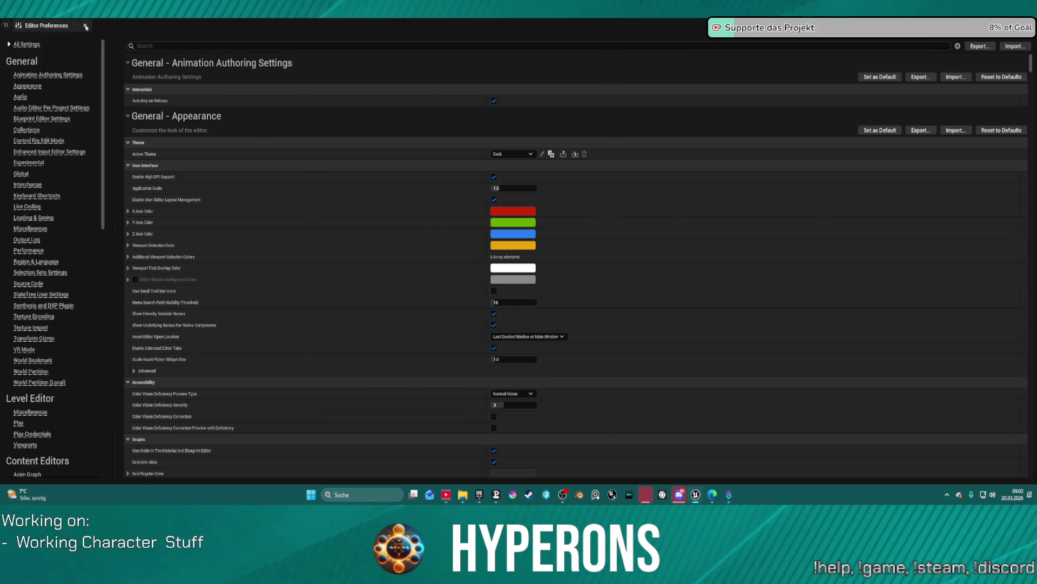
{"action": "left_click", "coordinate": [86, 25]}
{"action": "left_click", "coordinate": [47, 23]}
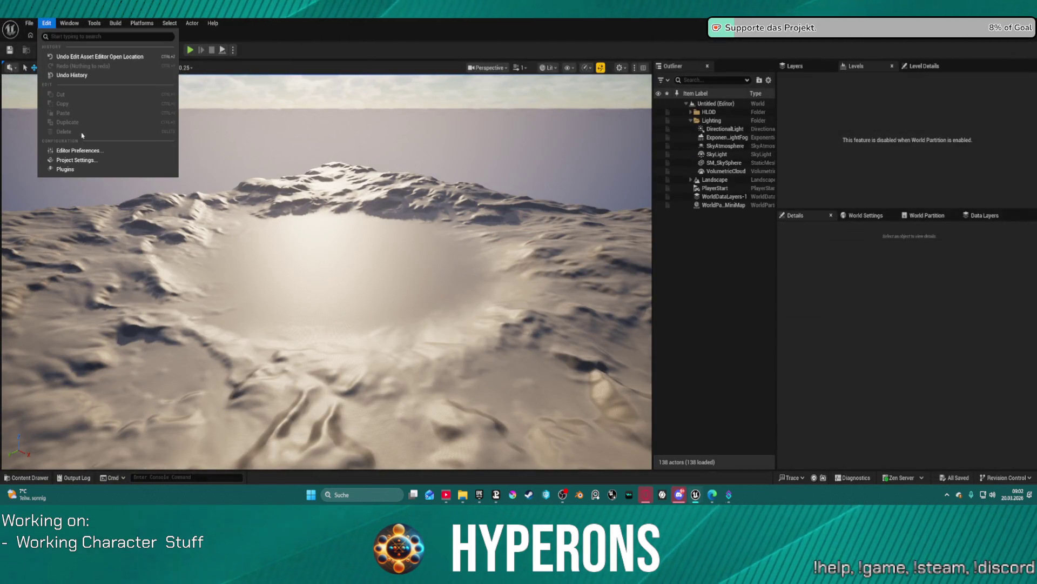
Enable the [HKH] Property Transfer Tool and BlueprintAssist plugins in the Plugins browser.
{"action": "left_click", "coordinate": [80, 171]}
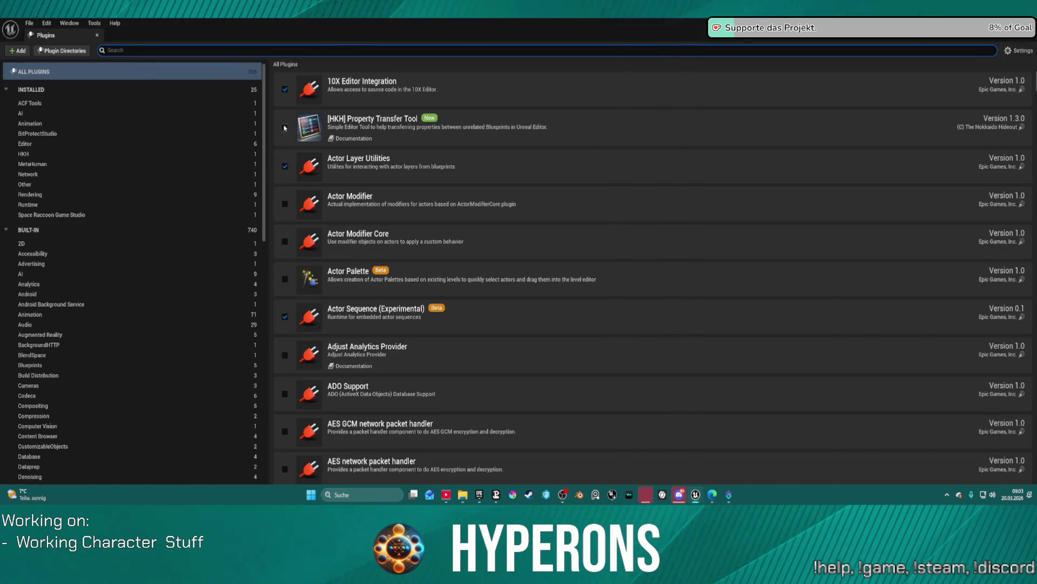
{"action": "left_click", "coordinate": [285, 128]}
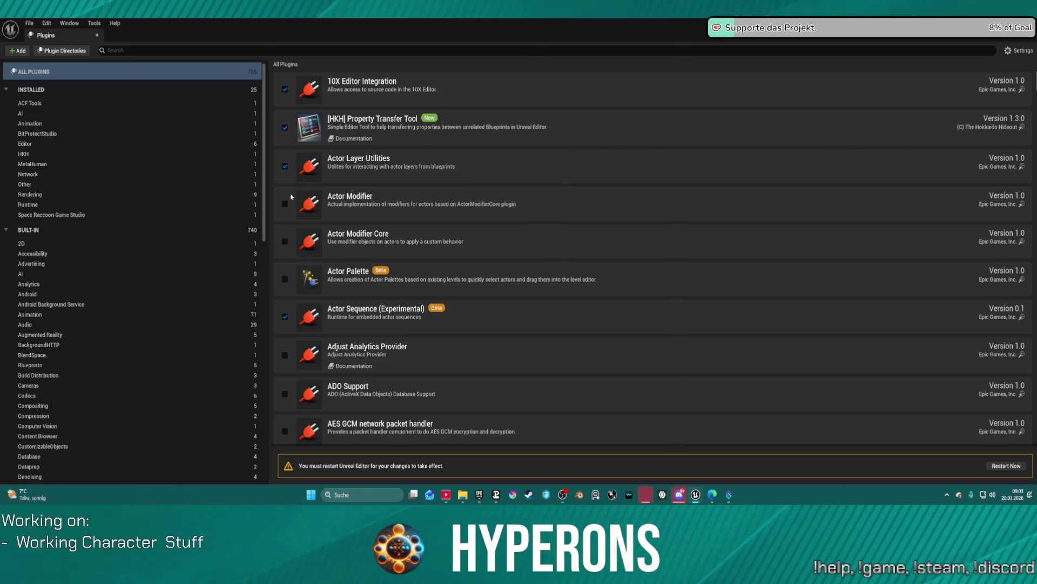
{"action": "type", "text": "blue"}
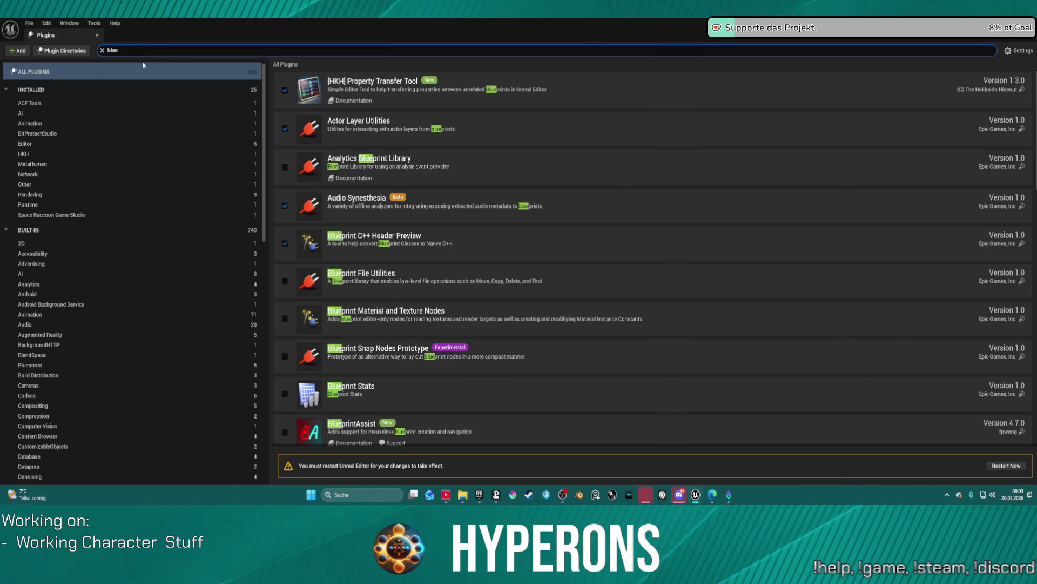
{"action": "scroll", "coordinate": [288, 344], "scroll_direction": "down", "scroll_amount": 1}
{"action": "left_click", "coordinate": [285, 392]}
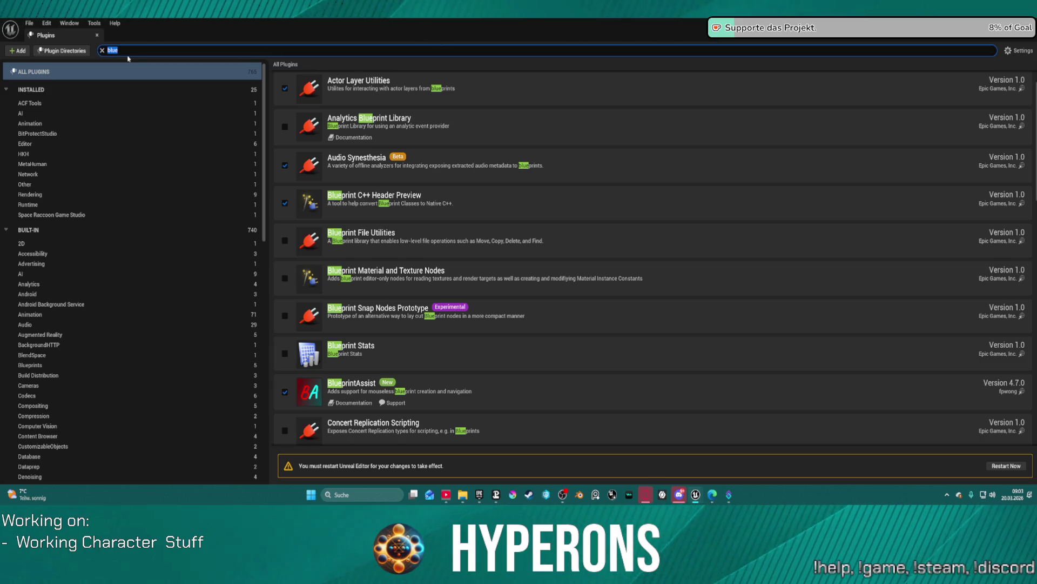
Search for the comment plugin and enable AutoSizeComments.
{"action": "type", "text": "comm"}
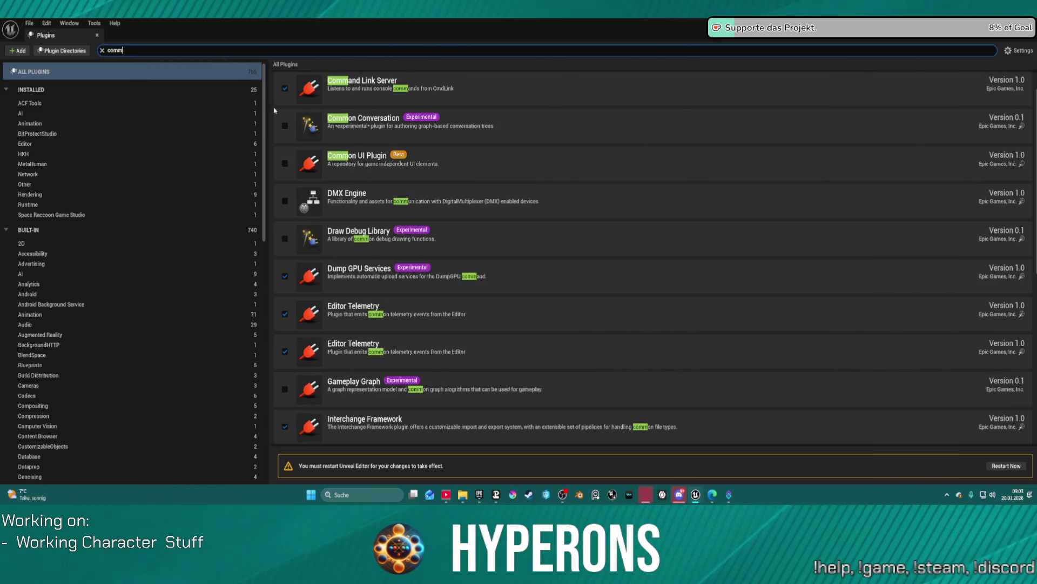
{"action": "scroll", "coordinate": [381, 338], "scroll_direction": "down", "scroll_amount": 5}
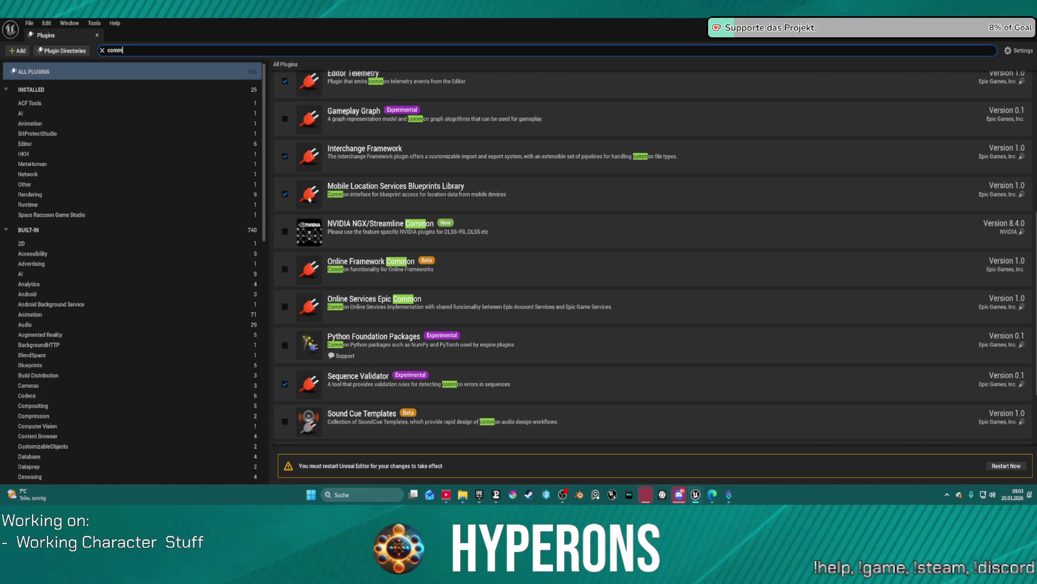
{"action": "key", "text": "BackSpace"}
{"action": "key", "text": "BackSpace"}
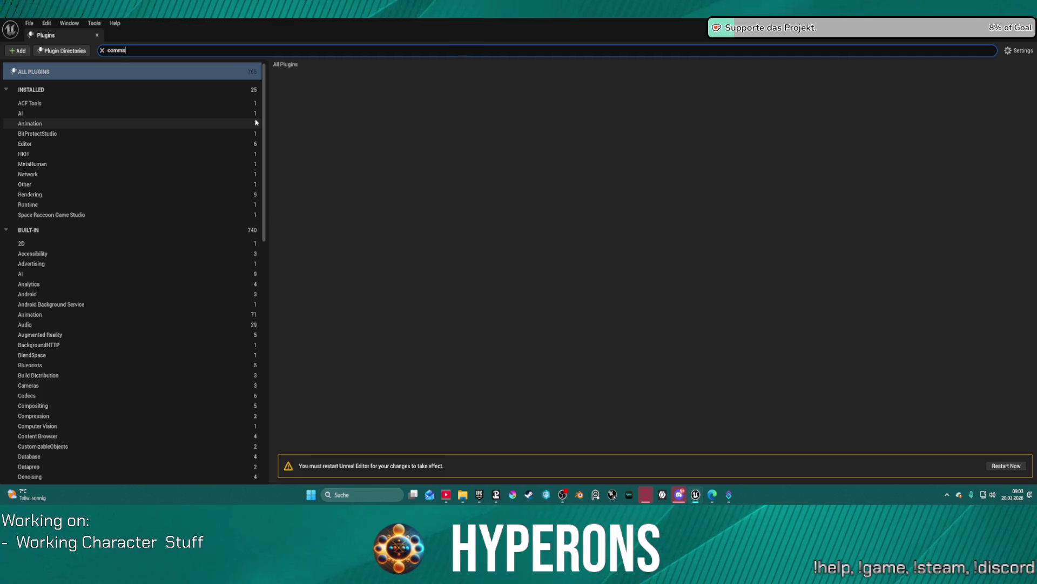
{"action": "key", "text": "BackSpace"}
{"action": "key", "text": "BackSpace"}
{"action": "key", "text": "BackSpace"}
{"action": "type", "text": "coc"}
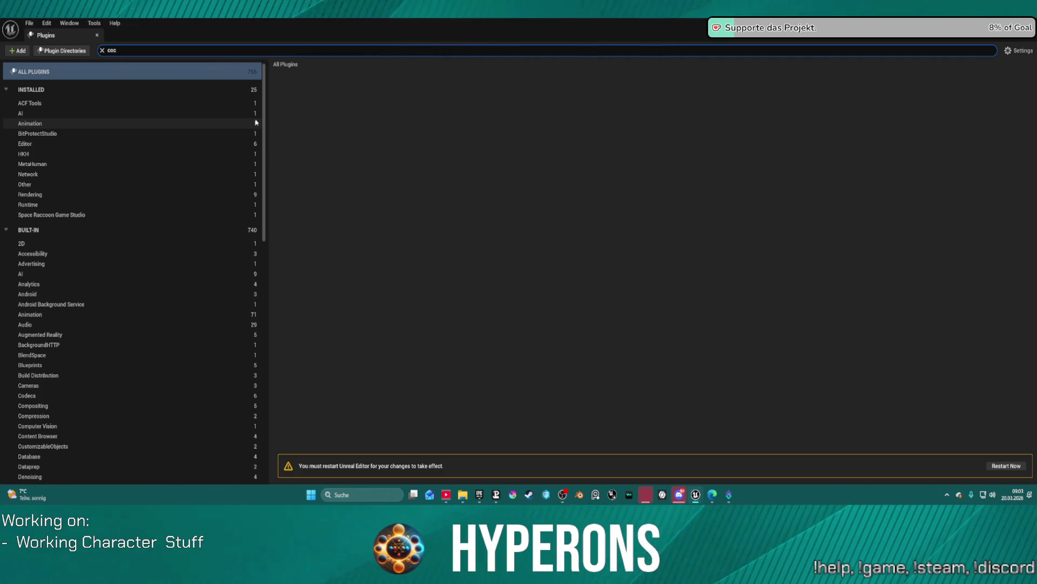
{"action": "key", "text": "BackSpace"}
{"action": "type", "text": "c"}
{"action": "key", "text": "BackSpace"}
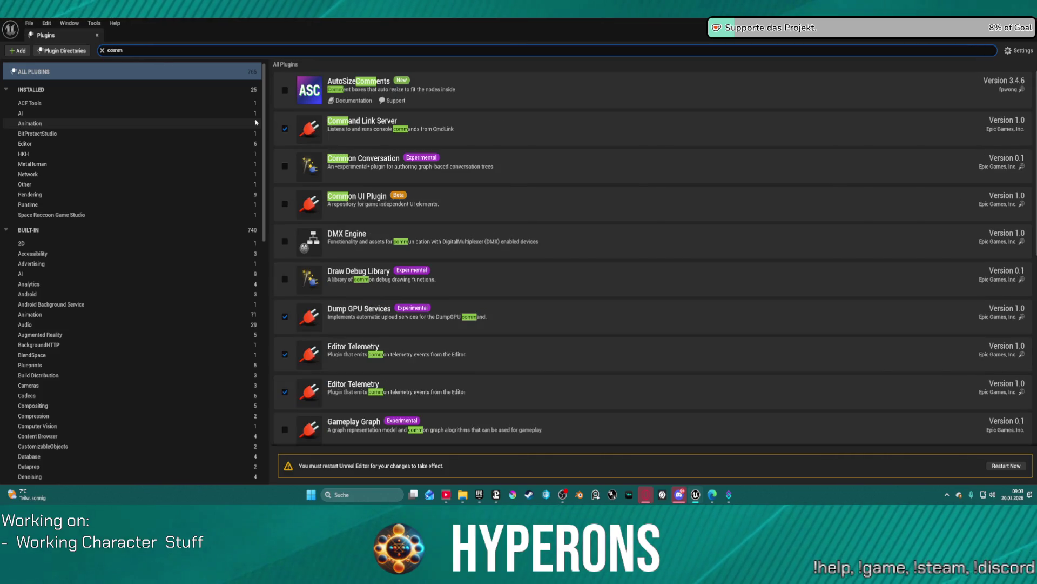
{"action": "left_click", "coordinate": [285, 89]}
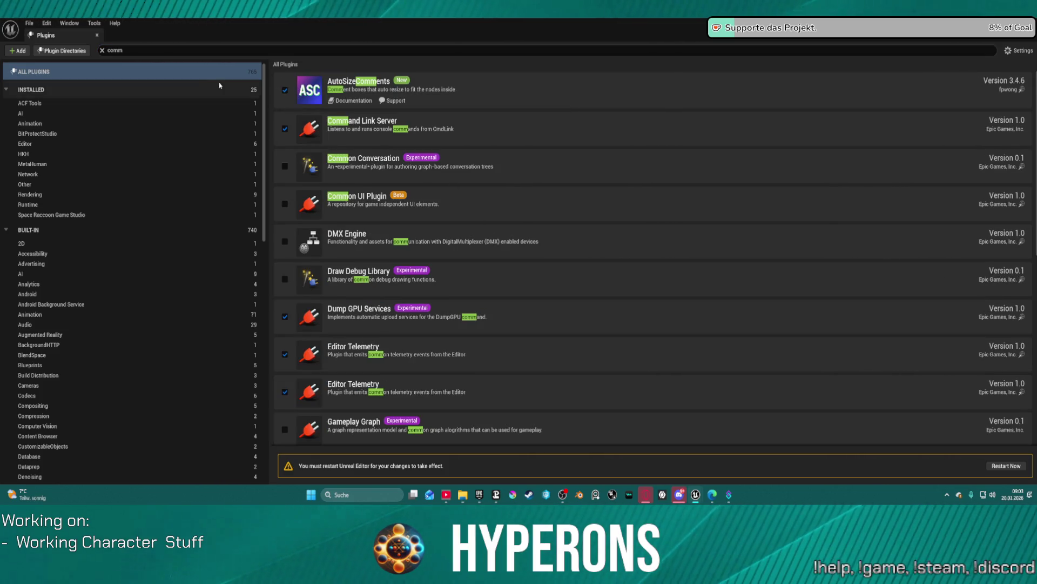
Search for Electronic Nodes and enable it.
{"action": "left_click", "coordinate": [112, 50]}
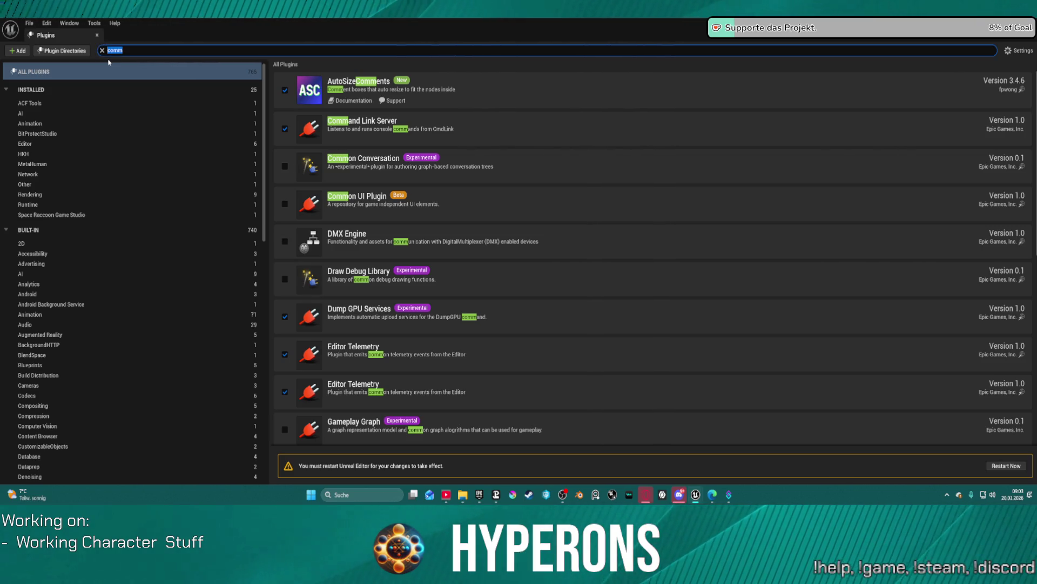
{"action": "type", "text": "elect"}
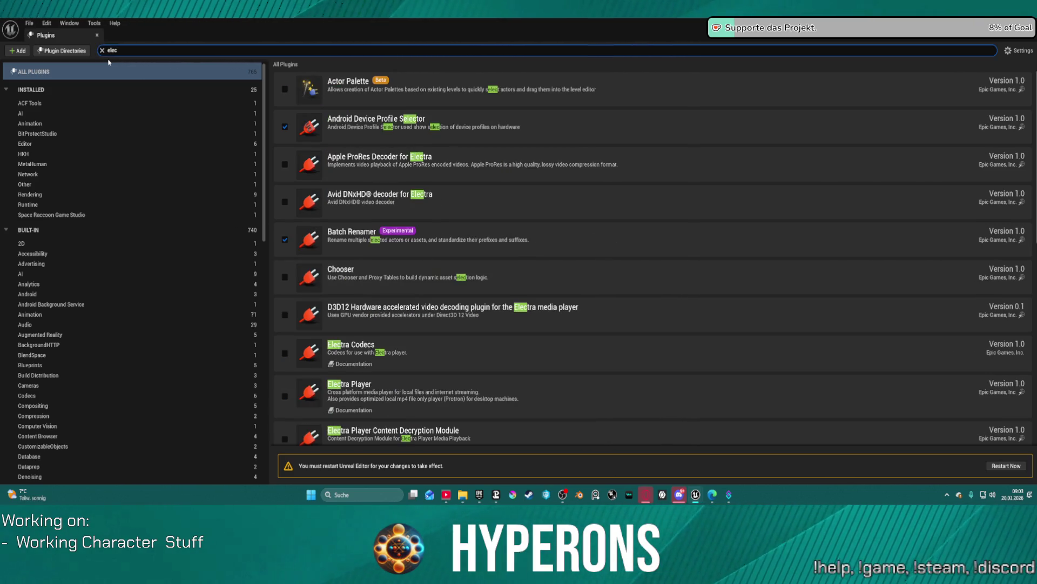
{"action": "scroll", "coordinate": [366, 286], "scroll_direction": "down", "scroll_amount": 2}
{"action": "scroll", "coordinate": [367, 286], "scroll_direction": "down", "scroll_amount": 5}
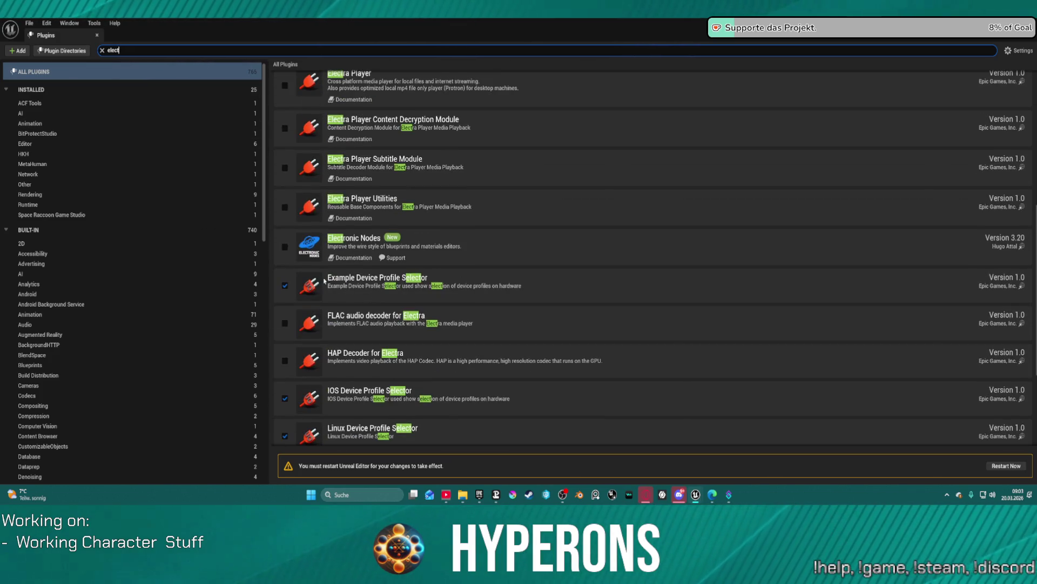
{"action": "left_click", "coordinate": [283, 246]}
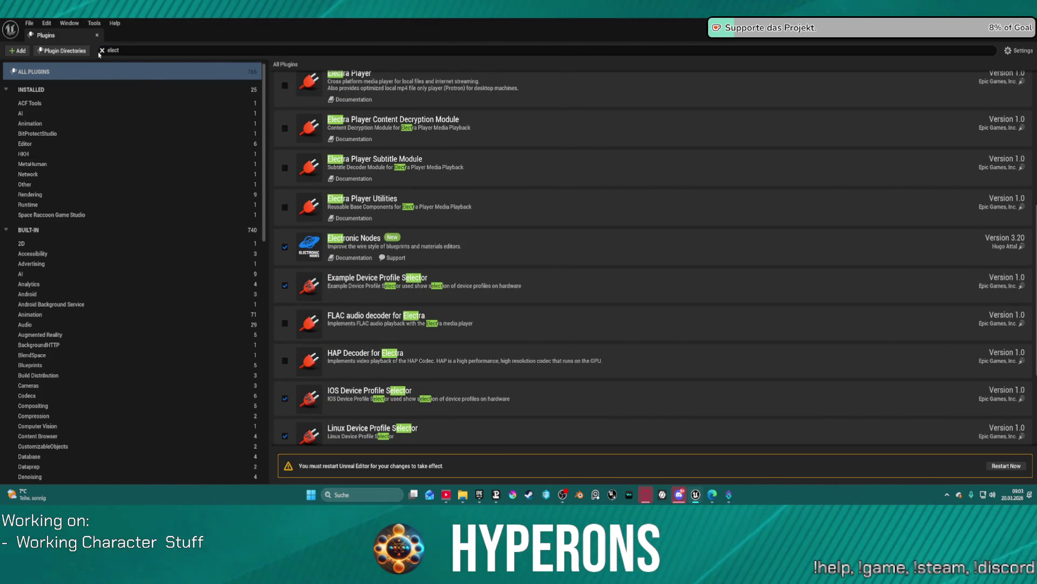
Clear the plugin search, review the full list, and close the Plugins browser.
{"action": "left_click", "coordinate": [101, 51]}
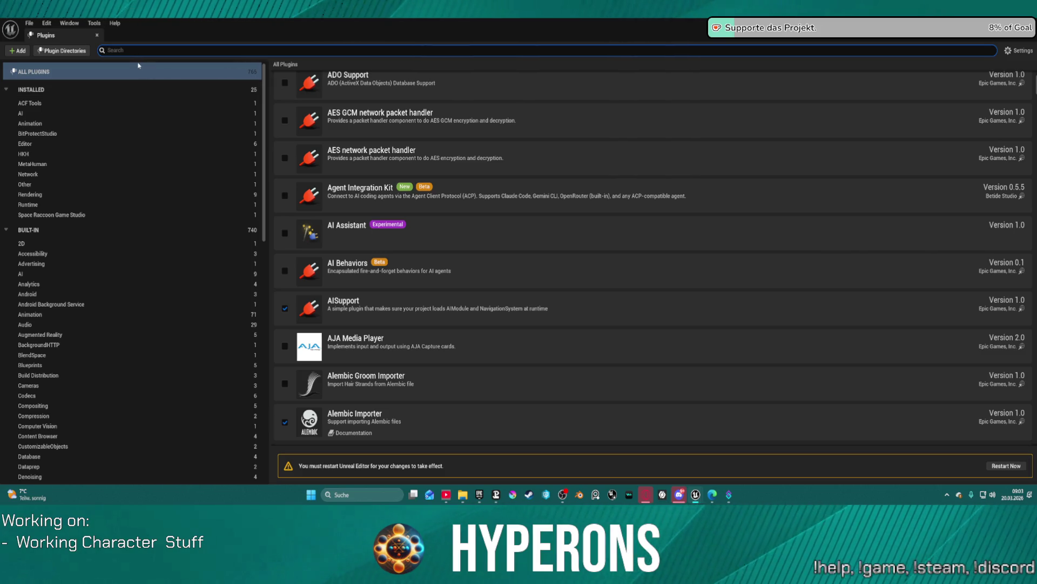
{"action": "type", "text": "hyper"}
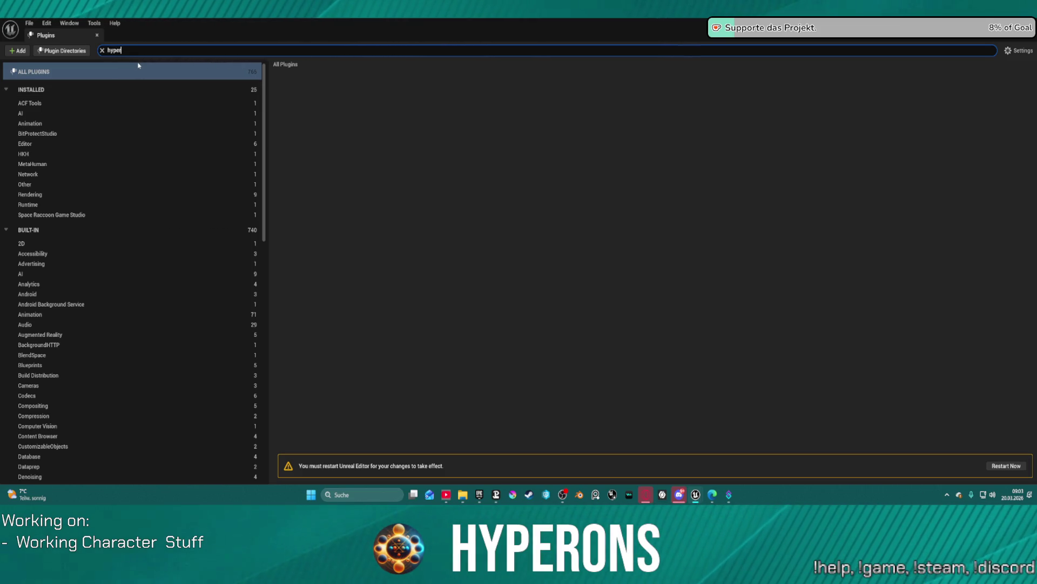
{"action": "key", "text": "BackSpace"}
{"action": "key", "text": "BackSpace"}
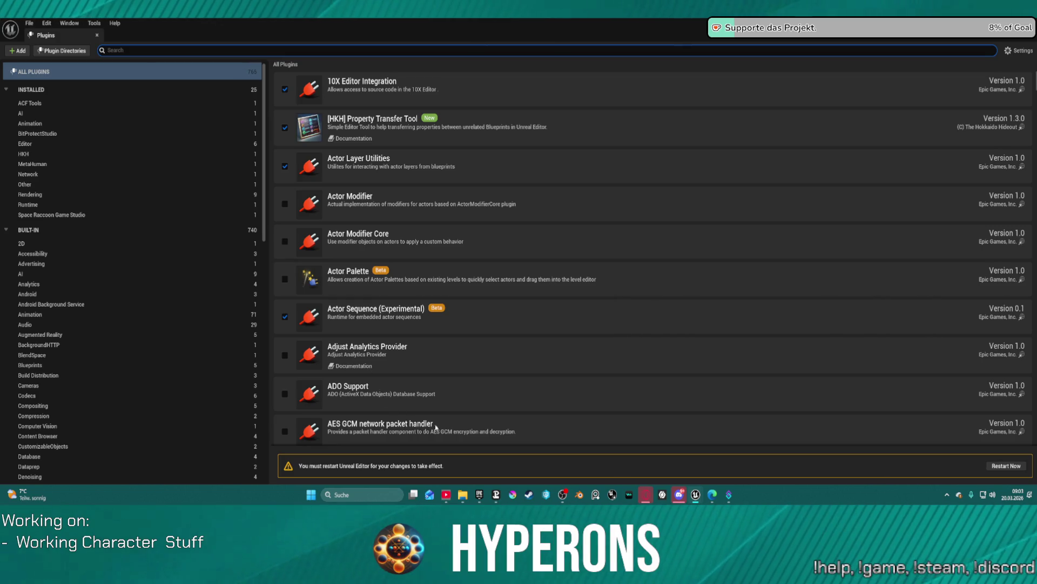
{"action": "scroll", "coordinate": [492, 421], "scroll_direction": "down", "scroll_amount": 2}
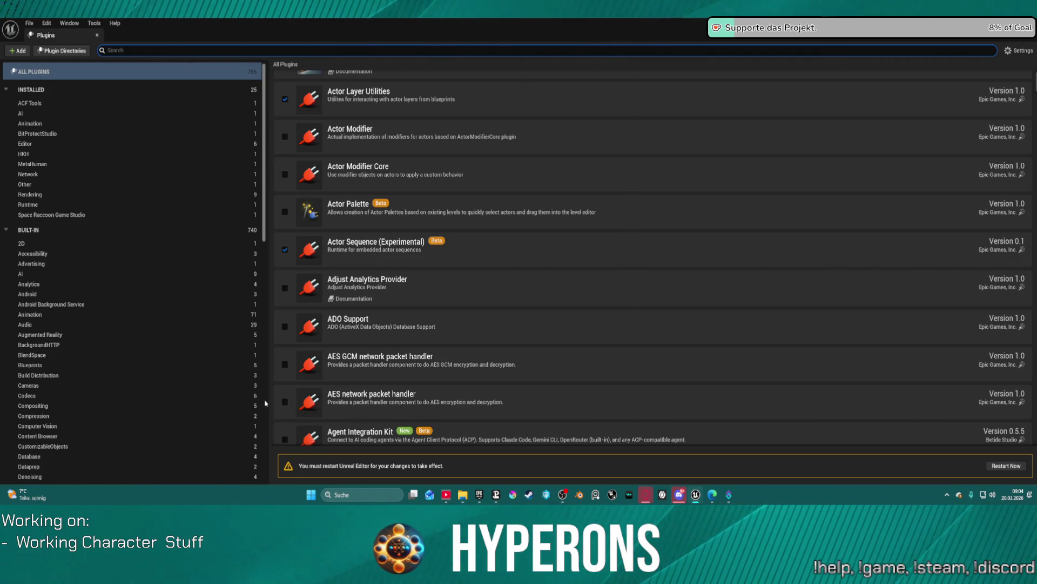
{"action": "left_click", "coordinate": [98, 35]}
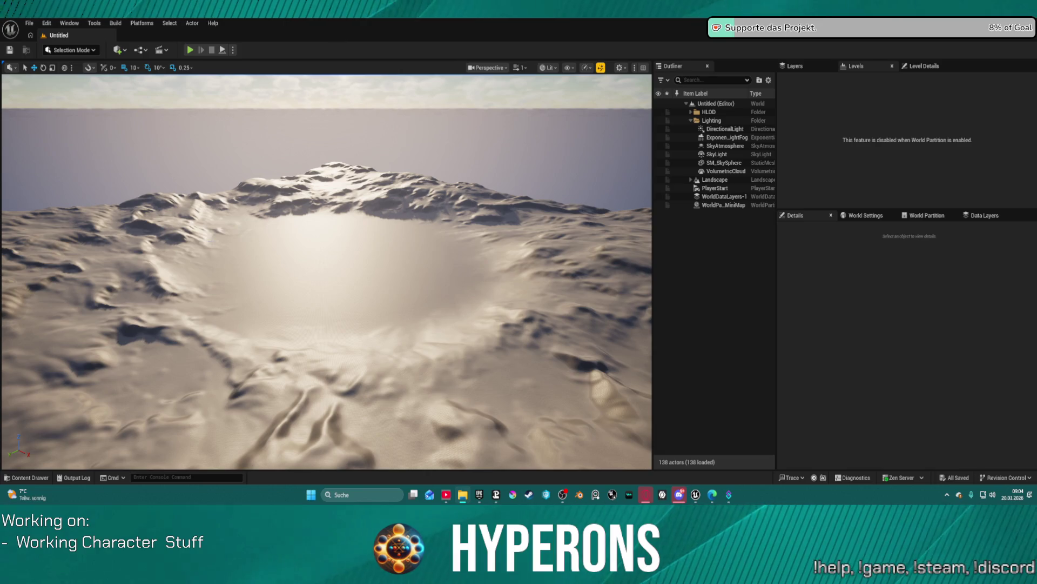
Browse the empty Content folder in the Content Drawer and dismiss its context menu.
{"action": "left_click", "coordinate": [26, 477]}
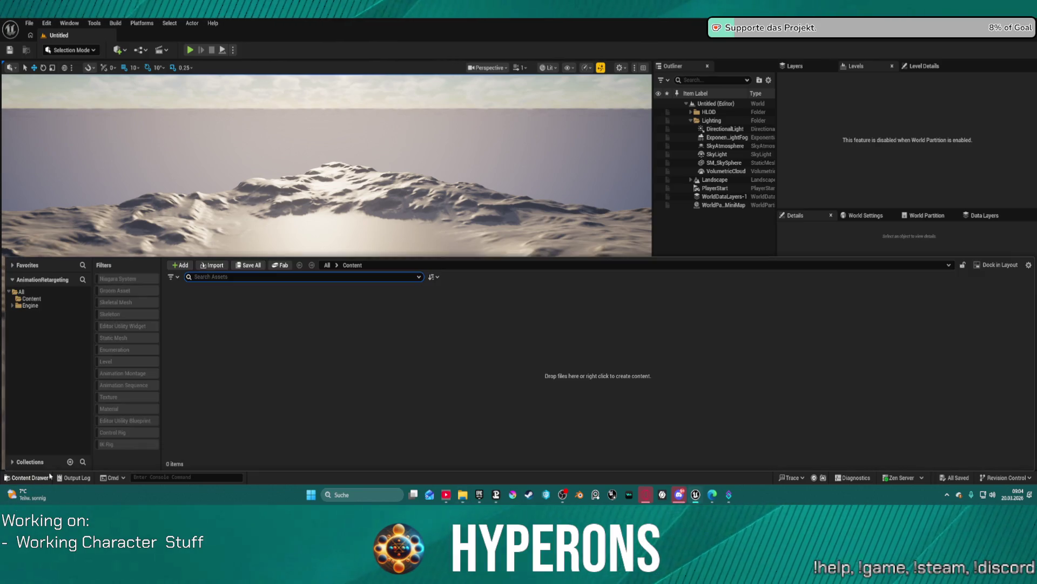
{"action": "right_click", "coordinate": [21, 293]}
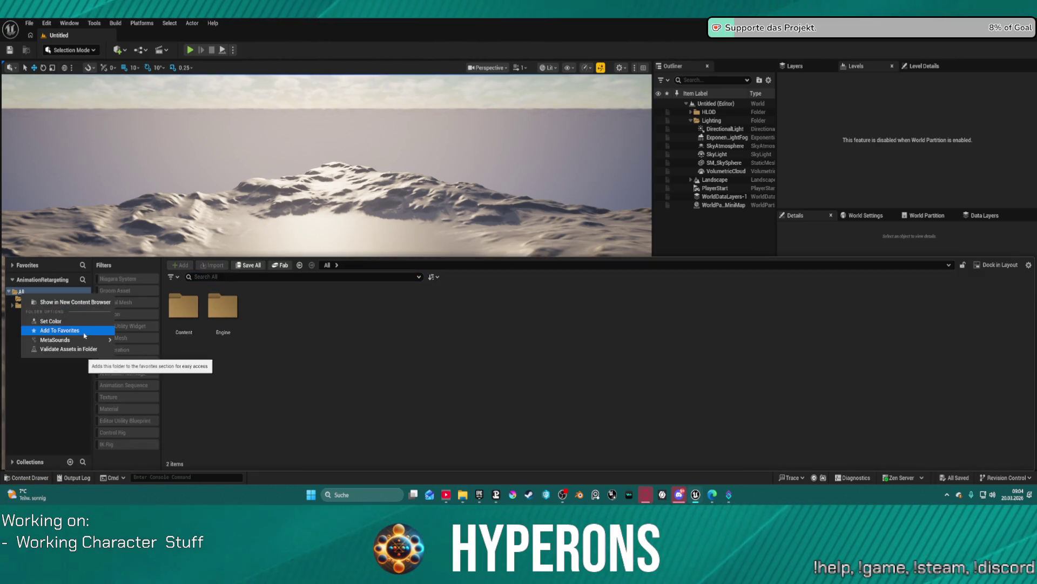
{"action": "left_click", "coordinate": [27, 300]}
{"action": "right_click", "coordinate": [26, 300]}
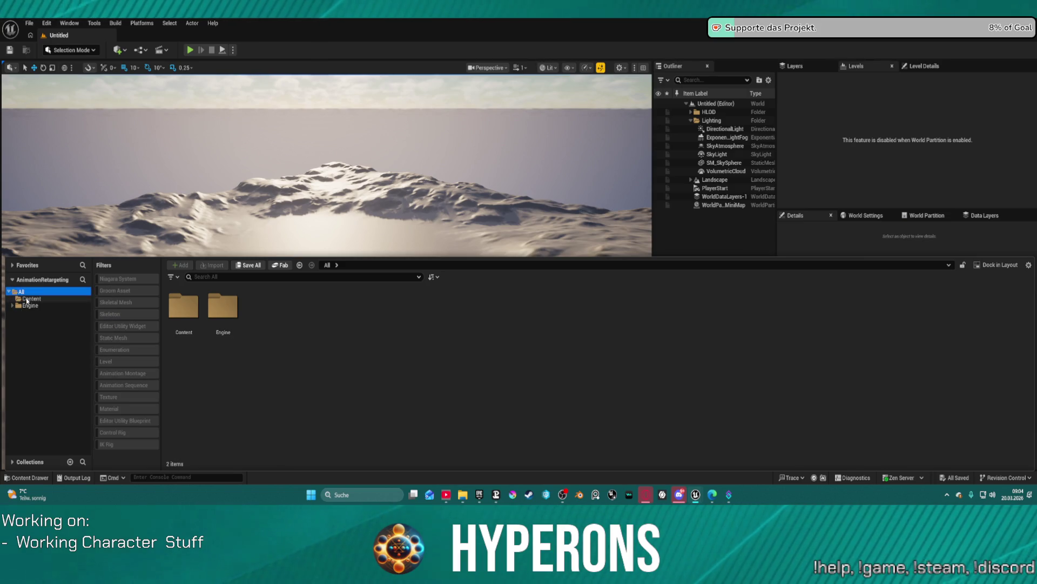
{"action": "left_click", "coordinate": [64, 177]}
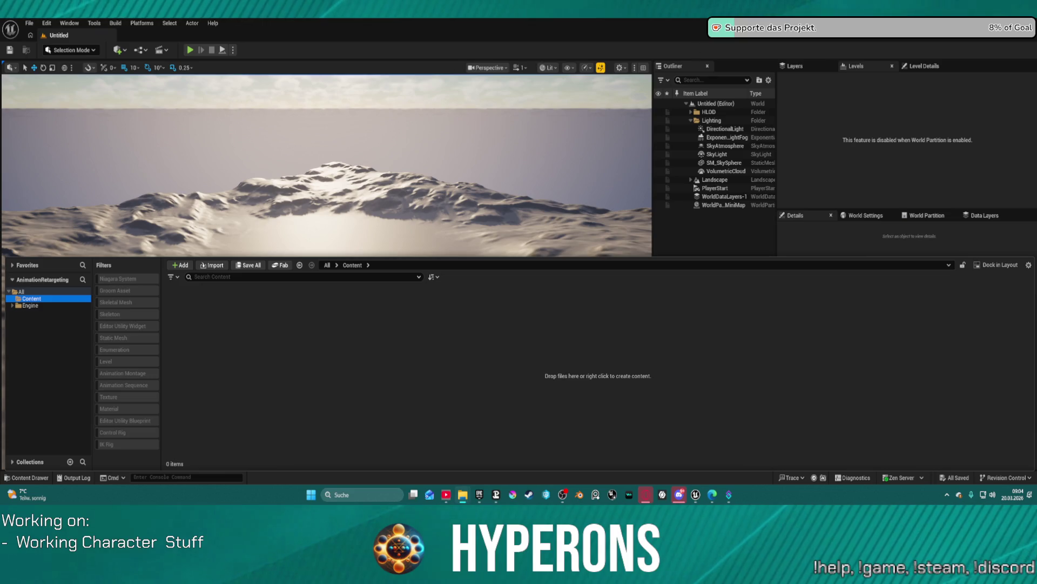
Close the Content Drawer and return to the WeaponSystem Blueprint editor, then bring up the Epic Games Launcher.
{"action": "key", "text": "ctrl+space"}
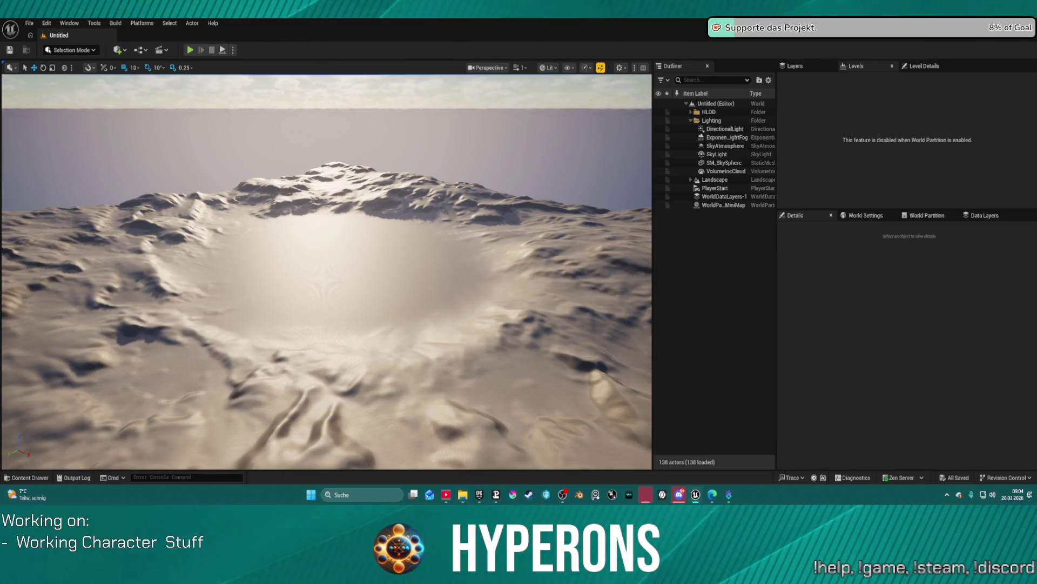
{"action": "key", "text": "alt+Tab"}
{"action": "left_click", "coordinate": [479, 495]}
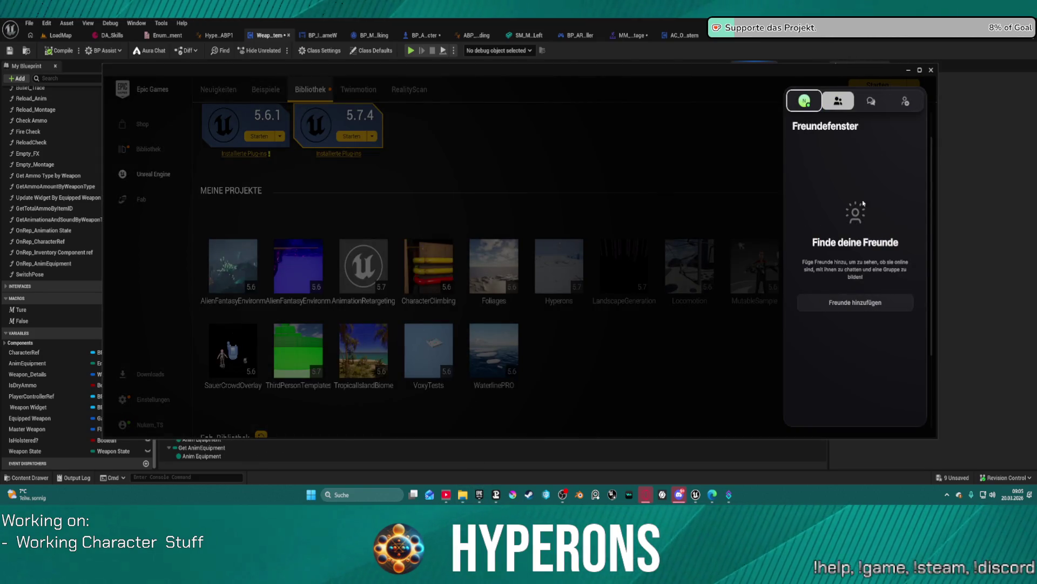
Launch the AnimationRetargeting project from the launcher library and close the launcher.
{"action": "left_click", "coordinate": [592, 198]}
{"action": "double_click", "coordinate": [363, 268]}
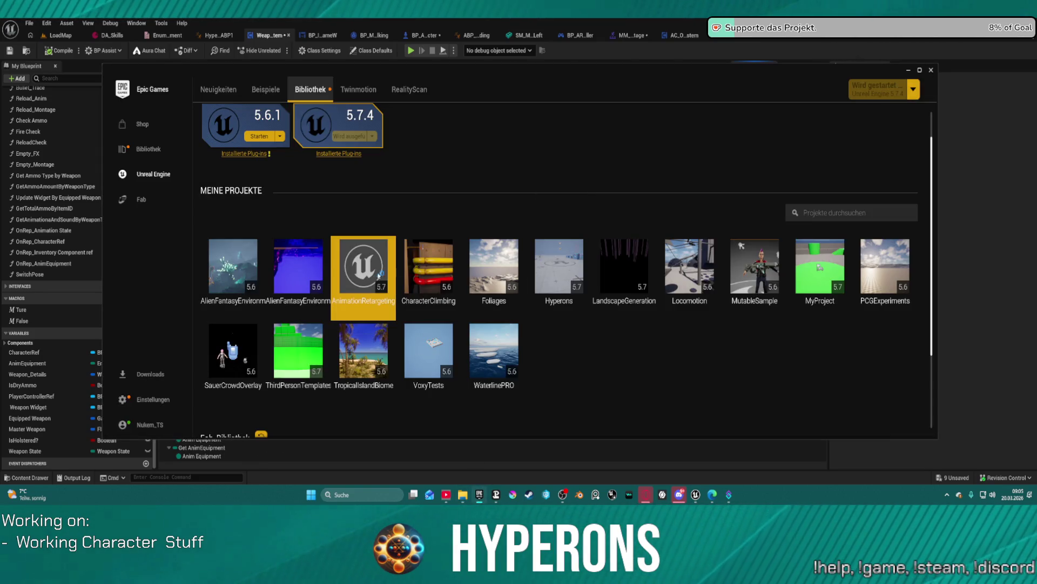
{"action": "left_click", "coordinate": [929, 70]}
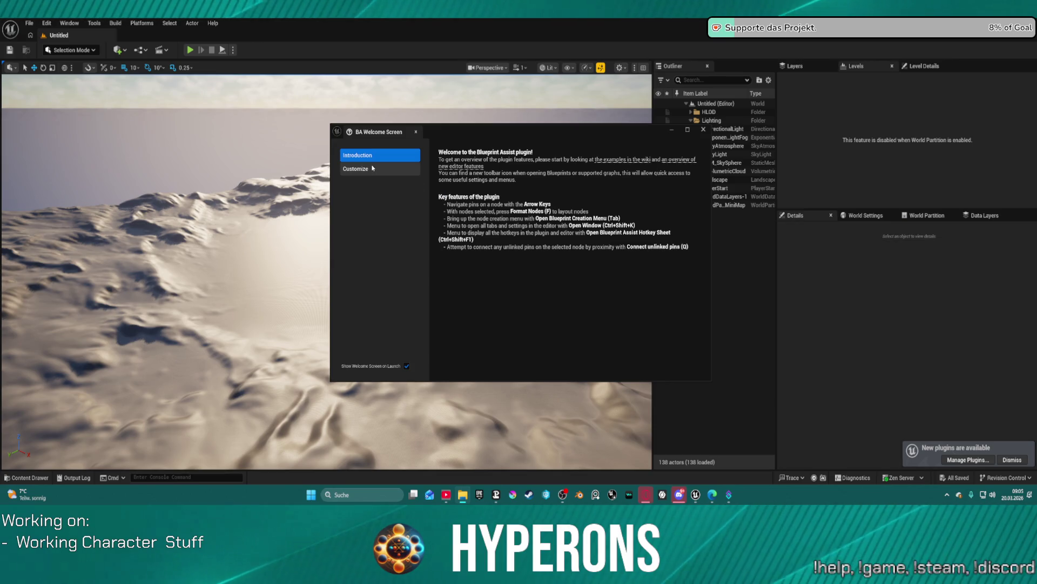
Stop the Blueprint Assist welcome screen showing on launch, close it, and open the Plugins list.
{"action": "left_click", "coordinate": [407, 366]}
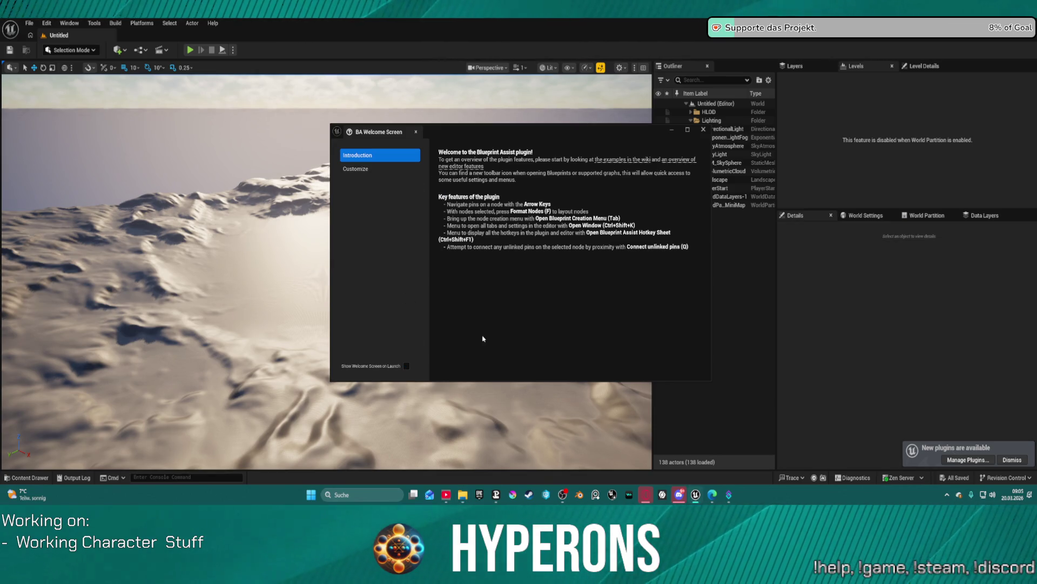
{"action": "left_click", "coordinate": [703, 129]}
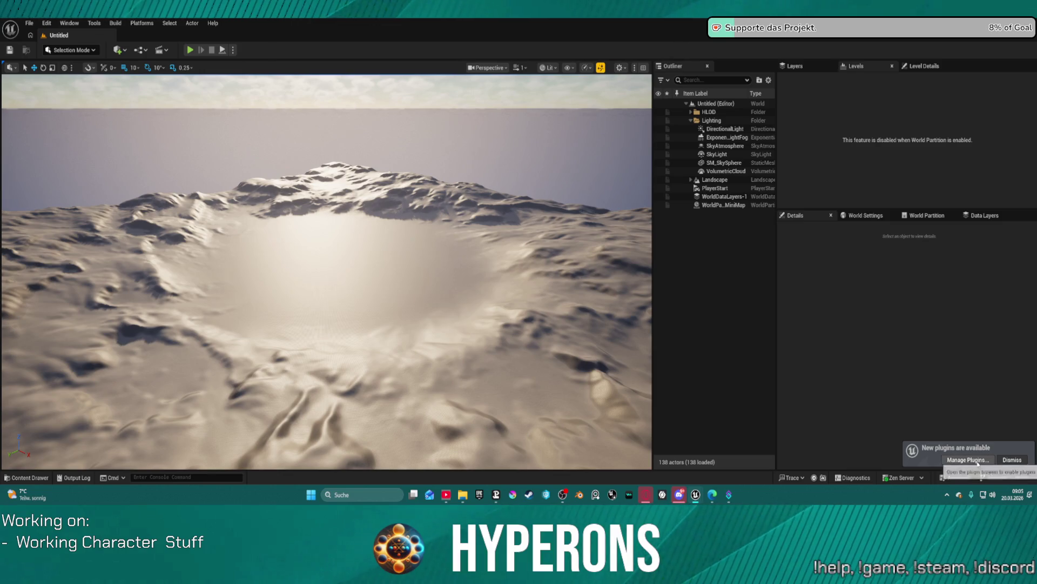
{"action": "left_click", "coordinate": [47, 23]}
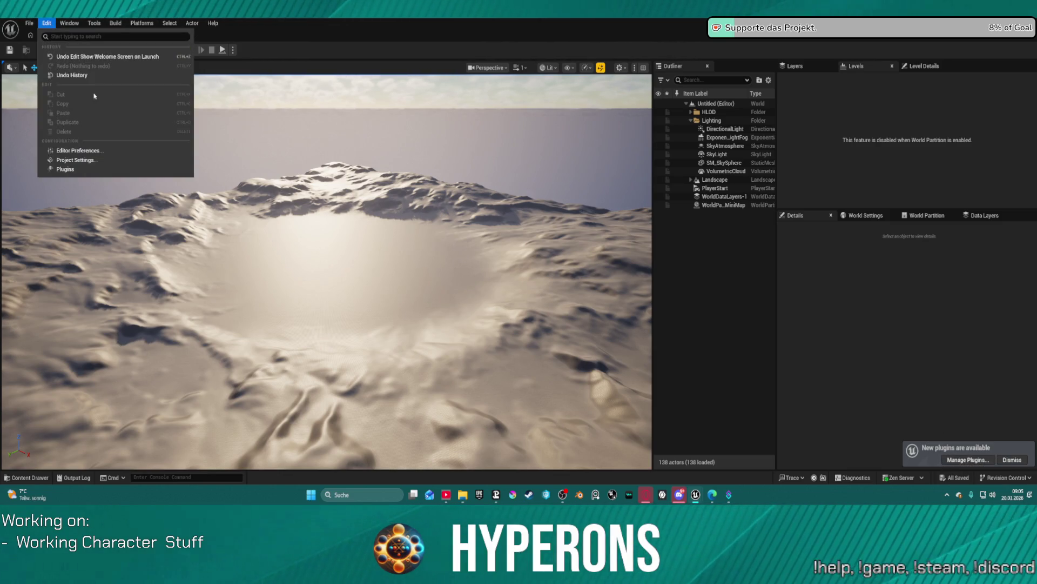
{"action": "left_click", "coordinate": [65, 170]}
Search the plugin list for 'game', 'mover' and 'motion', then open the Content Drawer.
{"action": "left_click", "coordinate": [135, 49]}
{"action": "type", "text": "game"}
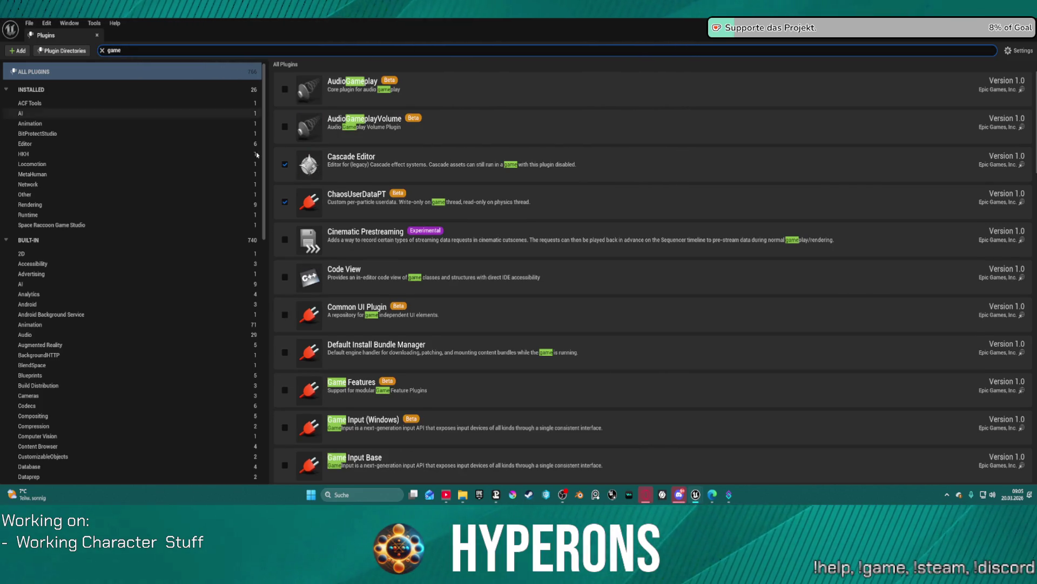
{"action": "scroll", "coordinate": [373, 249], "scroll_direction": "down", "scroll_amount": 10}
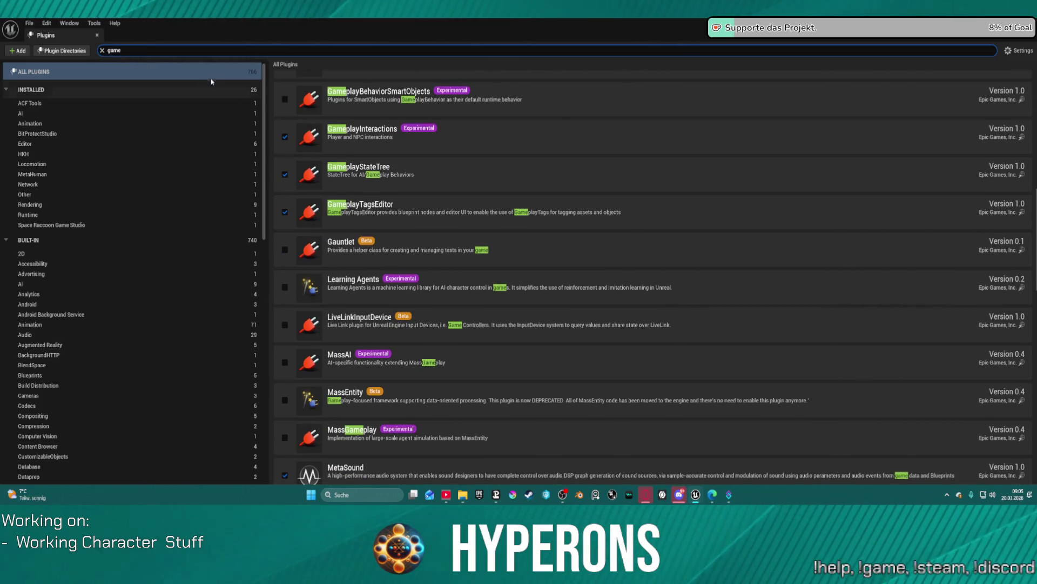
{"action": "key", "text": "ctrl+a"}
{"action": "type", "text": "mover"}
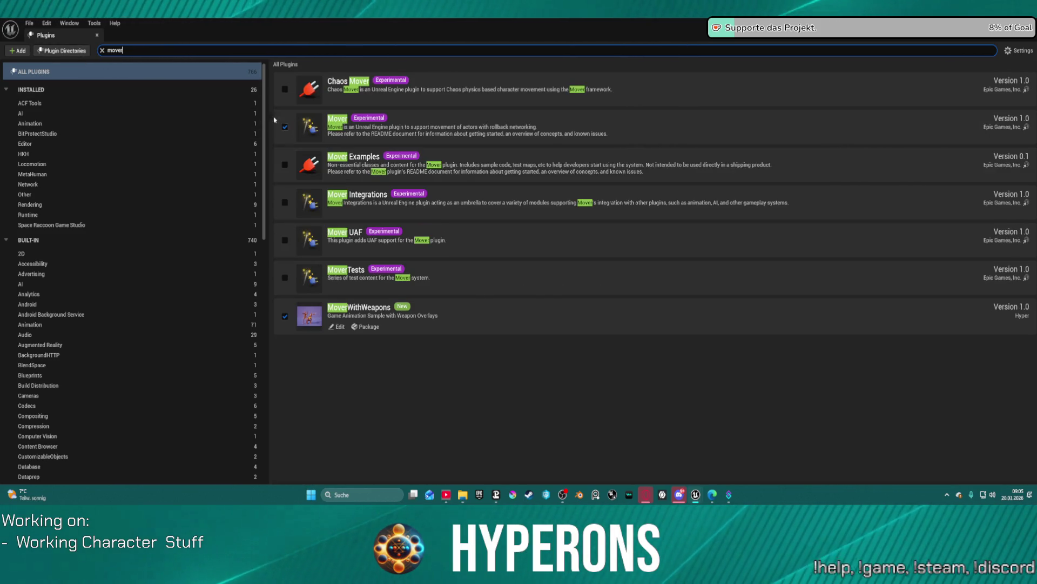
{"action": "double_click", "coordinate": [128, 51]}
{"action": "type", "text": "motion"}
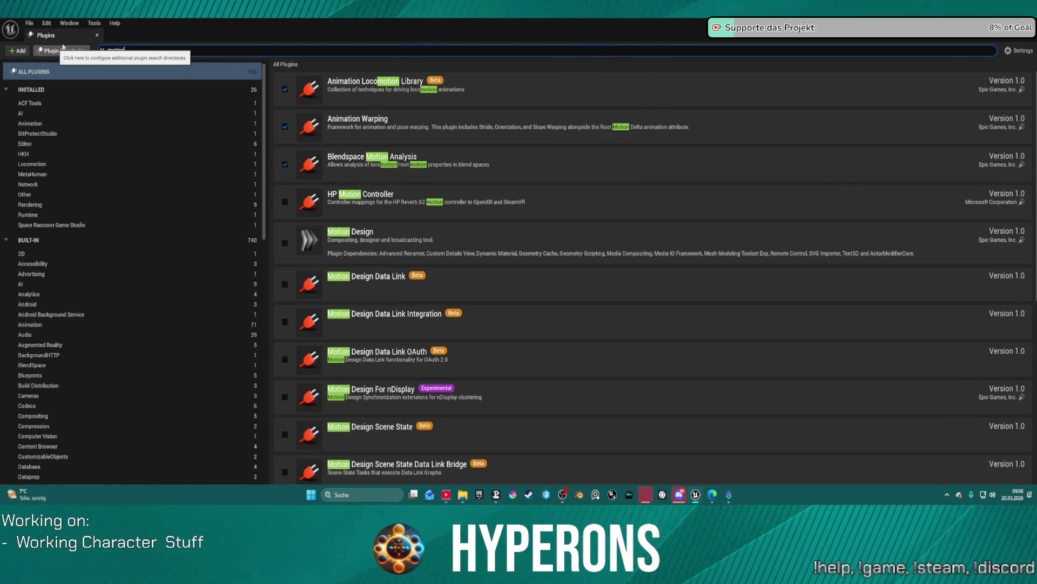
{"action": "scroll", "coordinate": [581, 289], "scroll_direction": "down", "scroll_amount": 5}
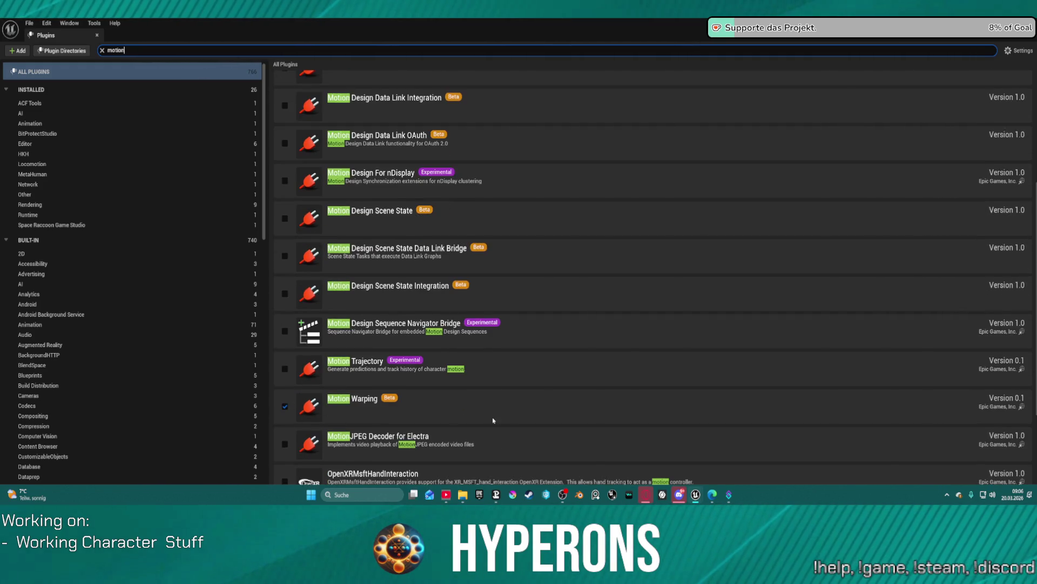
{"action": "scroll", "coordinate": [493, 420], "scroll_direction": "down", "scroll_amount": 3}
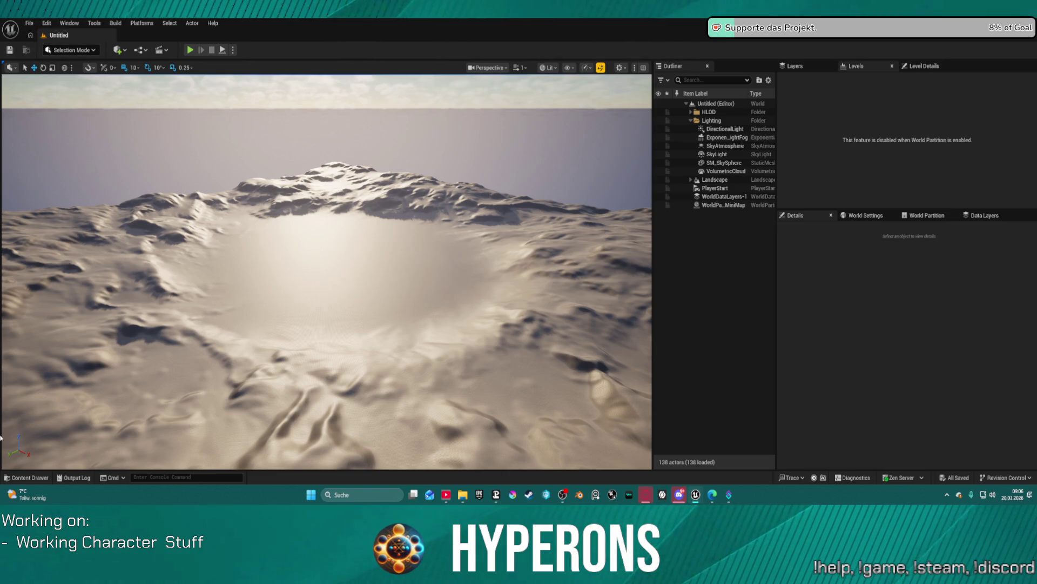
{"action": "left_click", "coordinate": [27, 477]}
Load DefaultLevel from Plugins > MoverWithWeapons > Systems > Levels in the Content Drawer.
{"action": "left_click", "coordinate": [11, 305]}
{"action": "left_click", "coordinate": [49, 311]}
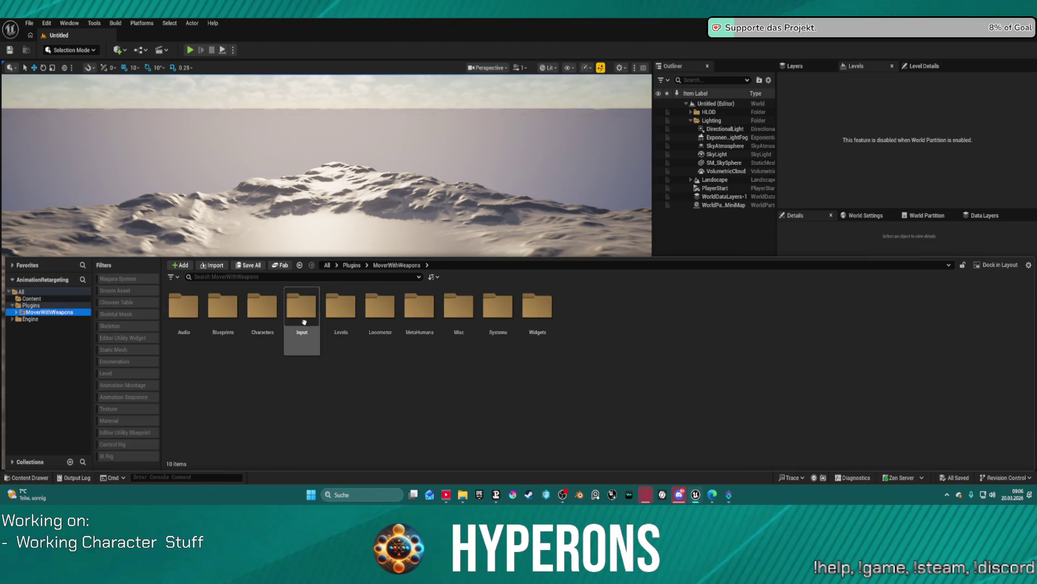
{"action": "double_click", "coordinate": [513, 314]}
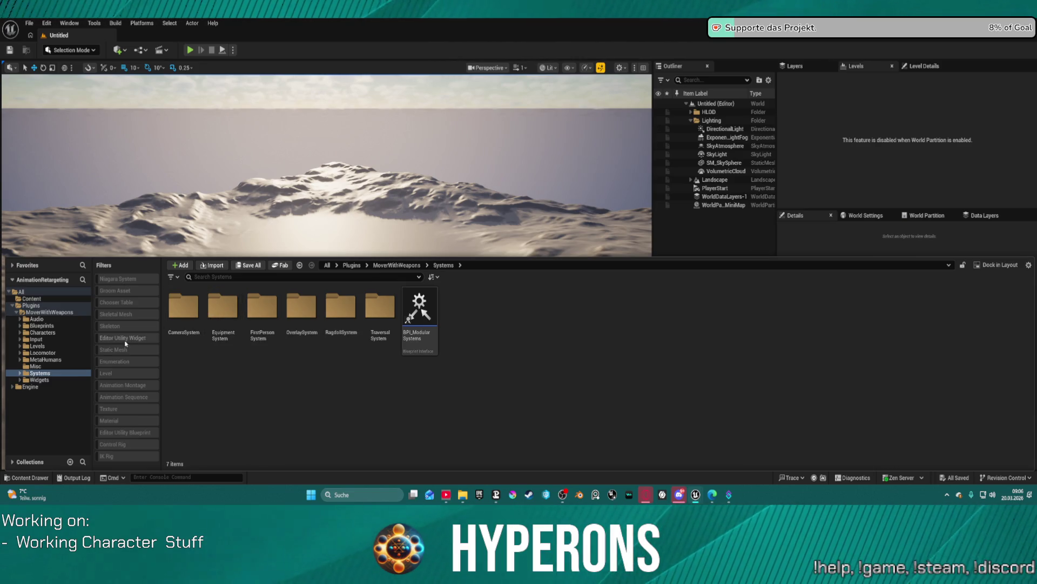
{"action": "left_click", "coordinate": [37, 346]}
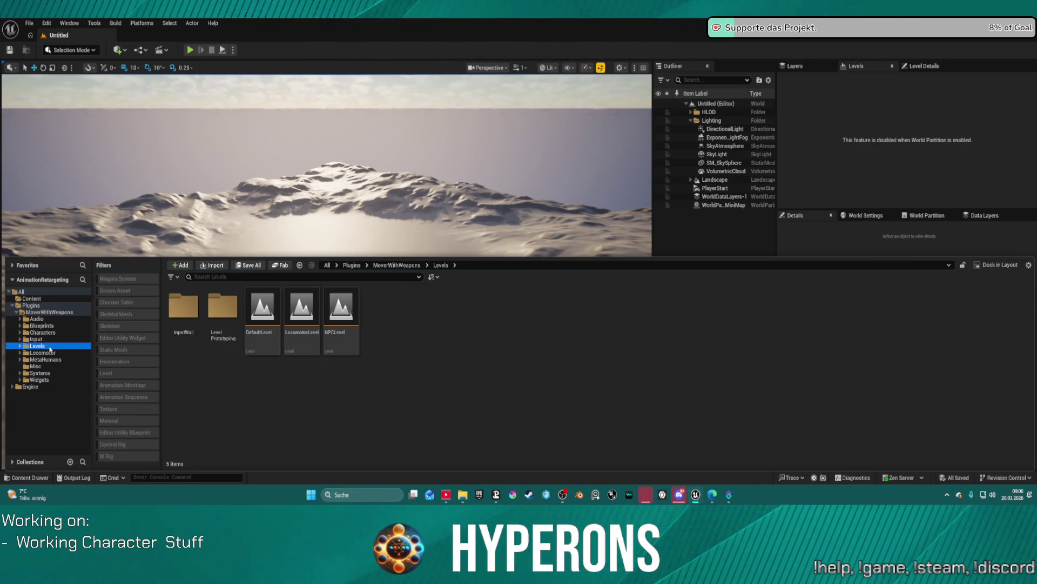
{"action": "left_click", "coordinate": [252, 307]}
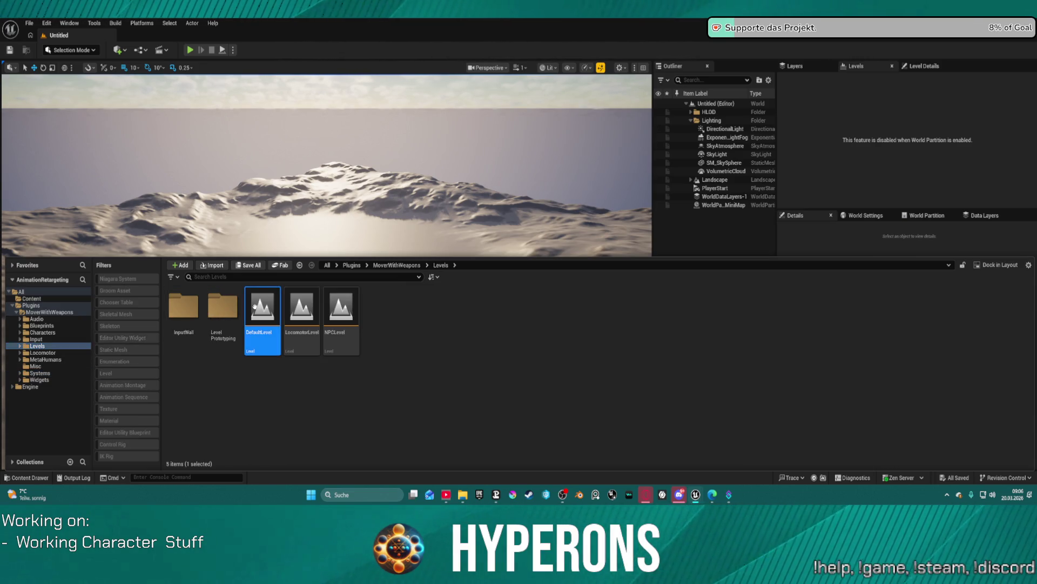
{"action": "double_click", "coordinate": [278, 317]}
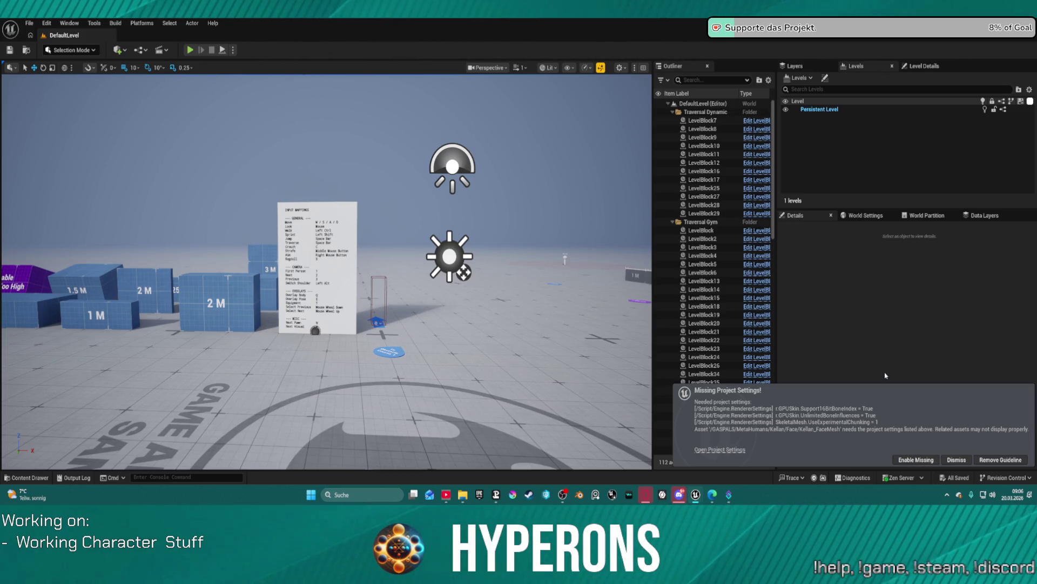
Enable the missing project settings the level needs and open Project Settings.
{"action": "left_click", "coordinate": [912, 463]}
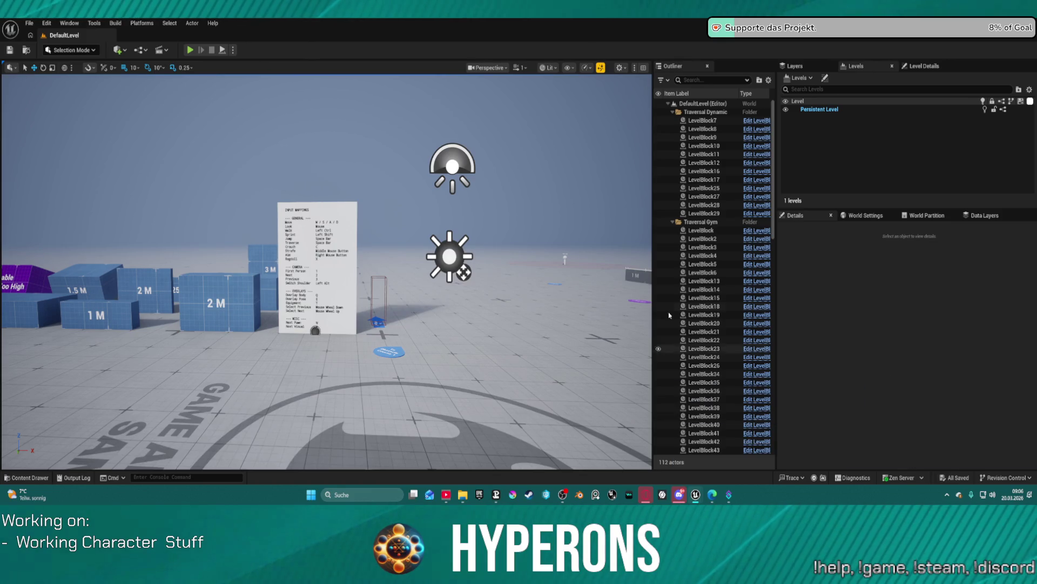
{"action": "left_click", "coordinate": [47, 22]}
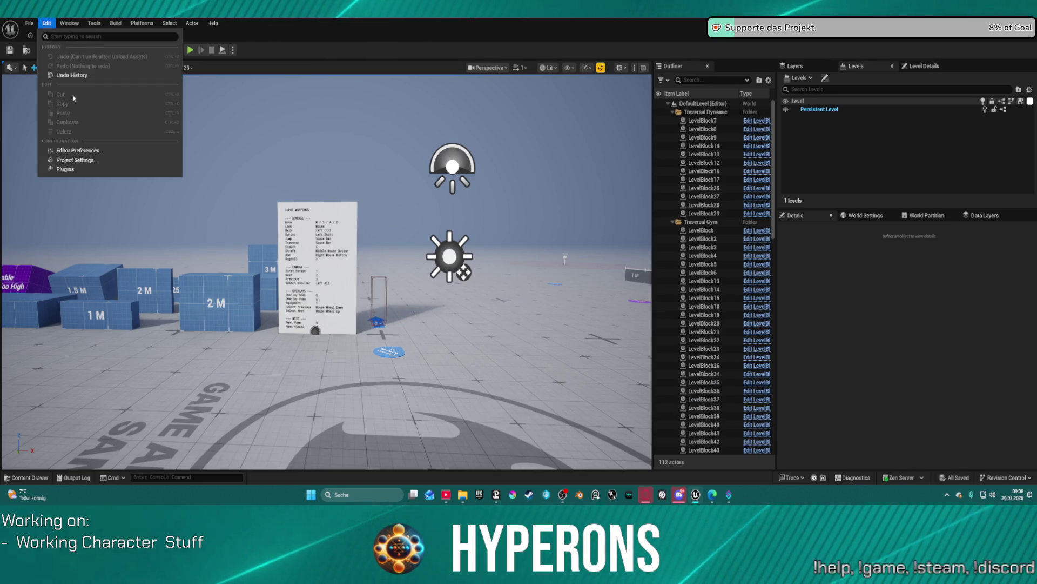
{"action": "left_click", "coordinate": [103, 159]}
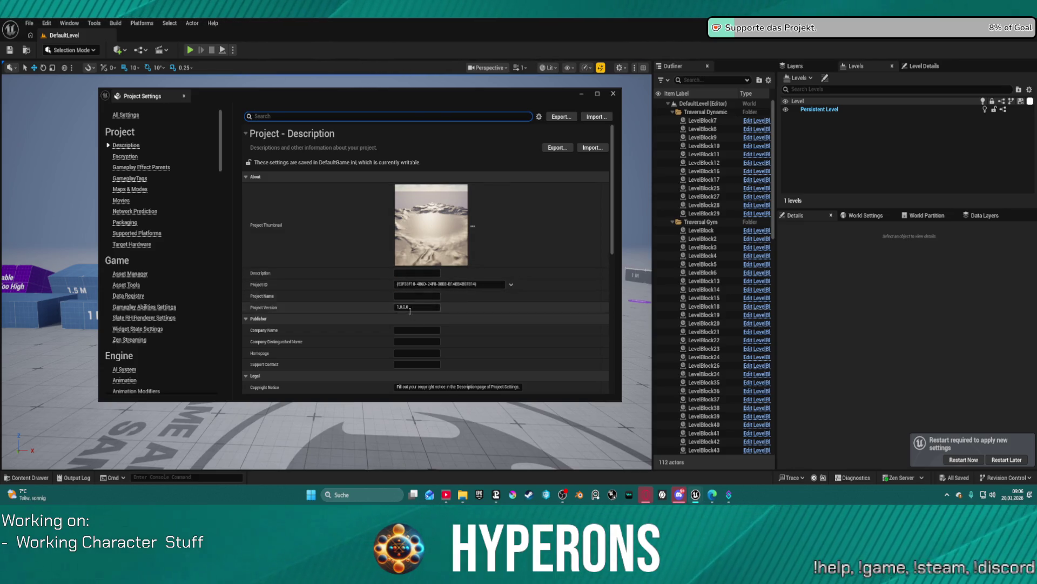
Set the Editor Startup Map under Maps & Modes to DefaultLevel and close Project Settings.
{"action": "scroll", "coordinate": [410, 311], "scroll_direction": "down", "scroll_amount": 5}
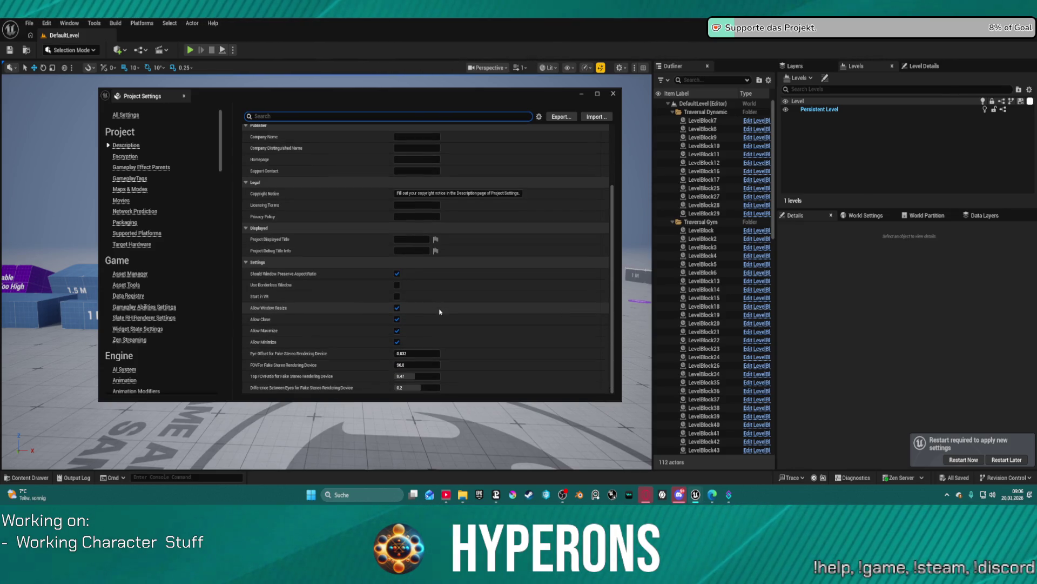
{"action": "left_click", "coordinate": [136, 189]}
{"action": "left_click", "coordinate": [481, 227]}
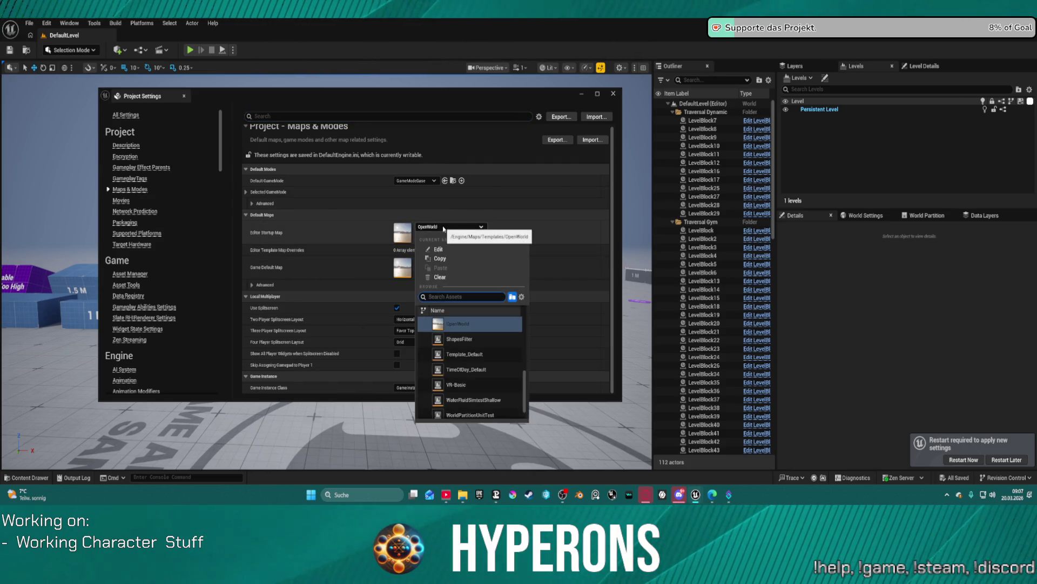
{"action": "scroll", "coordinate": [508, 398], "scroll_direction": "down", "scroll_amount": 5}
{"action": "scroll", "coordinate": [475, 400], "scroll_direction": "up", "scroll_amount": 3}
{"action": "type", "text": "defau"}
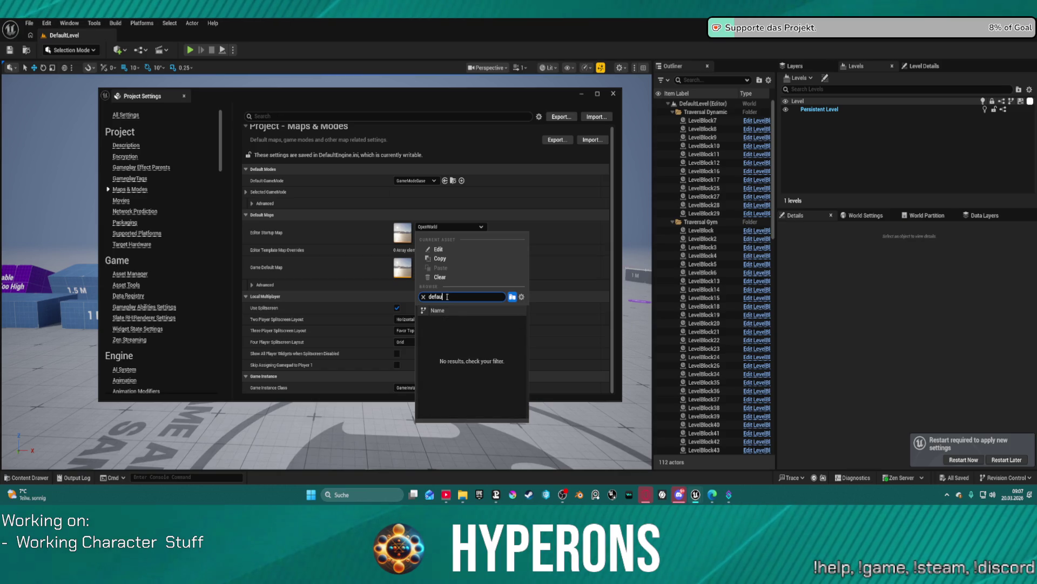
{"action": "key", "text": "Escape"}
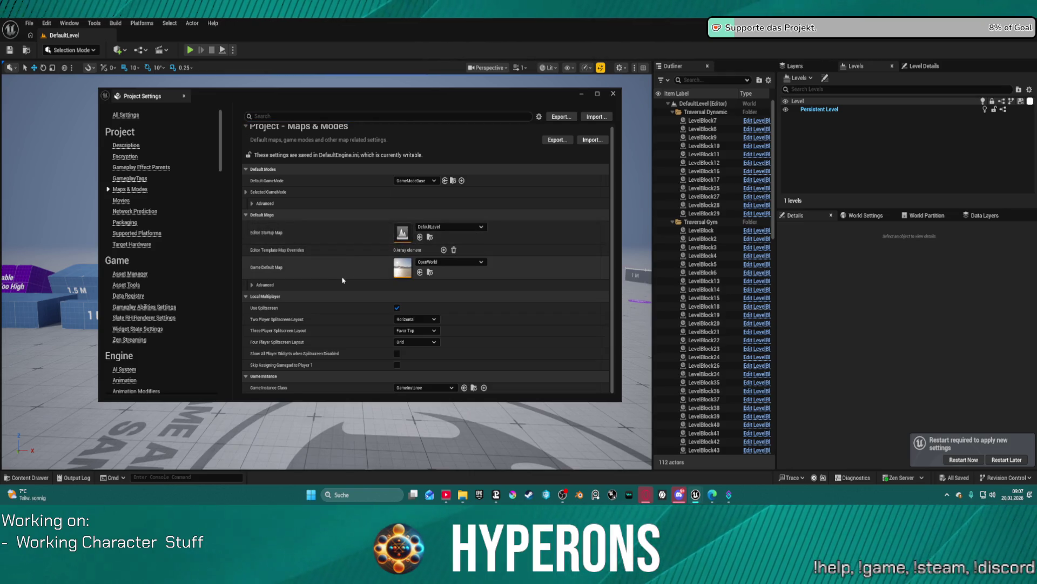
{"action": "key", "text": "ctrl+v"}
{"action": "left_click", "coordinate": [614, 94]}
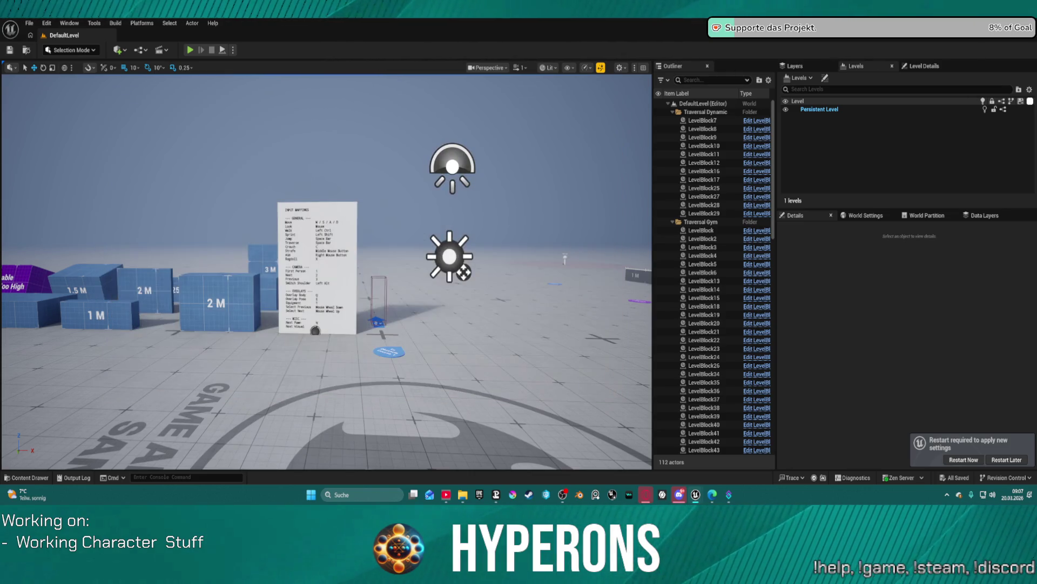
In WeaponSystem, search 'anim link' and jump to the first Link Anim Class Layers node.
{"action": "key", "text": "alt+Tab"}
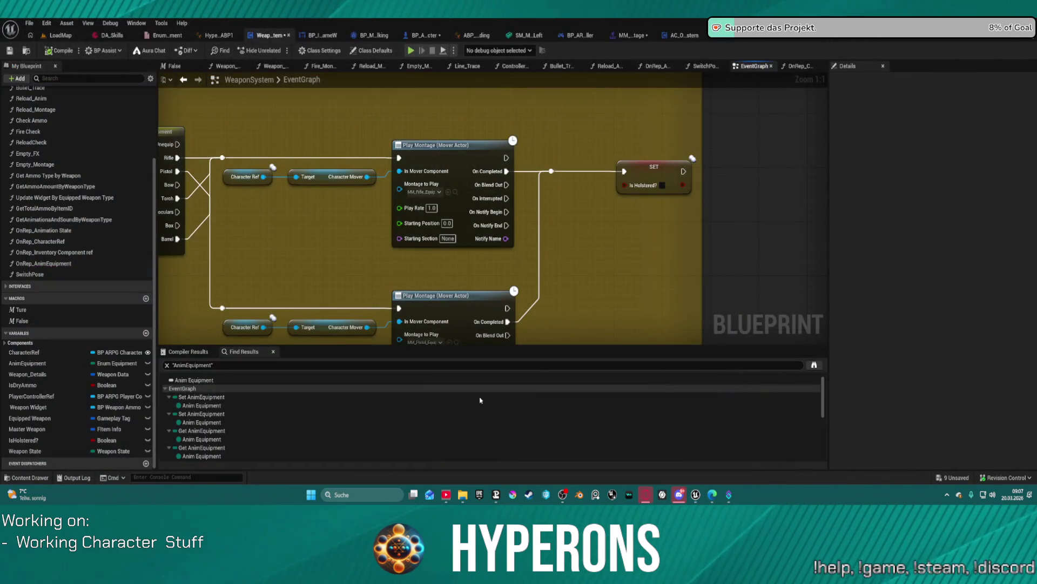
{"action": "scroll", "coordinate": [701, 188], "scroll_direction": "down", "scroll_amount": 4}
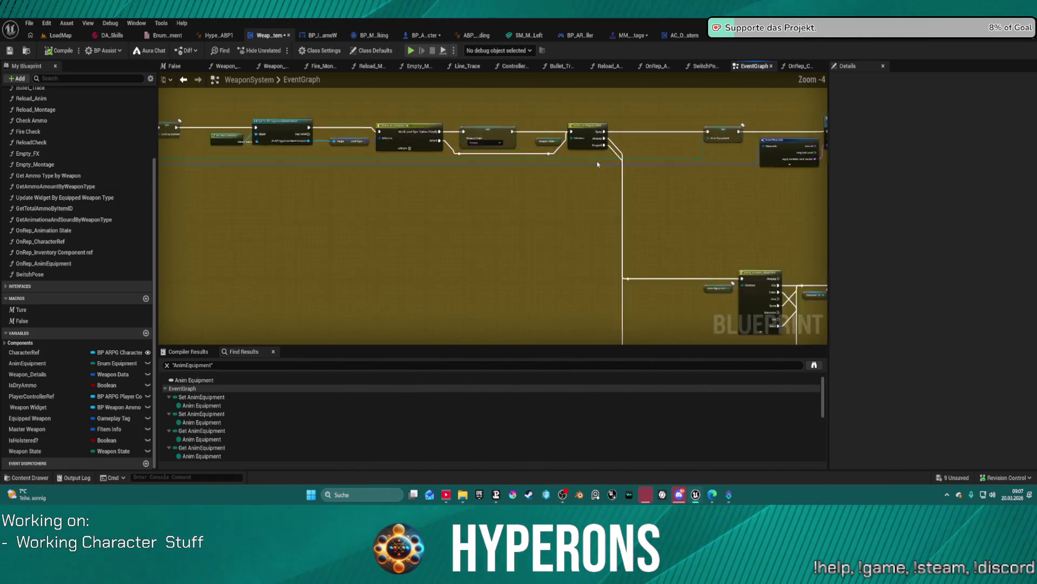
{"action": "scroll", "coordinate": [594, 178], "scroll_direction": "down", "scroll_amount": 4}
{"action": "mouse_move", "coordinate": [576, 195]}
{"action": "left_mouse_down"}
{"action": "mouse_move", "coordinate": [411, 163]}
{"action": "mouse_move", "coordinate": [551, 274]}
{"action": "left_mouse_up"}
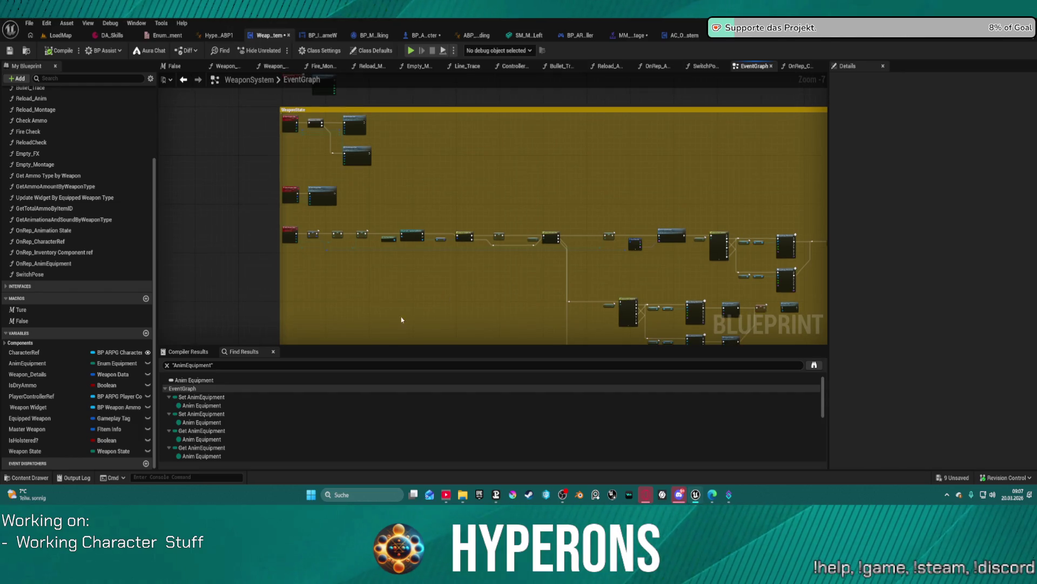
{"action": "left_click", "coordinate": [167, 365]}
{"action": "type", "text": "an"}
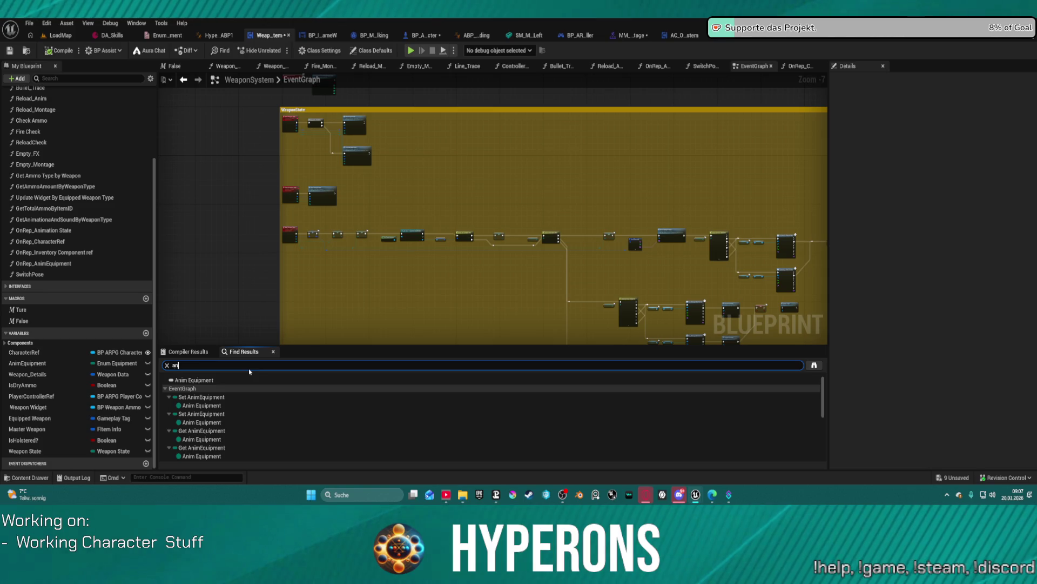
{"action": "type", "text": "im ling"}
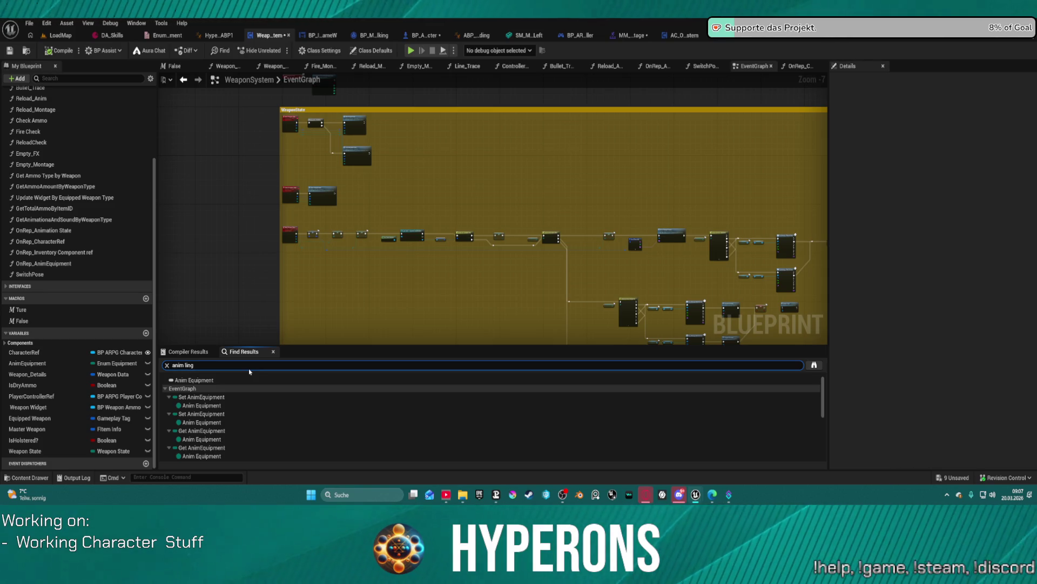
{"action": "key", "text": "Return"}
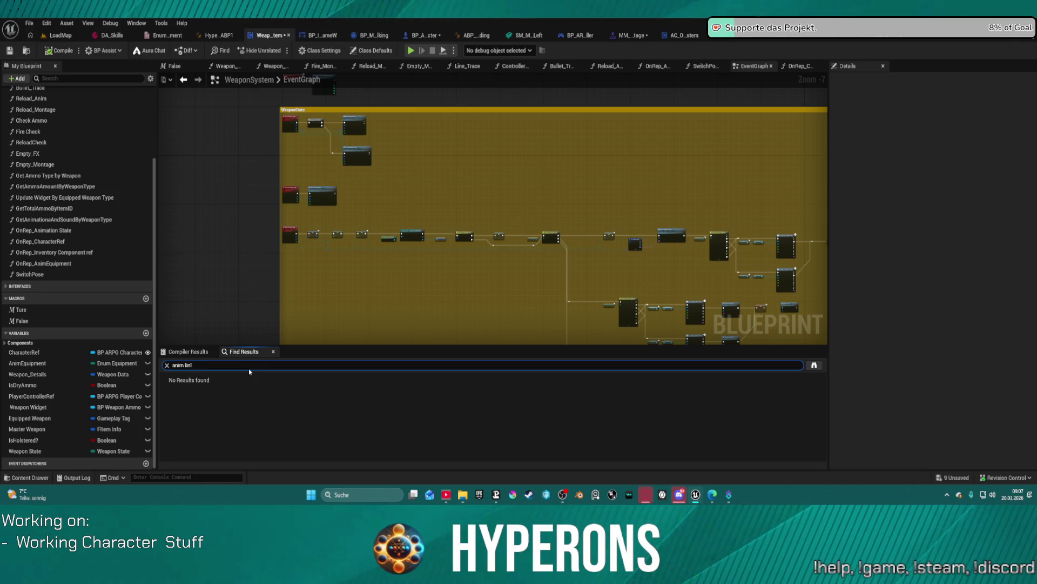
{"action": "key", "text": "Return"}
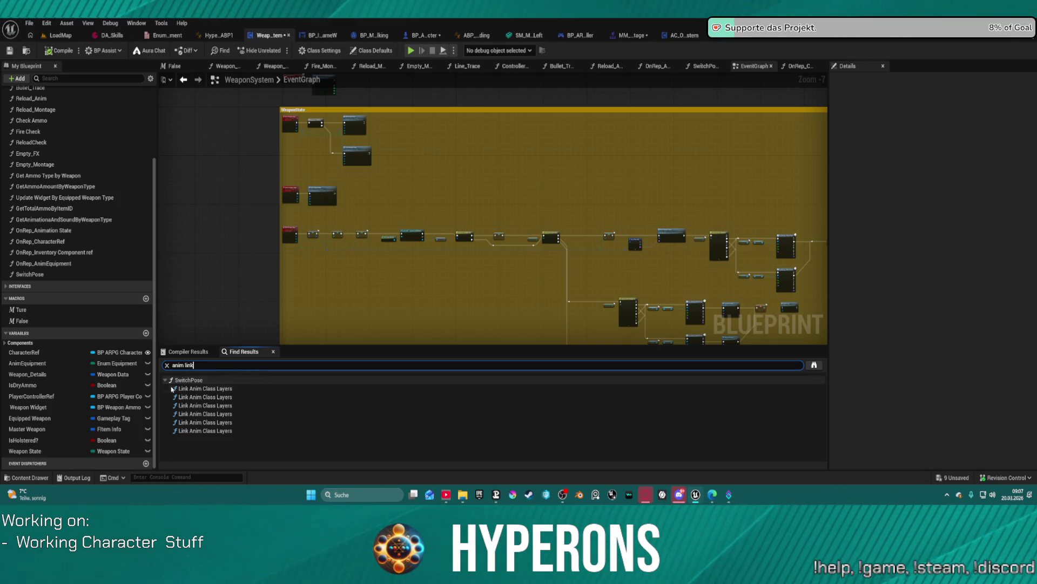
{"action": "double_click", "coordinate": [207, 388]}
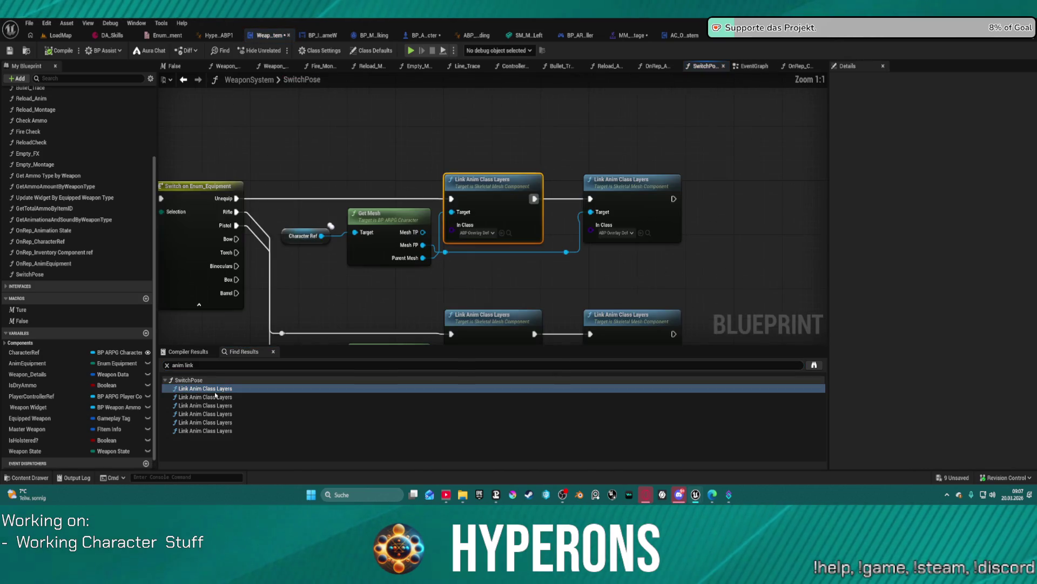
Search 'switch pose' and inspect each Switch Pose call node in the EventGraph.
{"action": "key", "text": "ctrl+f"}
{"action": "type", "text": "switch pos"}
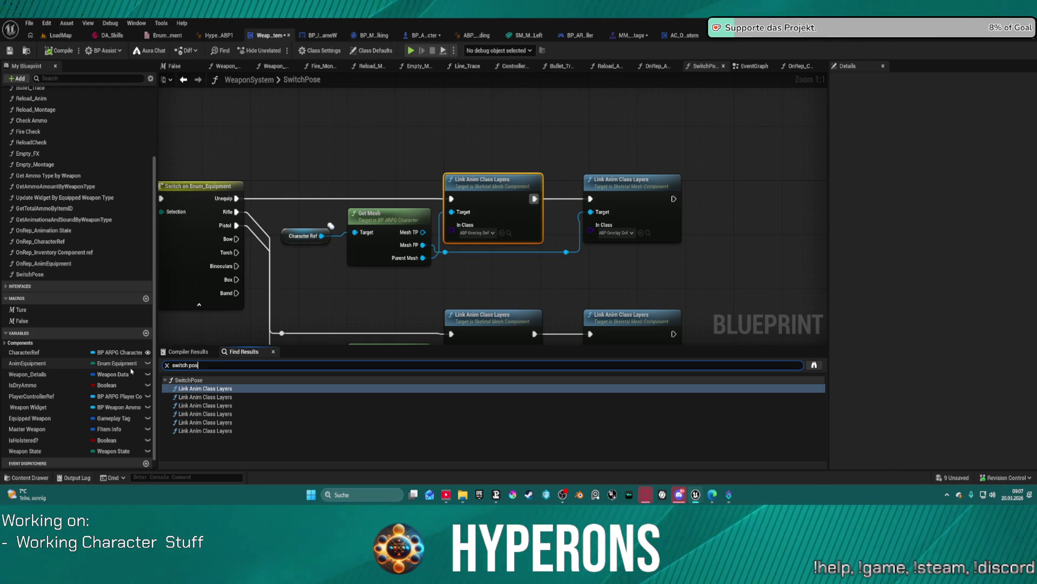
{"action": "type", "text": "e"}
{"action": "key", "text": "Return"}
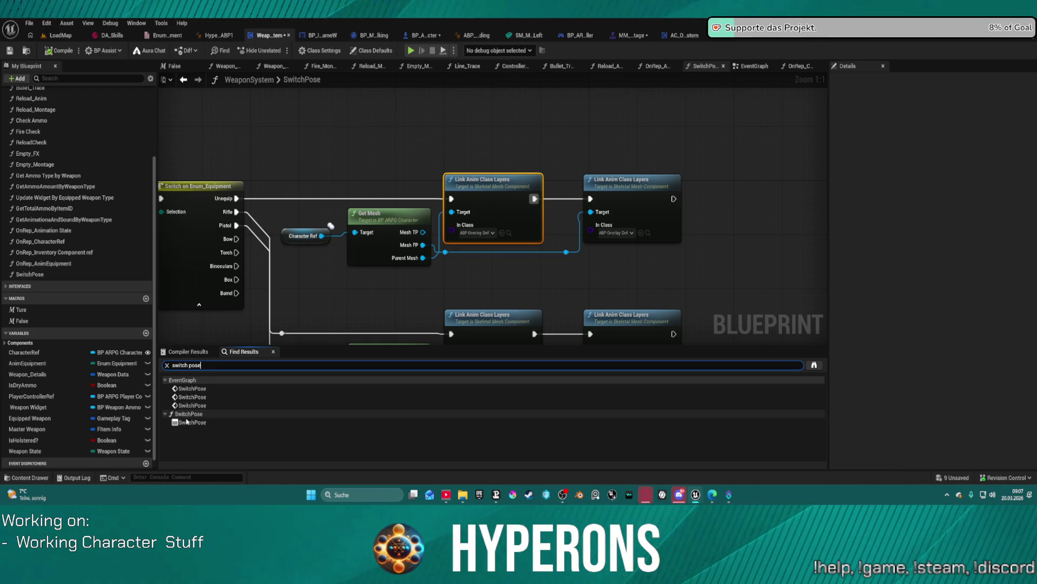
{"action": "left_click", "coordinate": [191, 422]}
{"action": "double_click", "coordinate": [192, 405]}
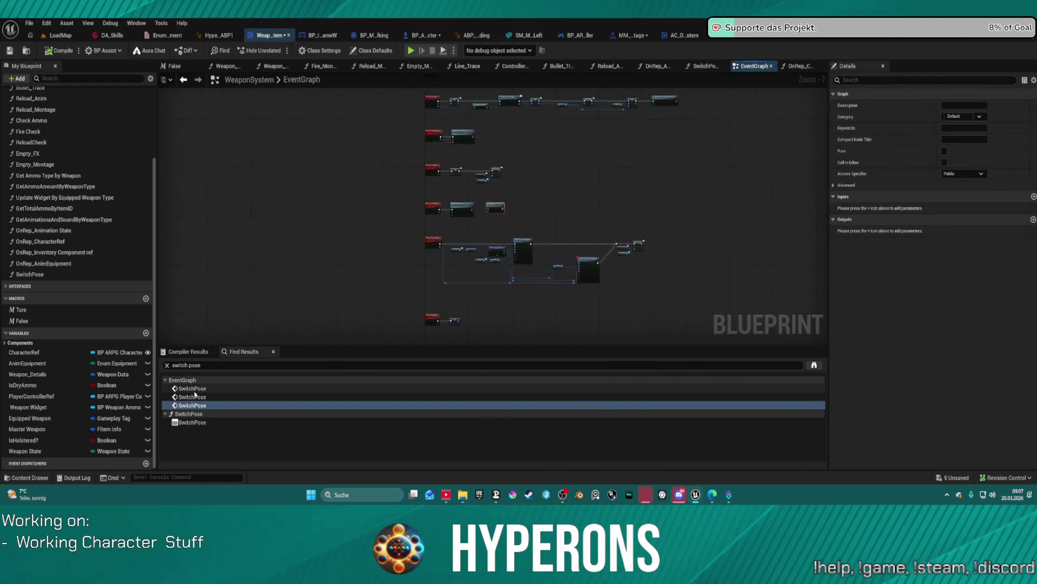
{"action": "double_click", "coordinate": [195, 397]}
{"action": "double_click", "coordinate": [195, 389]}
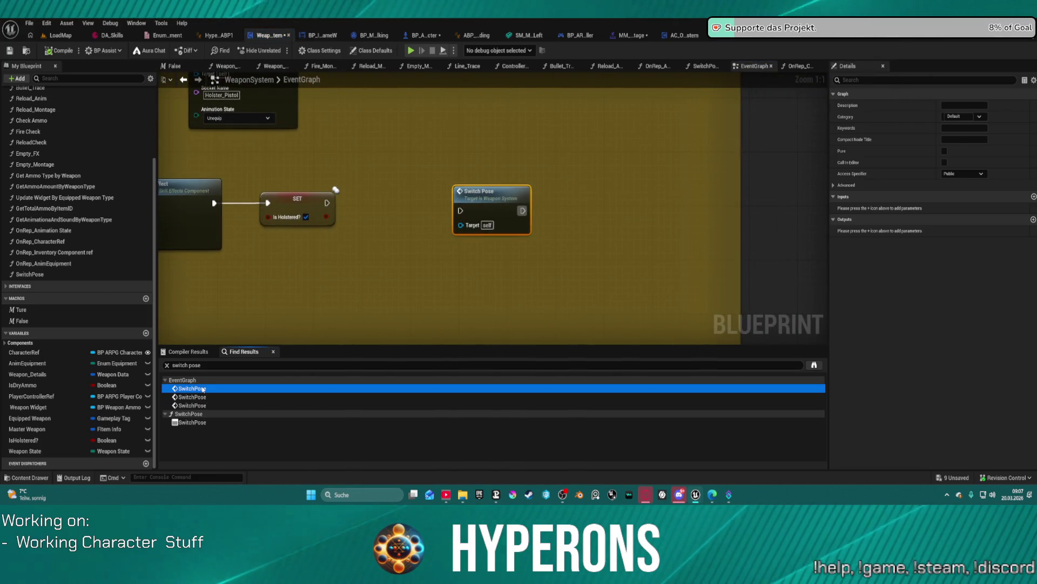
{"action": "scroll", "coordinate": [481, 159], "scroll_direction": "up", "scroll_amount": 1}
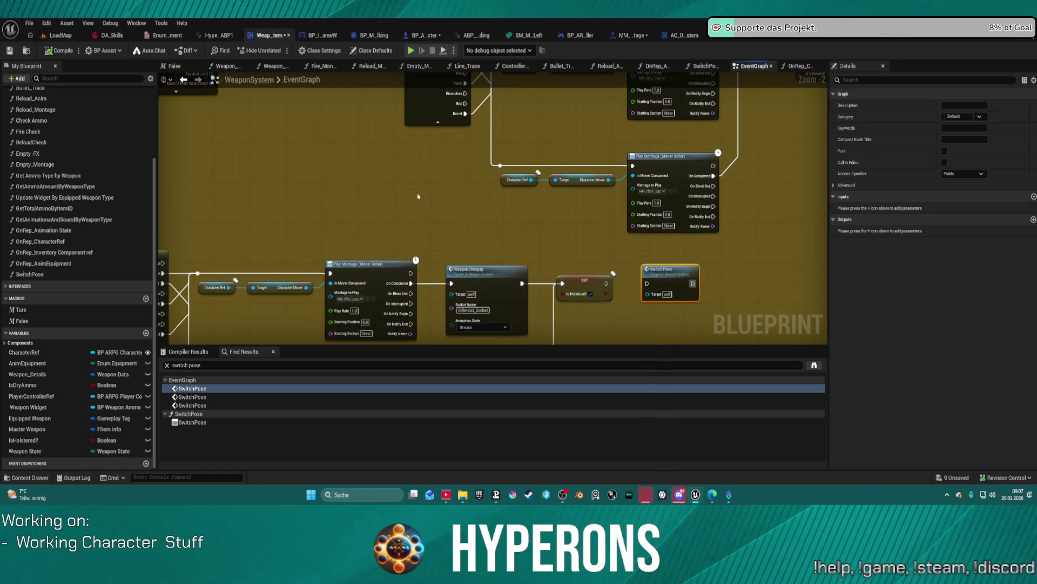
{"action": "left_click", "coordinate": [420, 36]}
{"action": "scroll", "coordinate": [216, 389], "scroll_direction": "up", "scroll_amount": 3}
Delete two Link Anim Class Layers node groups from BP_ARPG_Character's OnRep_Animation_State.
{"action": "left_click", "coordinate": [215, 349]}
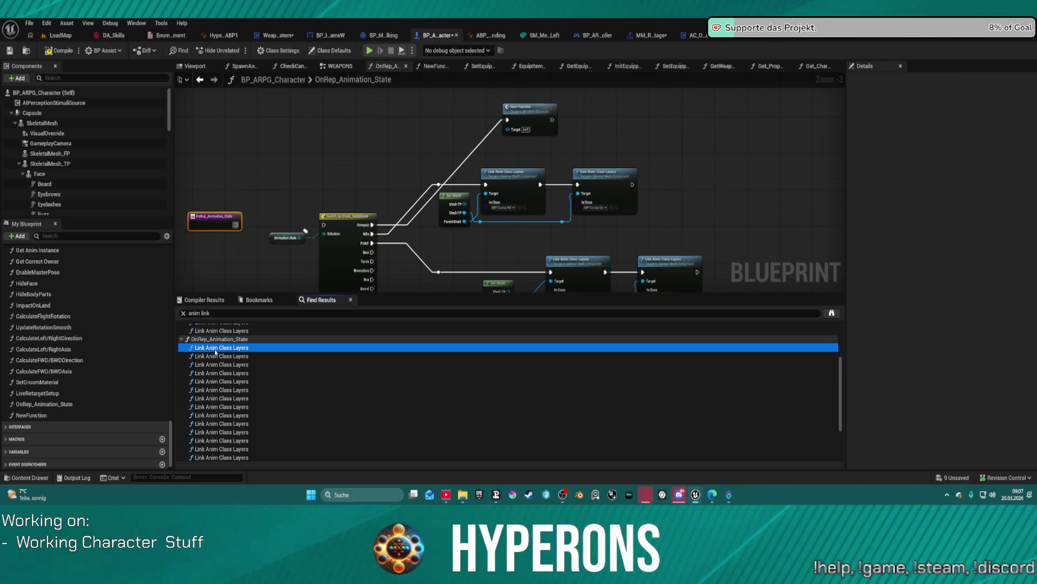
{"action": "double_click", "coordinate": [215, 351]}
{"action": "scroll", "coordinate": [236, 409], "scroll_direction": "down", "scroll_amount": 3}
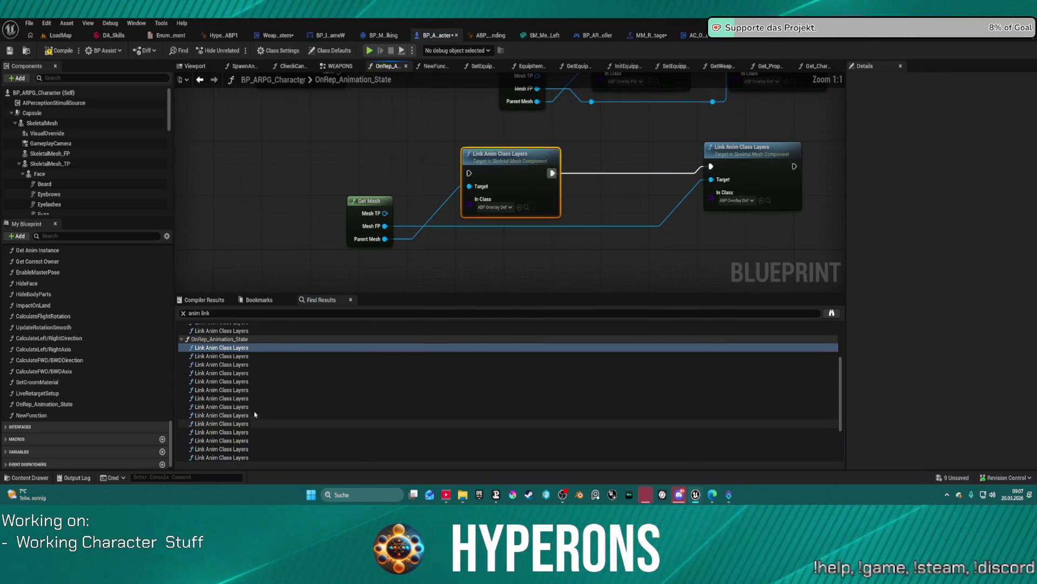
{"action": "left_click", "coordinate": [227, 382]}
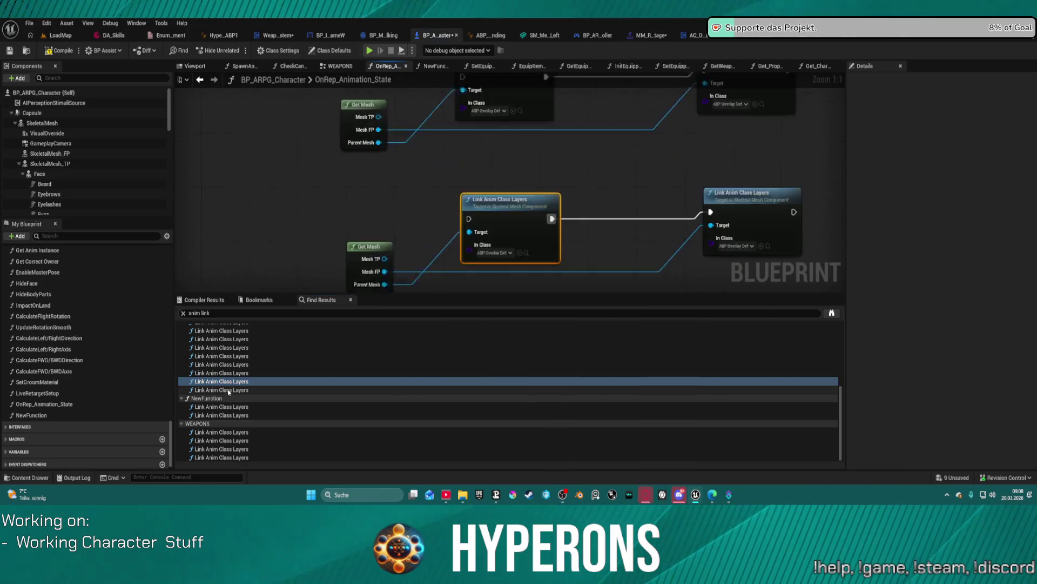
{"action": "left_click", "coordinate": [230, 390]}
{"action": "scroll", "coordinate": [493, 162], "scroll_direction": "down", "scroll_amount": 6}
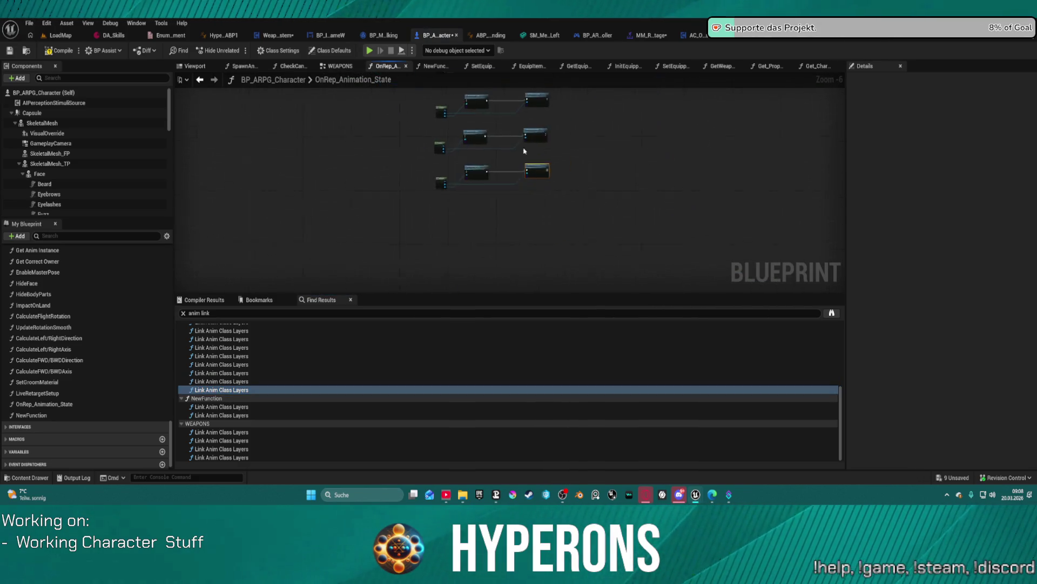
{"action": "left_click_drag", "start_coordinate": [387, 185], "coordinate": [393, 228]}
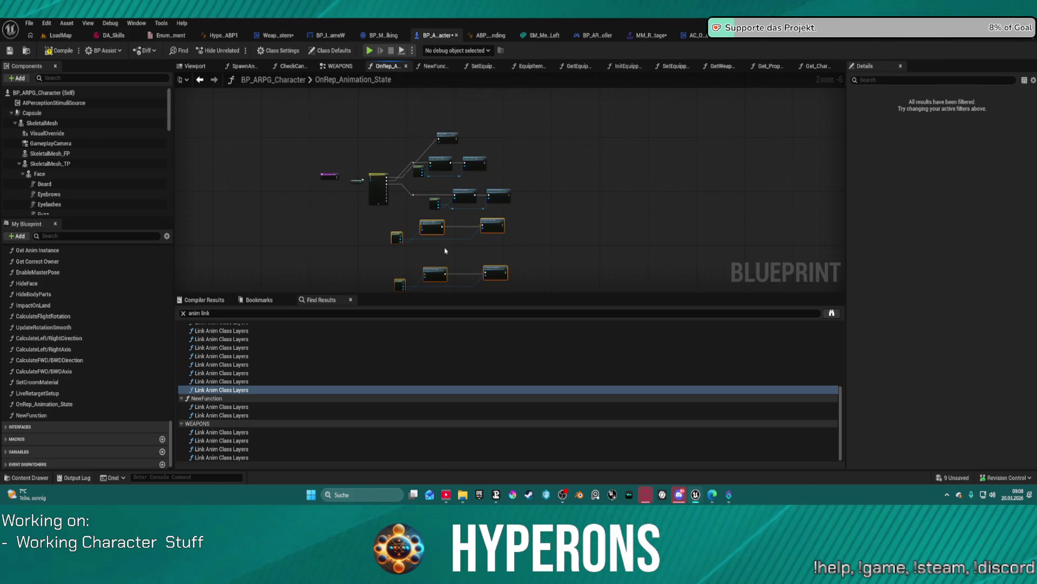
{"action": "key", "text": "Delete"}
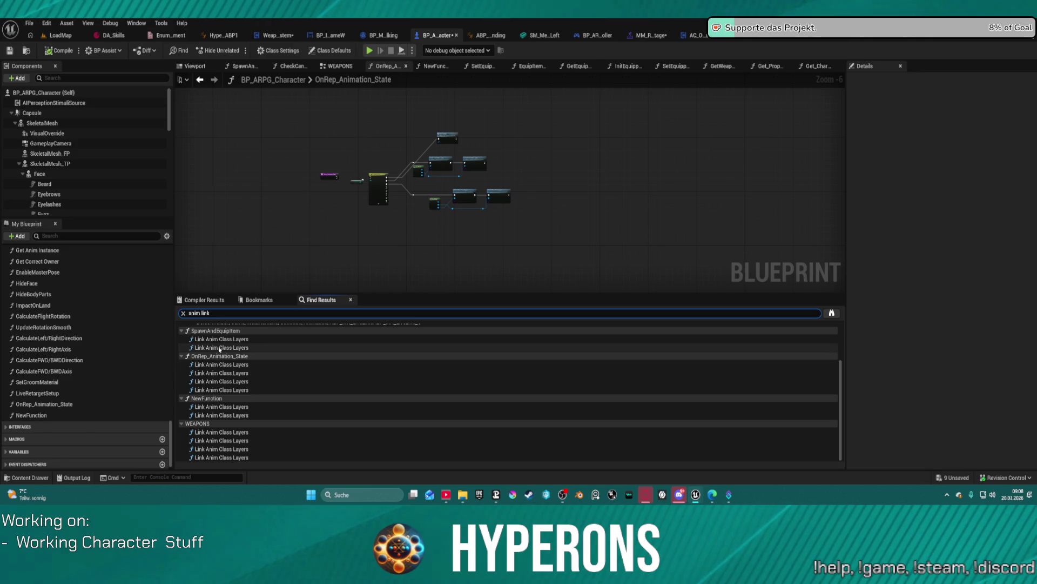
{"action": "left_click", "coordinate": [227, 339]}
Delete the GET, Get Mesh, Link Anim Class Layers and Overlay Pose nodes in SpawnAndEquipItem.
{"action": "double_click", "coordinate": [224, 340]}
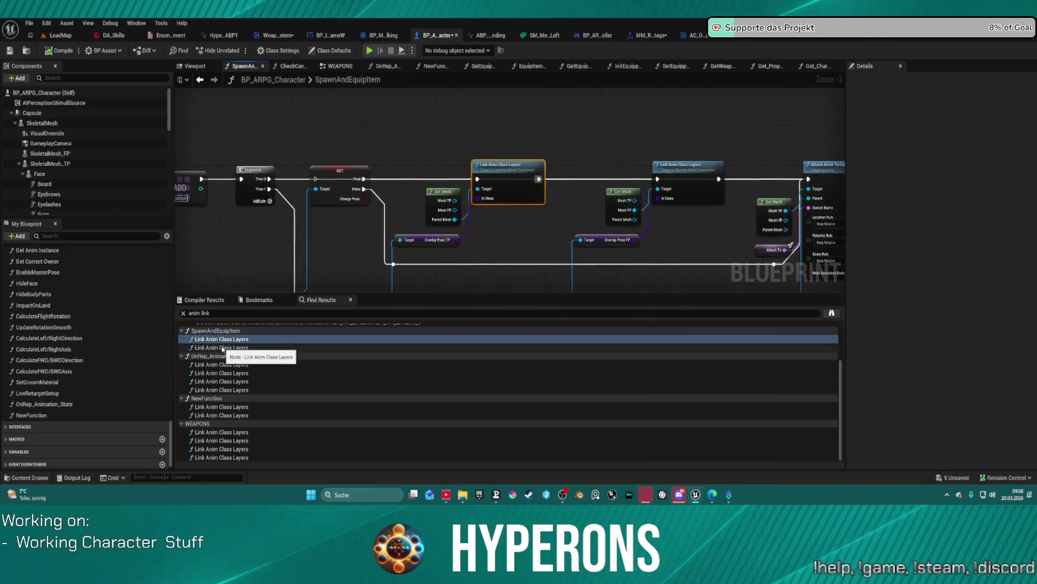
{"action": "mouse_move", "coordinate": [277, 167]}
{"action": "left_mouse_down"}
{"action": "mouse_move", "coordinate": [280, 226]}
{"action": "mouse_move", "coordinate": [304, 203]}
{"action": "mouse_move", "coordinate": [324, 121]}
{"action": "left_mouse_up"}
{"action": "left_click_drag", "start_coordinate": [507, 148], "coordinate": [508, 208]}
{"action": "scroll", "coordinate": [508, 208], "scroll_direction": "down", "scroll_amount": 3}
{"action": "mouse_move", "coordinate": [331, 109]}
{"action": "left_mouse_down"}
{"action": "mouse_move", "coordinate": [389, 157]}
{"action": "mouse_move", "coordinate": [658, 237]}
{"action": "mouse_move", "coordinate": [639, 234]}
{"action": "left_mouse_up"}
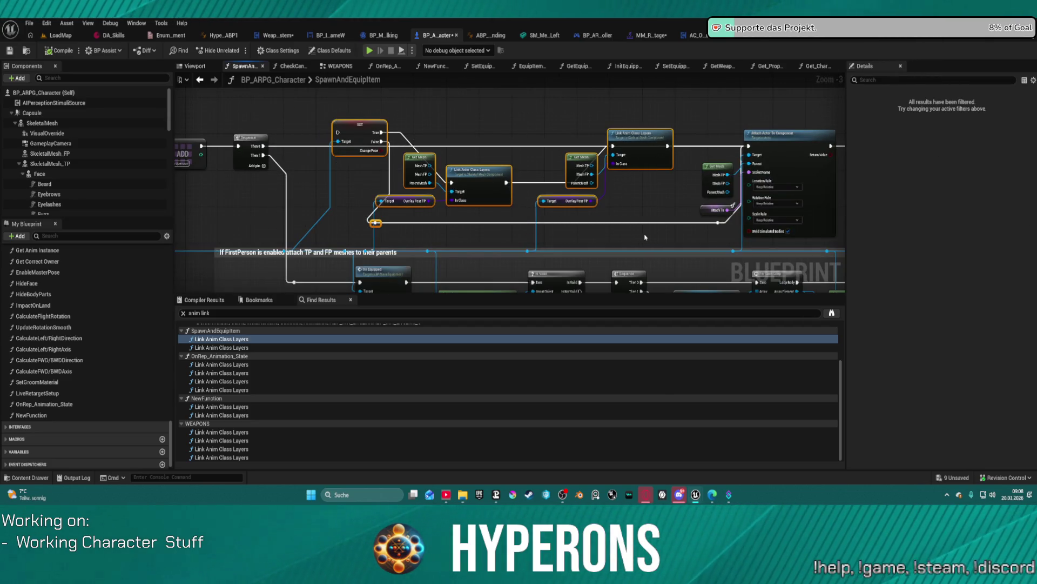
{"action": "key", "text": "Delete"}
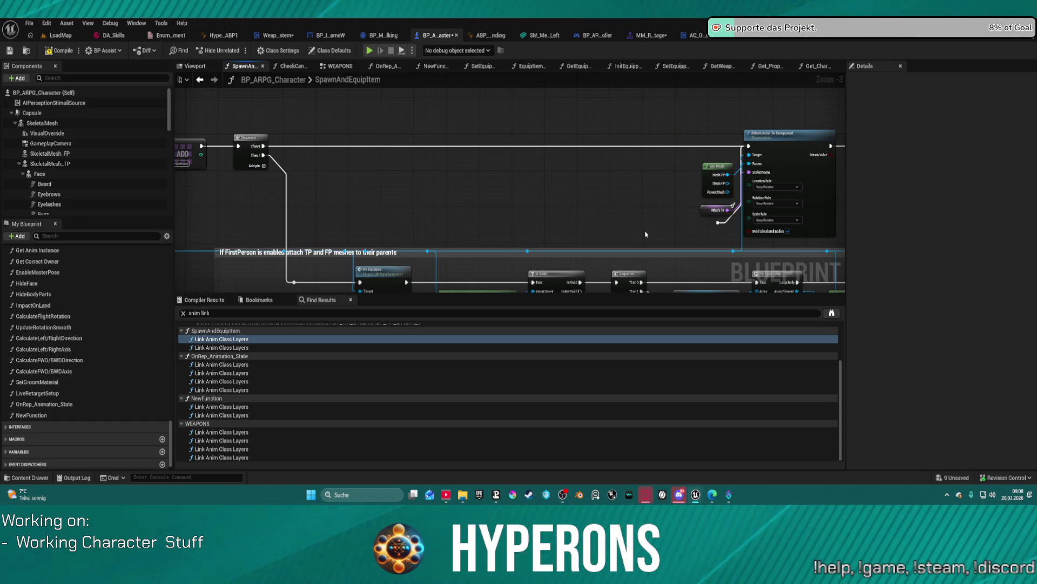
{"action": "left_click", "coordinate": [247, 136]}
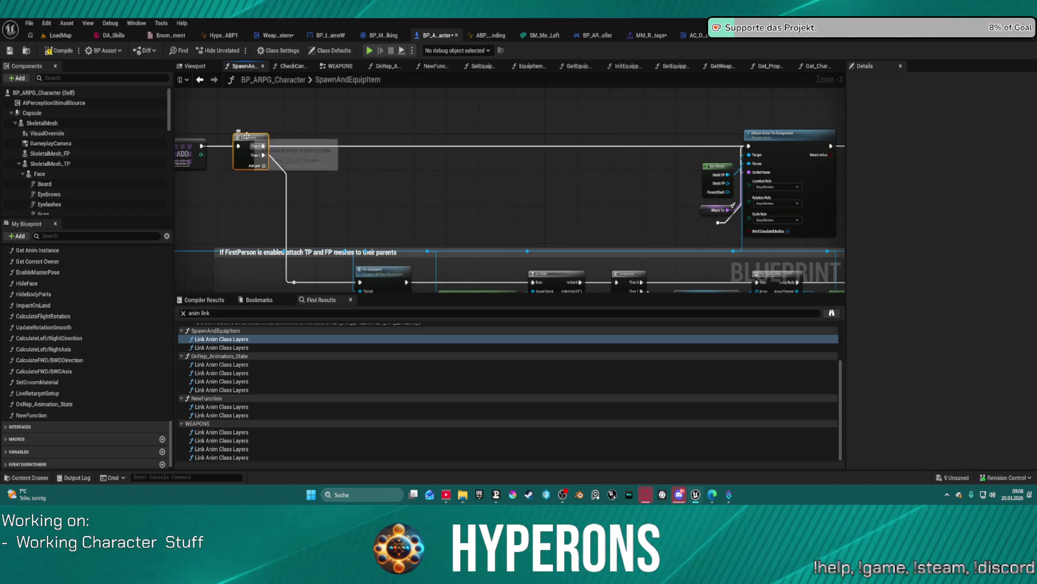
{"action": "key", "text": "f"}
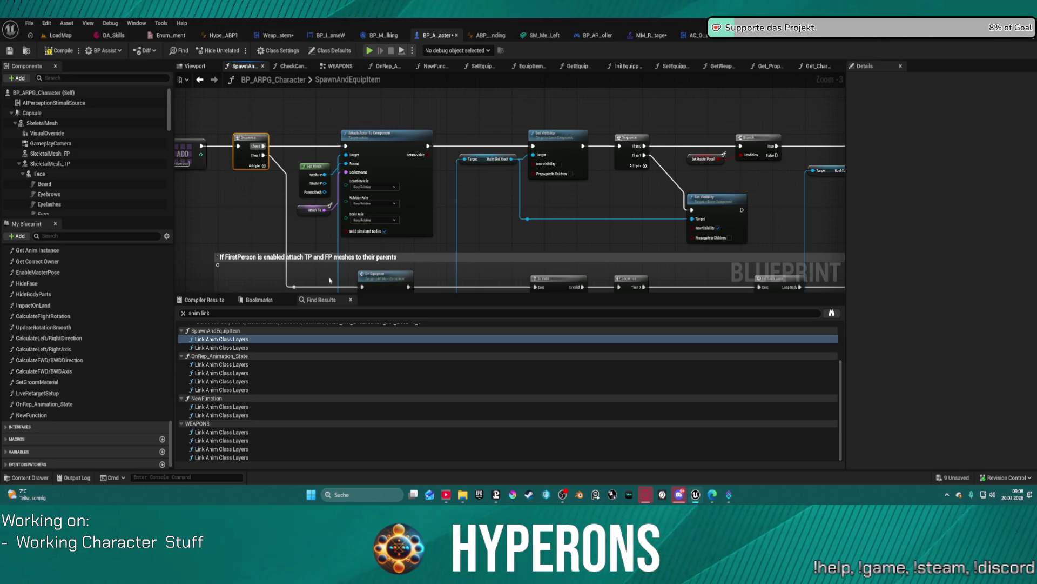
Inspect the Set Anim Instance Class node in the Construction Script.
{"action": "scroll", "coordinate": [489, 218], "scroll_direction": "down", "scroll_amount": 3}
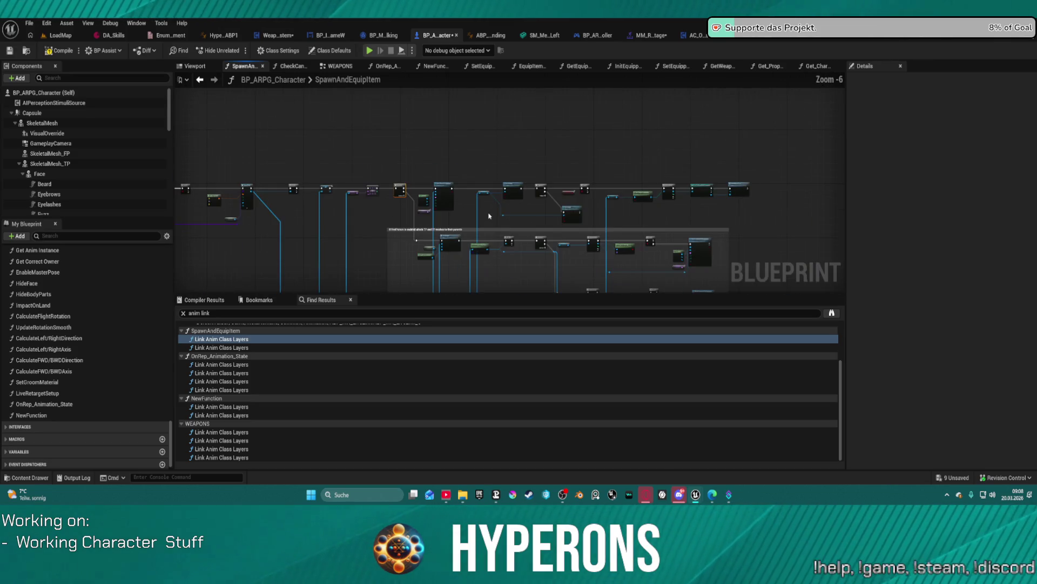
{"action": "left_click_drag", "start_coordinate": [512, 221], "coordinate": [403, 135]}
{"action": "mouse_move", "coordinate": [406, 238]}
{"action": "left_mouse_down"}
{"action": "mouse_move", "coordinate": [456, 185]}
{"action": "mouse_move", "coordinate": [432, 179]}
{"action": "mouse_move", "coordinate": [505, 227]}
{"action": "mouse_move", "coordinate": [535, 267]}
{"action": "mouse_move", "coordinate": [608, 270]}
{"action": "left_mouse_up"}
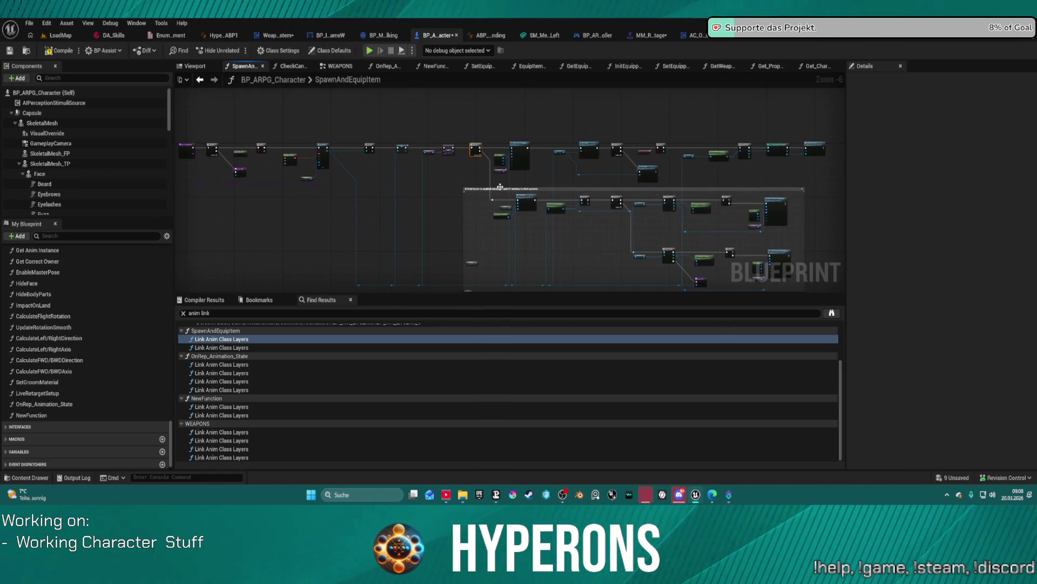
{"action": "scroll", "coordinate": [233, 379], "scroll_direction": "up", "scroll_amount": 4}
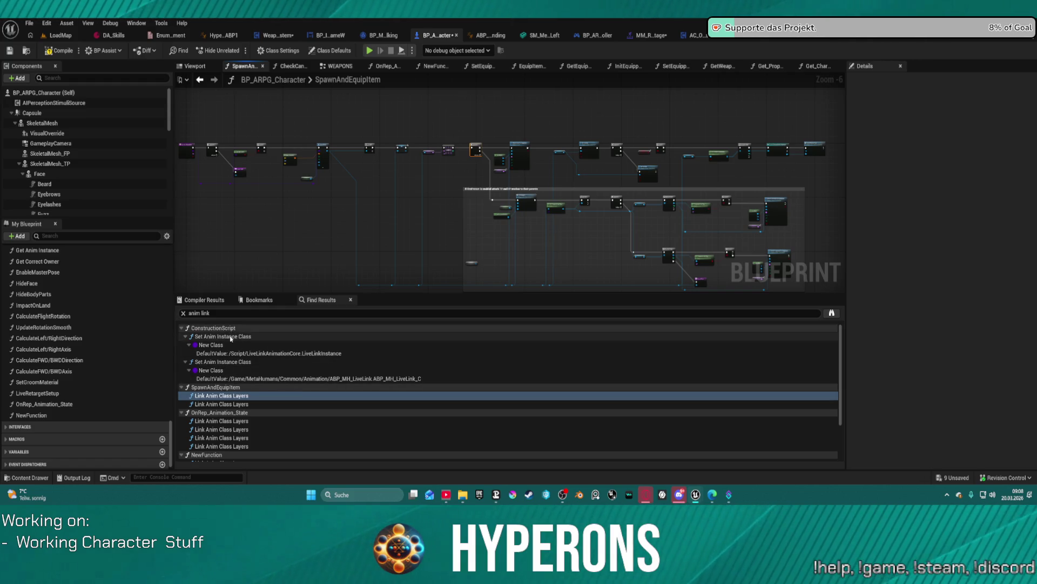
{"action": "left_click", "coordinate": [231, 337]}
{"action": "double_click", "coordinate": [231, 337]}
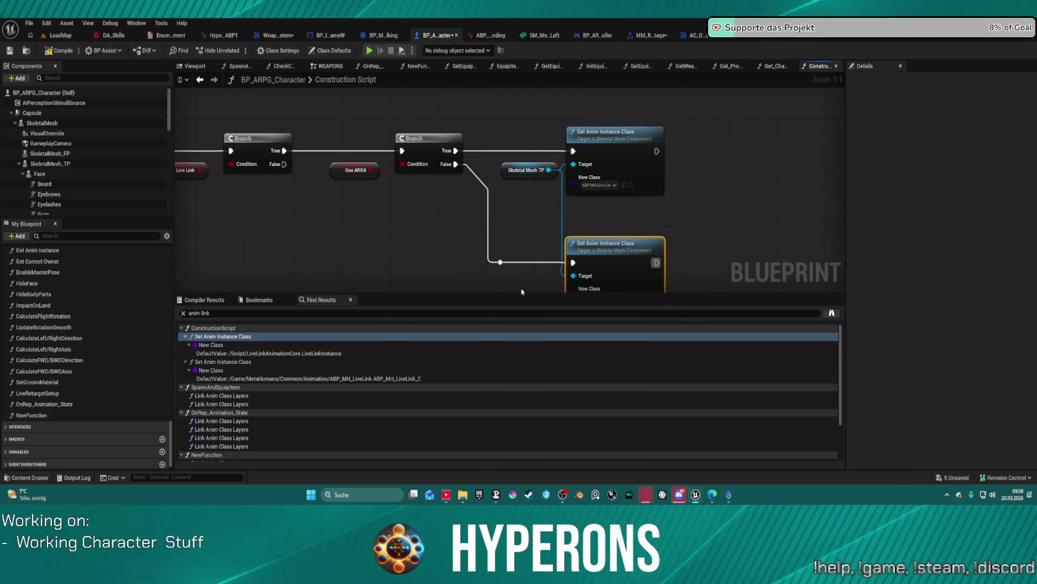
Step through the NewFunction and WEAPONS Link Anim Class Layers results, ending on the last one.
{"action": "scroll", "coordinate": [232, 400], "scroll_direction": "down", "scroll_amount": 2}
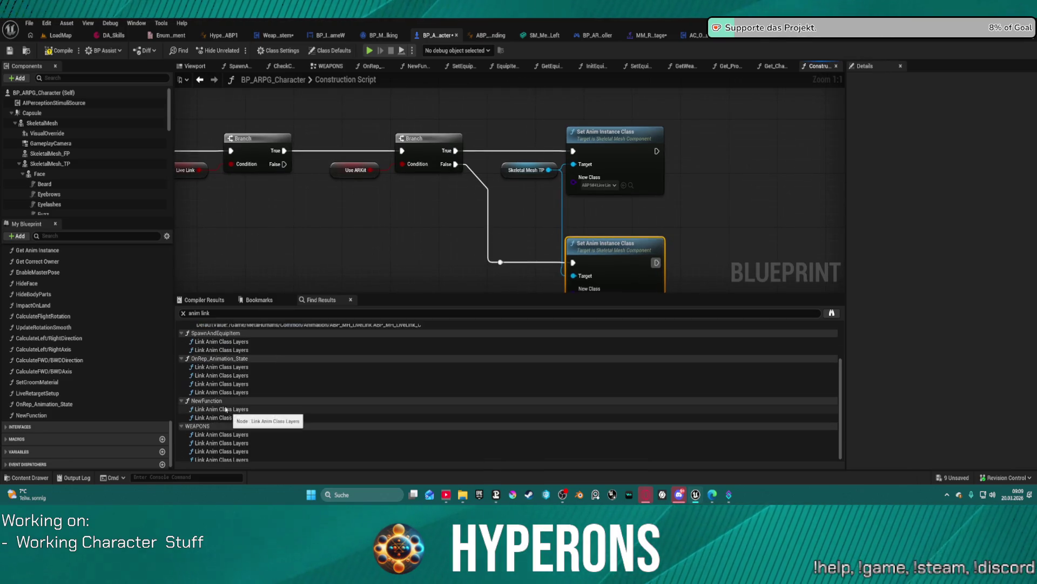
{"action": "left_click", "coordinate": [209, 410]}
{"action": "double_click", "coordinate": [209, 410]}
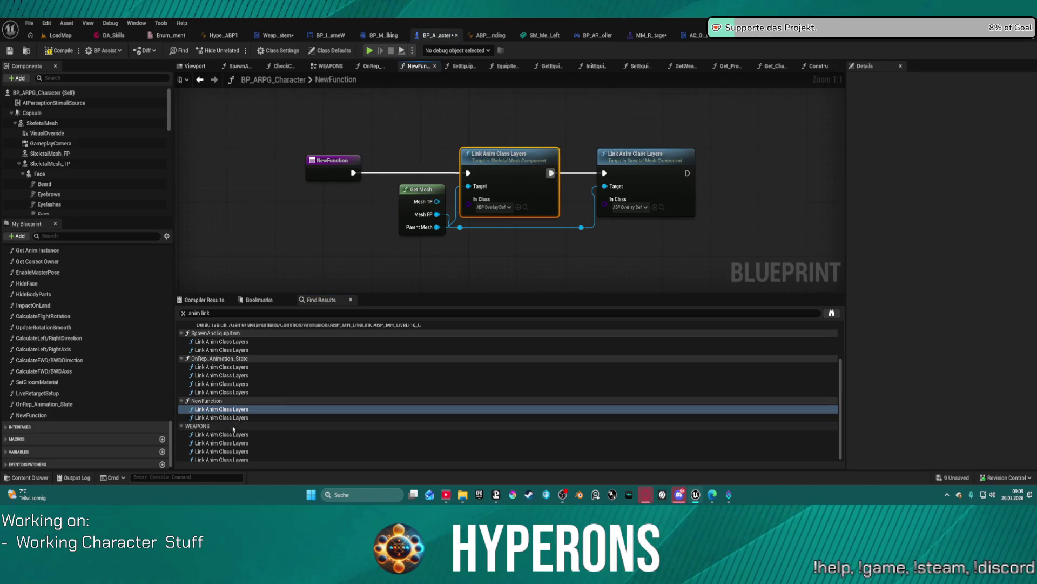
{"action": "left_click", "coordinate": [224, 436]}
{"action": "double_click", "coordinate": [224, 436]}
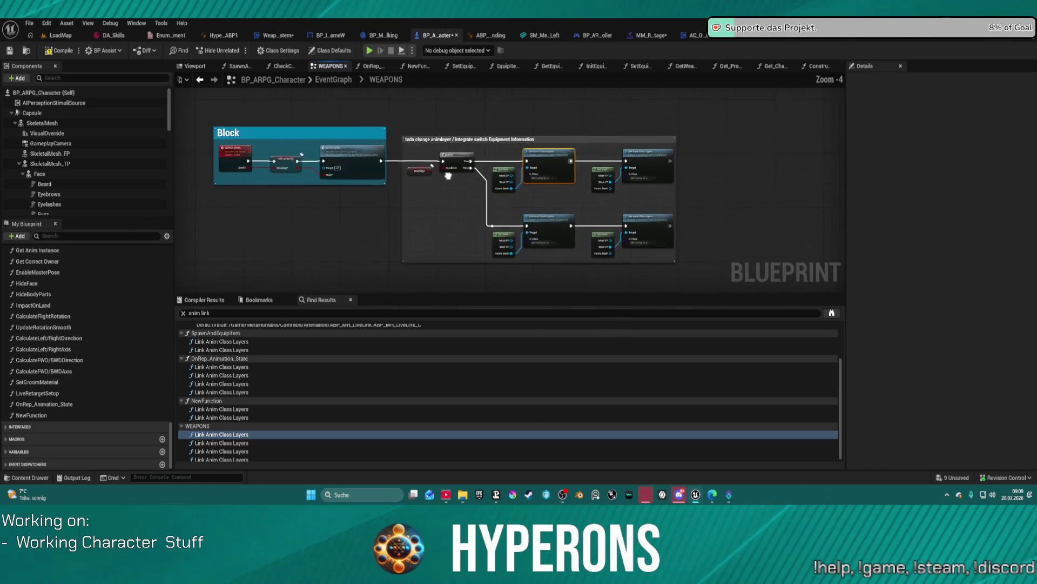
{"action": "left_click", "coordinate": [226, 443]}
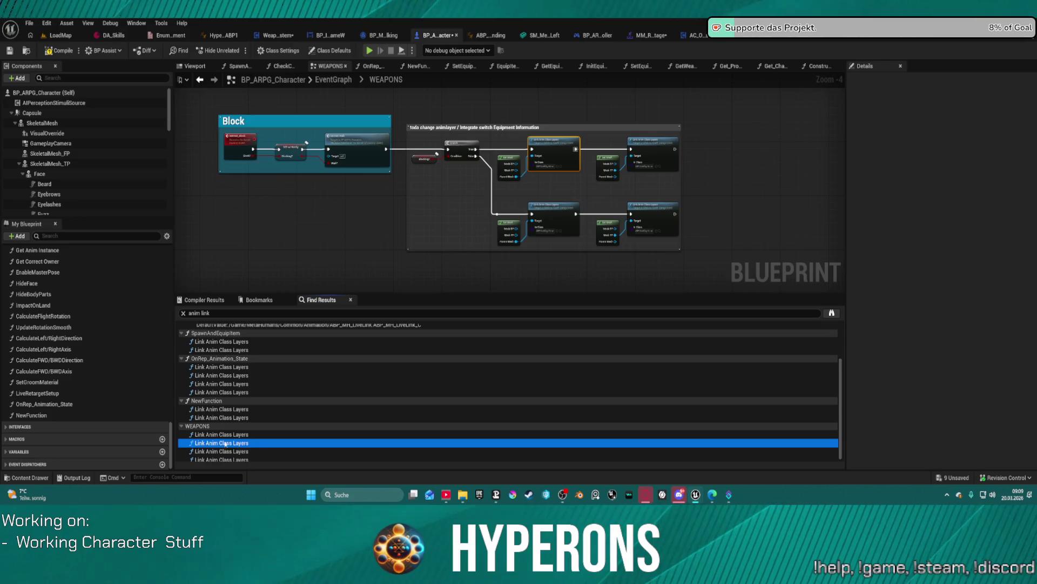
{"action": "double_click", "coordinate": [254, 442]}
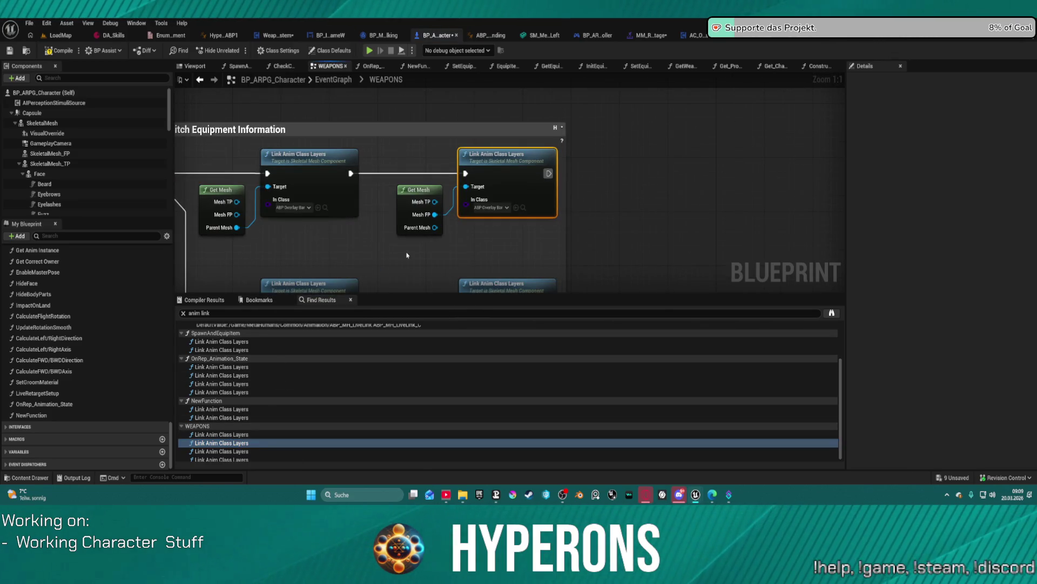
{"action": "scroll", "coordinate": [395, 278], "scroll_direction": "down", "scroll_amount": 2}
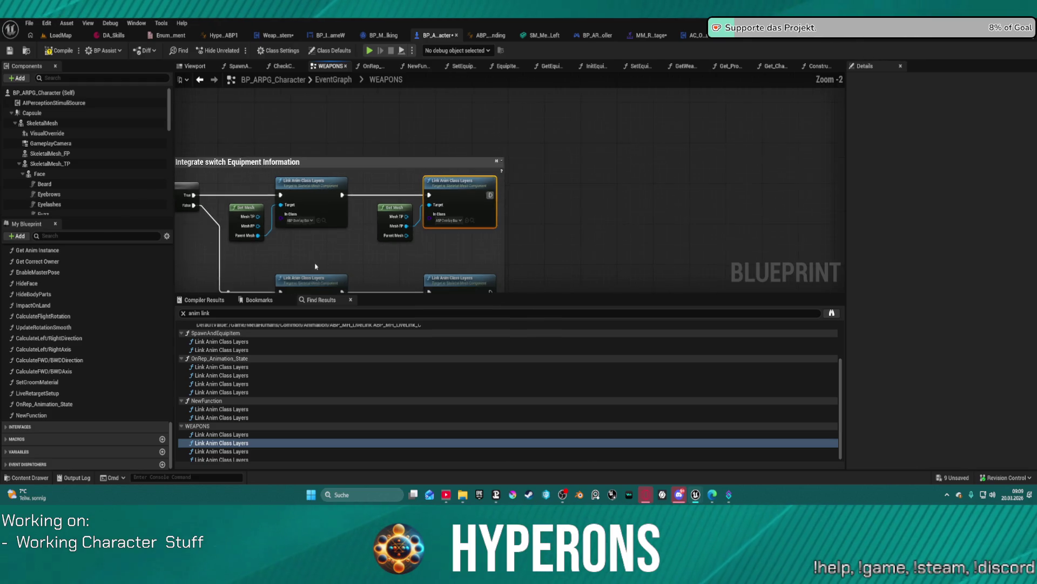
{"action": "left_click", "coordinate": [230, 451]}
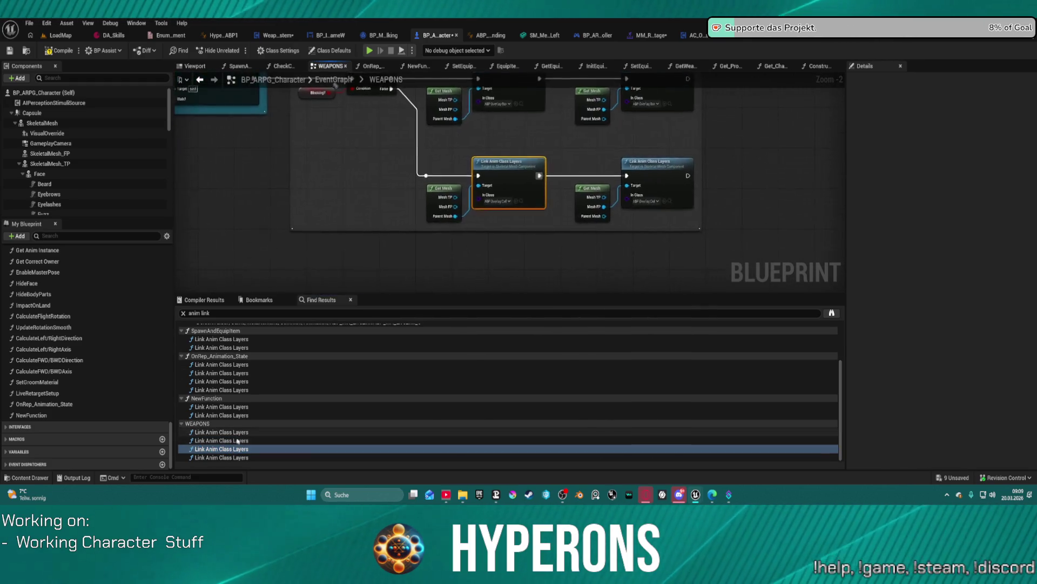
{"action": "left_click", "coordinate": [242, 457]}
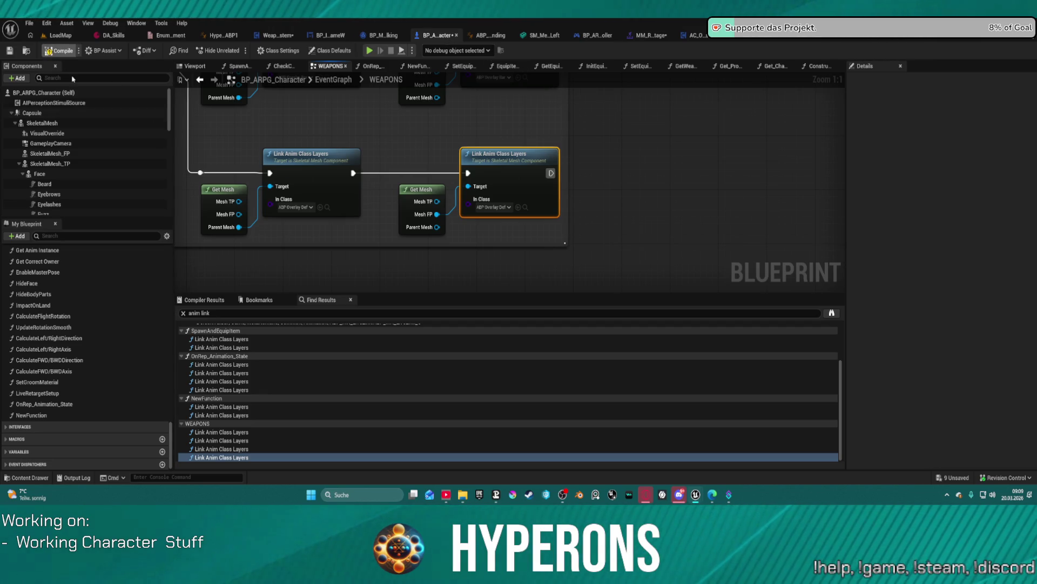
Compile BP_ARPG_Character and dismiss the graph's node action list.
{"action": "key", "text": "F7"}
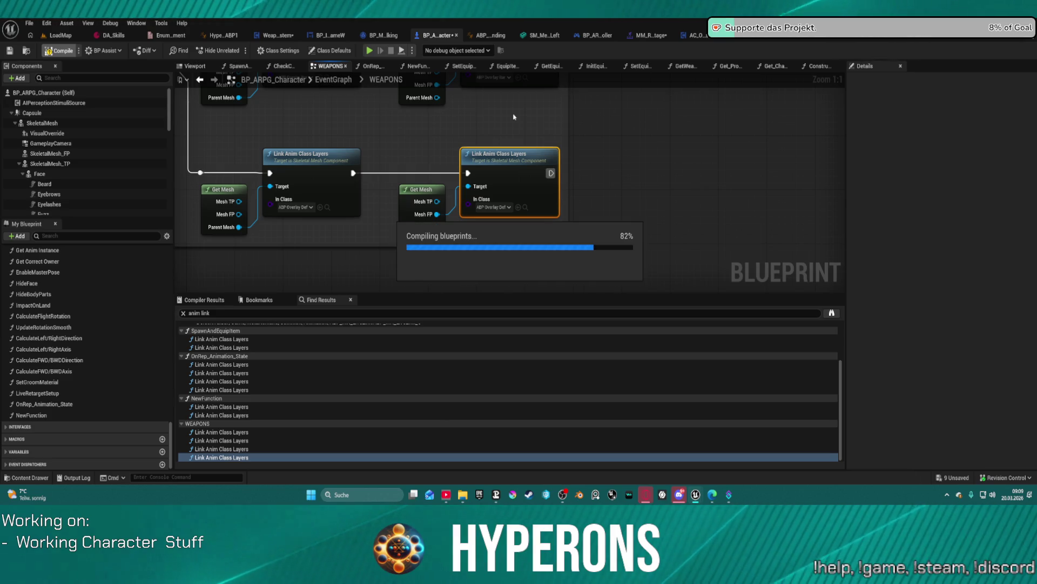
{"action": "scroll", "coordinate": [597, 156], "scroll_direction": "down", "scroll_amount": 2}
{"action": "right_click", "coordinate": [599, 160]}
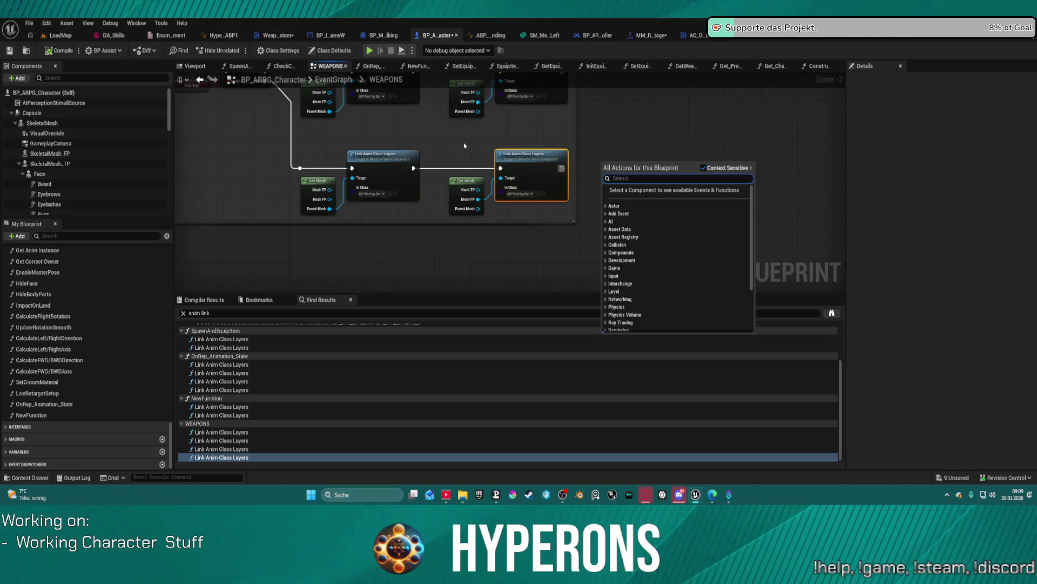
{"action": "left_click", "coordinate": [486, 249]}
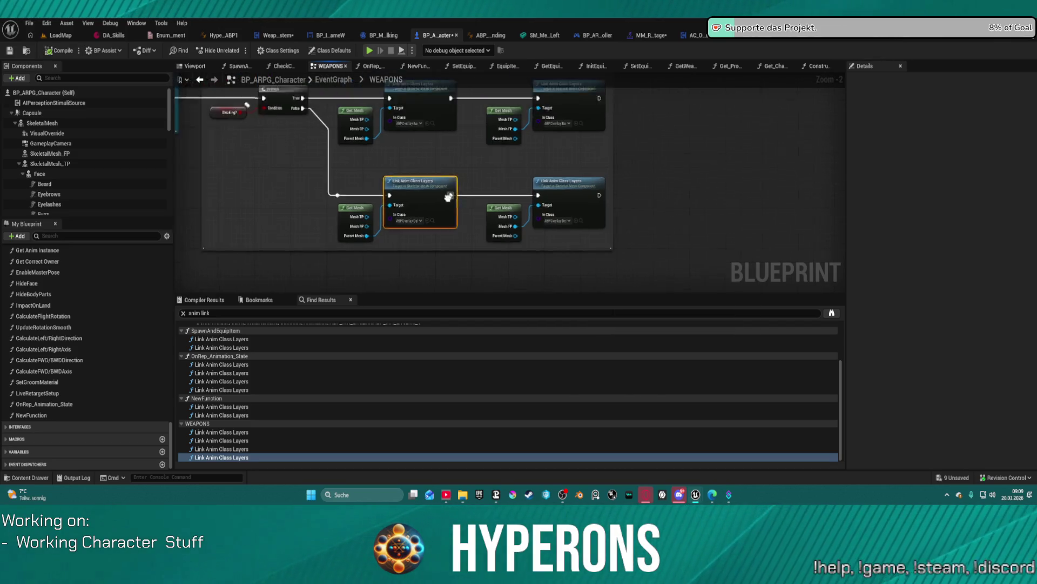
Play-test in the editor despite compiler errors, equip the MG 01 rifle, then stop.
{"action": "left_click", "coordinate": [370, 51]}
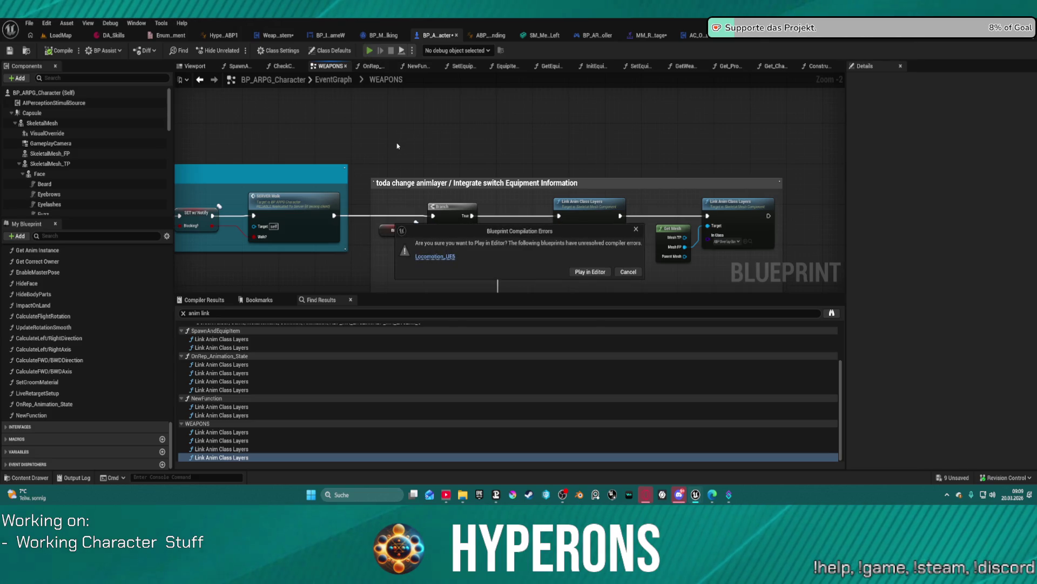
{"action": "left_click", "coordinate": [621, 271]}
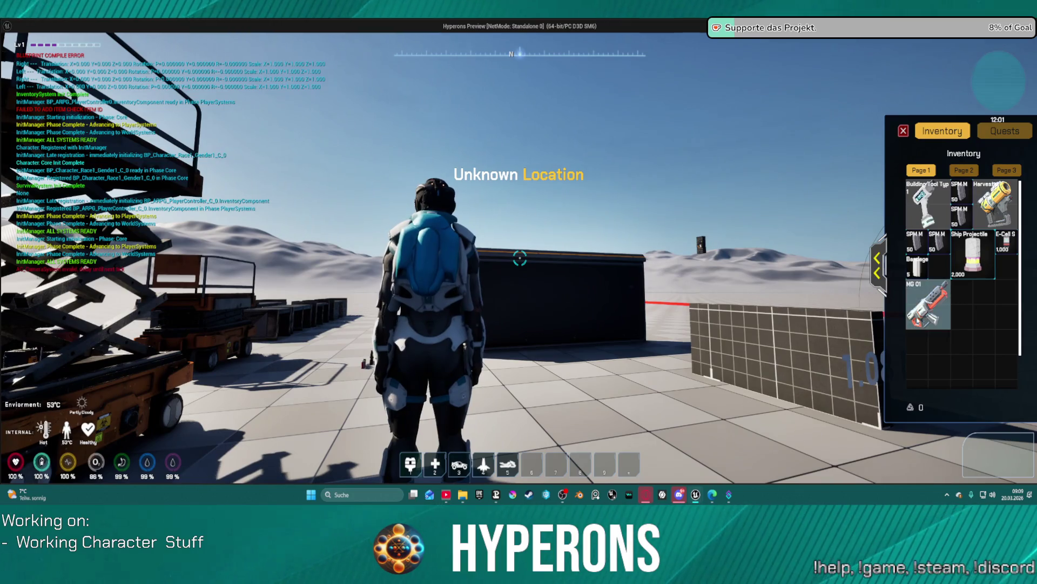
{"action": "right_click", "coordinate": [916, 320]}
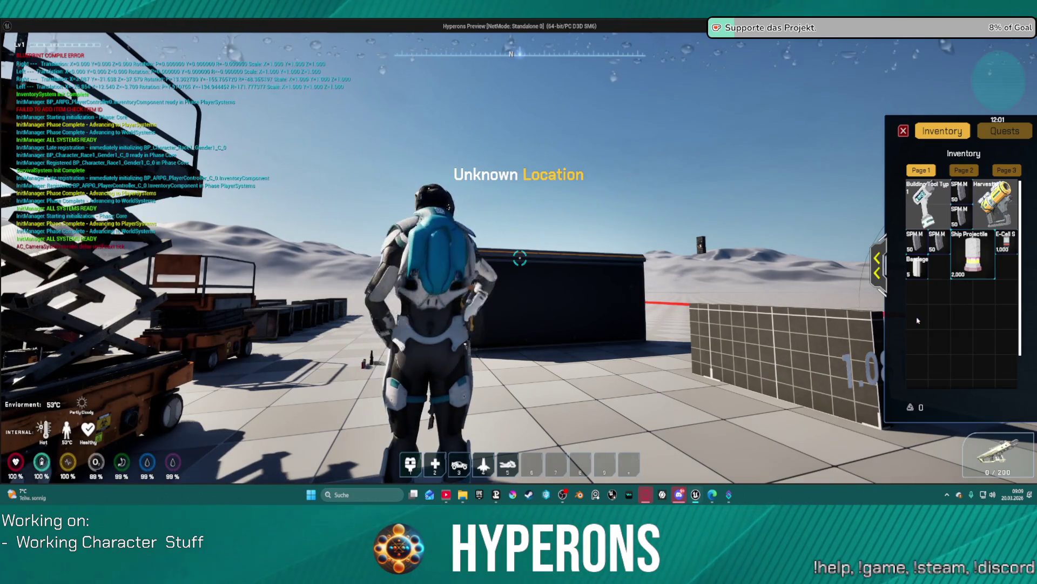
{"action": "left_click_drag", "start_coordinate": [916, 320], "coordinate": [612, 347]}
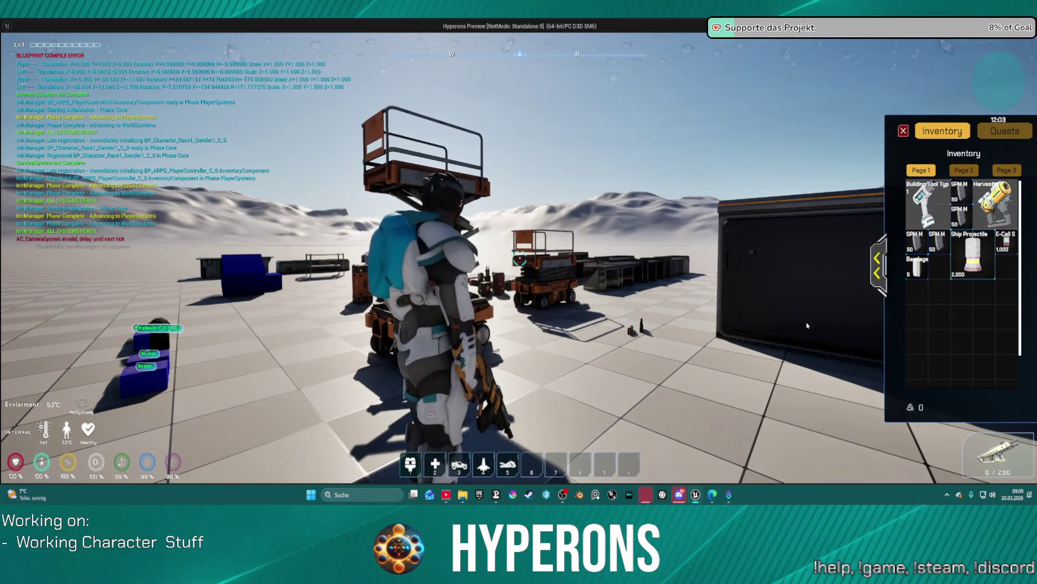
{"action": "key", "text": "Tab"}
{"action": "key", "text": "Escape"}
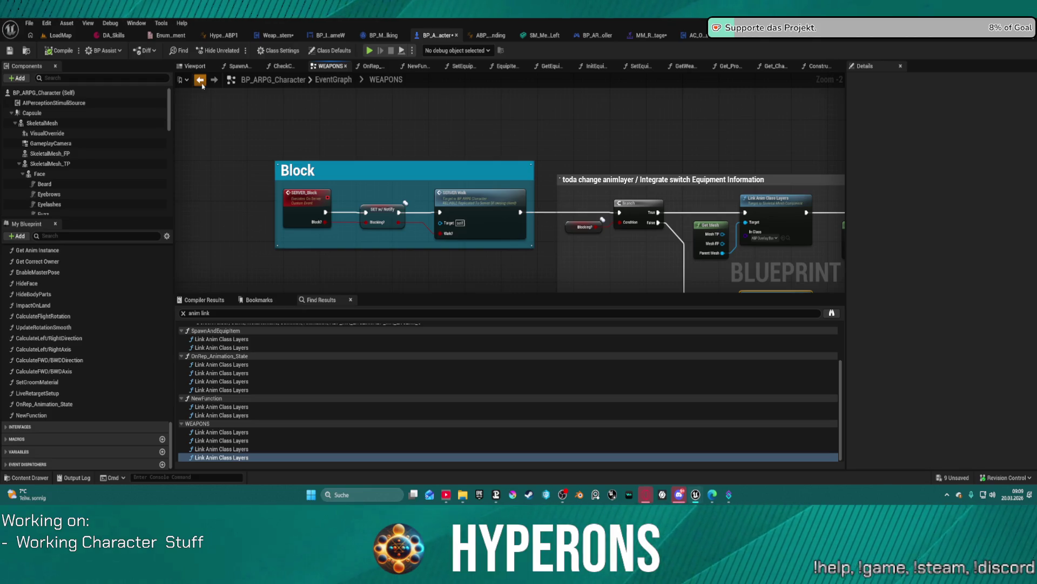
{"action": "scroll", "coordinate": [593, 186], "scroll_direction": "down", "scroll_amount": 3}
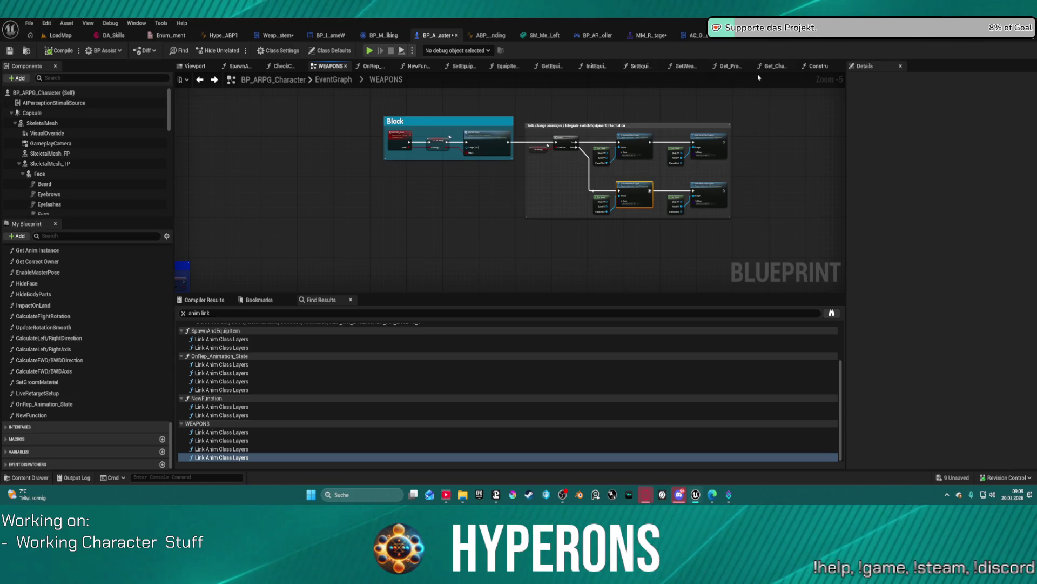
In OnRep_Animation_State, wire the entry to Switch on Enum_Equipment and unhook New Function from Unequip.
{"action": "double_click", "coordinate": [43, 405]}
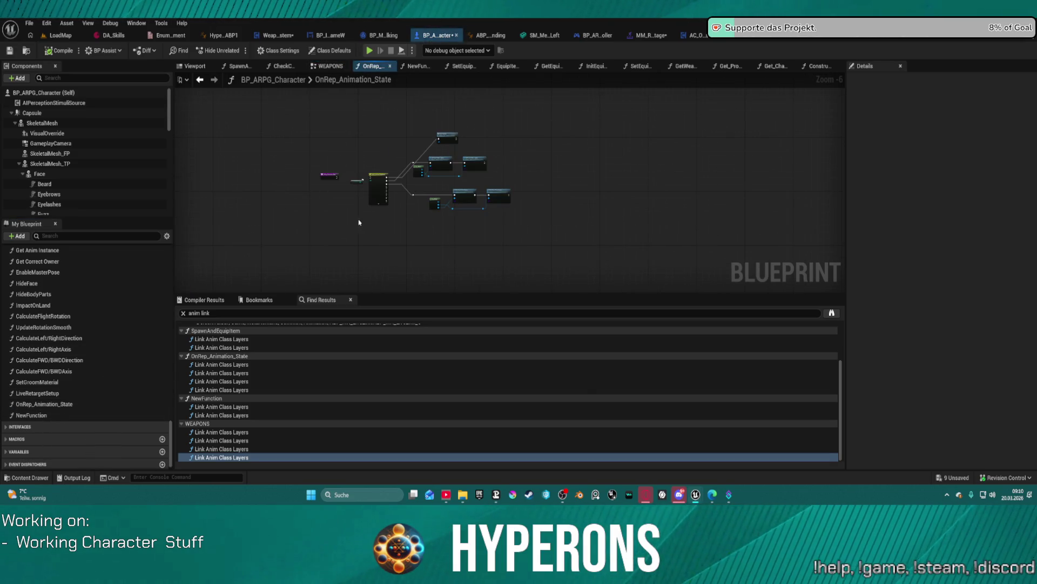
{"action": "scroll", "coordinate": [367, 174], "scroll_direction": "up", "scroll_amount": 5}
{"action": "left_click_drag", "start_coordinate": [267, 184], "coordinate": [389, 189]}
{"action": "left_click", "coordinate": [305, 191]}
{"action": "left_click_drag", "start_coordinate": [266, 183], "coordinate": [380, 185]}
{"action": "mouse_move", "coordinate": [479, 157]}
{"action": "left_mouse_down"}
{"action": "mouse_move", "coordinate": [448, 245]}
{"action": "mouse_move", "coordinate": [448, 136]}
{"action": "mouse_move", "coordinate": [389, 214]}
{"action": "left_mouse_up"}
{"action": "left_click_drag", "start_coordinate": [554, 125], "coordinate": [468, 125]}
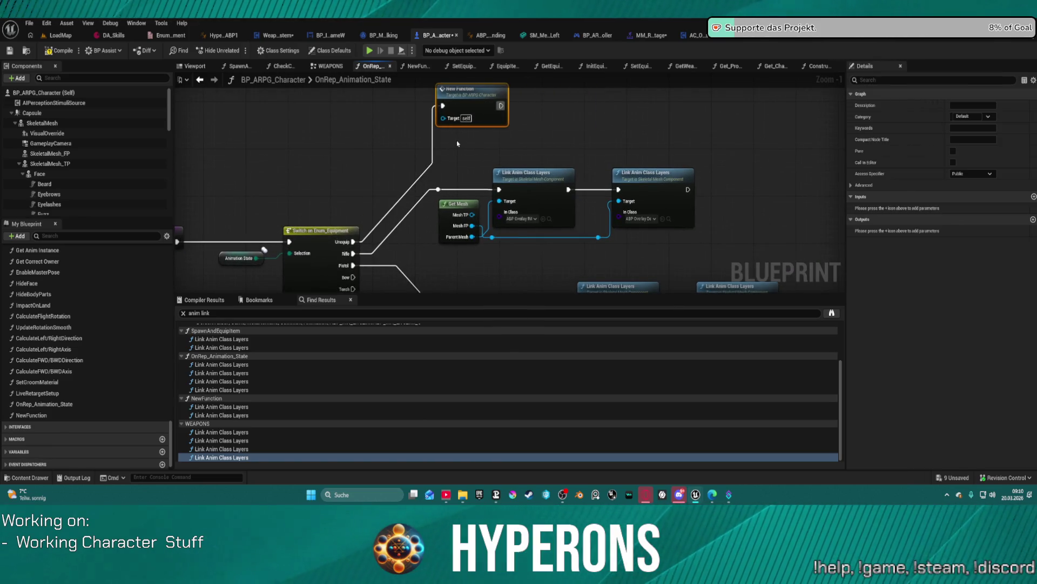
{"action": "left_click", "coordinate": [433, 146], "text": "alt"}
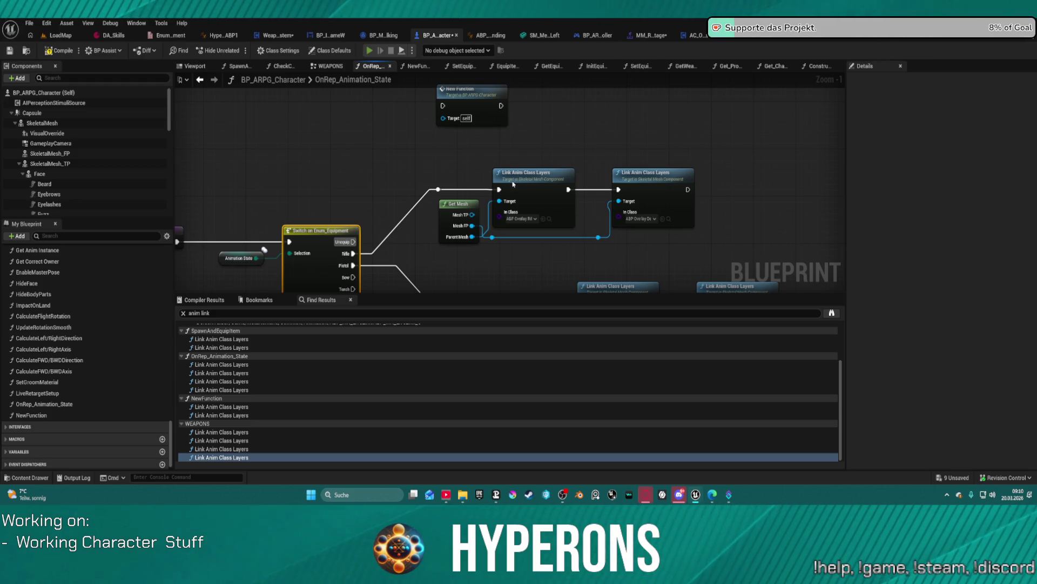
Compile and run a play test despite errors, opening the inventory before stopping.
{"action": "key", "text": "F7"}
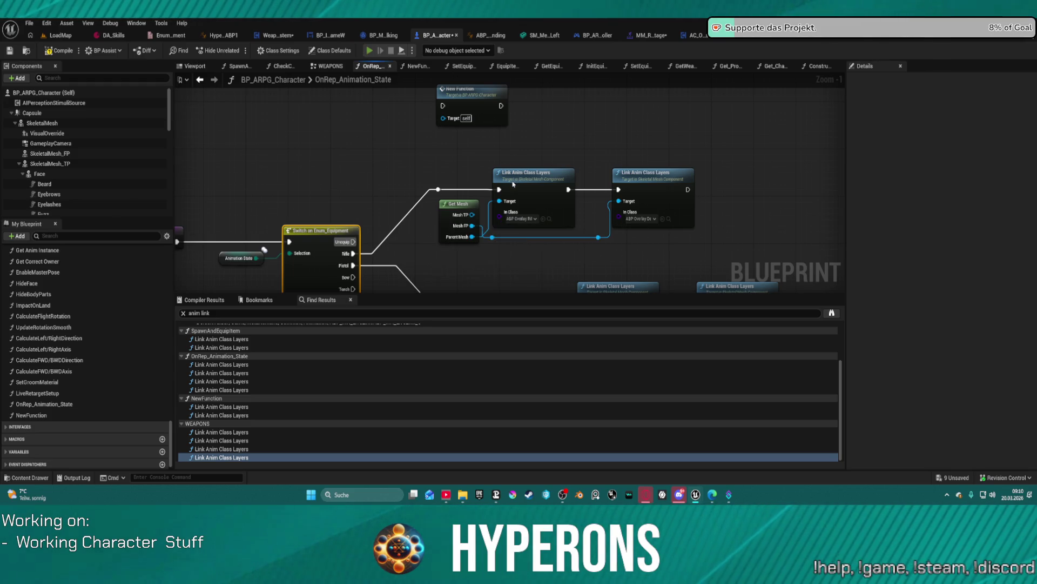
{"action": "key", "text": "alt+p"}
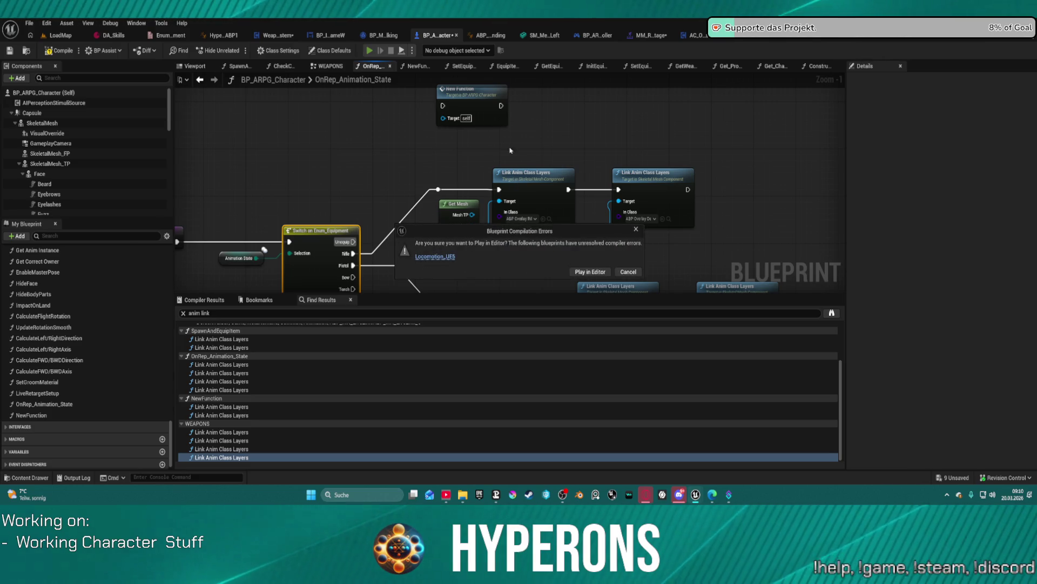
{"action": "left_click", "coordinate": [579, 272]}
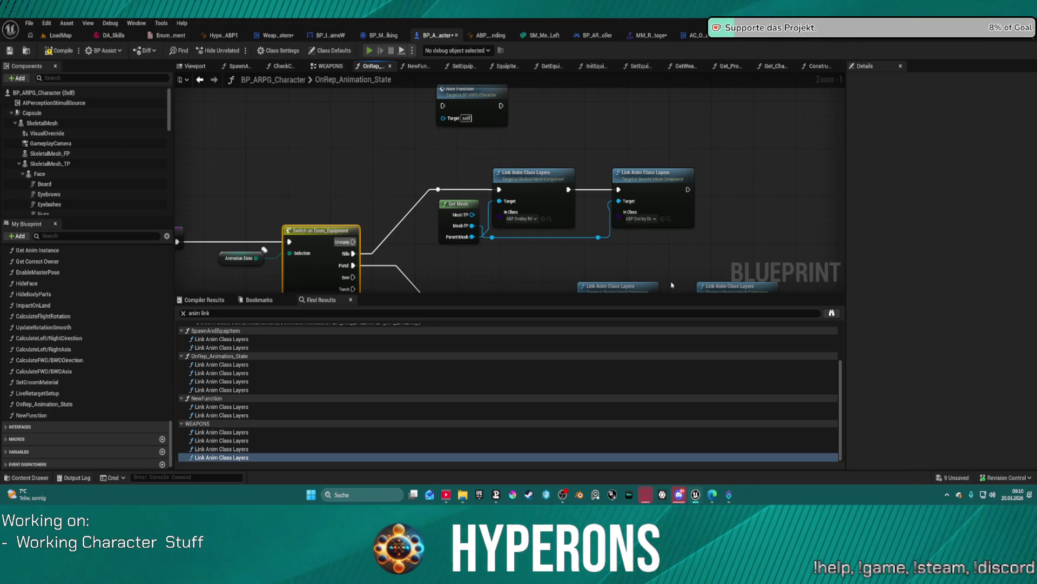
{"action": "key", "text": "i"}
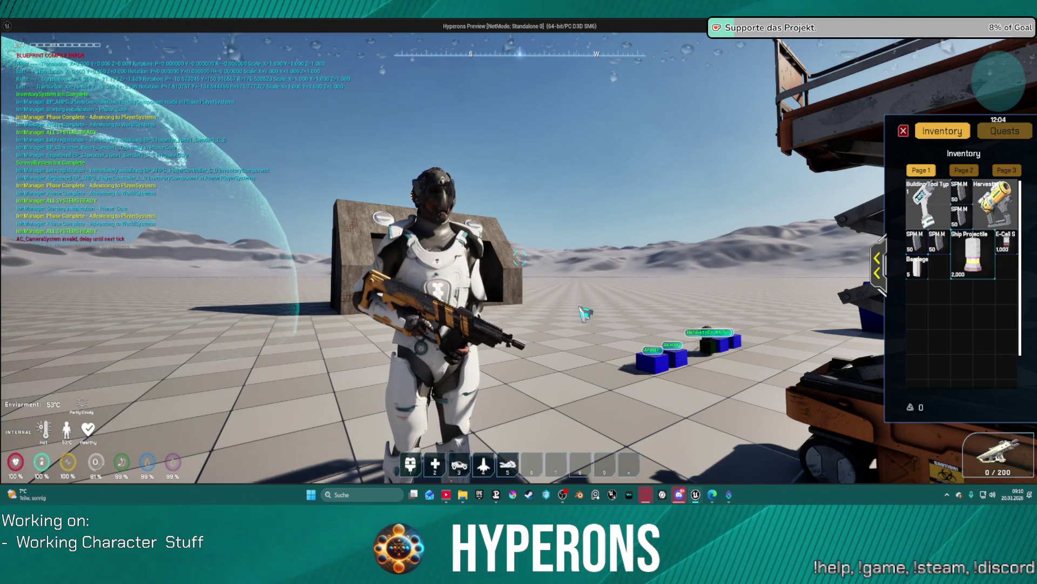
{"action": "key", "text": "Escape"}
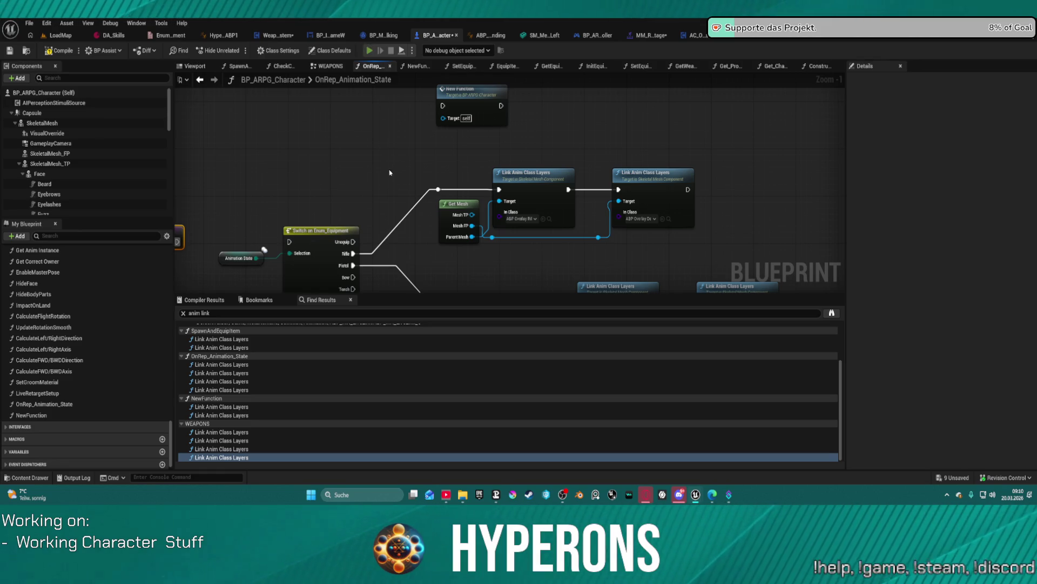
Compile and play-test again, equipping the MG 01 rifle from the inventory before stopping.
{"action": "key", "text": "F7"}
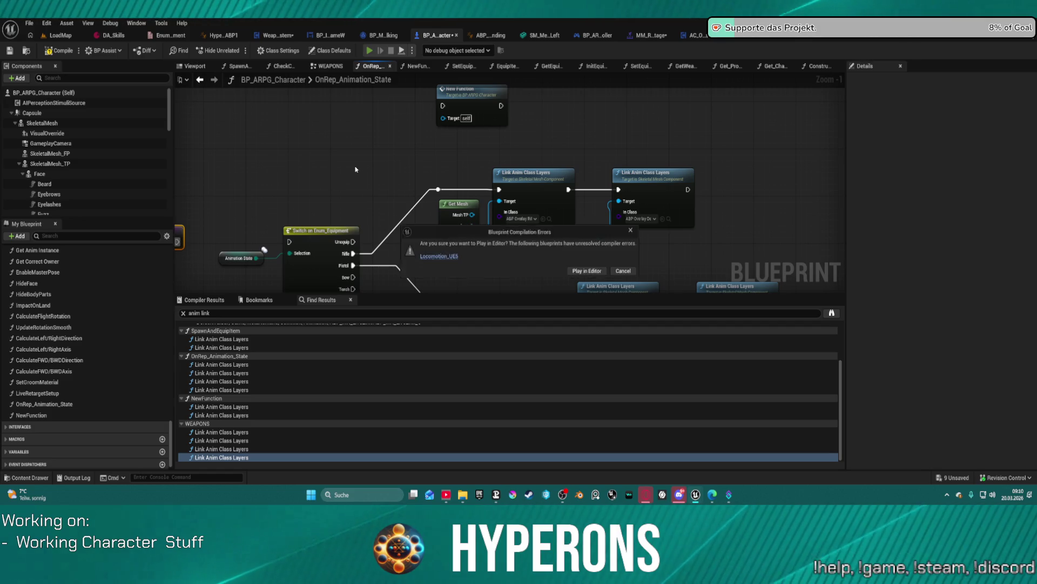
{"action": "left_click", "coordinate": [585, 273]}
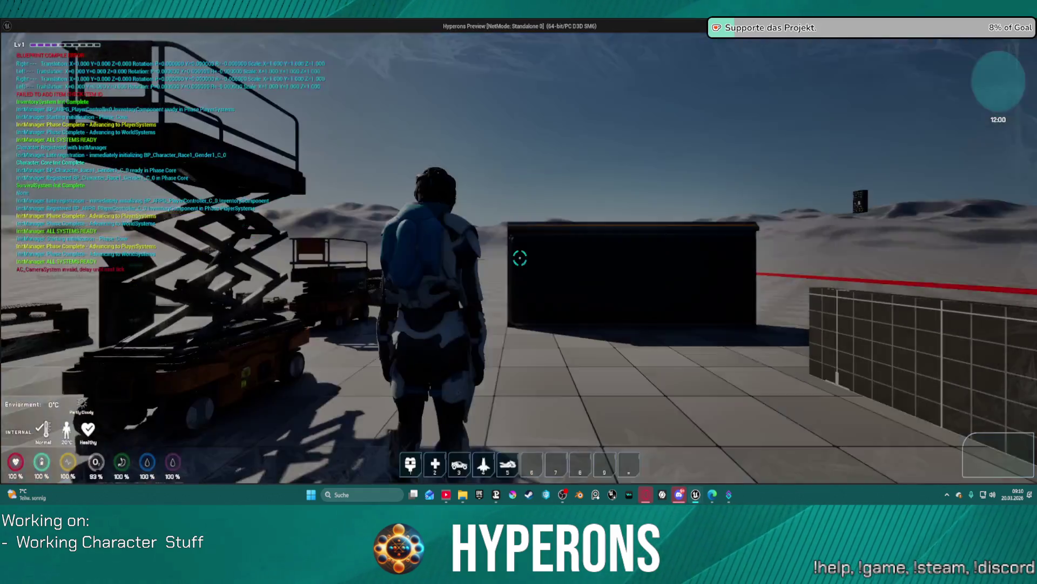
{"action": "key", "text": "i"}
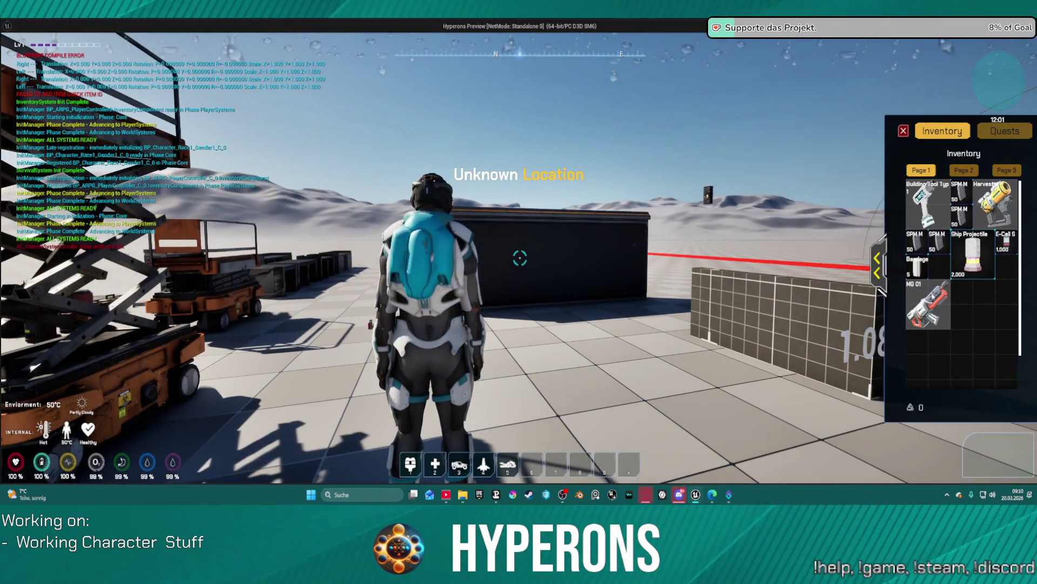
{"action": "double_click", "coordinate": [927, 305]}
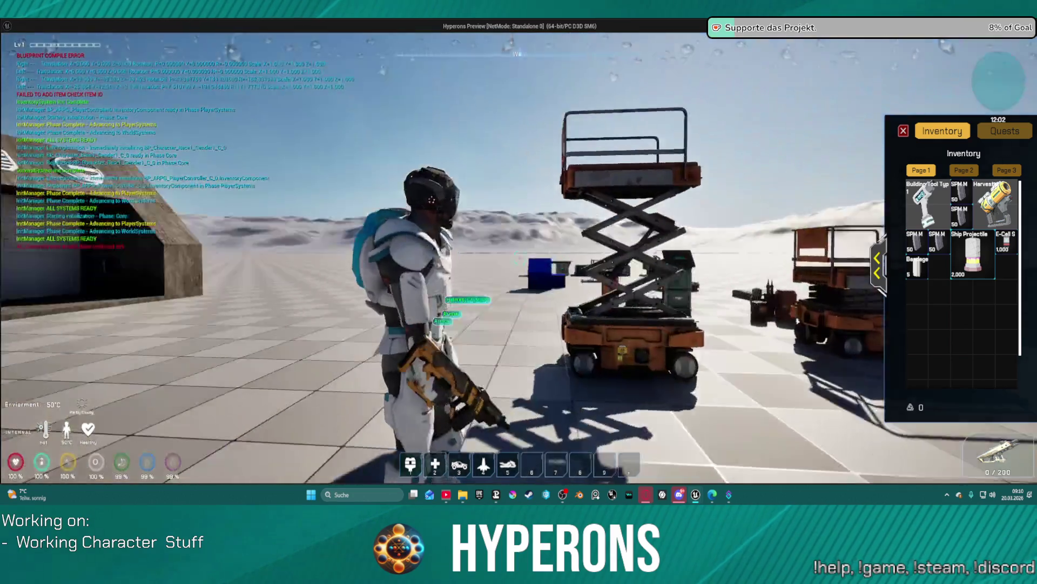
{"action": "key", "text": "alt+Tab"}
{"action": "key", "text": "Escape"}
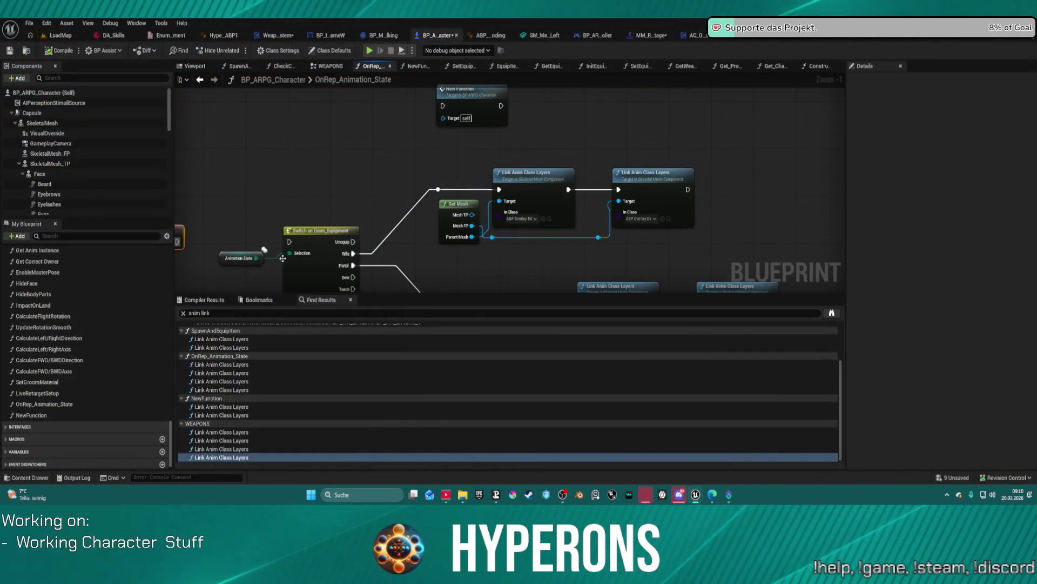
Wire the left node into Switch on Enum_Equipment, review its link-layer branches, then show WeaponSystem's EventGraph.
{"action": "left_click_drag", "start_coordinate": [179, 242], "coordinate": [297, 241]}
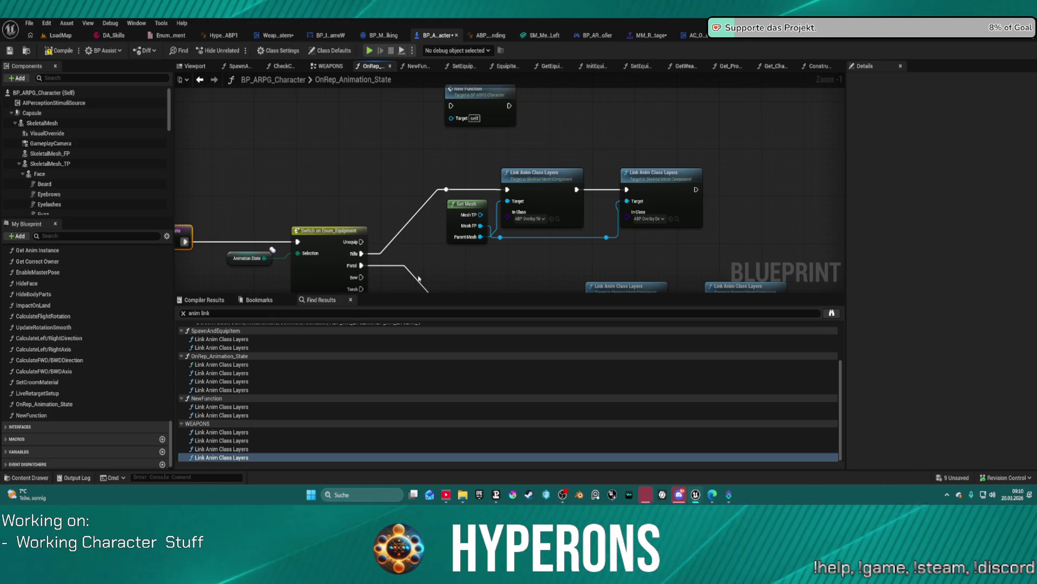
{"action": "mouse_move", "coordinate": [483, 272]}
{"action": "left_mouse_down"}
{"action": "mouse_move", "coordinate": [476, 167]}
{"action": "mouse_move", "coordinate": [468, 155]}
{"action": "mouse_move", "coordinate": [426, 157]}
{"action": "left_mouse_up"}
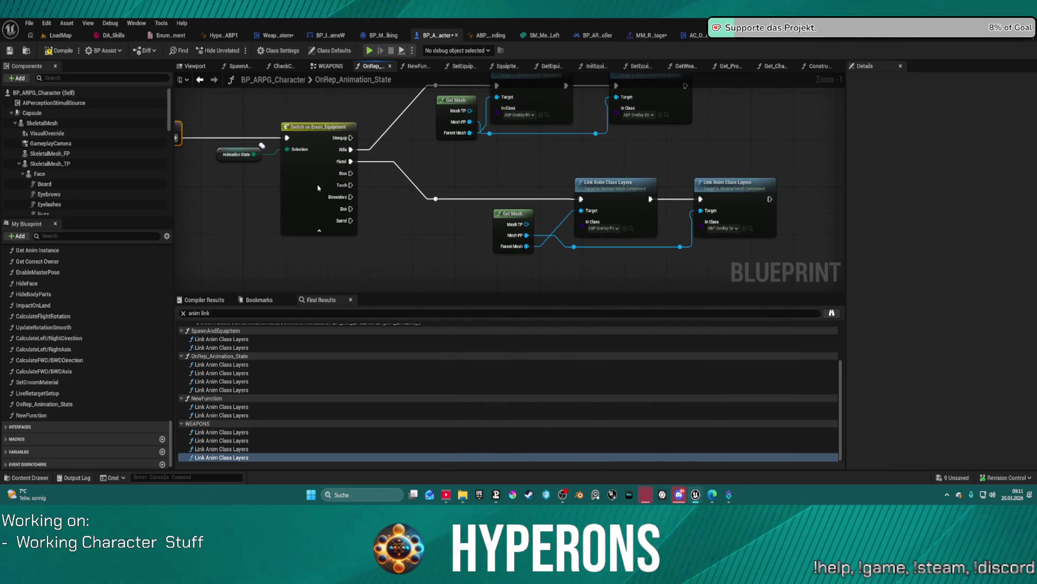
{"action": "left_click", "coordinate": [319, 188]}
{"action": "mouse_move", "coordinate": [438, 244]}
{"action": "left_mouse_down"}
{"action": "mouse_move", "coordinate": [491, 241]}
{"action": "mouse_move", "coordinate": [519, 257]}
{"action": "mouse_move", "coordinate": [493, 258]}
{"action": "left_mouse_up"}
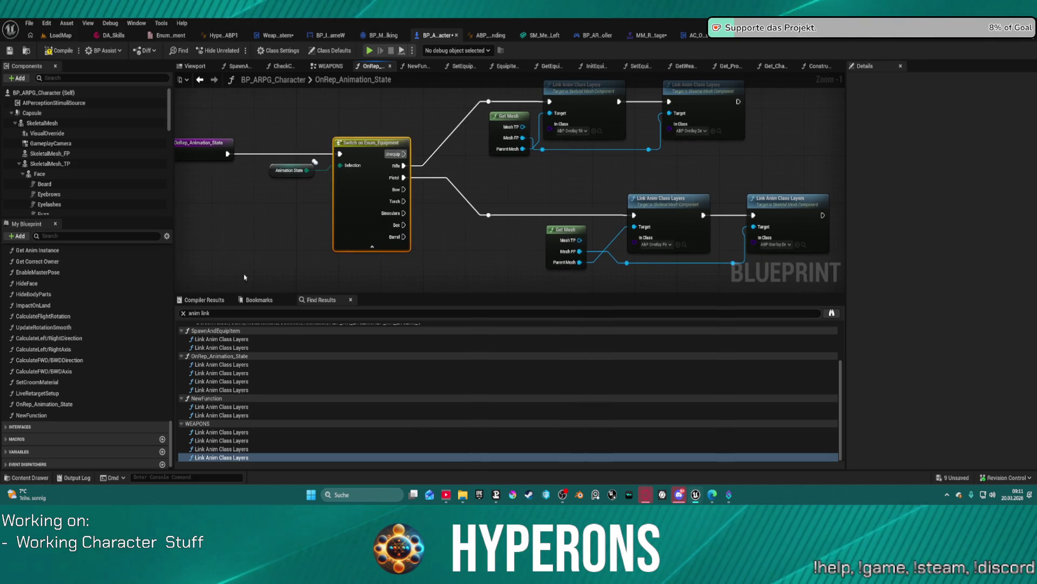
{"action": "mouse_move", "coordinate": [356, 249]}
{"action": "left_mouse_down"}
{"action": "mouse_move", "coordinate": [336, 308]}
{"action": "mouse_move", "coordinate": [339, 277]}
{"action": "left_mouse_up"}
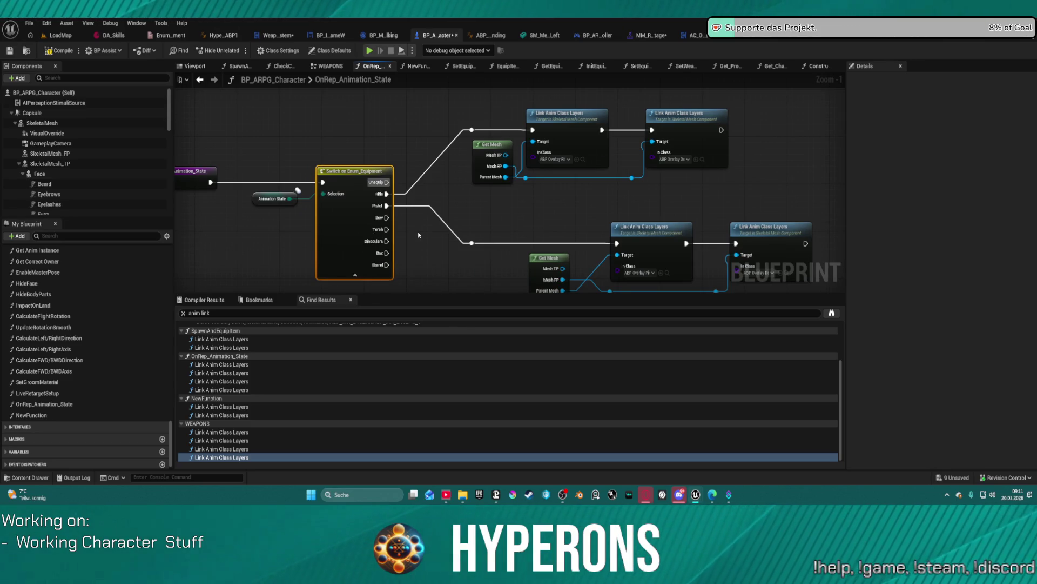
{"action": "mouse_move", "coordinate": [422, 235]}
{"action": "left_mouse_down"}
{"action": "mouse_move", "coordinate": [286, 170]}
{"action": "mouse_move", "coordinate": [487, 170]}
{"action": "left_mouse_up"}
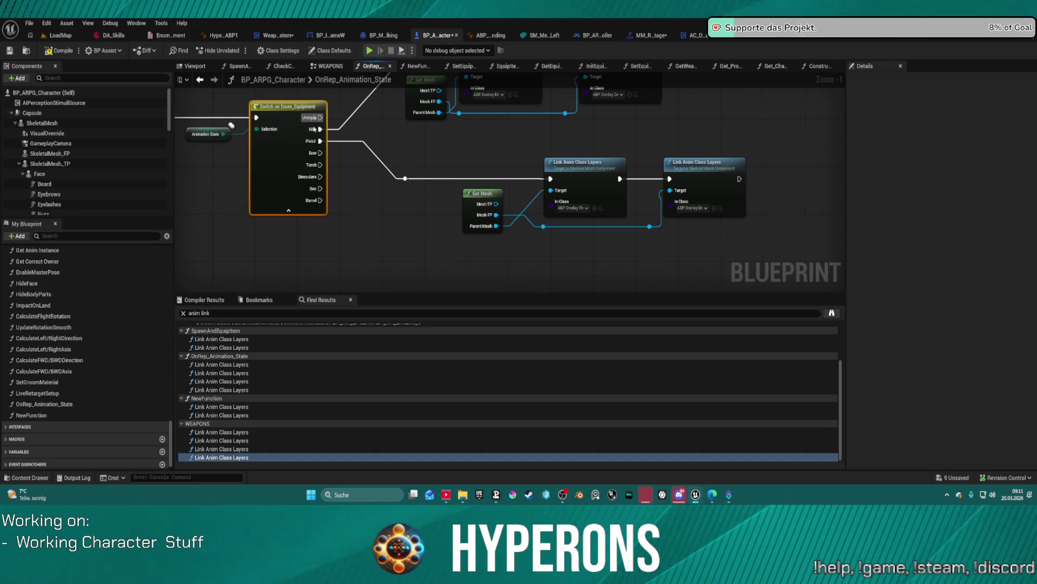
{"action": "left_click", "coordinate": [272, 38]}
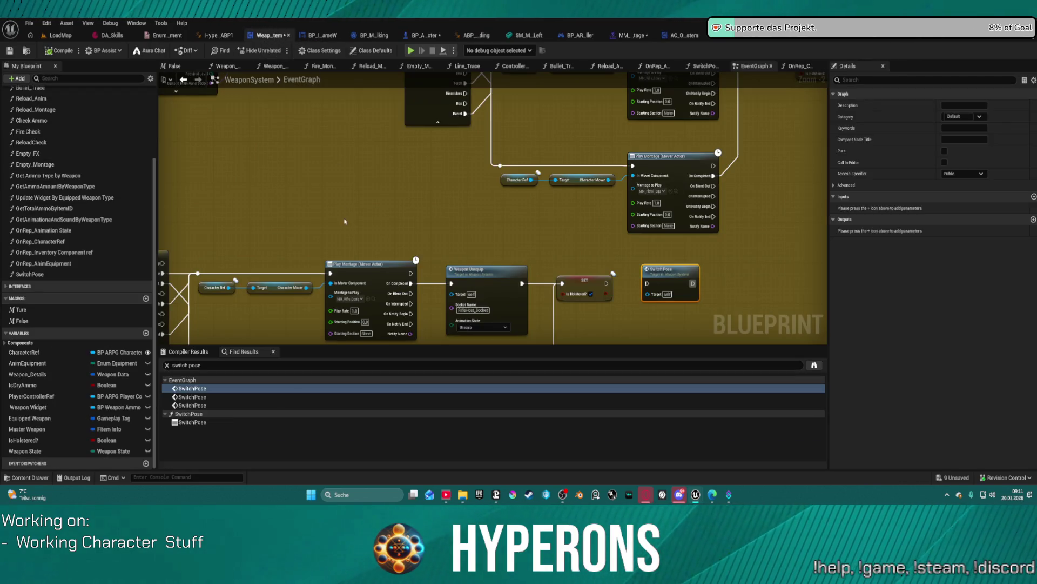
Inspect WeaponSystem's AnimEquipment variable, then return to OnRep_Animation_State and select the Animation State variable.
{"action": "scroll", "coordinate": [344, 221], "scroll_direction": "down", "scroll_amount": 2}
{"action": "left_click_drag", "start_coordinate": [527, 162], "coordinate": [718, 158]}
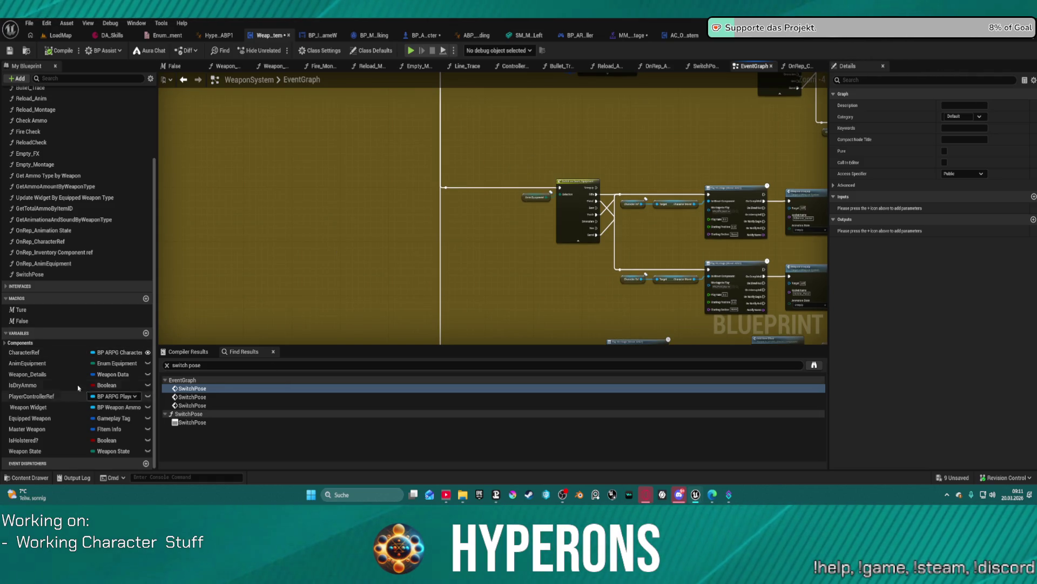
{"action": "left_click", "coordinate": [27, 364]}
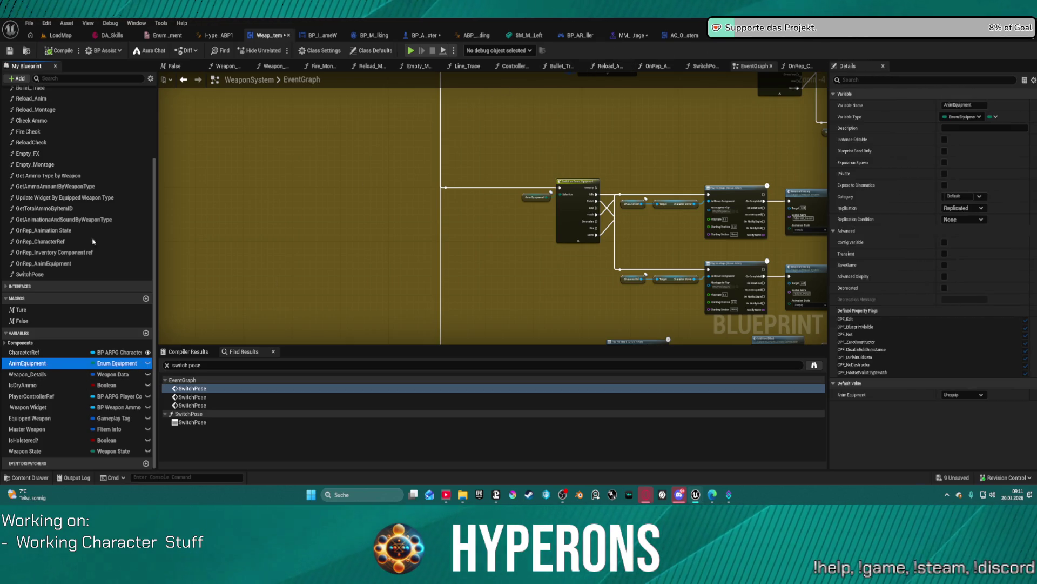
{"action": "left_click", "coordinate": [429, 36]}
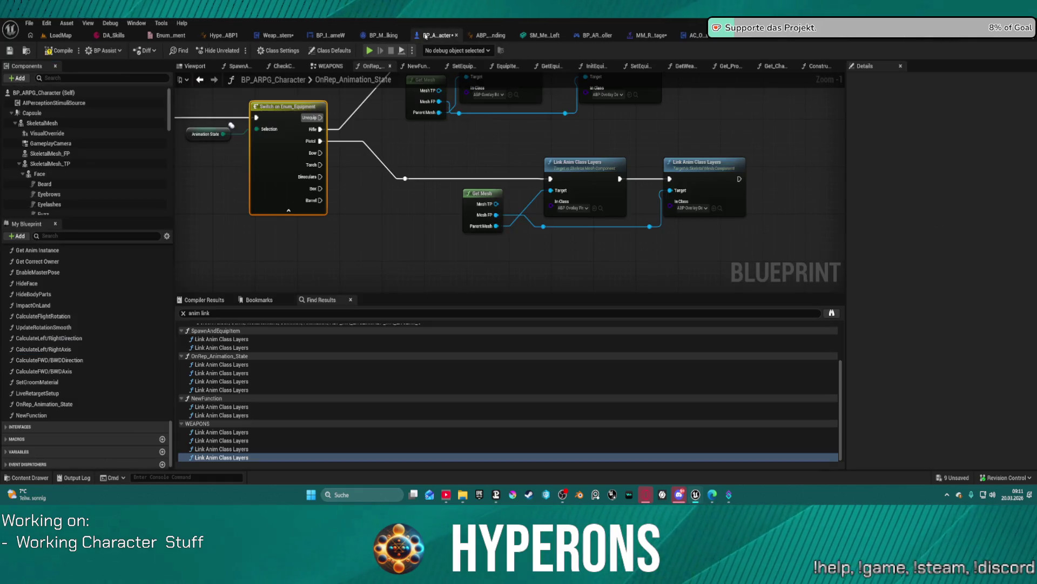
{"action": "left_click", "coordinate": [201, 134]}
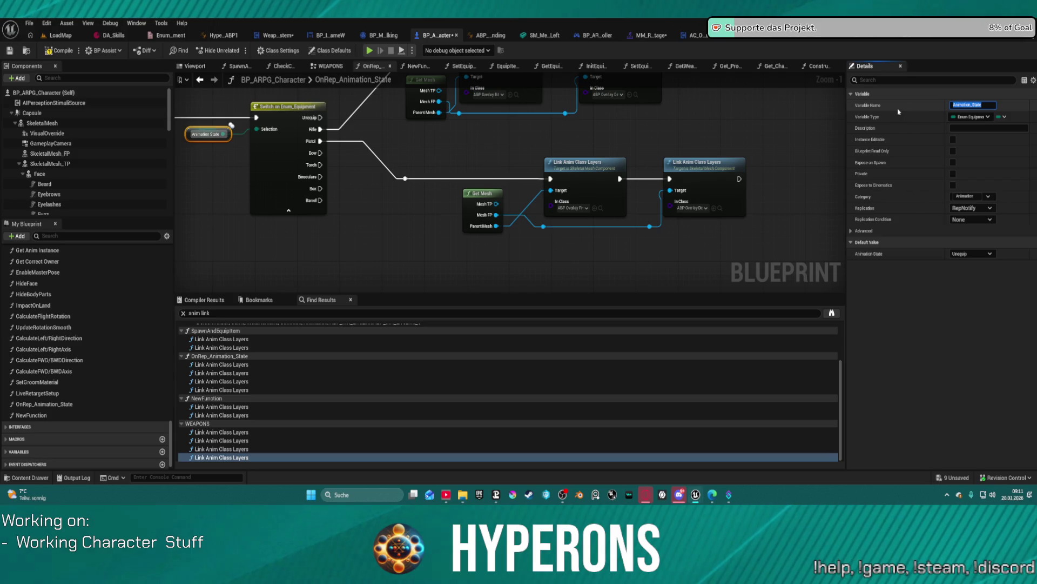
Rename the Animation State variable to Overlay_Pose and confirm the RepNotify rename warning.
{"action": "type", "text": "Over"}
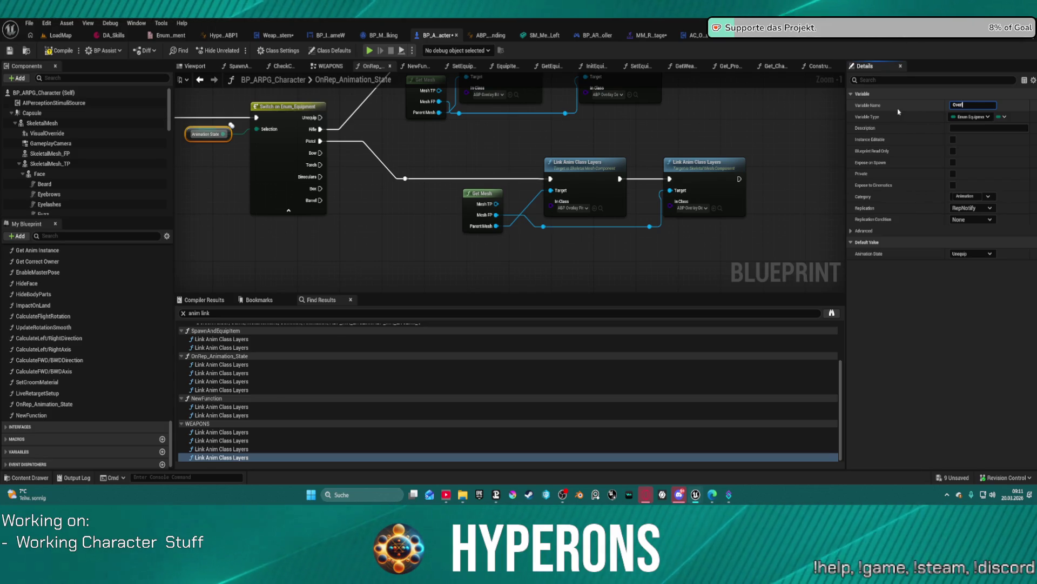
{"action": "type", "text": "lay_St"}
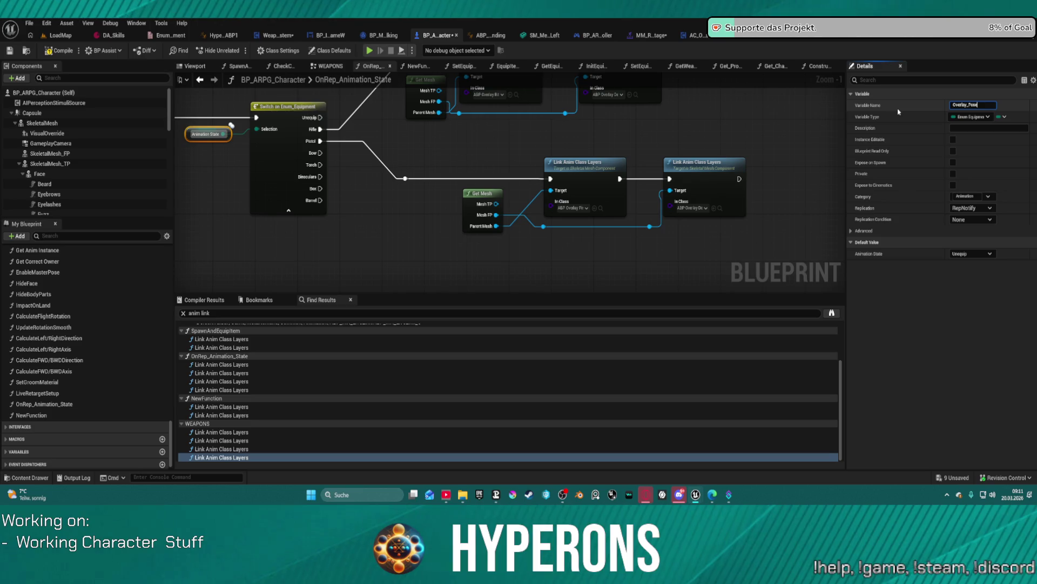
{"action": "key", "text": "Return"}
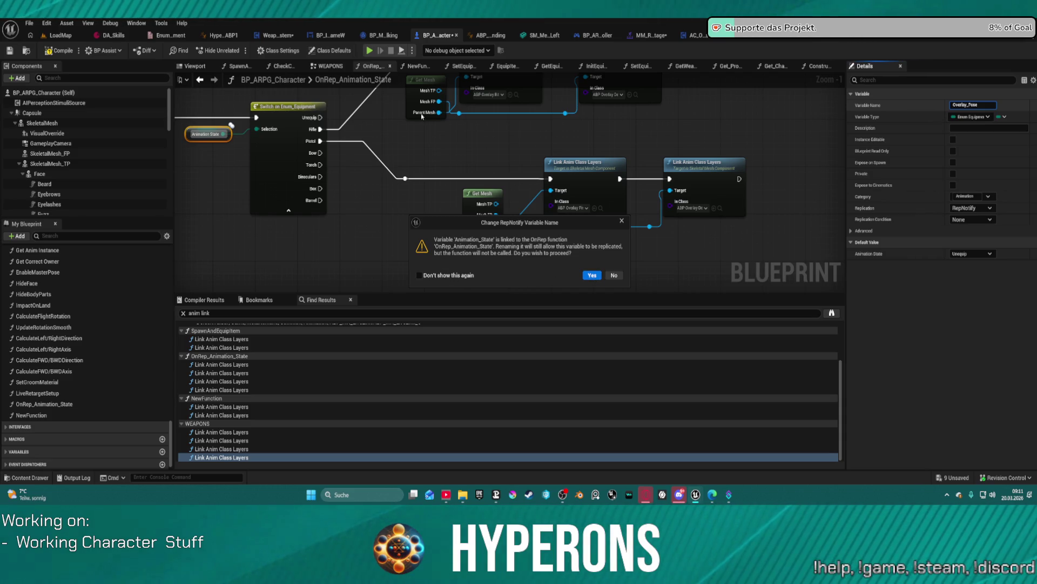
{"action": "left_click", "coordinate": [593, 275]}
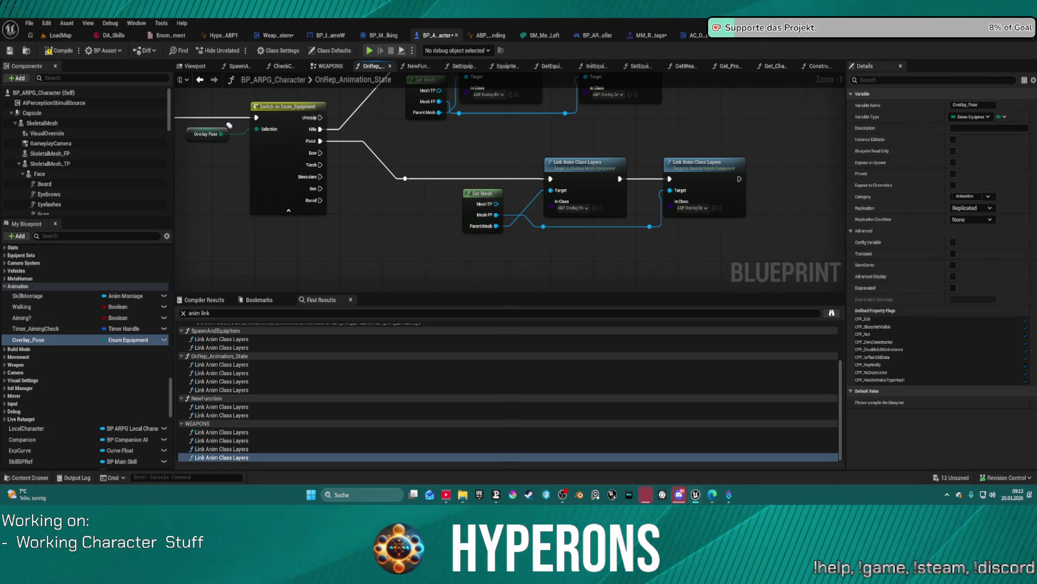
{"action": "scroll", "coordinate": [445, 192], "scroll_direction": "down", "scroll_amount": 2}
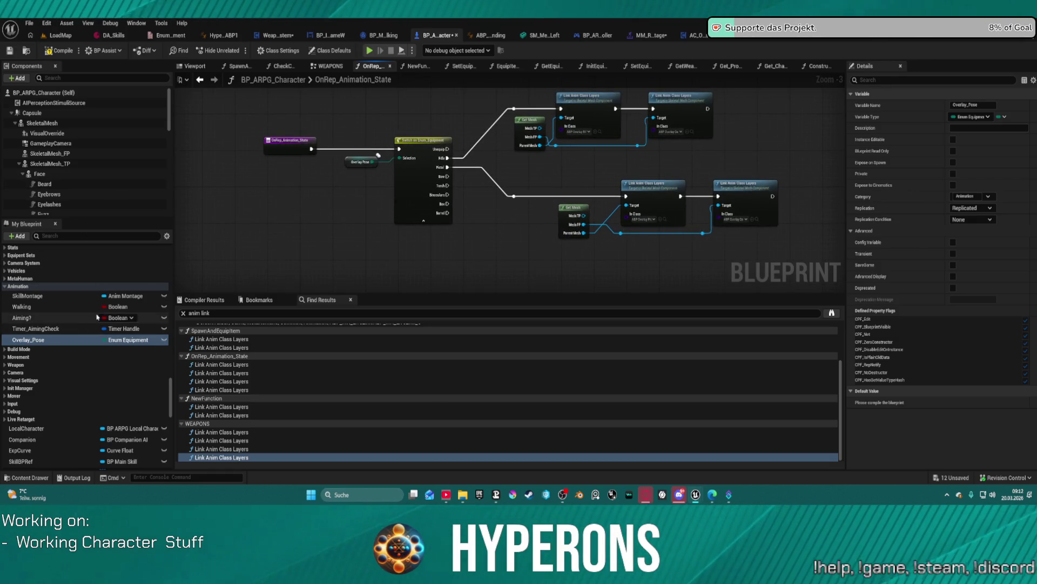
{"action": "scroll", "coordinate": [89, 178], "scroll_direction": "down", "scroll_amount": 5}
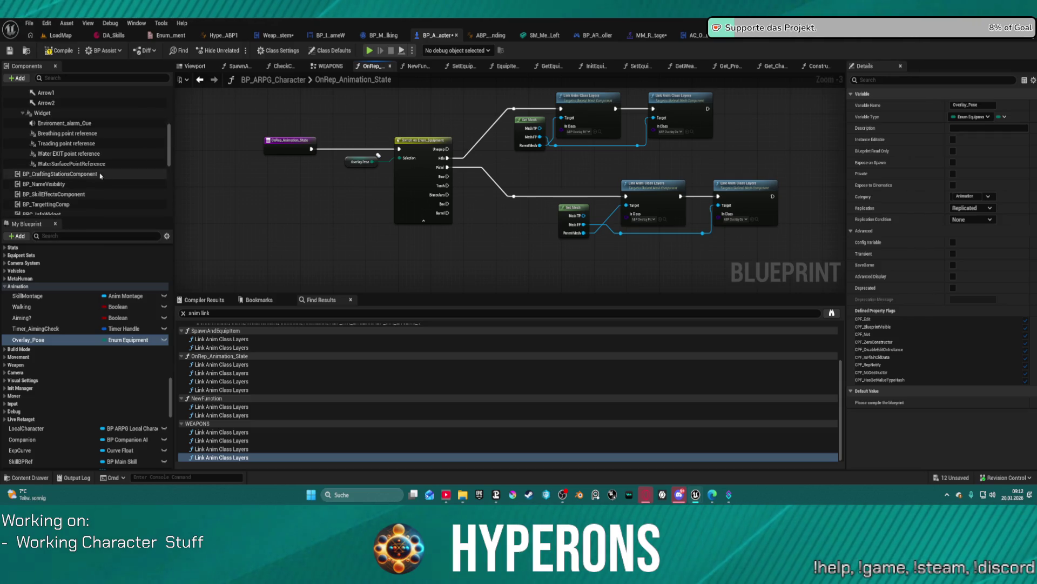
{"action": "scroll", "coordinate": [54, 319], "scroll_direction": "up", "scroll_amount": 6}
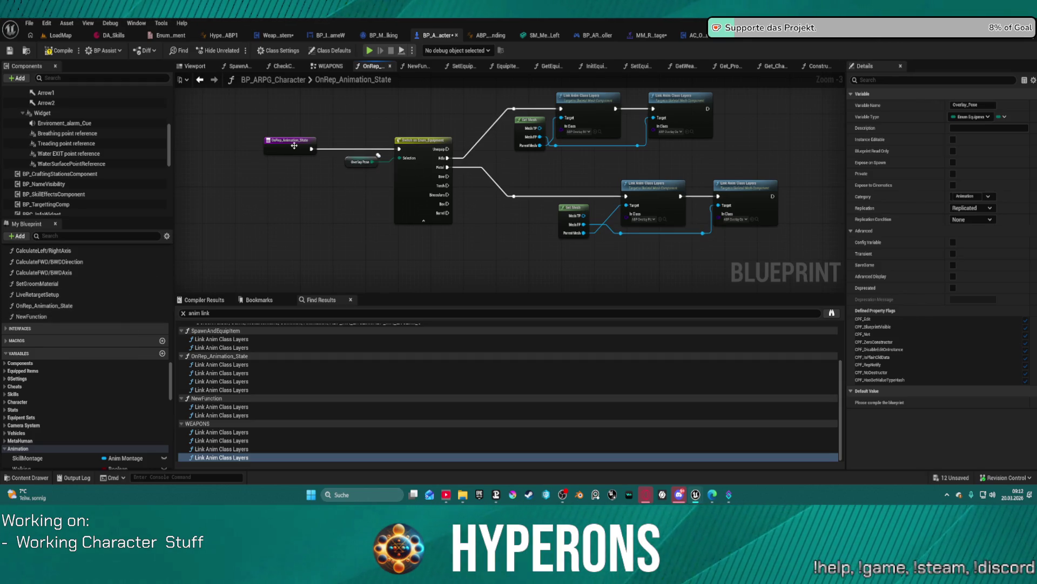
{"action": "left_click", "coordinate": [55, 307]}
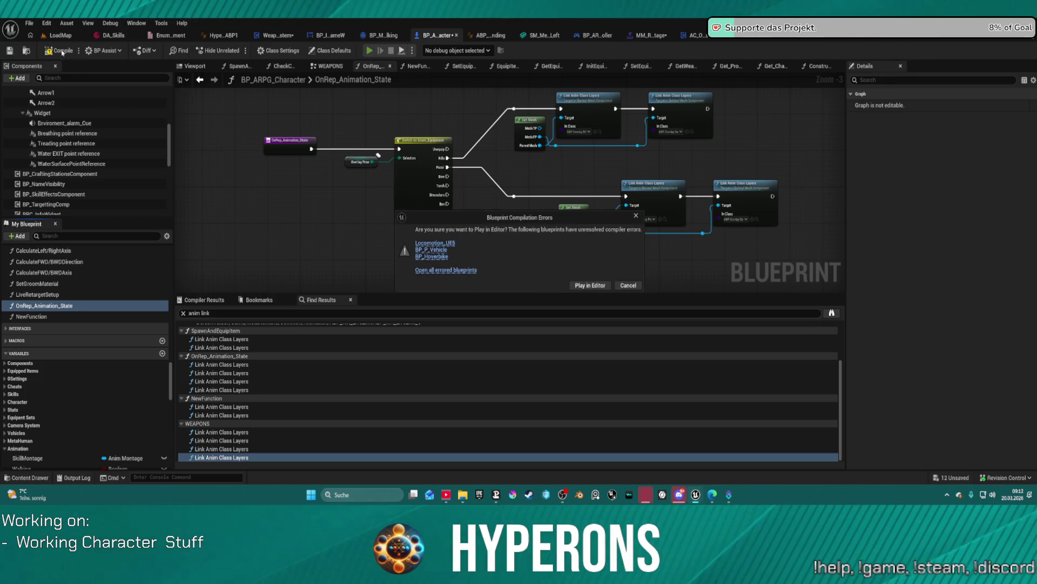
Cancel playing with compile errors, recompile BP_ARPG_Character, and select the Overlay Pose getter.
{"action": "left_click", "coordinate": [628, 286]}
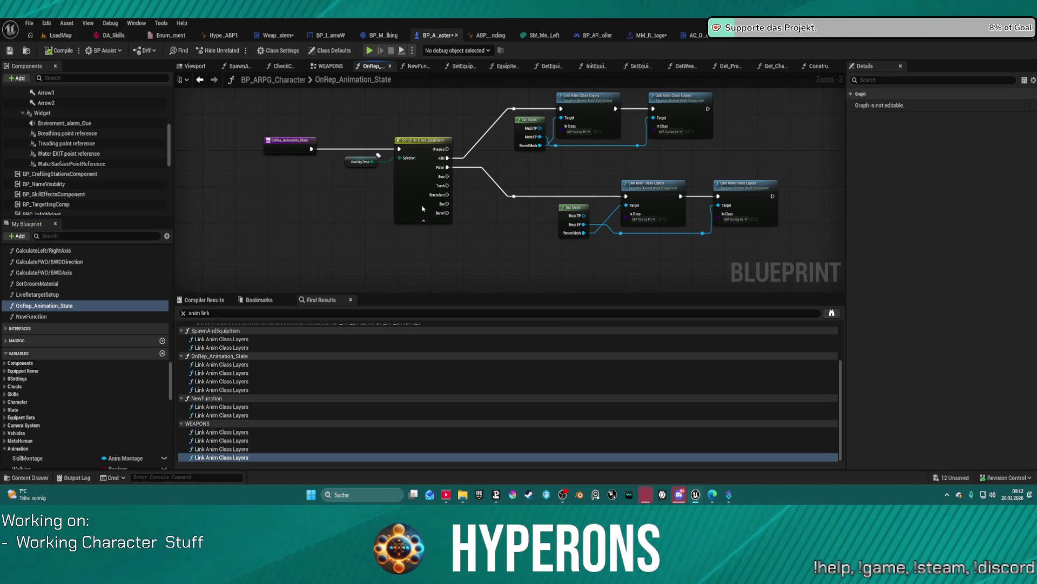
{"action": "left_click", "coordinate": [64, 50]}
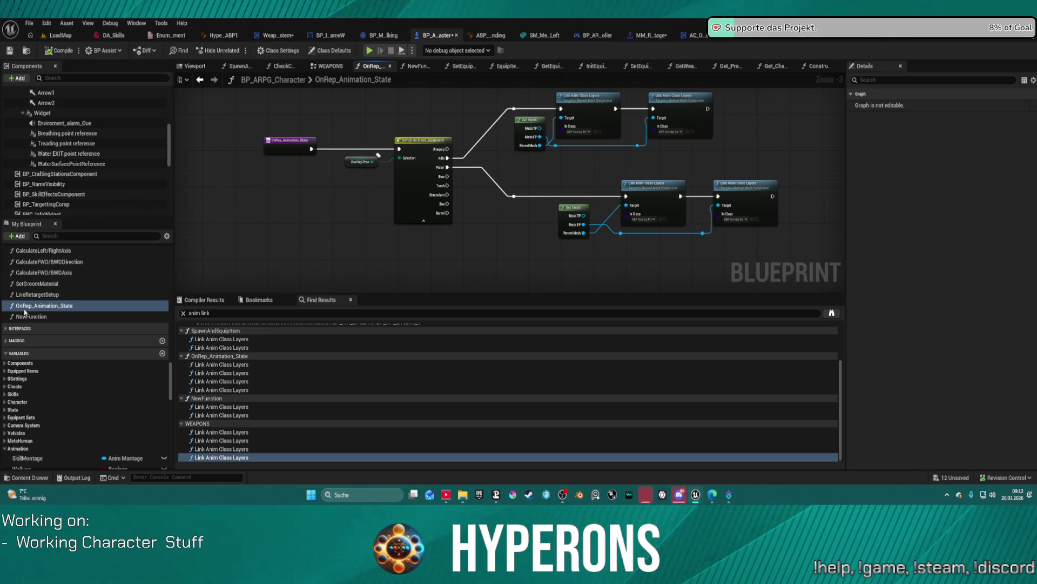
{"action": "right_click", "coordinate": [363, 163]}
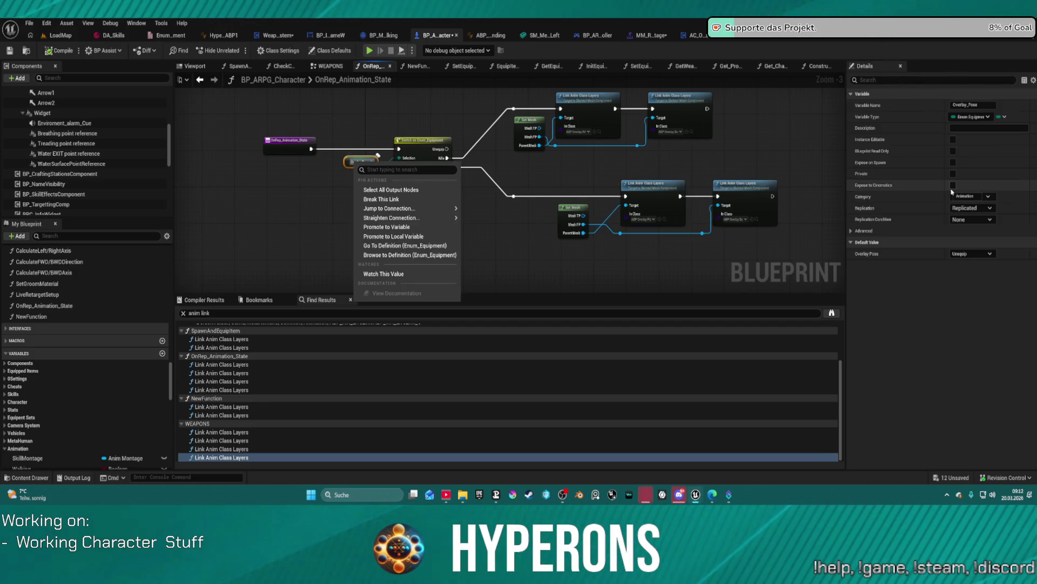
Set Overlay_Pose replication to RepNotify, creating the OnRep_Overlay_Pose function.
{"action": "left_click", "coordinate": [971, 208]}
{"action": "left_click", "coordinate": [971, 217]}
{"action": "left_click", "coordinate": [972, 208]}
{"action": "left_click", "coordinate": [967, 236]}
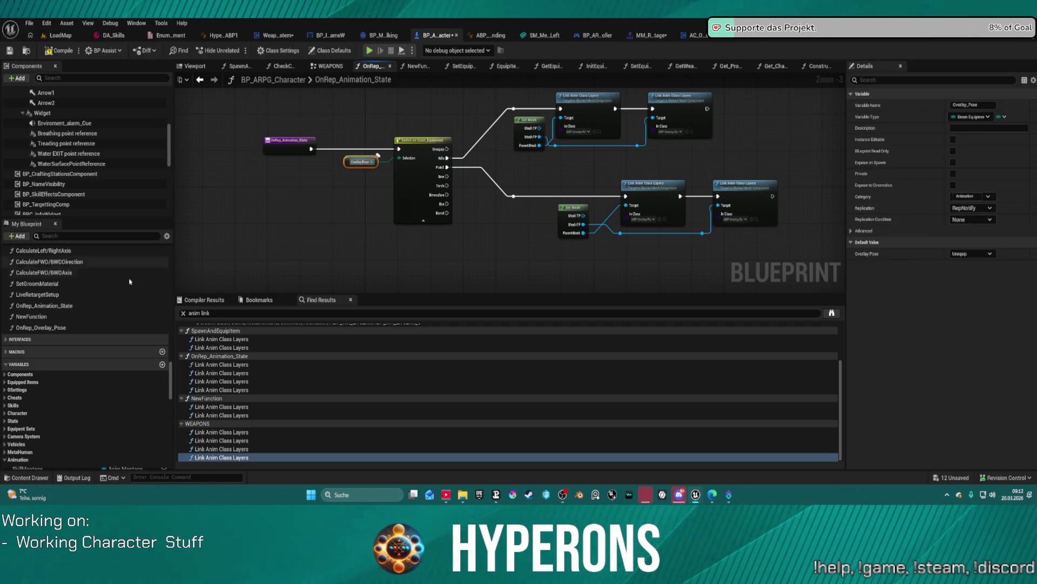
{"action": "scroll", "coordinate": [97, 183], "scroll_direction": "down", "scroll_amount": 5}
{"action": "scroll", "coordinate": [66, 315], "scroll_direction": "down", "scroll_amount": 3}
{"action": "scroll", "coordinate": [66, 315], "scroll_direction": "up", "scroll_amount": 5}
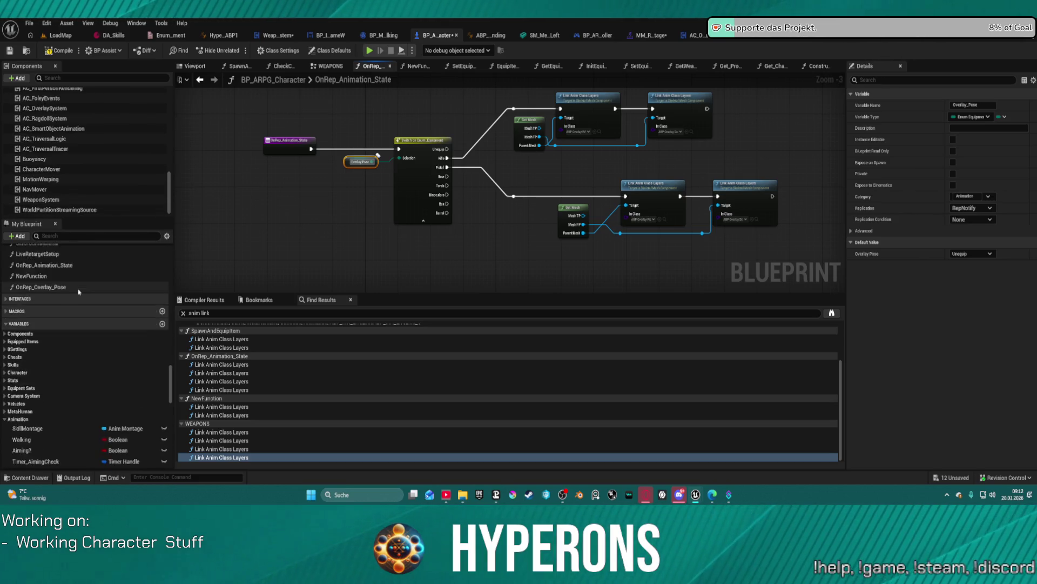
Cut all switch and link-layer nodes from OnRep_Animation_State, leaving only its entry.
{"action": "left_click", "coordinate": [75, 319]}
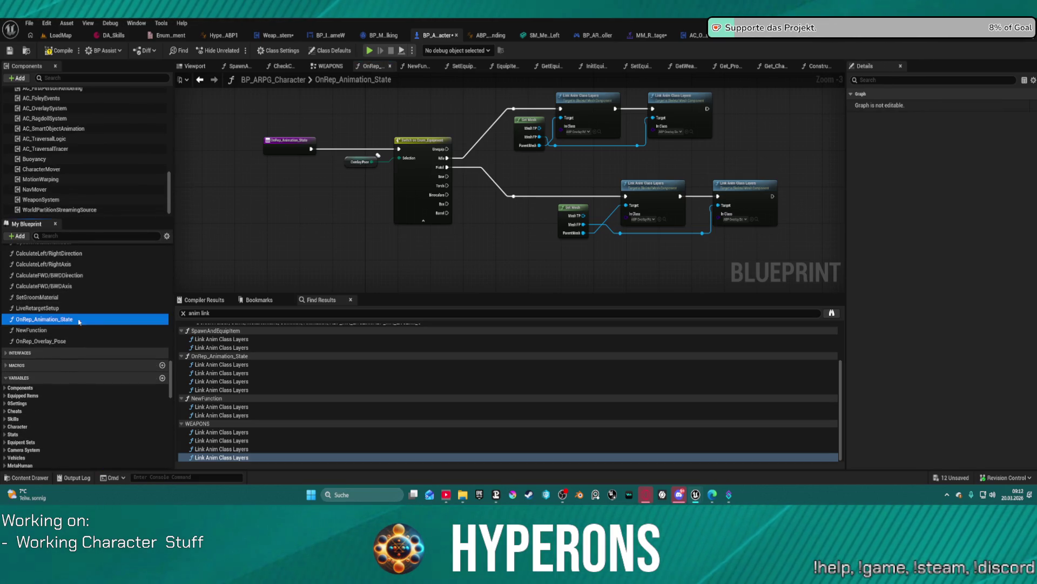
{"action": "left_click", "coordinate": [378, 119]}
{"action": "scroll", "coordinate": [392, 162], "scroll_direction": "down", "scroll_amount": 3}
{"action": "left_click_drag", "start_coordinate": [389, 100], "coordinate": [502, 219]}
{"action": "left_click_drag", "start_coordinate": [377, 109], "coordinate": [530, 208]}
{"action": "left_click_drag", "start_coordinate": [356, 96], "coordinate": [551, 210]}
{"action": "key", "text": "Delete"}
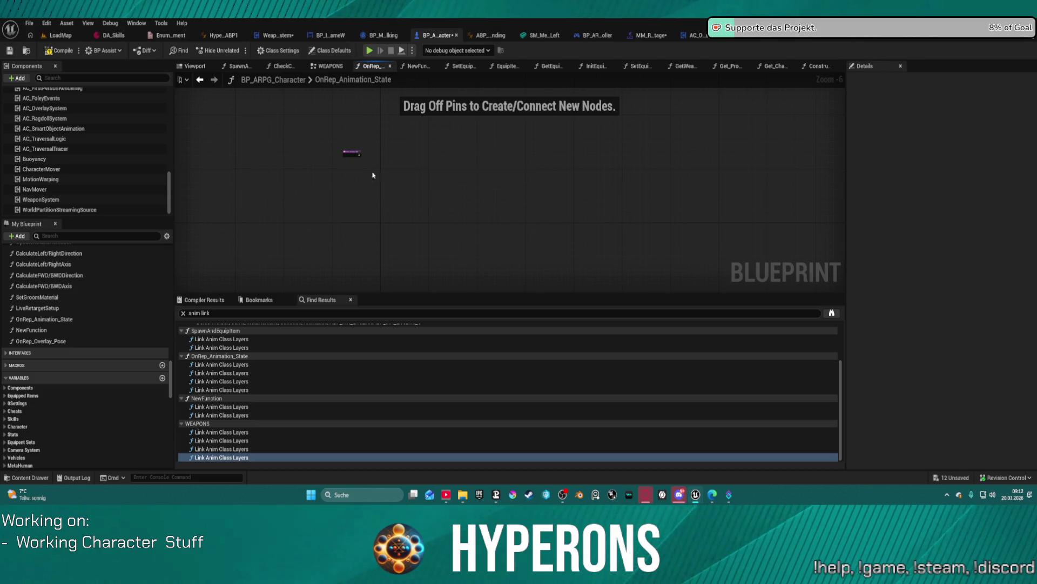
Paste the switch logic into OnRep_Overlay_Pose and wire its entry into the switch.
{"action": "scroll", "coordinate": [250, 188], "scroll_direction": "up", "scroll_amount": 1}
{"action": "left_click", "coordinate": [50, 342]}
{"action": "double_click", "coordinate": [50, 342]}
{"action": "key", "text": "ctrl+v"}
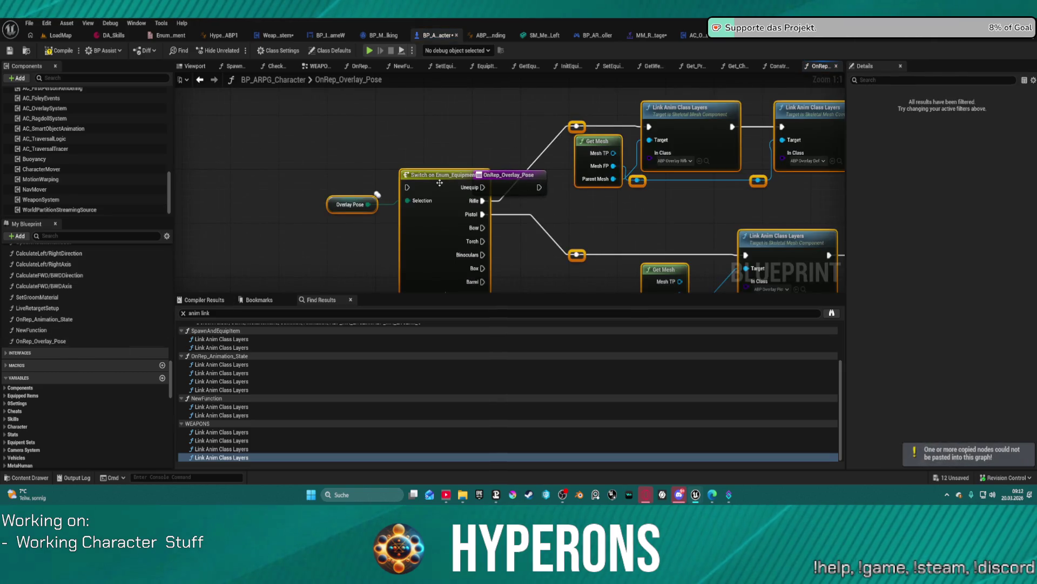
{"action": "left_click_drag", "start_coordinate": [539, 187], "coordinate": [612, 200]}
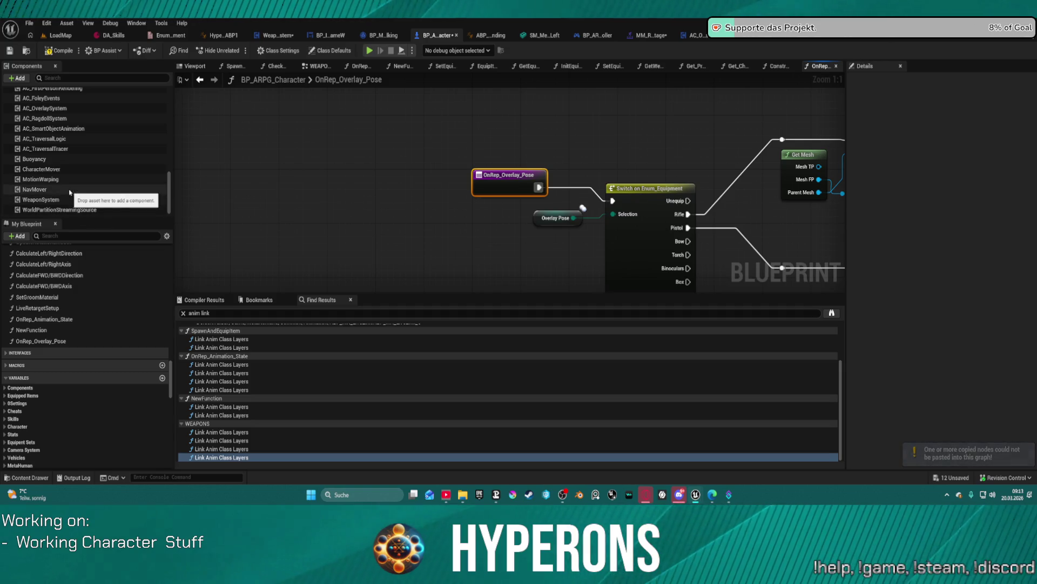
Delete the old OnRep_Animation_State function and start a play test despite compile errors.
{"action": "left_click", "coordinate": [111, 320]}
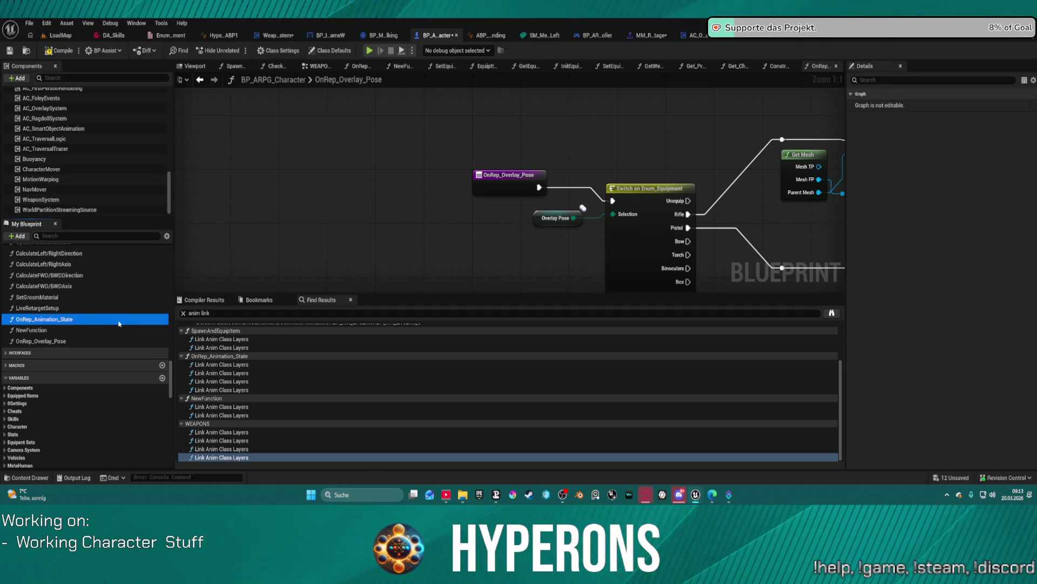
{"action": "key", "text": "Delete"}
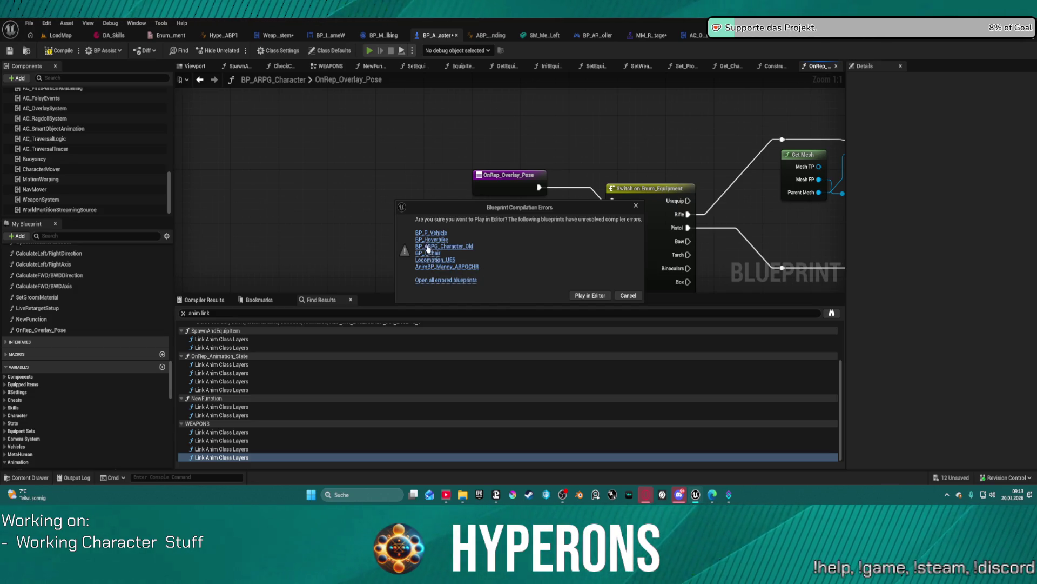
{"action": "left_click", "coordinate": [593, 294]}
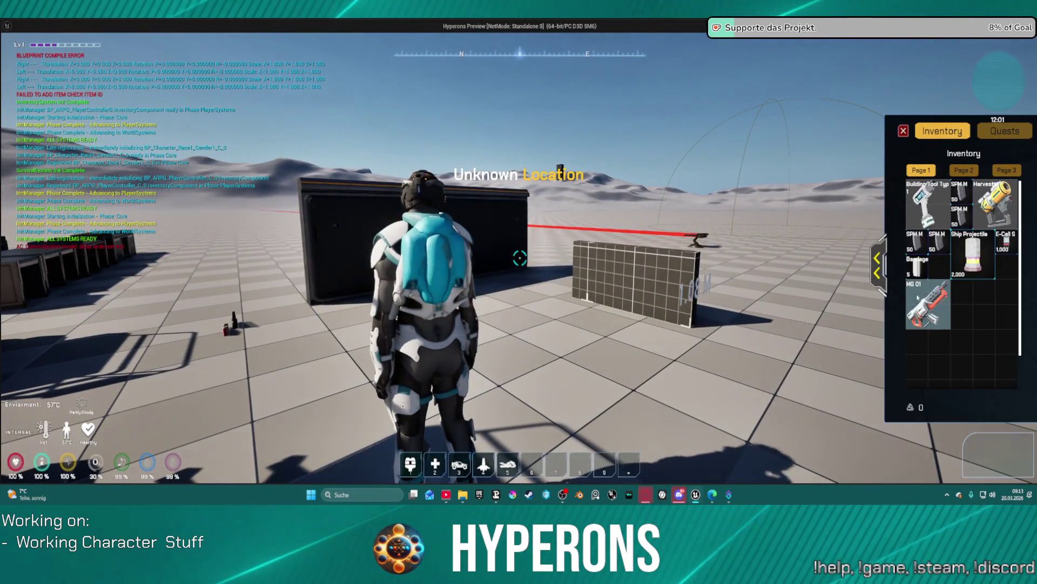
Equip MG 01 in the running game, stop the play test, and switch to WeaponSystem.
{"action": "double_click", "coordinate": [928, 304]}
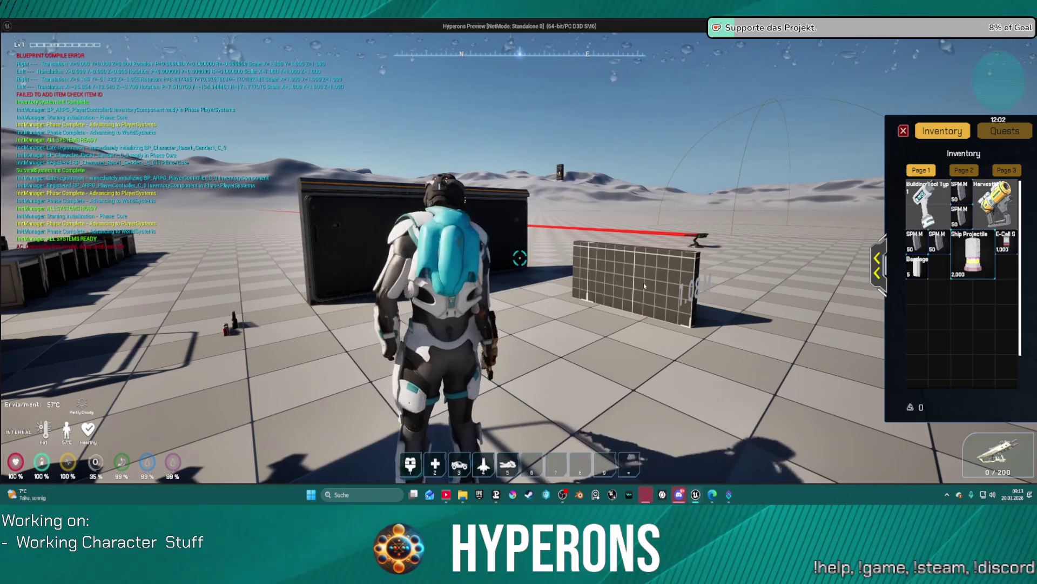
{"action": "key", "text": "Escape"}
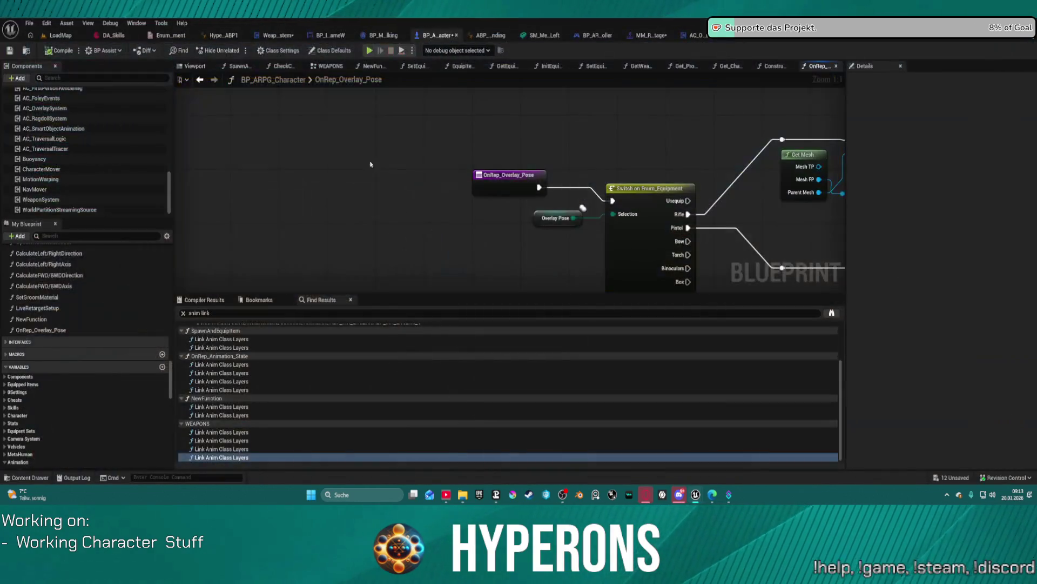
{"action": "left_click", "coordinate": [277, 36]}
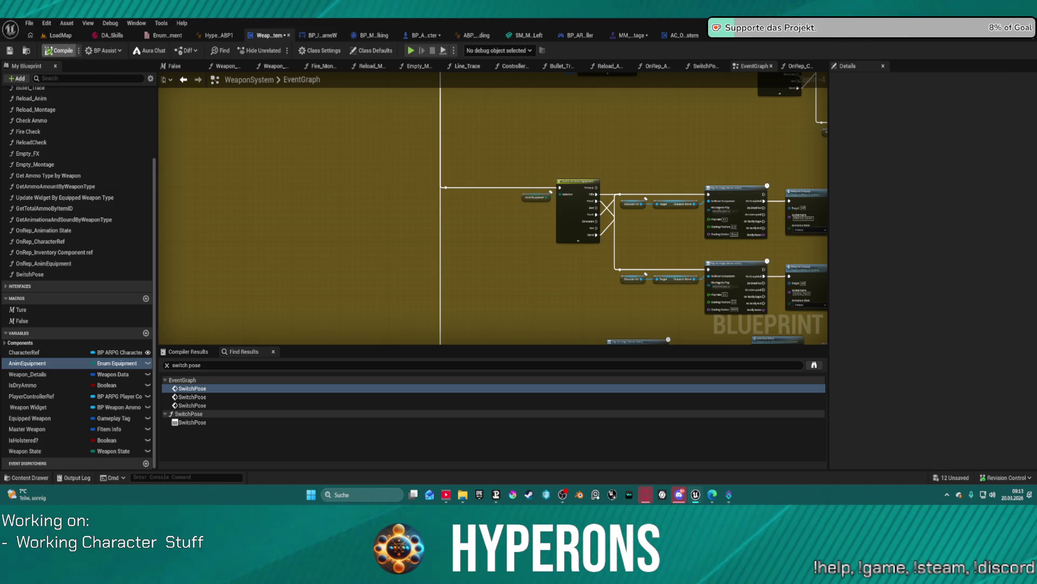
Review WeaponSystem's Weapon_Unequip graph and its SET Overlay Pose node, then return to LoadMap.
{"action": "mouse_move", "coordinate": [556, 293]}
{"action": "left_mouse_down"}
{"action": "mouse_move", "coordinate": [236, 259]}
{"action": "mouse_move", "coordinate": [515, 247]}
{"action": "left_mouse_up"}
{"action": "left_click", "coordinate": [273, 66]}
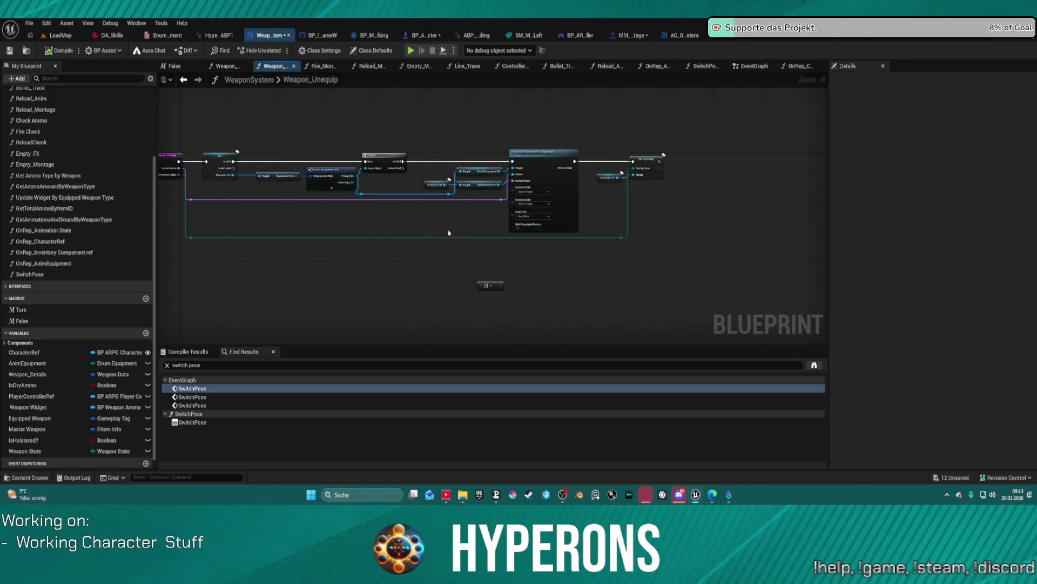
{"action": "scroll", "coordinate": [643, 181], "scroll_direction": "up", "scroll_amount": 3}
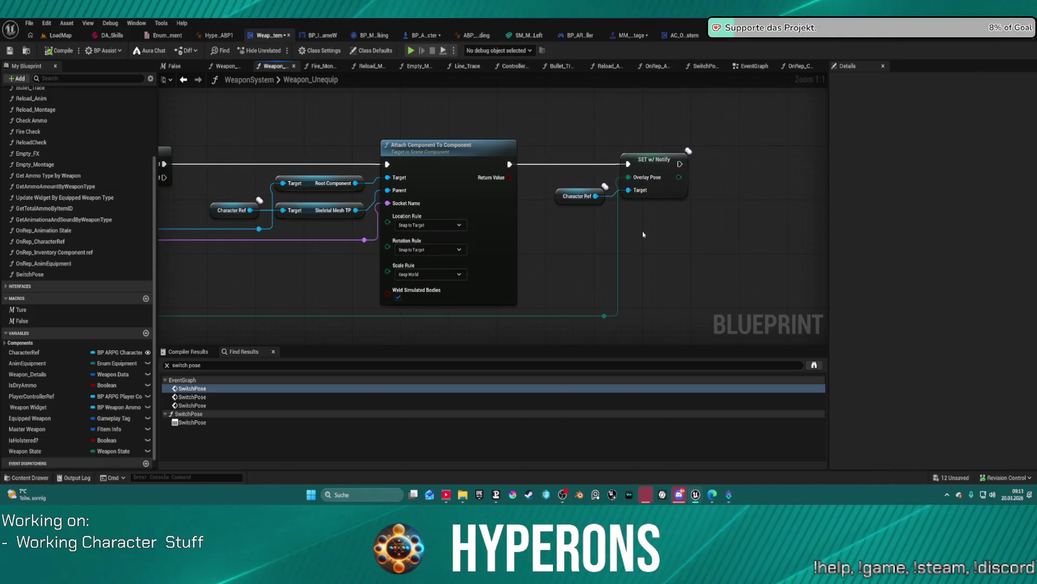
{"action": "right_click", "coordinate": [648, 160]}
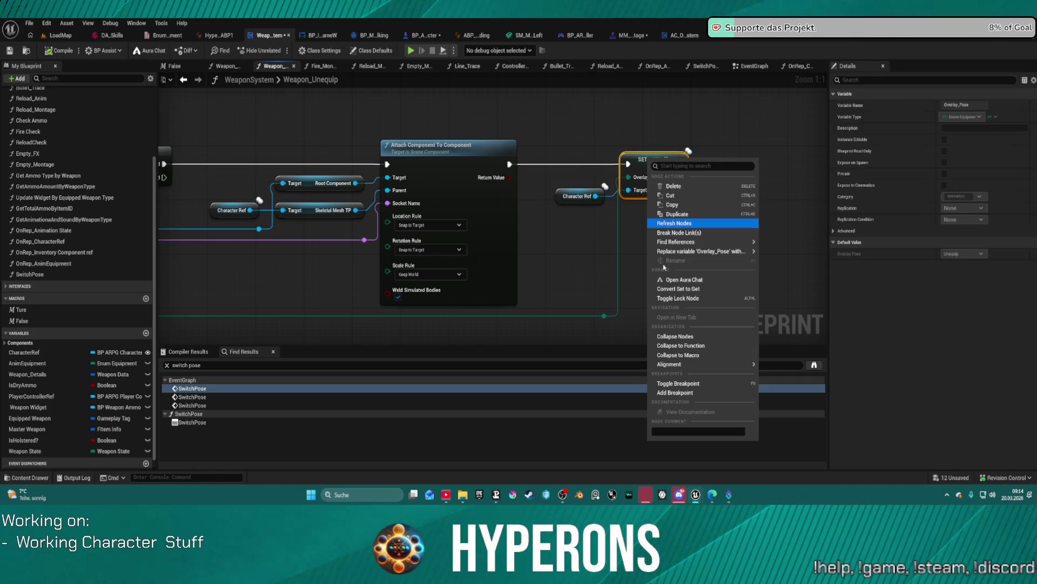
{"action": "mouse_move", "coordinate": [703, 364]}
{"action": "left_click", "coordinate": [56, 36]}
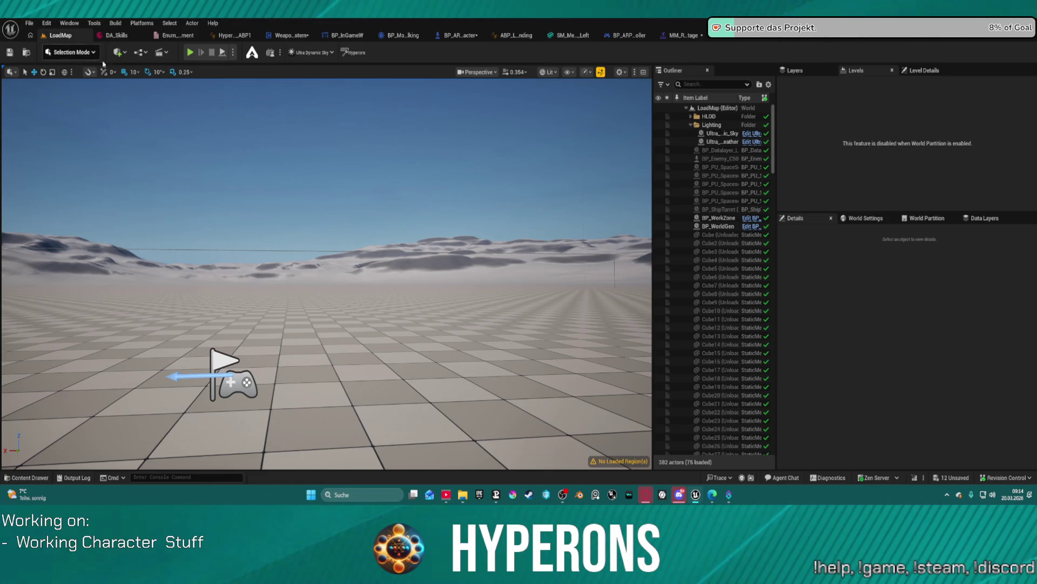
Play-test the level, equipping the MG 01 rifle and then the harvester from the inventory.
{"action": "left_click", "coordinate": [190, 52]}
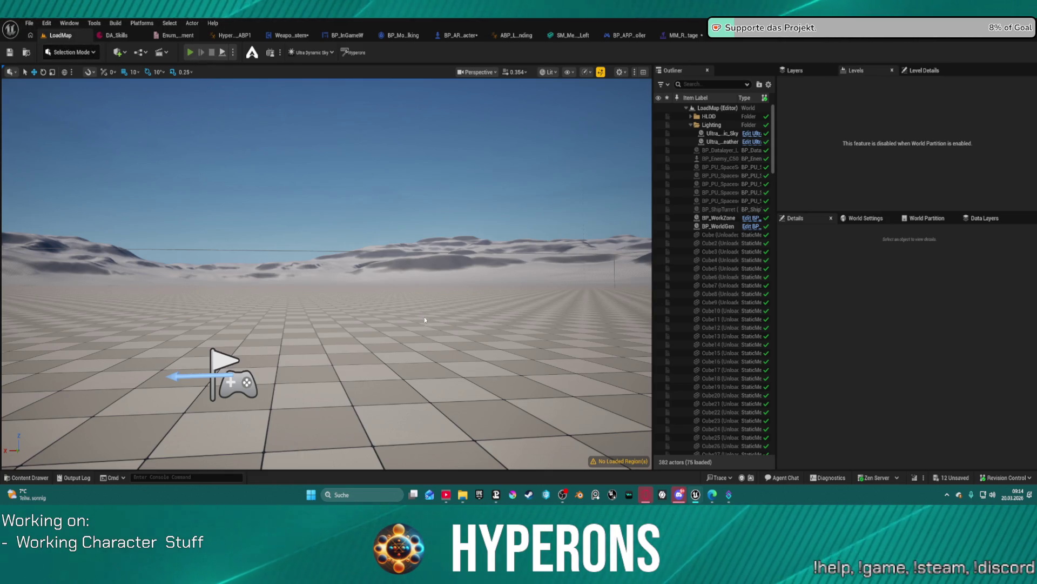
{"action": "key", "text": "i"}
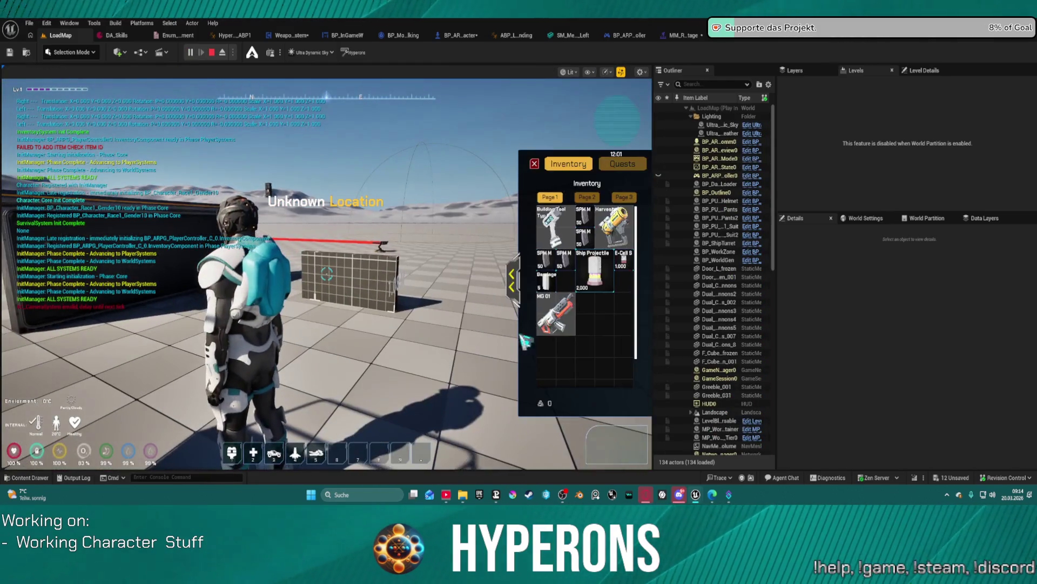
{"action": "double_click", "coordinate": [575, 305]}
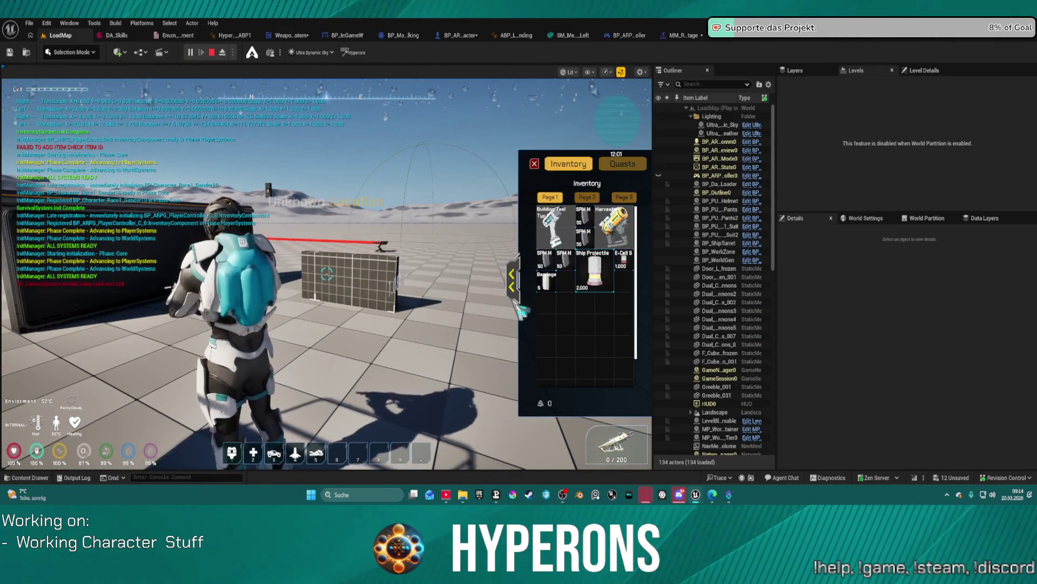
{"action": "left_click", "coordinate": [408, 304]}
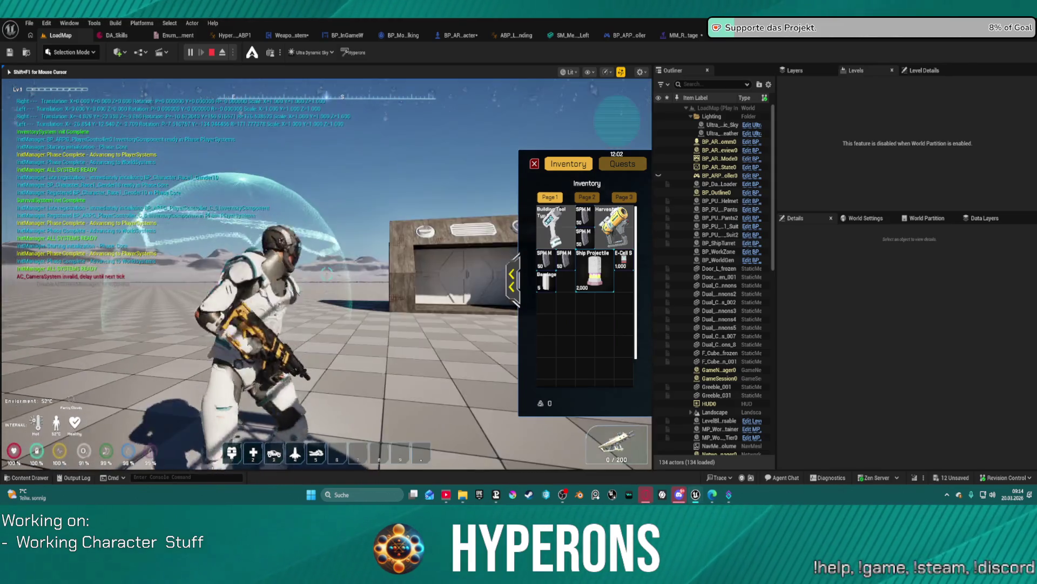
{"action": "key", "text": "w"}
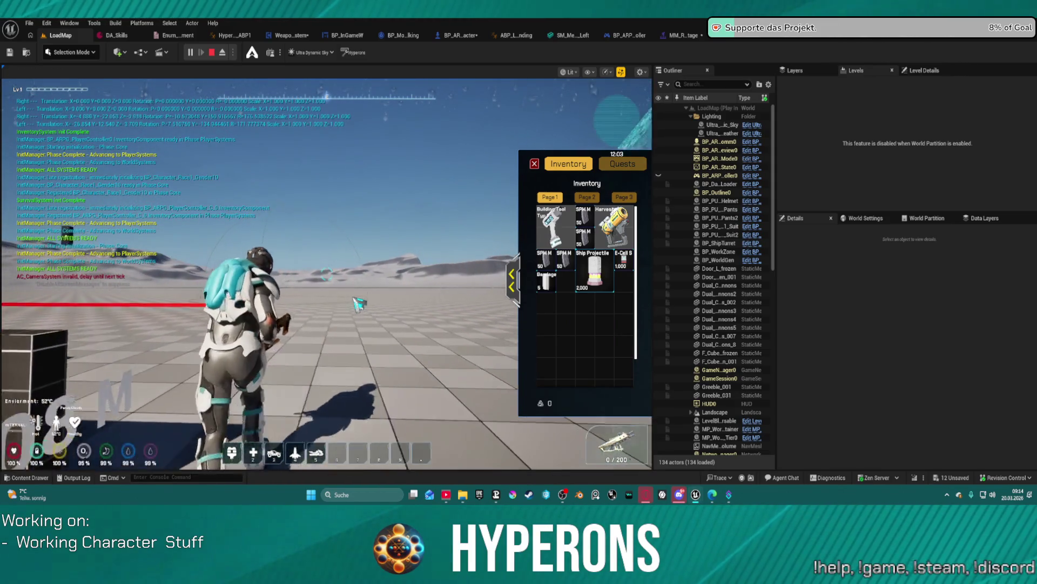
{"action": "double_click", "coordinate": [615, 227]}
{"action": "left_click", "coordinate": [324, 270]}
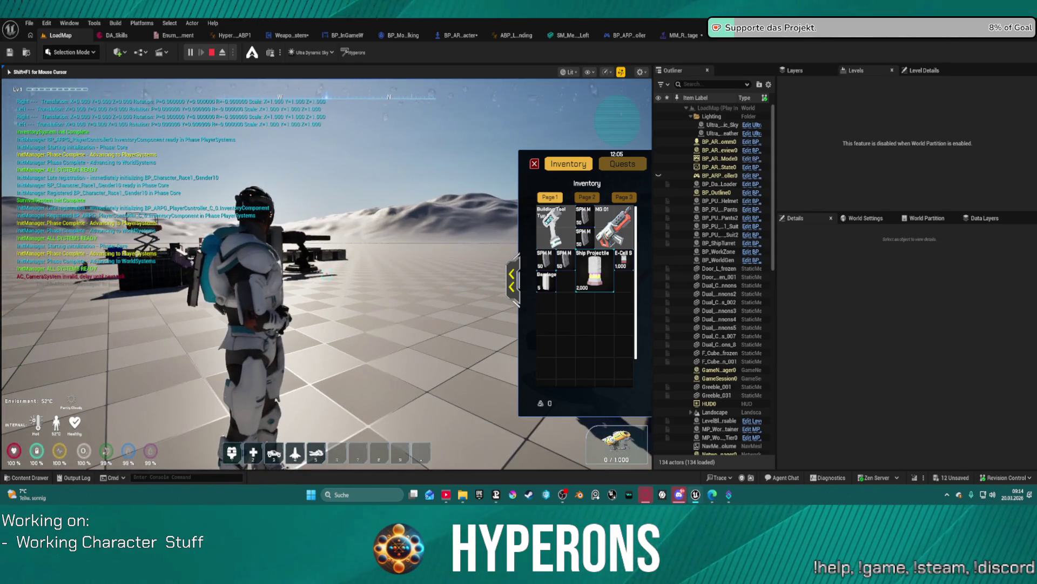
Stop the play session and return to the WeaponSystem blueprint.
{"action": "key", "text": "shift+F1"}
{"action": "key", "text": "Escape"}
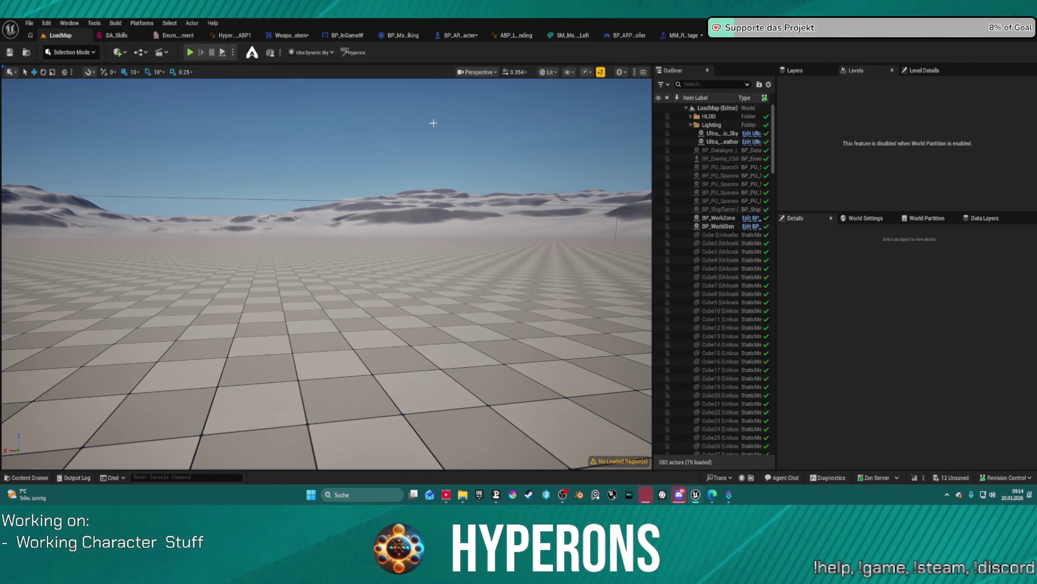
{"action": "left_click", "coordinate": [283, 33]}
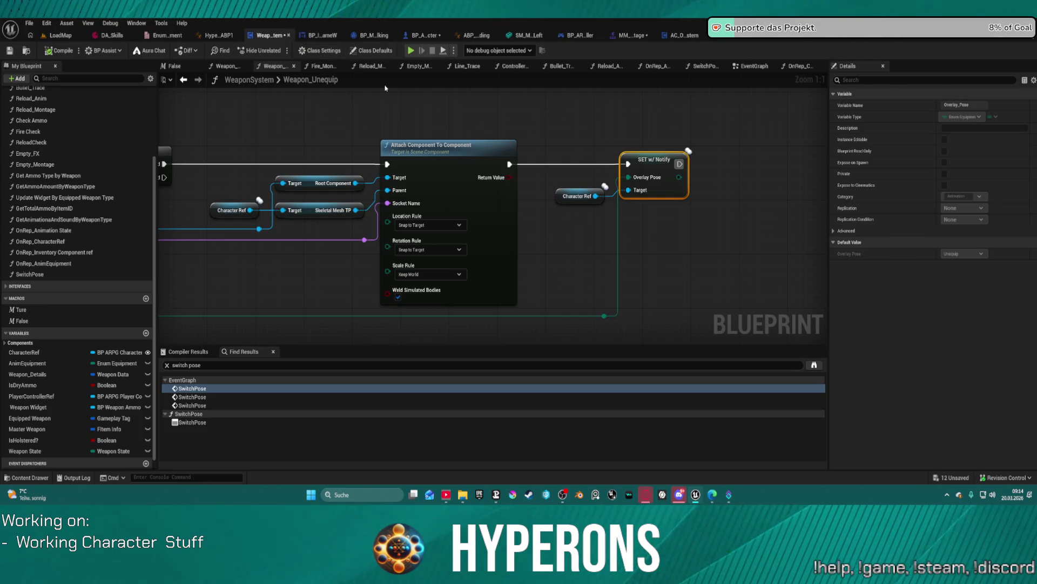
Return to the WeaponSystem EventGraph and select the SET AnimEquipment node to inspect its variable.
{"action": "mouse_move", "coordinate": [560, 141]}
{"action": "left_mouse_down"}
{"action": "mouse_move", "coordinate": [756, 158]}
{"action": "mouse_move", "coordinate": [1036, 141]}
{"action": "left_mouse_up"}
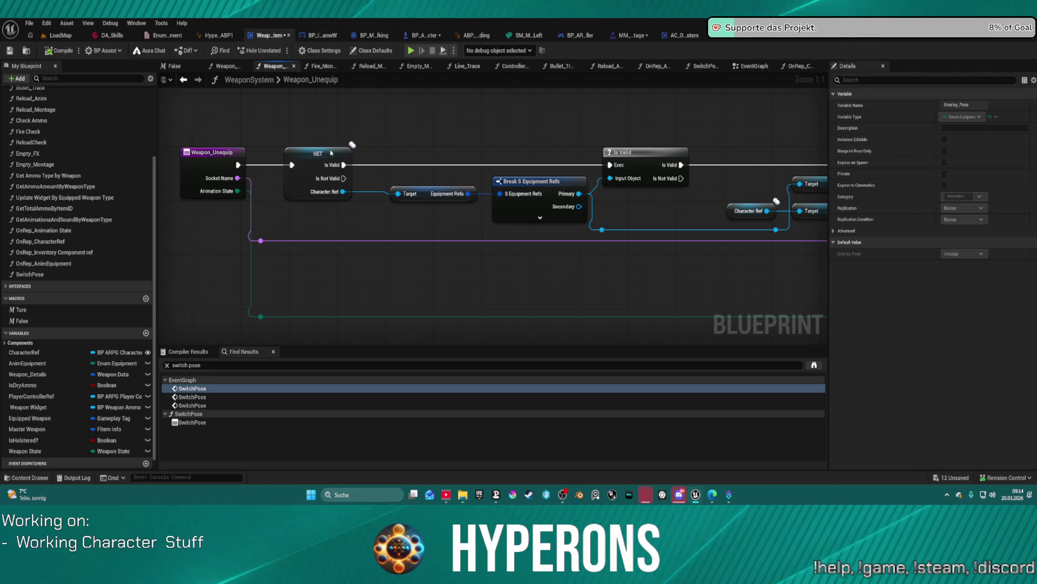
{"action": "left_click", "coordinate": [184, 79]}
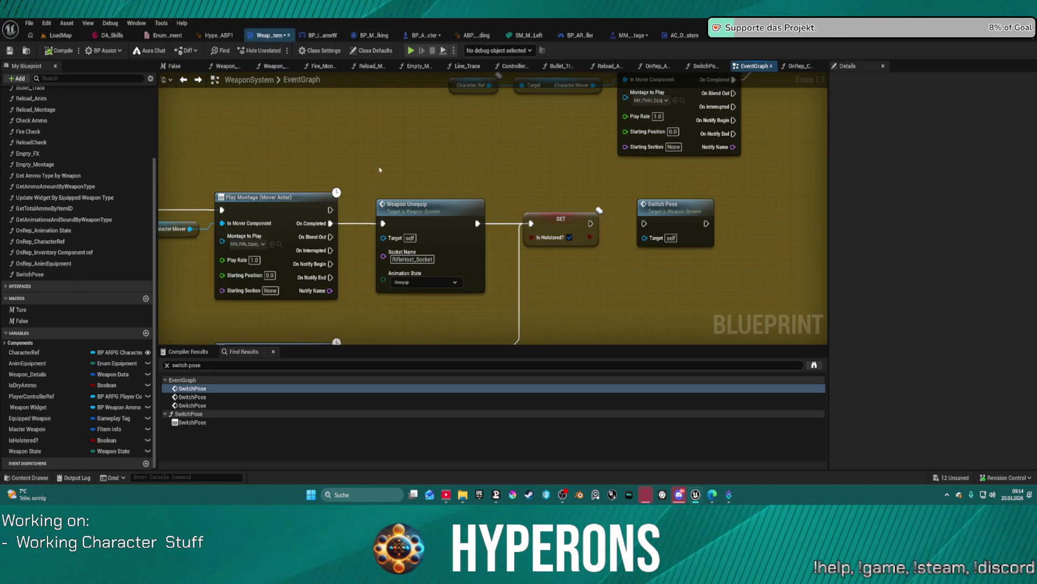
{"action": "scroll", "coordinate": [372, 168], "scroll_direction": "down", "scroll_amount": 5}
{"action": "left_click_drag", "start_coordinate": [549, 193], "coordinate": [502, 188]}
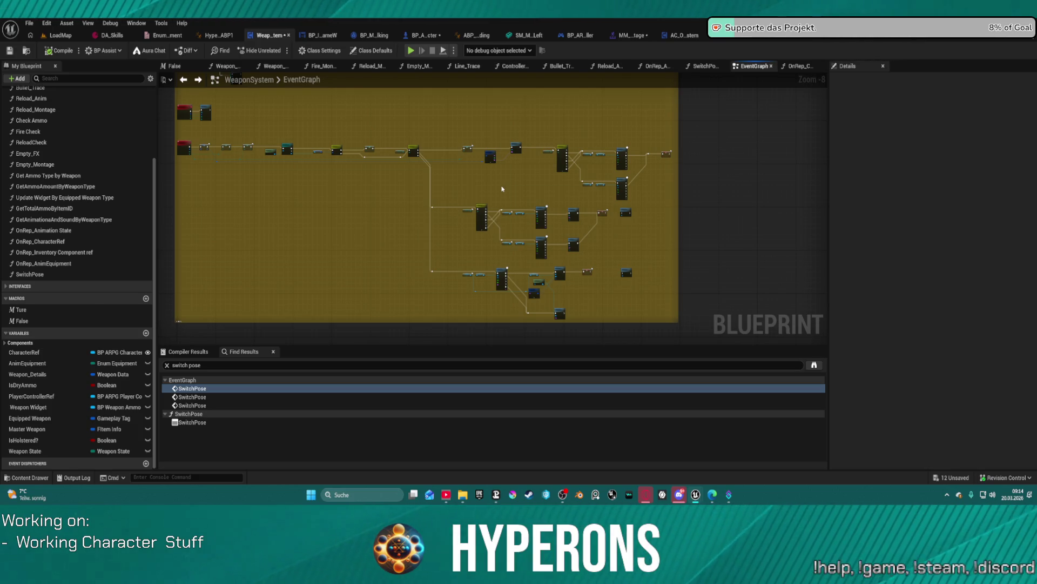
{"action": "scroll", "coordinate": [513, 182], "scroll_direction": "down", "scroll_amount": 1}
{"action": "left_click_drag", "start_coordinate": [574, 179], "coordinate": [552, 223]}
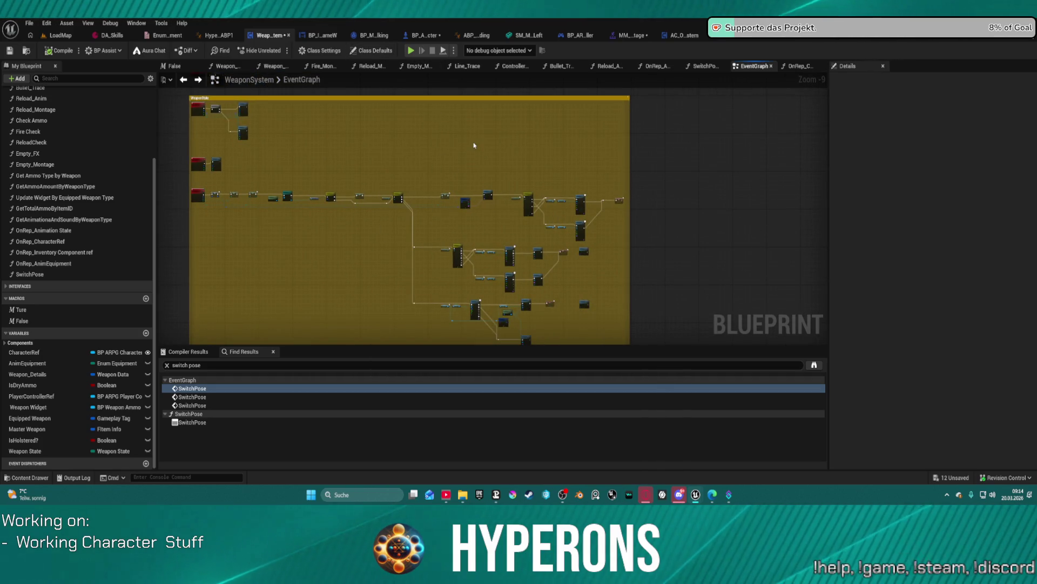
{"action": "scroll", "coordinate": [416, 196], "scroll_direction": "up", "scroll_amount": 5}
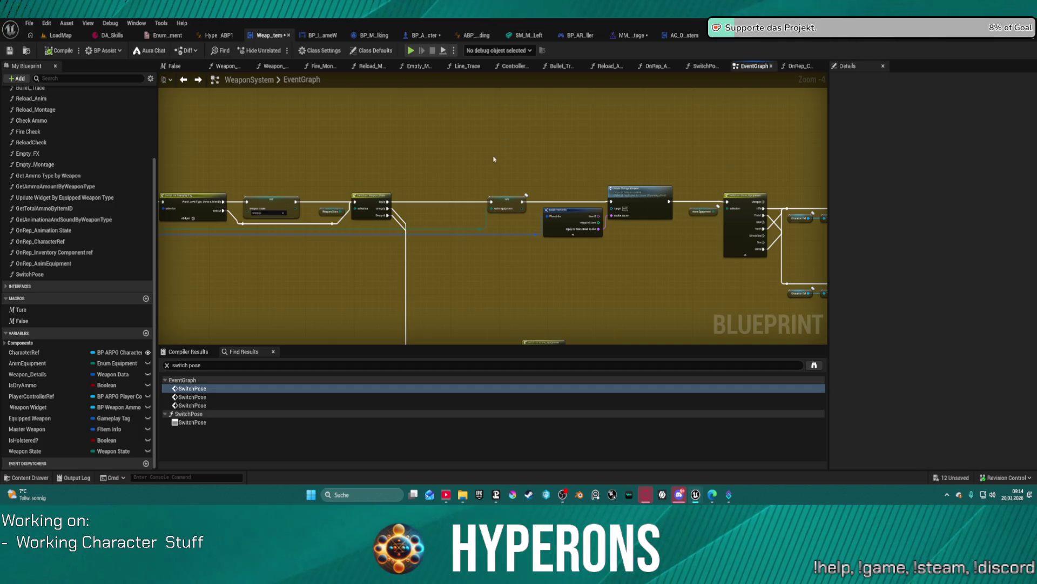
{"action": "mouse_move", "coordinate": [367, 189]}
{"action": "left_mouse_down"}
{"action": "mouse_move", "coordinate": [798, 184]}
{"action": "mouse_move", "coordinate": [785, 187]}
{"action": "left_mouse_up"}
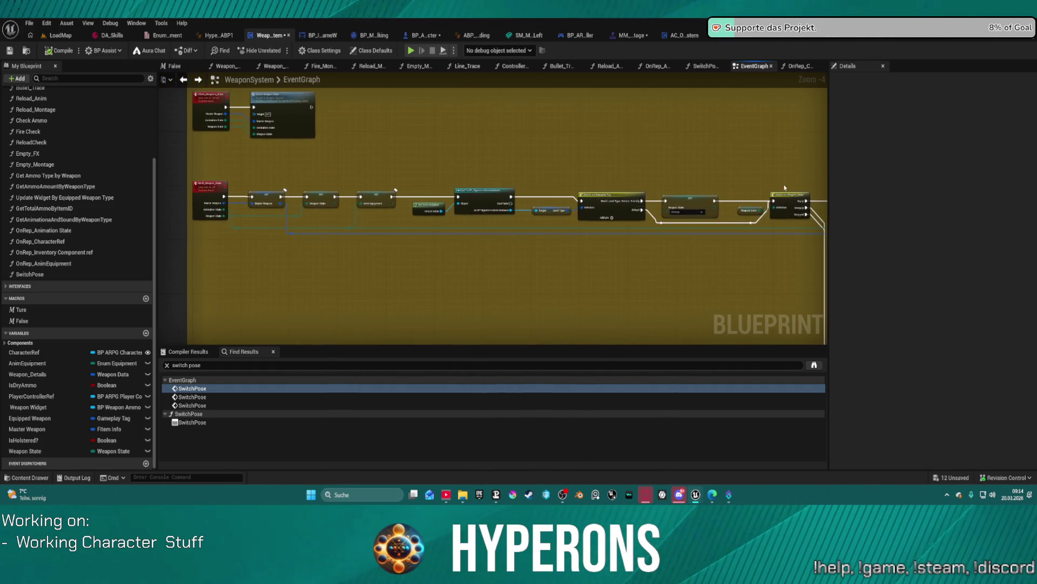
{"action": "left_click", "coordinate": [375, 194]}
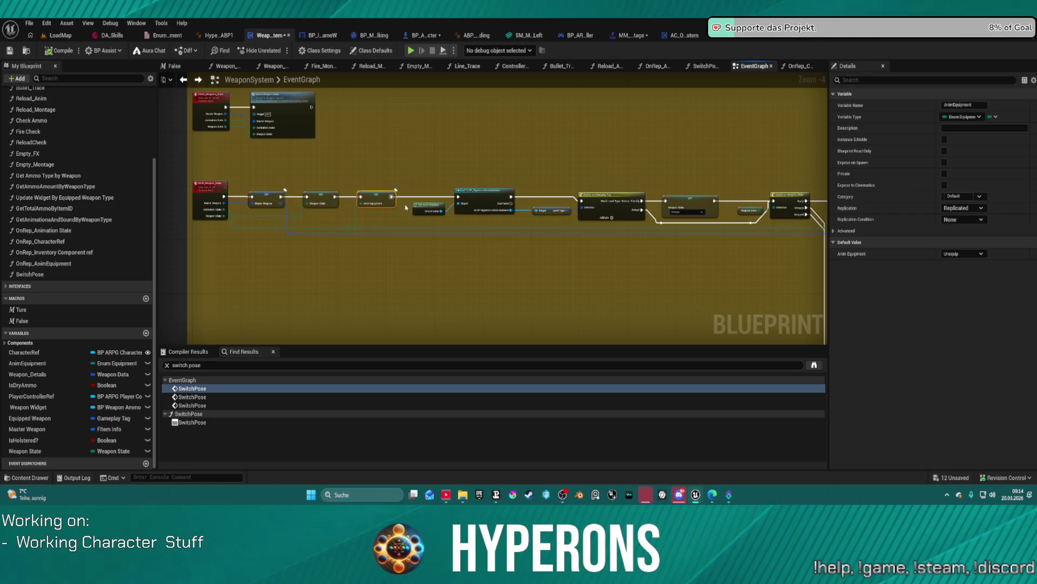
Rename the AnimEquipment variable to Overlay_Pose and open the OnRep_AnimEquipment function graph.
{"action": "key", "text": "F2"}
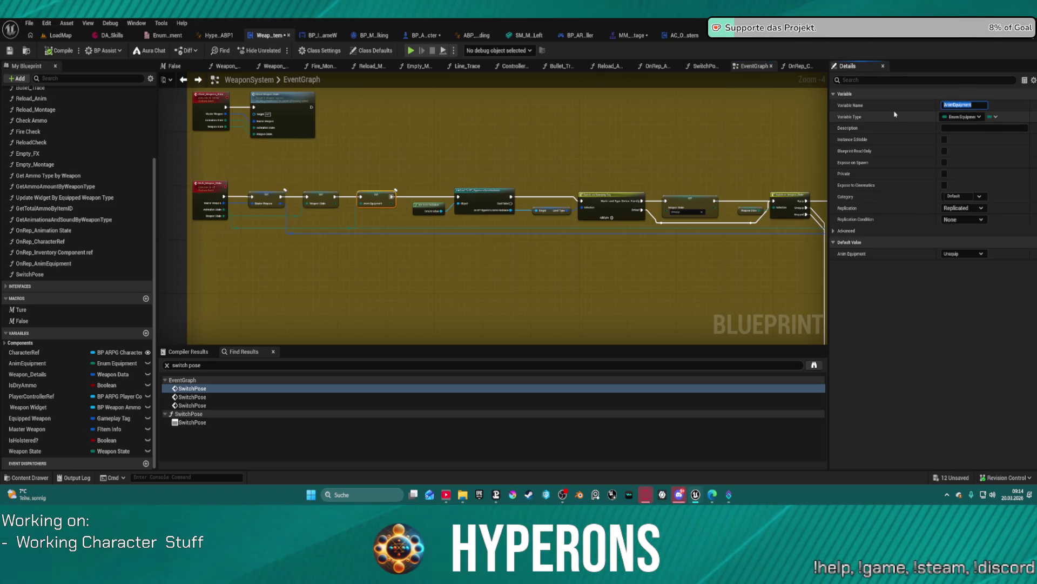
{"action": "type", "text": "Overlay_Pose"}
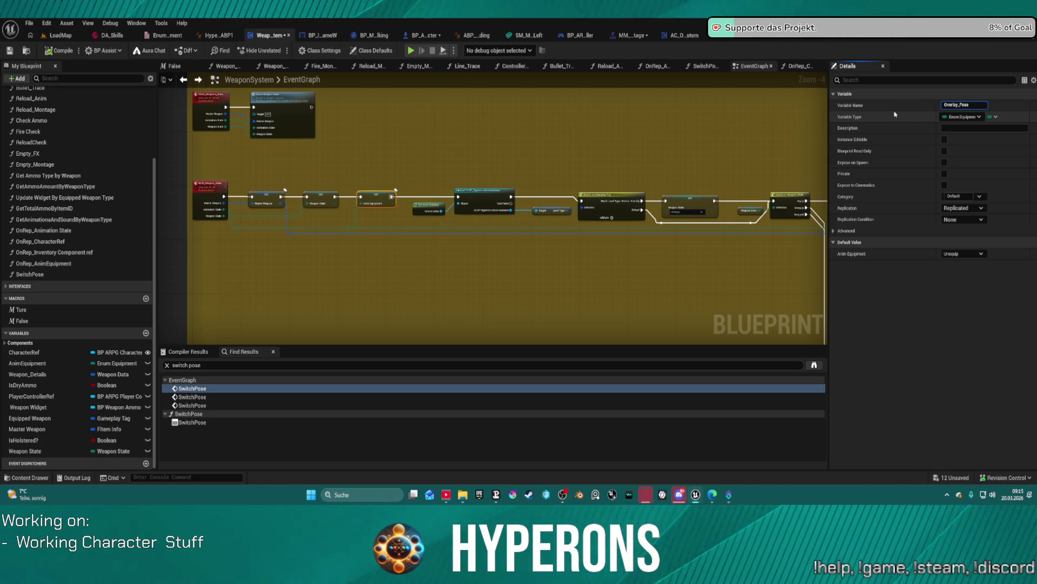
{"action": "key", "text": "Return"}
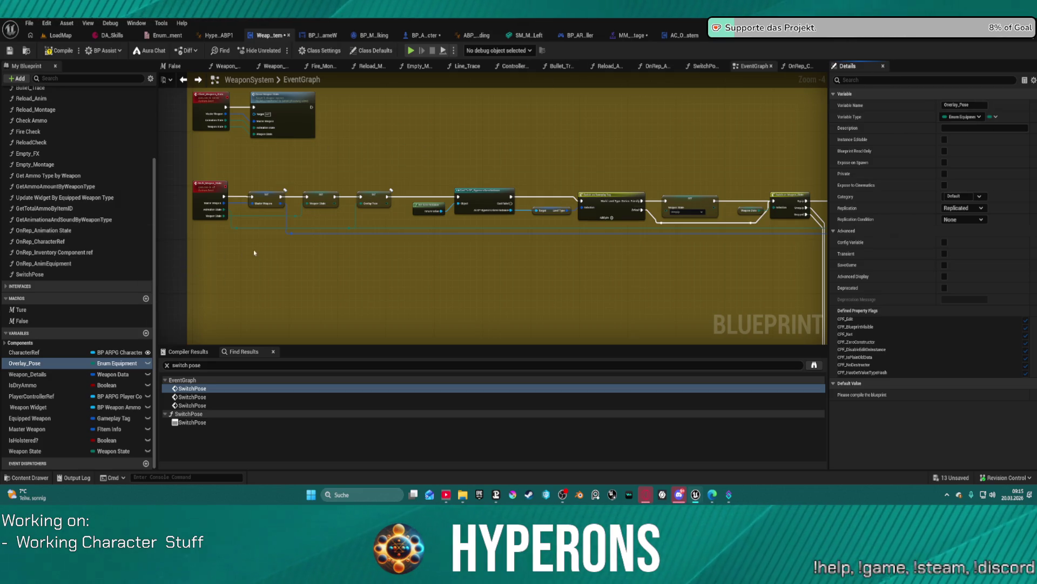
{"action": "left_click", "coordinate": [59, 263]}
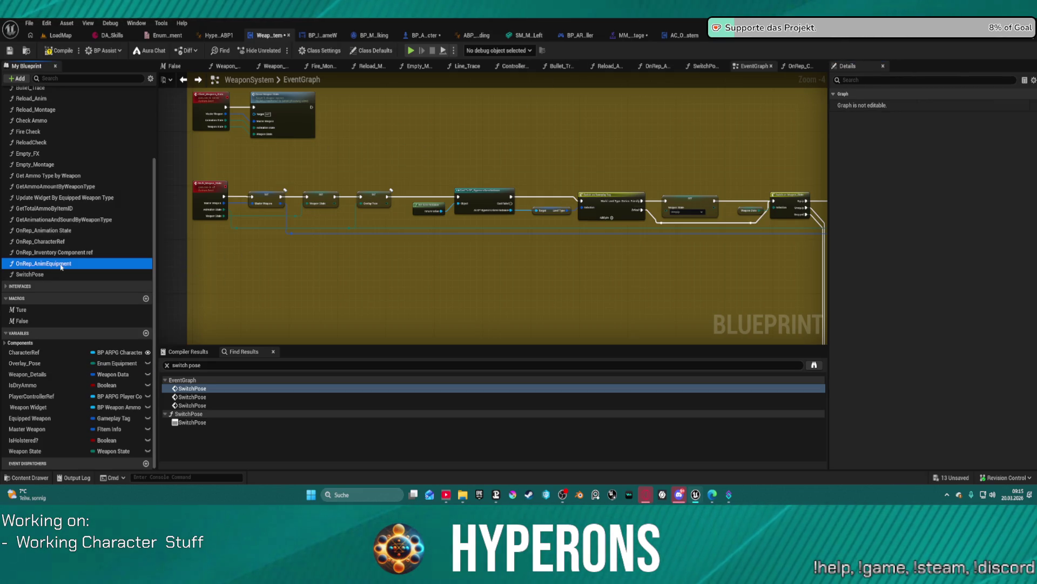
{"action": "double_click", "coordinate": [61, 264]}
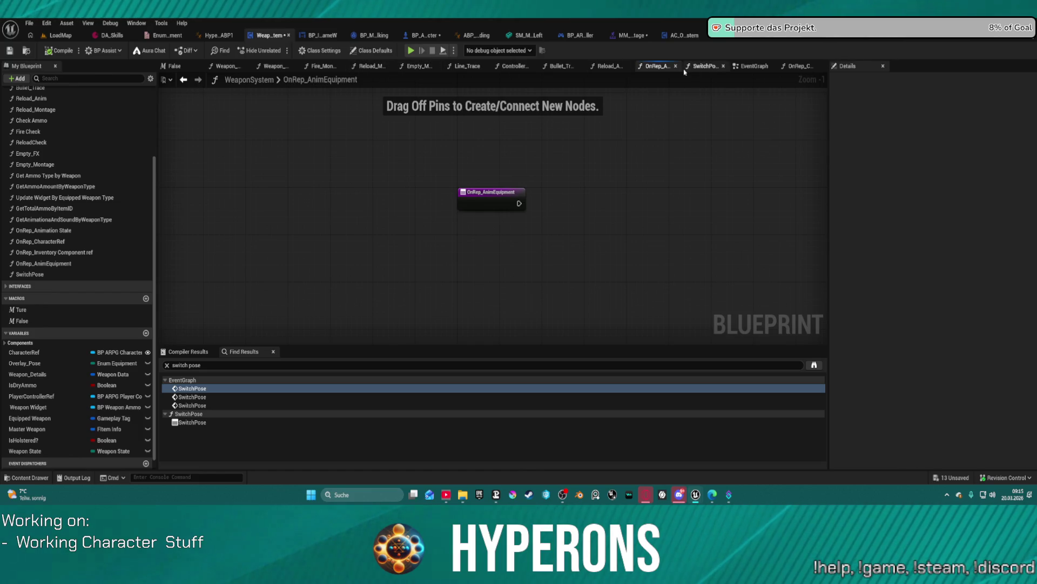
{"action": "left_click", "coordinate": [755, 66]}
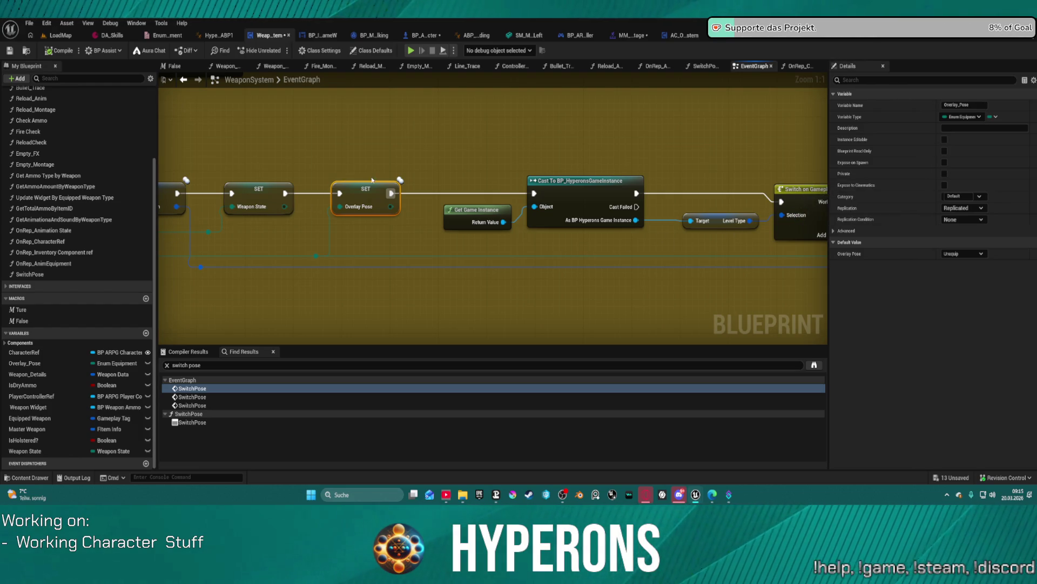
{"action": "left_click", "coordinate": [964, 208]}
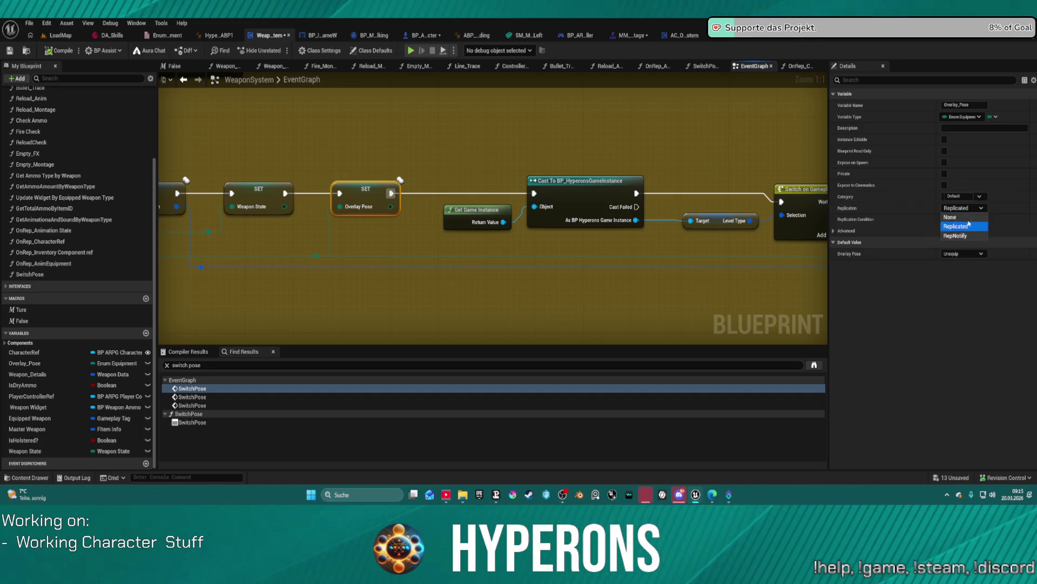
{"action": "left_click", "coordinate": [969, 221]}
{"action": "left_click", "coordinate": [965, 208]}
{"action": "left_click", "coordinate": [965, 236]}
{"action": "left_click", "coordinate": [964, 208]}
{"action": "left_click", "coordinate": [964, 227]}
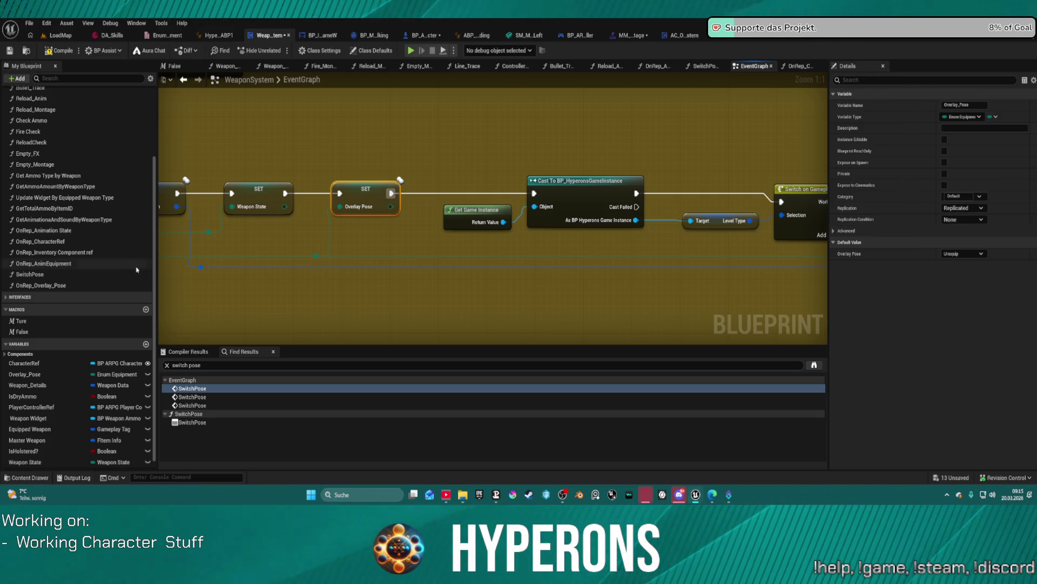
{"action": "left_click", "coordinate": [41, 286]}
{"action": "left_click_drag", "start_coordinate": [432, 262], "coordinate": [607, 254]}
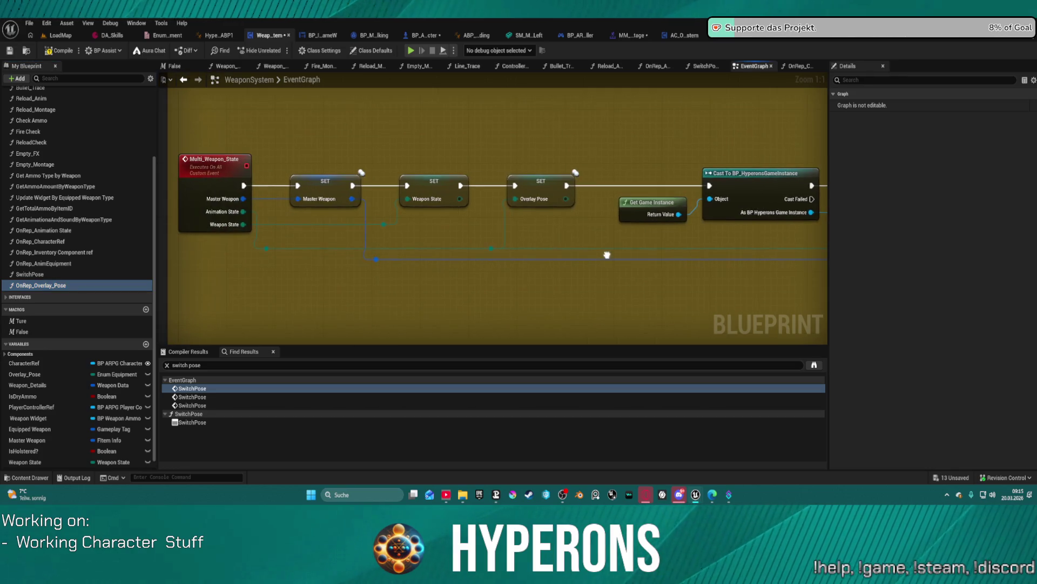
{"action": "left_click", "coordinate": [116, 264]}
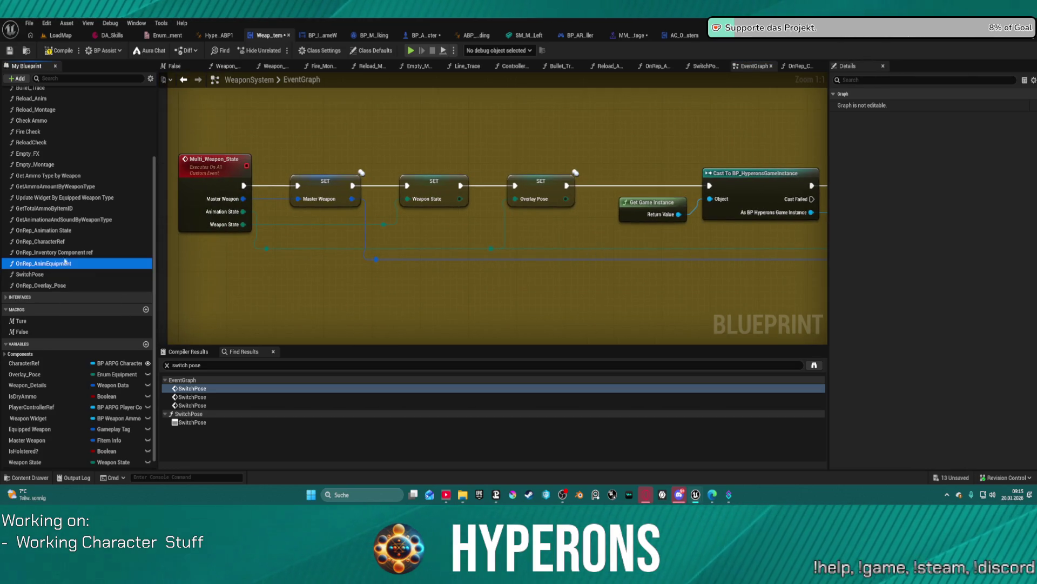
Close the stray editor tabs and reopen WeaponSystem from Recent Blueprint Assets.
{"action": "double_click", "coordinate": [55, 264]}
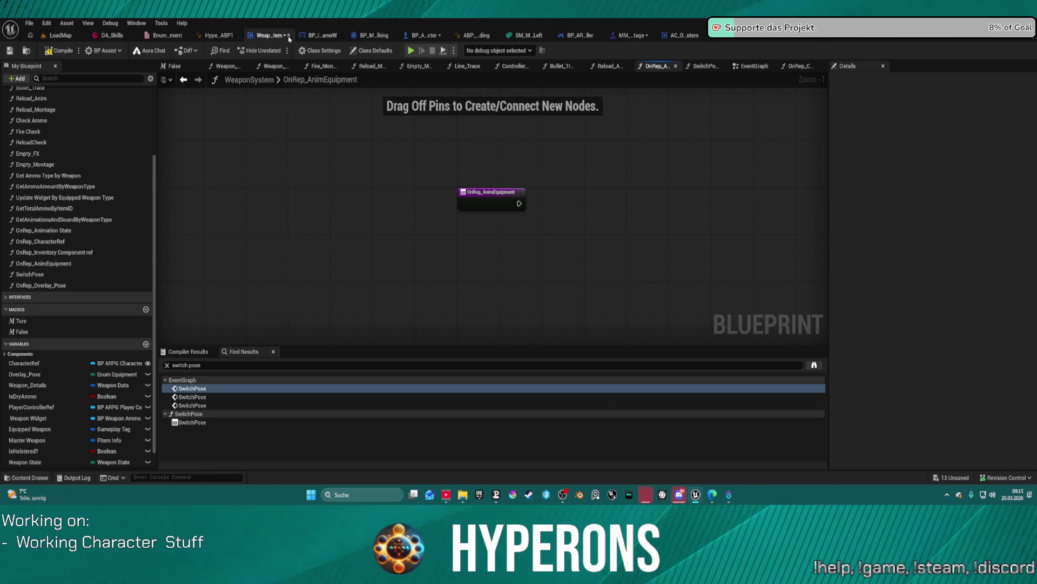
{"action": "left_click", "coordinate": [289, 35]}
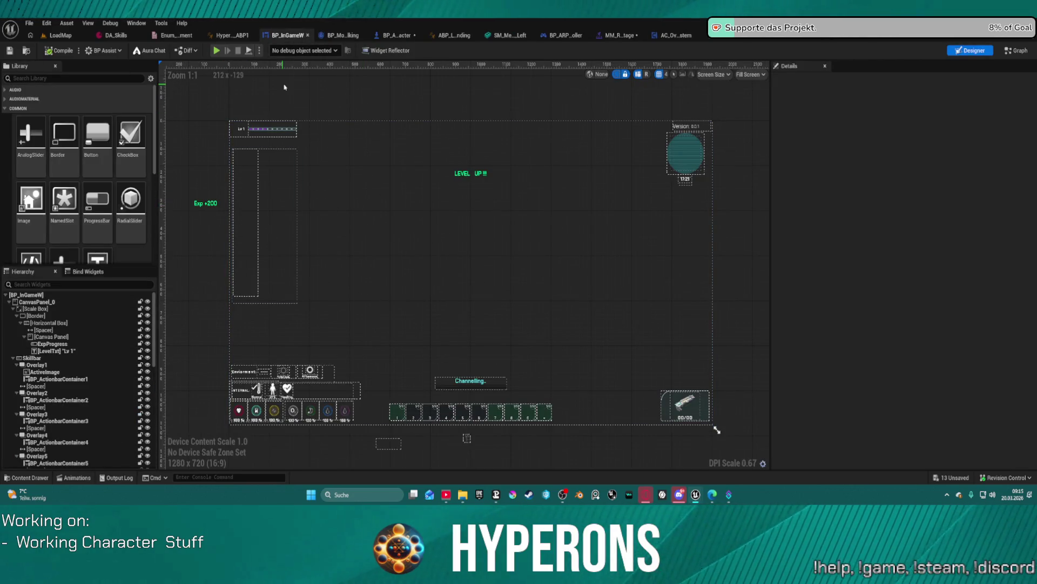
{"action": "middle_click", "coordinate": [279, 38]}
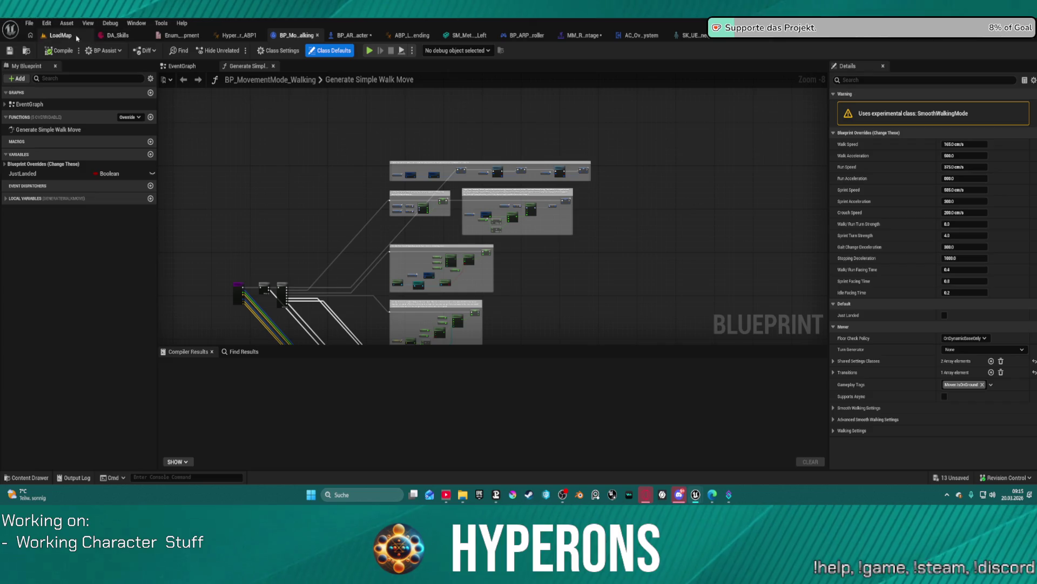
{"action": "left_click", "coordinate": [30, 24]}
{"action": "mouse_move", "coordinate": [106, 69]}
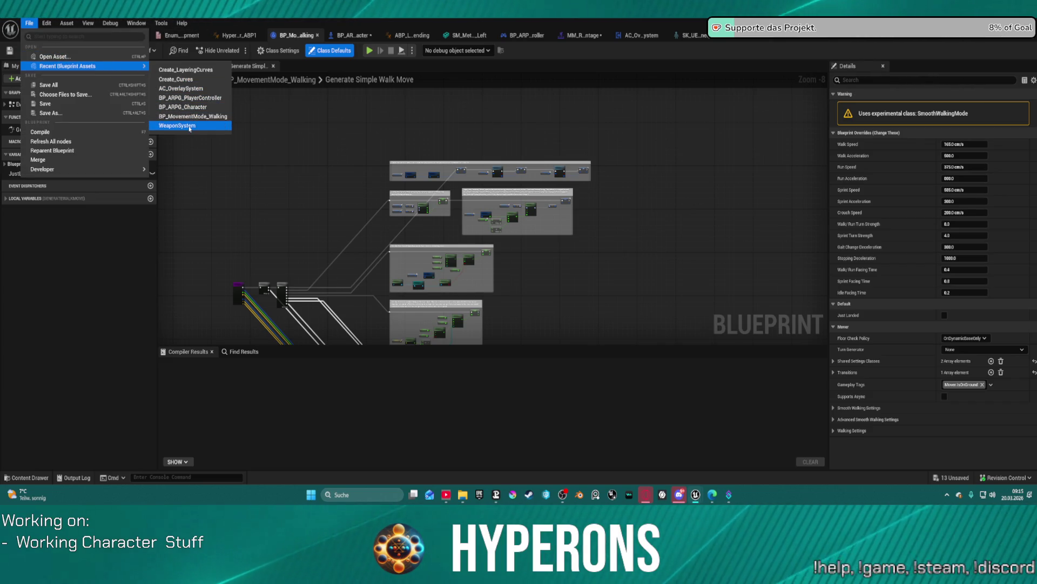
{"action": "left_click", "coordinate": [229, 128]}
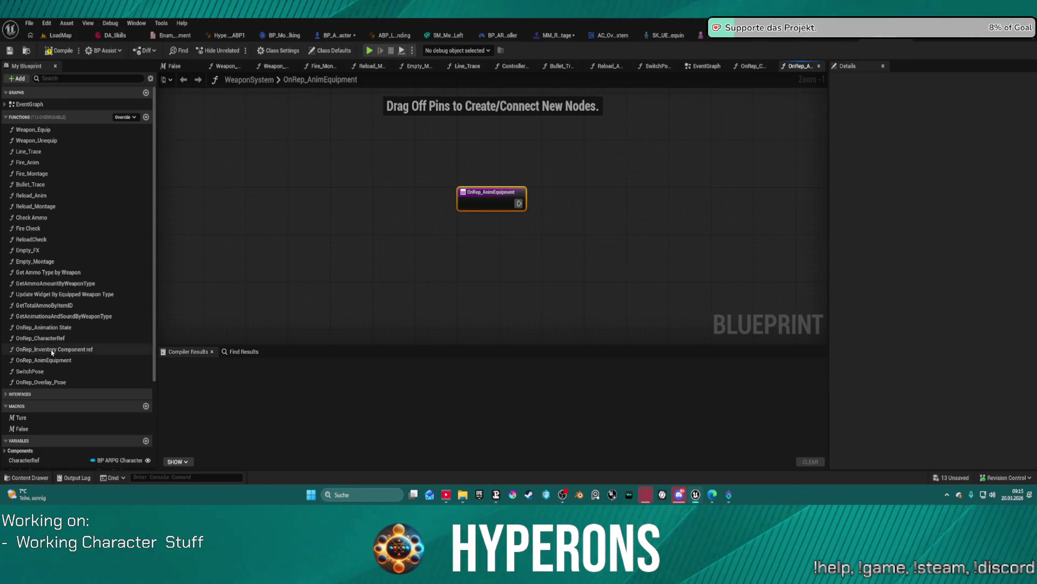
Delete the OnRep_AnimEquipment and OnRep_Animation State functions, then return to the EventGraph.
{"action": "left_click", "coordinate": [126, 360]}
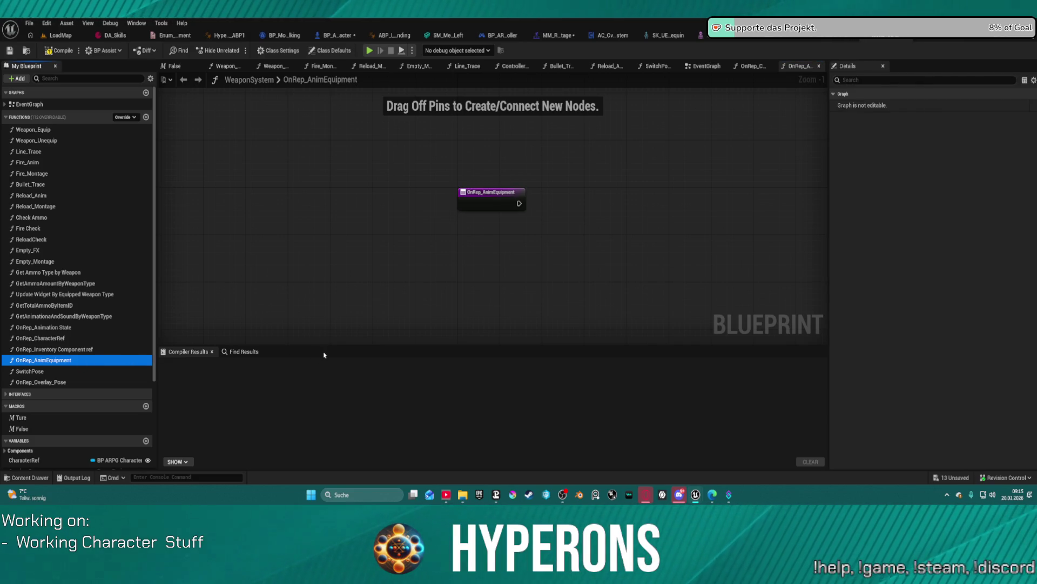
{"action": "key", "text": "Delete"}
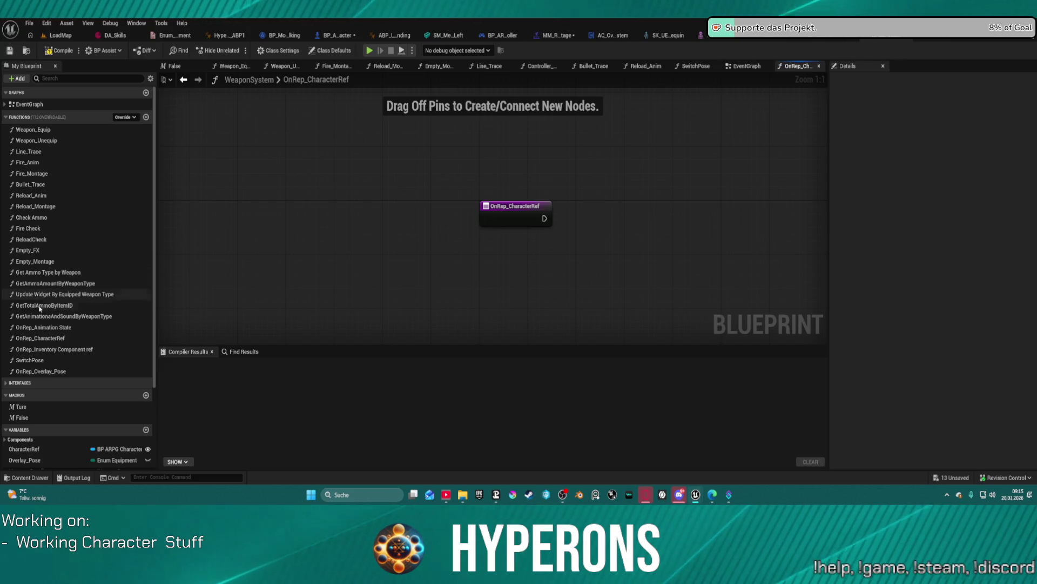
{"action": "left_click", "coordinate": [45, 331]}
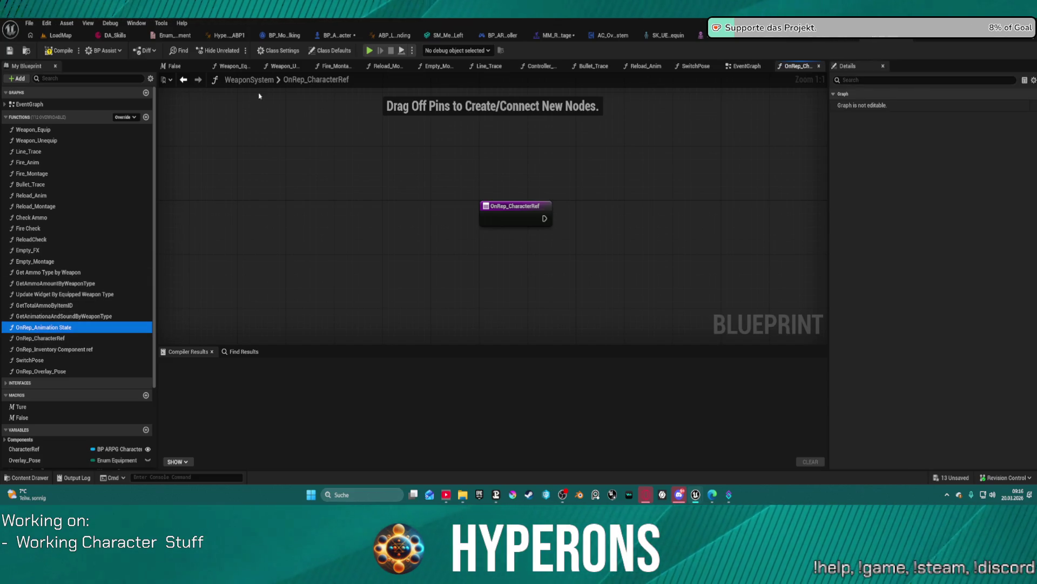
{"action": "scroll", "coordinate": [11, 351], "scroll_direction": "down", "scroll_amount": 3}
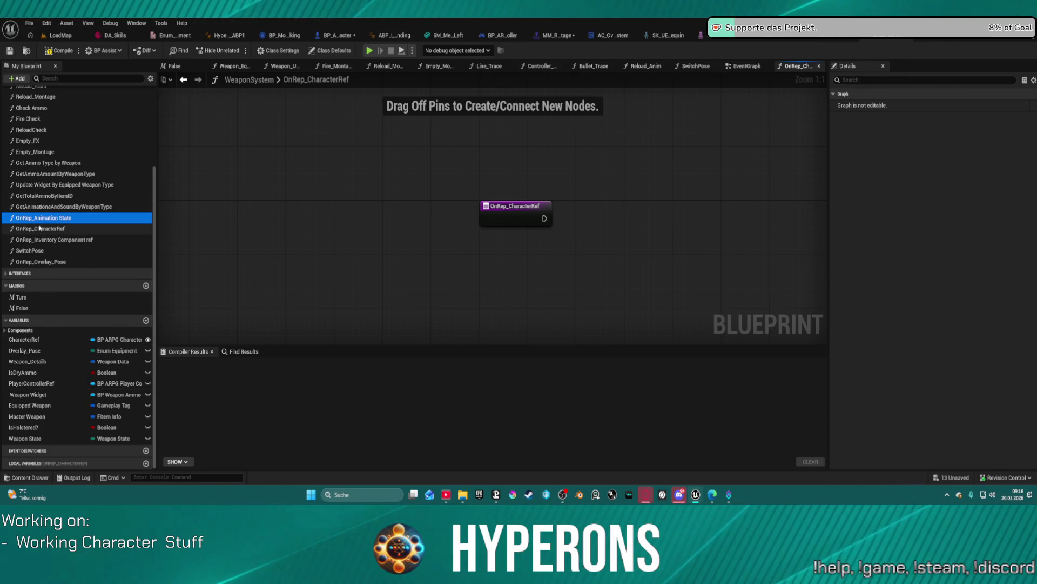
{"action": "double_click", "coordinate": [34, 218]}
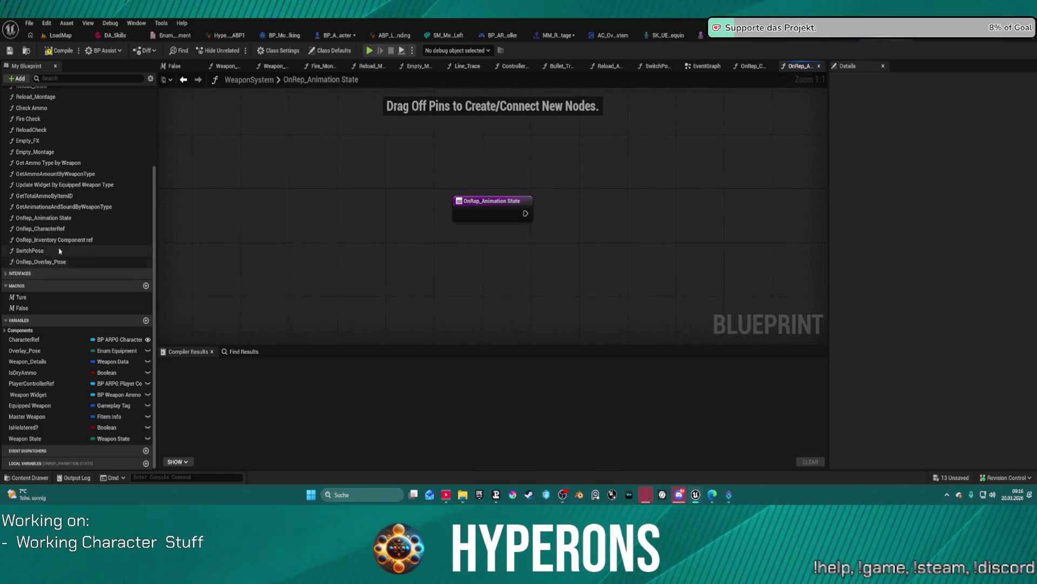
{"action": "key", "text": "Delete"}
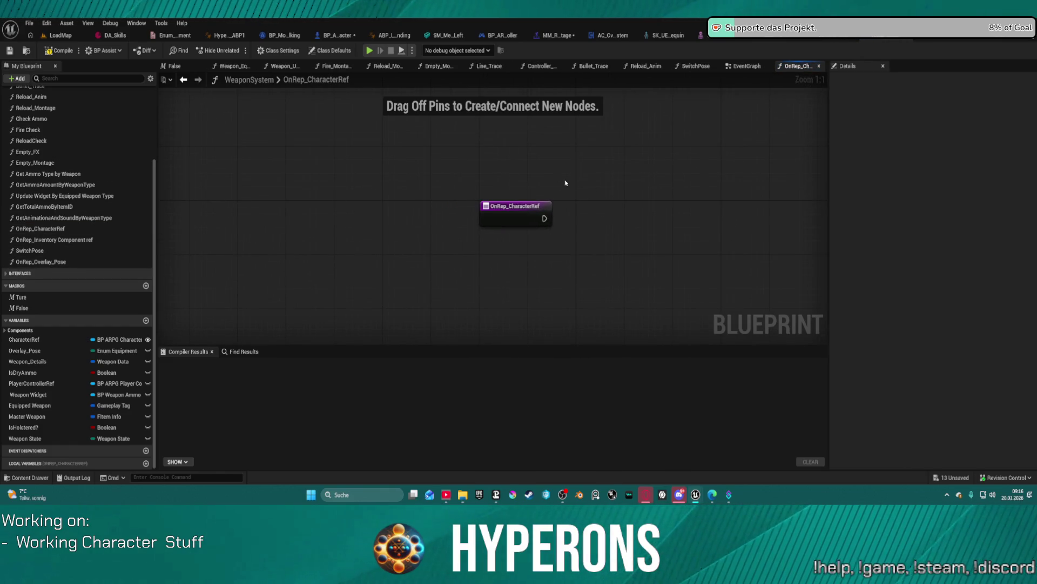
{"action": "left_click", "coordinate": [81, 228]}
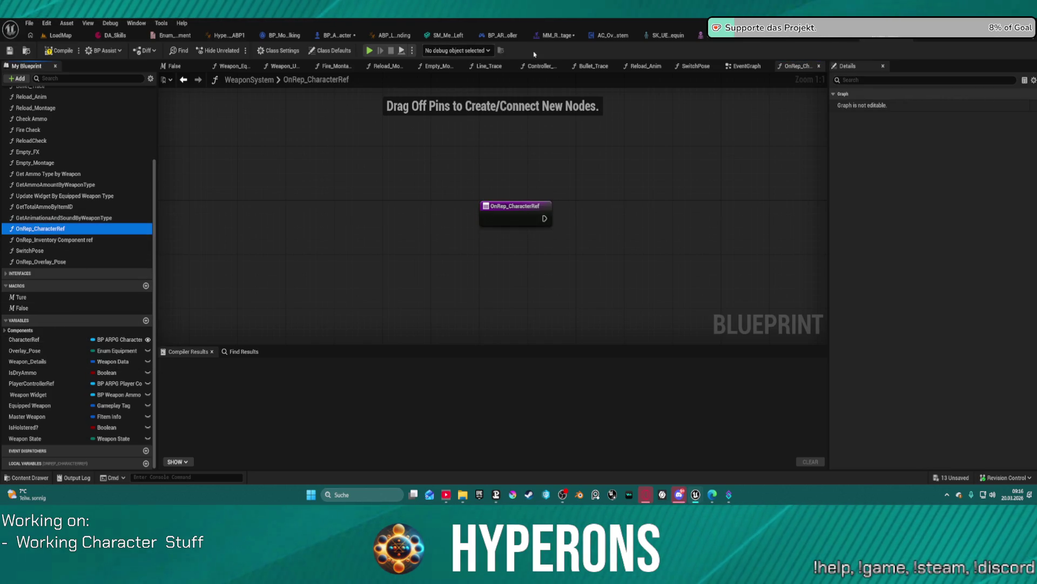
{"action": "left_click", "coordinate": [745, 66]}
Change Overlay_Pose's variable type from Enum Equipment to Gameplay Tag and confirm the change.
{"action": "scroll", "coordinate": [408, 210], "scroll_direction": "down", "scroll_amount": 8}
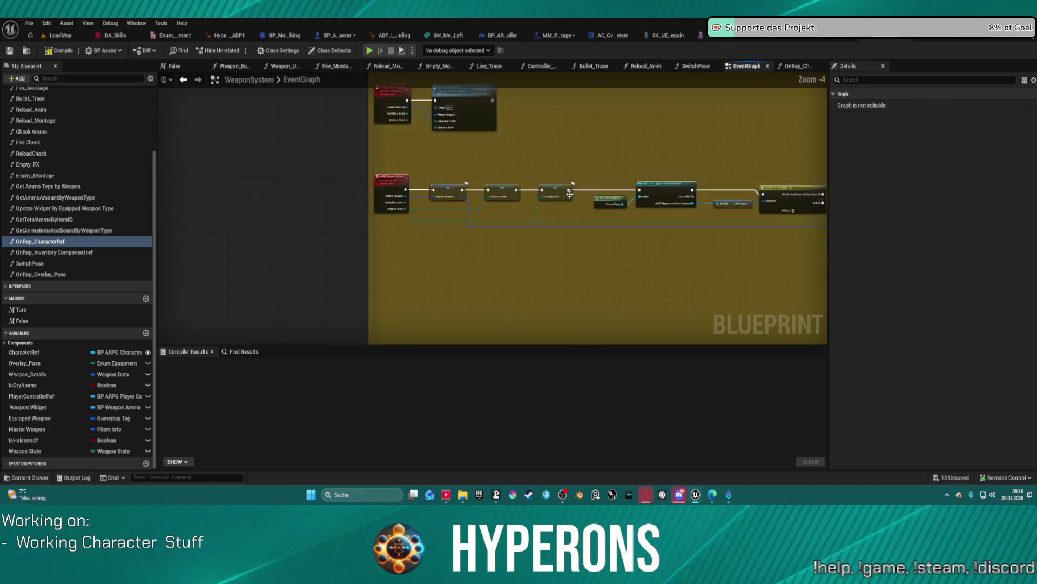
{"action": "scroll", "coordinate": [440, 173], "scroll_direction": "up", "scroll_amount": 9}
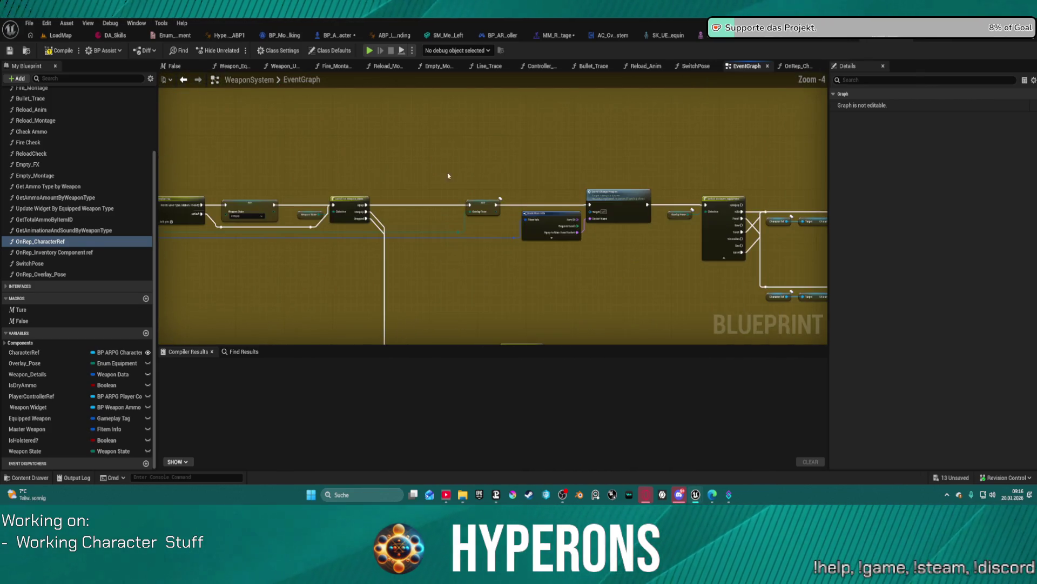
{"action": "scroll", "coordinate": [467, 223], "scroll_direction": "up", "scroll_amount": 2}
{"action": "mouse_move", "coordinate": [323, 215]}
{"action": "left_mouse_down"}
{"action": "mouse_move", "coordinate": [655, 190]}
{"action": "mouse_move", "coordinate": [726, 196]}
{"action": "left_mouse_up"}
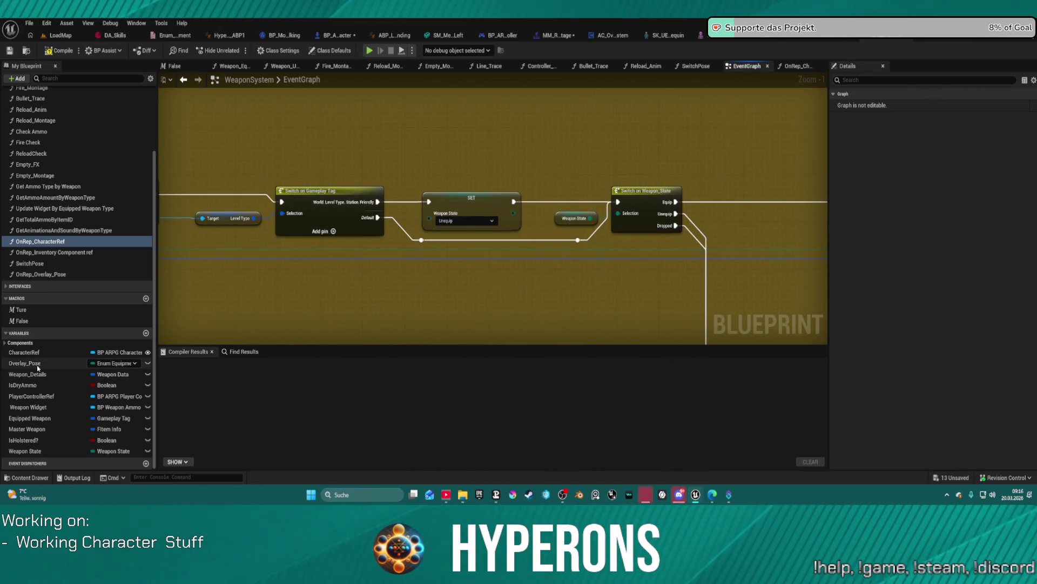
{"action": "left_click", "coordinate": [100, 363]}
{"action": "type", "text": "Tag"}
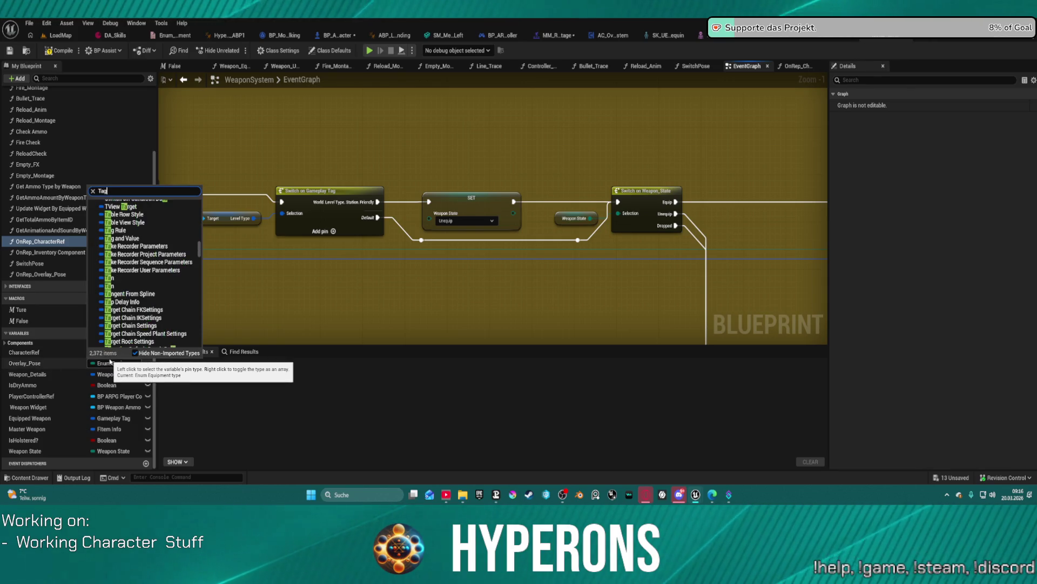
{"action": "type", "text": "e"}
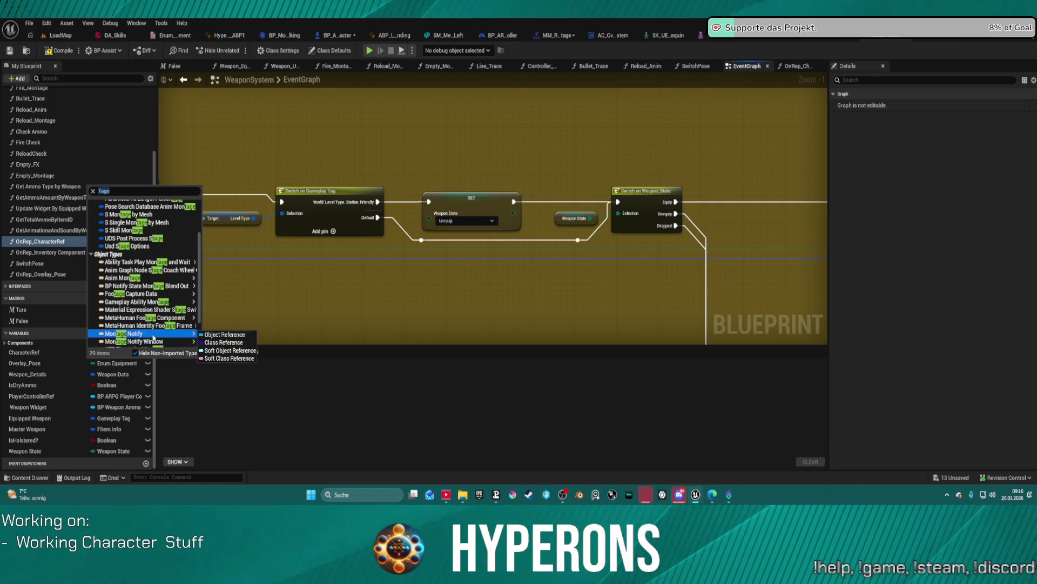
{"action": "scroll", "coordinate": [154, 337], "scroll_direction": "down", "scroll_amount": 2}
{"action": "mouse_move", "coordinate": [178, 312]}
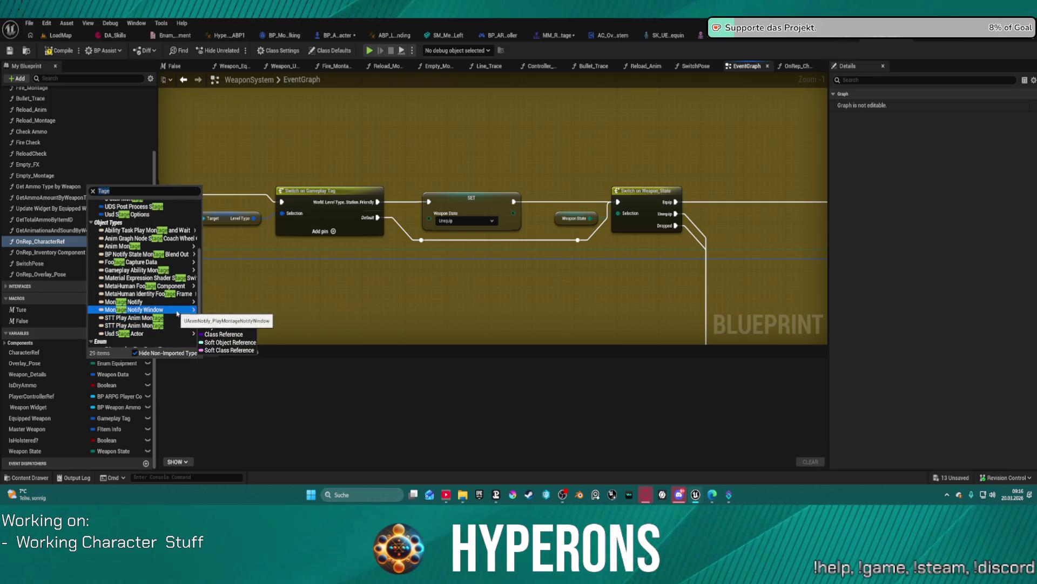
{"action": "scroll", "coordinate": [170, 281], "scroll_direction": "up", "scroll_amount": 5}
{"action": "scroll", "coordinate": [169, 258], "scroll_direction": "up", "scroll_amount": 2}
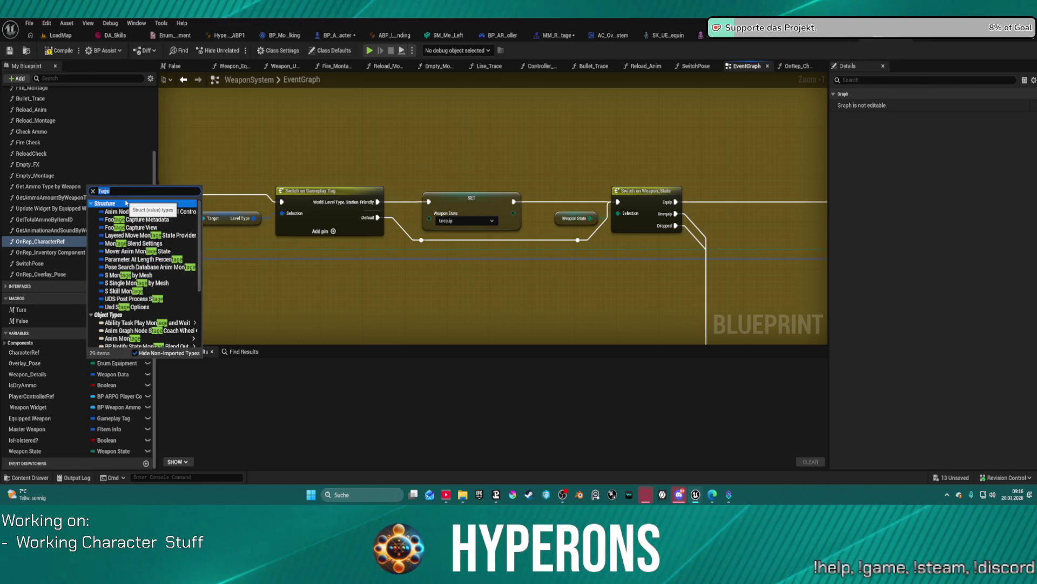
{"action": "type", "text": "gam t"}
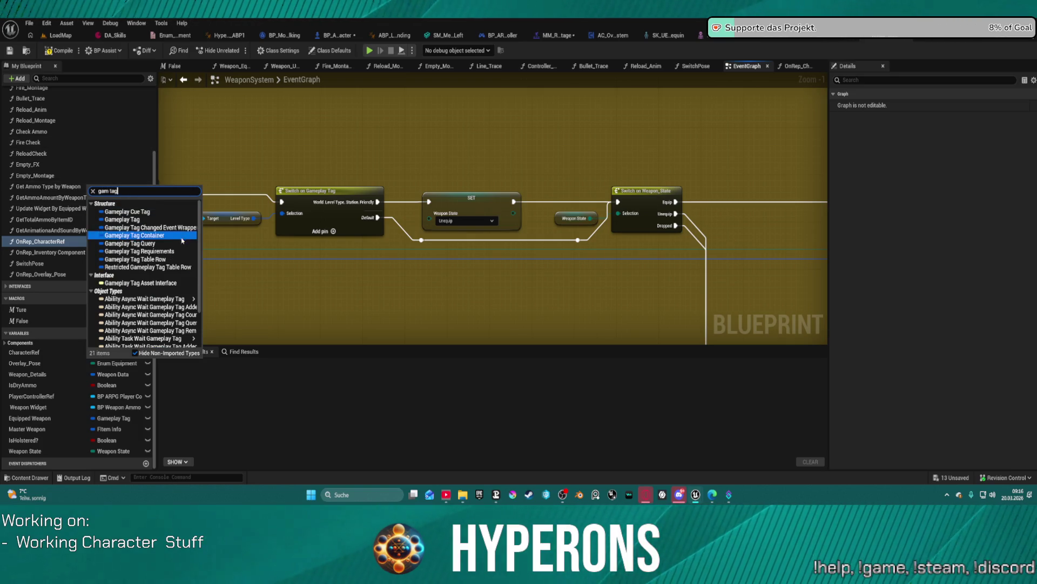
{"action": "left_click", "coordinate": [141, 221]}
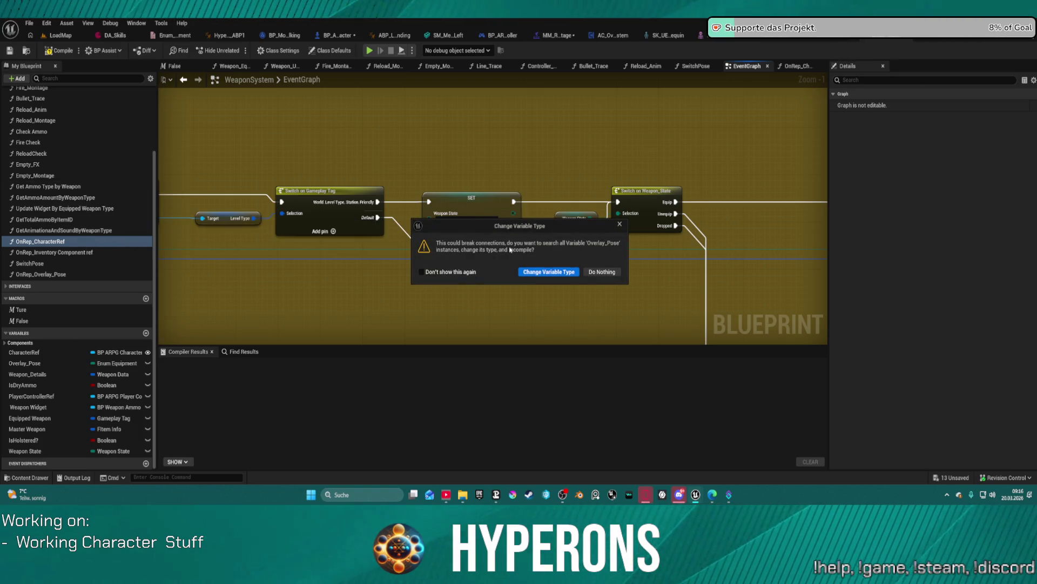
{"action": "left_click", "coordinate": [550, 271]}
{"action": "mouse_move", "coordinate": [522, 279]}
{"action": "left_mouse_down"}
{"action": "mouse_move", "coordinate": [748, 271]}
{"action": "mouse_move", "coordinate": [827, 288]}
{"action": "left_mouse_up"}
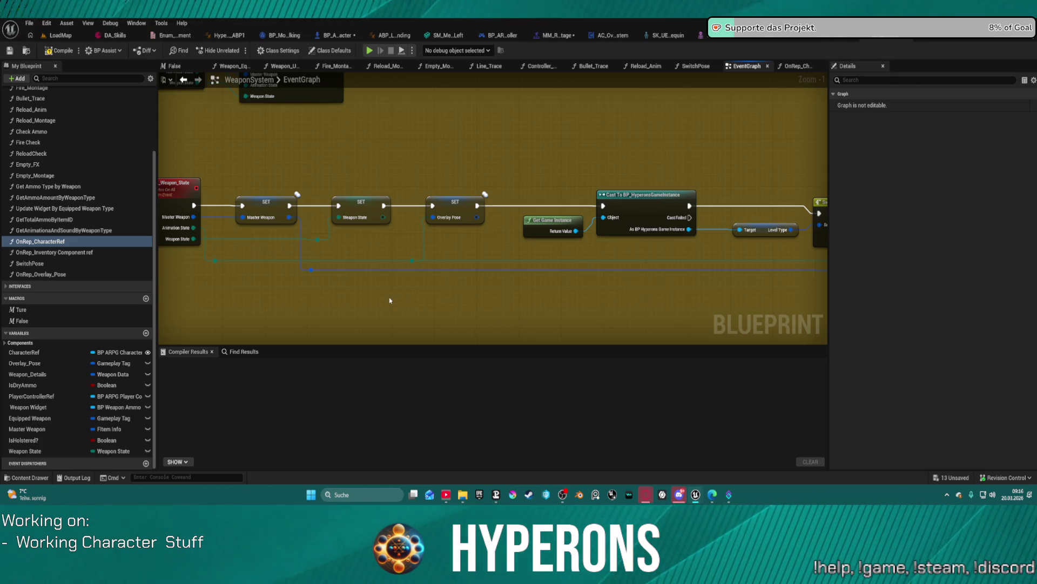
Make the Multi_Weapon_State event's Animation State input a Gameplay Tag named OverlayPose.
{"action": "left_click", "coordinate": [167, 179]}
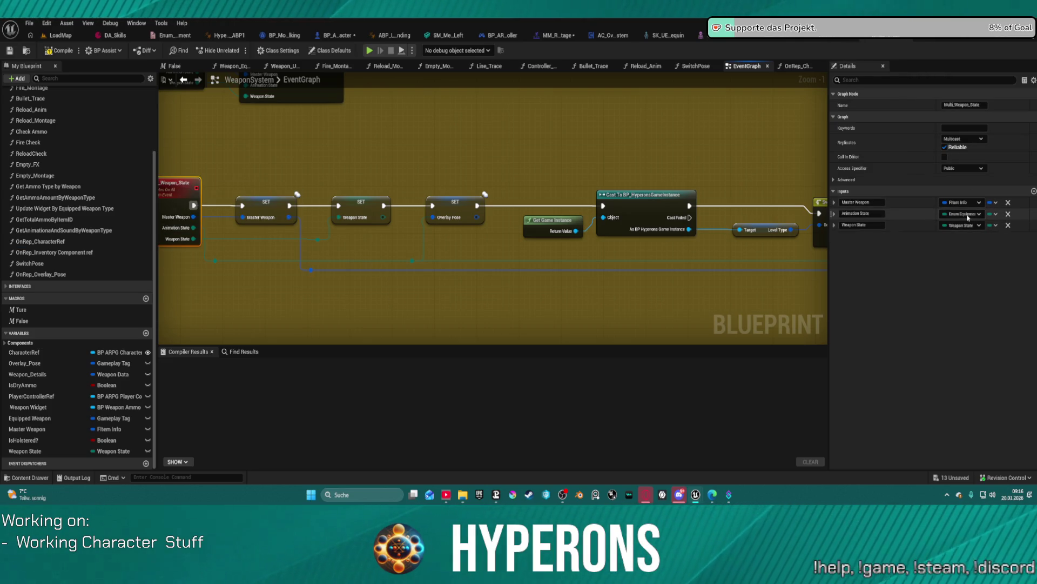
{"action": "left_click", "coordinate": [968, 214]}
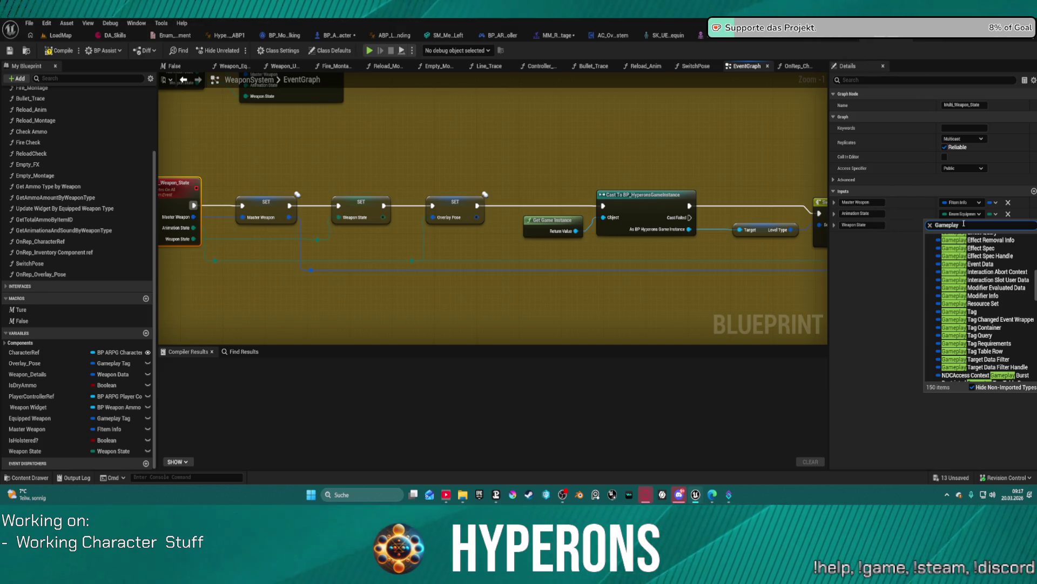
{"action": "left_click", "coordinate": [984, 311]}
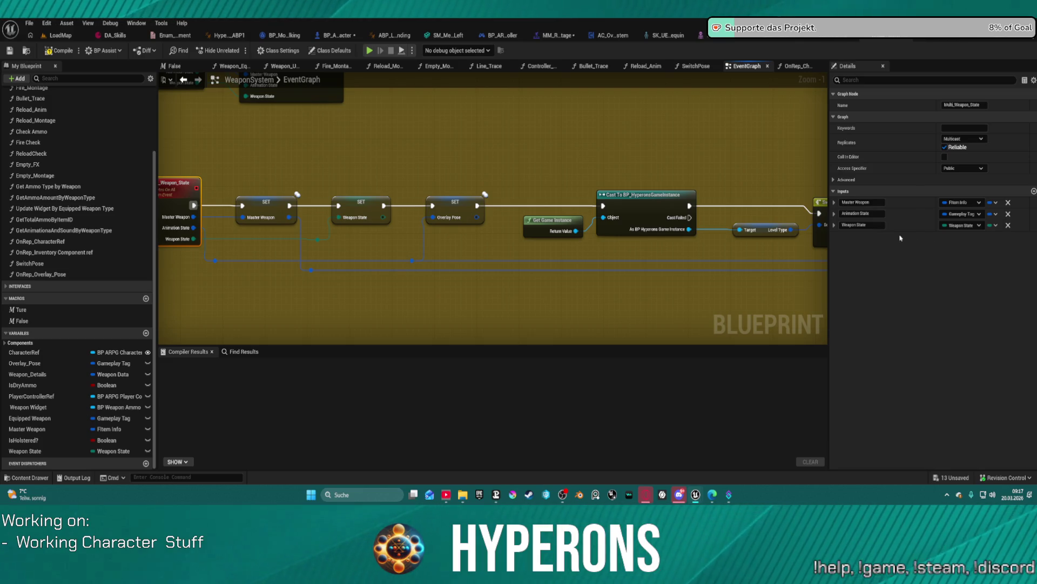
{"action": "left_click", "coordinate": [861, 214]}
{"action": "type", "text": "late"}
{"action": "key", "text": "BackSpace"}
{"action": "key", "text": "BackSpace"}
{"action": "key", "text": "BackSpace"}
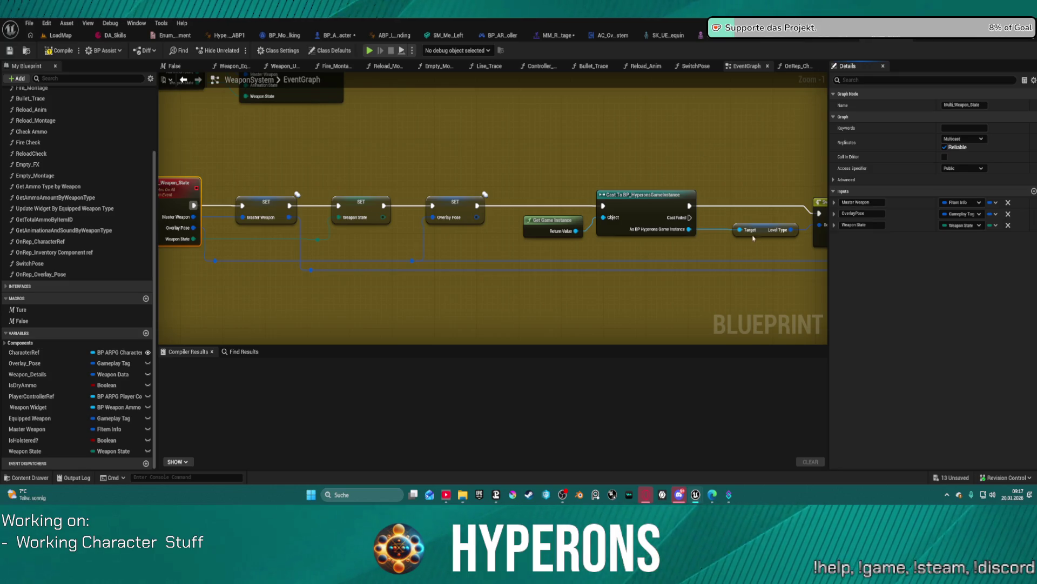
{"action": "mouse_move", "coordinate": [751, 265]}
{"action": "left_mouse_down"}
{"action": "mouse_move", "coordinate": [464, 222]}
{"action": "mouse_move", "coordinate": [303, 248]}
{"action": "mouse_move", "coordinate": [162, 250]}
{"action": "mouse_move", "coordinate": [467, 245]}
{"action": "mouse_move", "coordinate": [369, 248]}
{"action": "mouse_move", "coordinate": [311, 142]}
{"action": "mouse_move", "coordinate": [306, 200]}
{"action": "mouse_move", "coordinate": [518, 170]}
{"action": "left_mouse_up"}
Add a Switch on Gameplay Tag node wired from the Overlay Pose getter near the enum switch.
{"action": "mouse_move", "coordinate": [583, 273]}
{"action": "left_mouse_down"}
{"action": "mouse_move", "coordinate": [433, 153]}
{"action": "mouse_move", "coordinate": [448, 154]}
{"action": "left_mouse_up"}
{"action": "left_click_drag", "start_coordinate": [485, 188], "coordinate": [377, 217]}
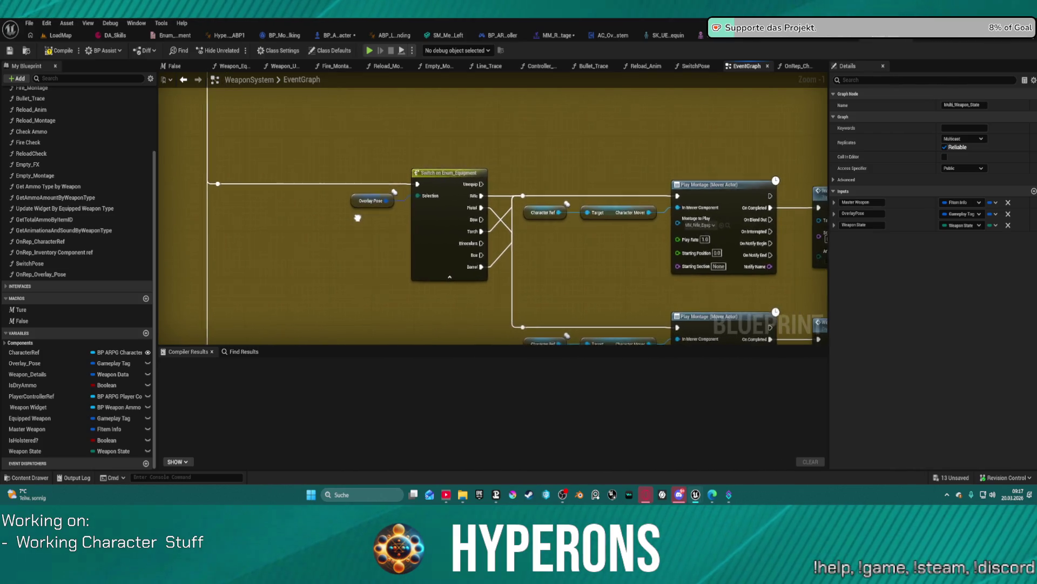
{"action": "scroll", "coordinate": [403, 177], "scroll_direction": "down", "scroll_amount": 5}
{"action": "scroll", "coordinate": [403, 178], "scroll_direction": "up", "scroll_amount": 3}
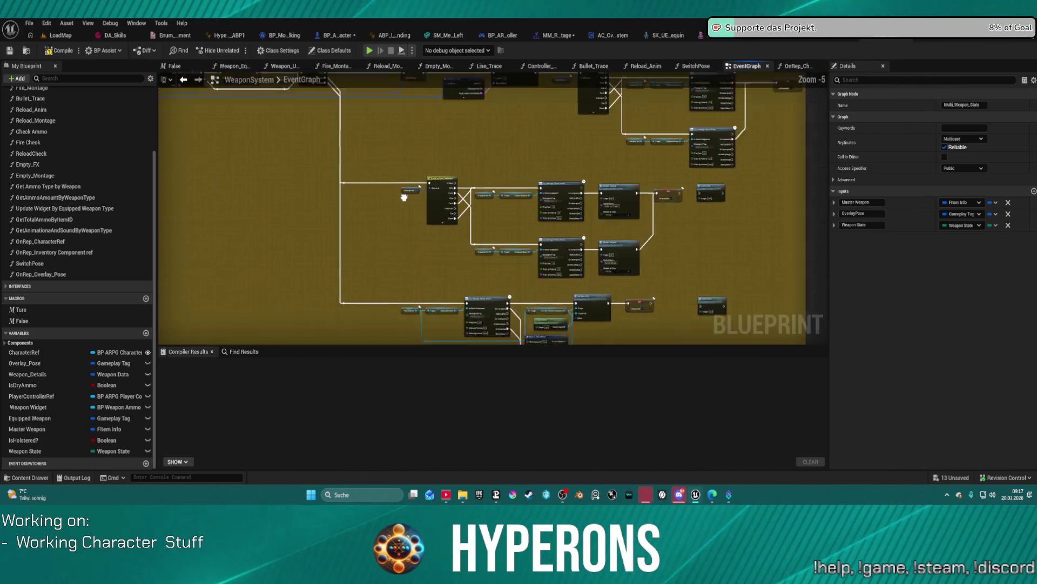
{"action": "mouse_move", "coordinate": [412, 227]}
{"action": "left_mouse_down"}
{"action": "mouse_move", "coordinate": [351, 271]}
{"action": "mouse_move", "coordinate": [335, 265]}
{"action": "mouse_move", "coordinate": [392, 228]}
{"action": "mouse_move", "coordinate": [250, 223]}
{"action": "mouse_move", "coordinate": [373, 128]}
{"action": "left_mouse_up"}
{"action": "scroll", "coordinate": [397, 225], "scroll_direction": "up", "scroll_amount": 5}
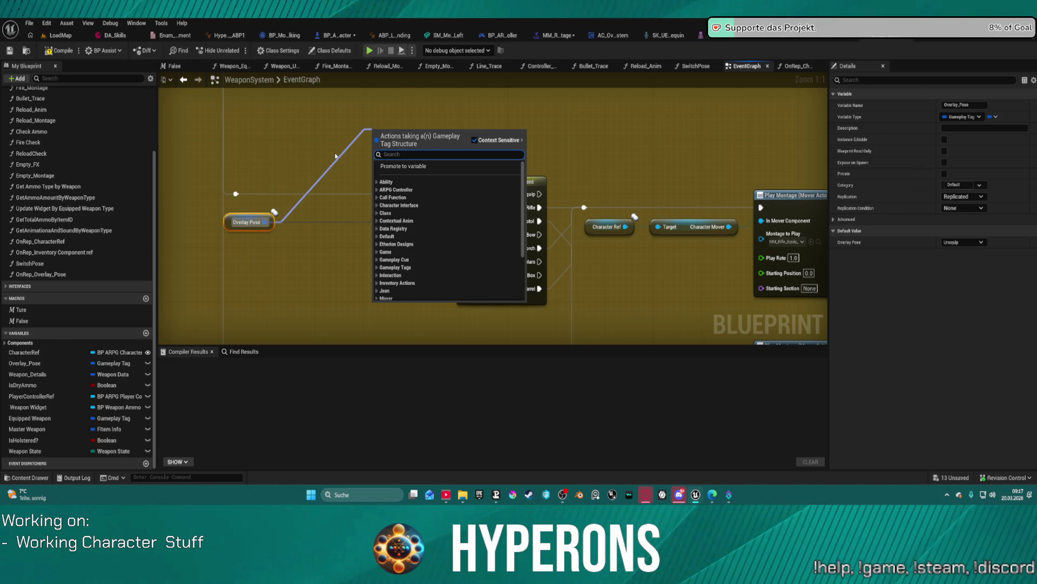
{"action": "type", "text": "swit"}
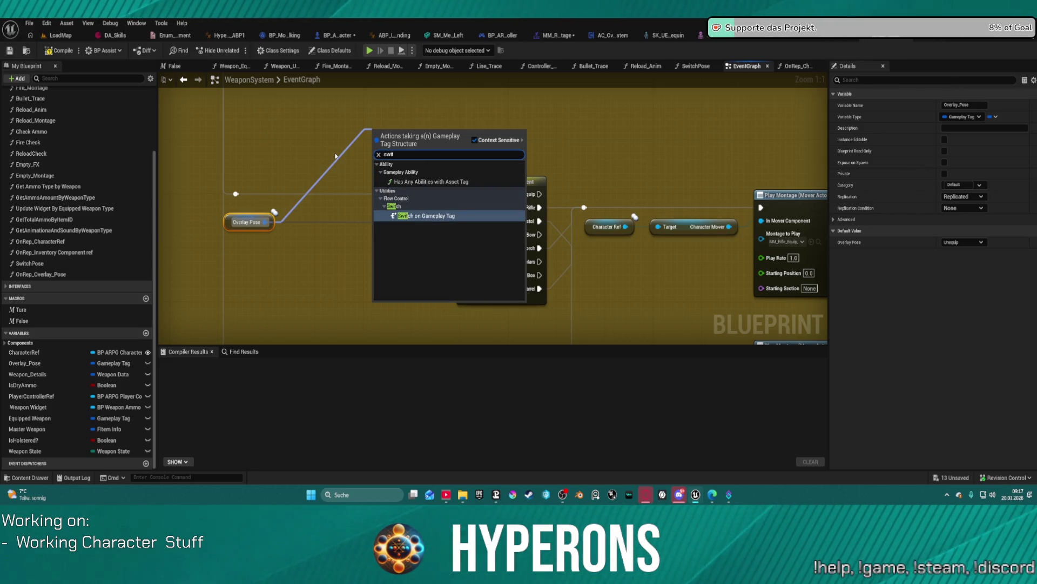
{"action": "key", "text": "Return"}
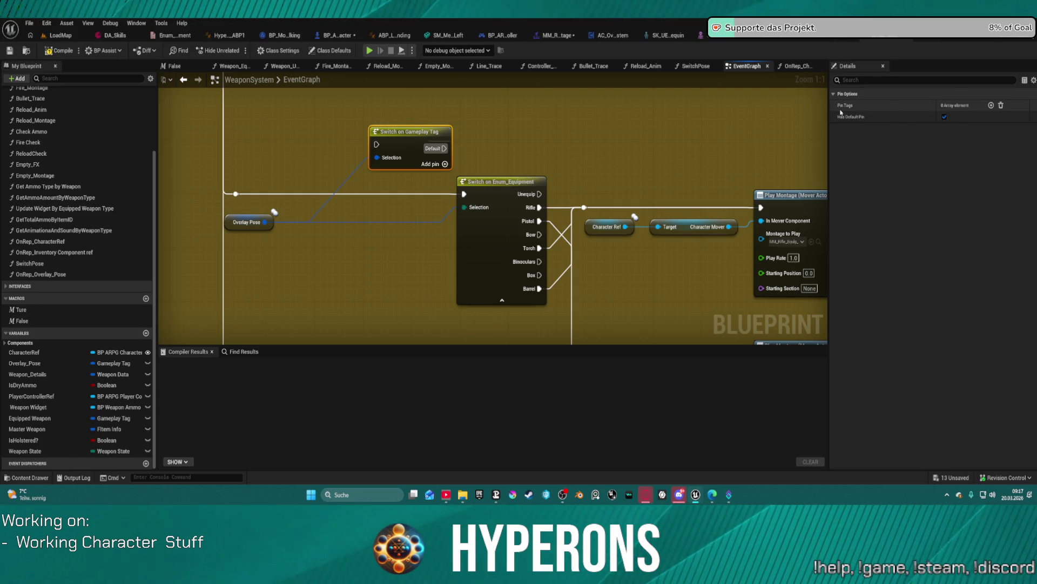
Add a first case pin to the tag switch and set its tag to OverlayPose Barrel.
{"action": "left_click", "coordinate": [992, 105]}
{"action": "left_click_drag", "start_coordinate": [421, 137], "coordinate": [367, 171]}
{"action": "left_click", "coordinate": [951, 117]}
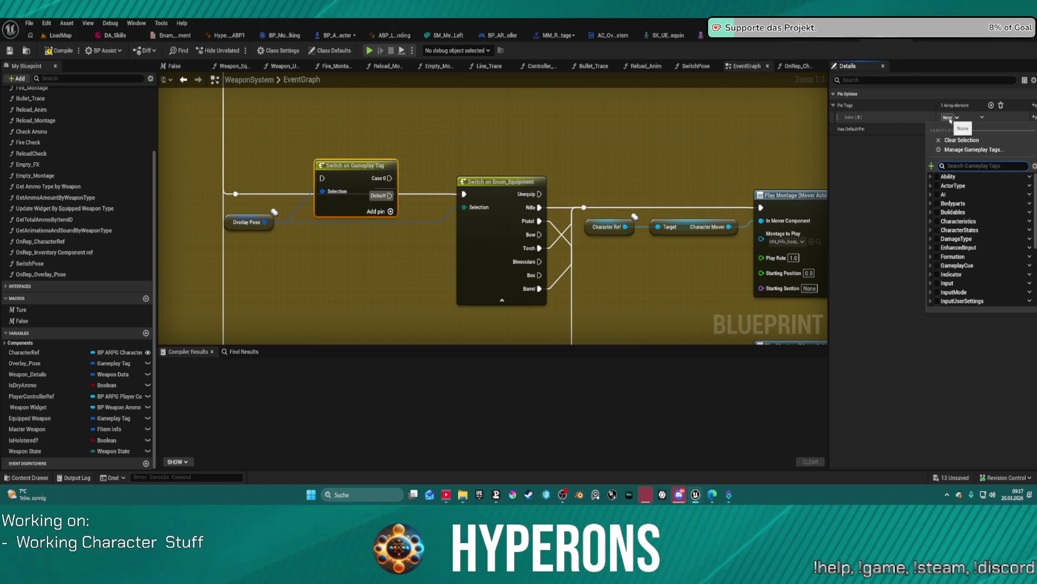
{"action": "left_click", "coordinate": [931, 230]}
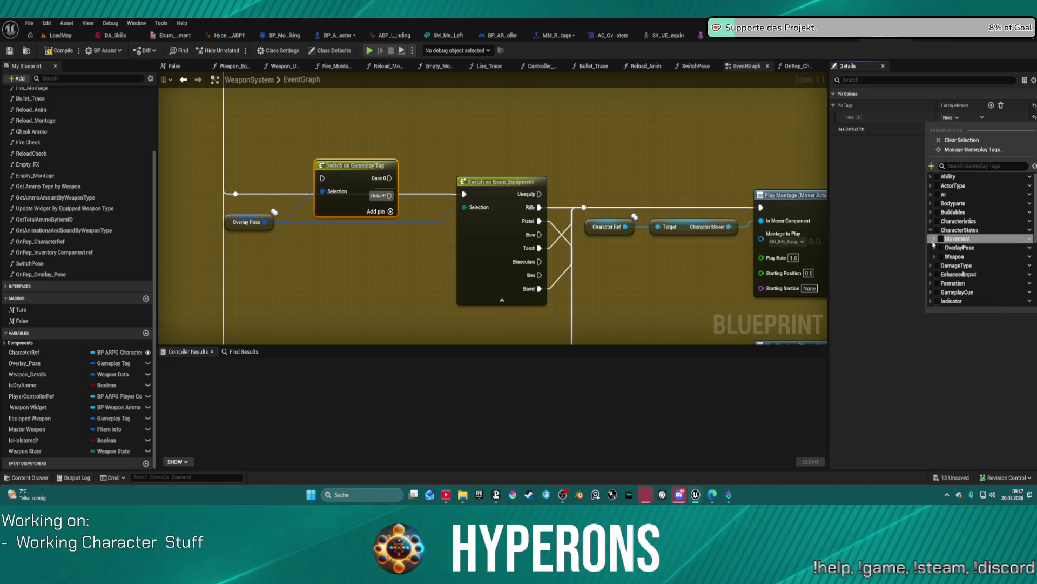
{"action": "left_click", "coordinate": [935, 247]}
{"action": "scroll", "coordinate": [947, 271], "scroll_direction": "down", "scroll_amount": 1}
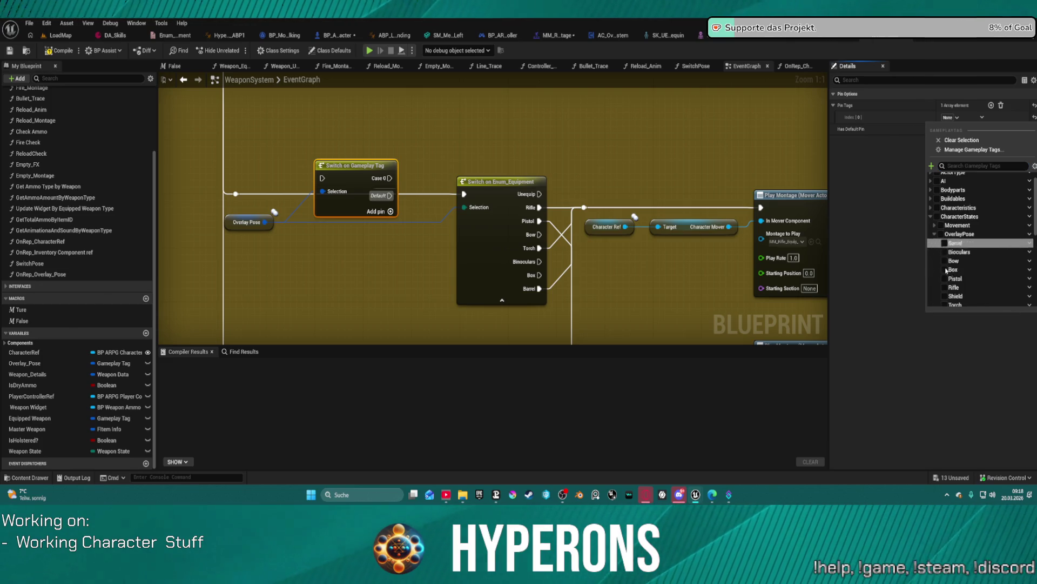
{"action": "left_click", "coordinate": [941, 234]}
{"action": "left_click", "coordinate": [945, 260]}
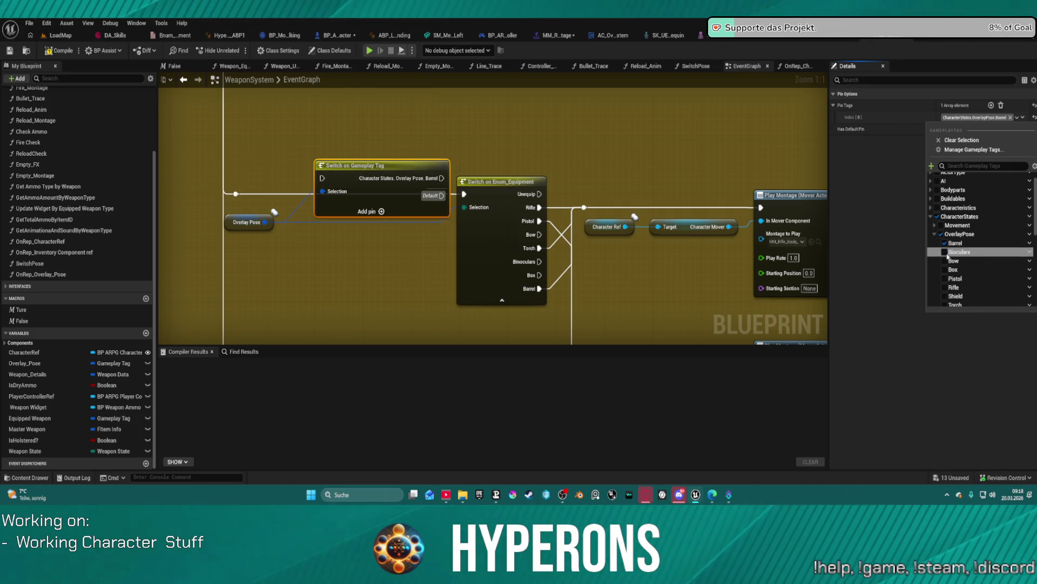
{"action": "left_click", "coordinate": [945, 248]}
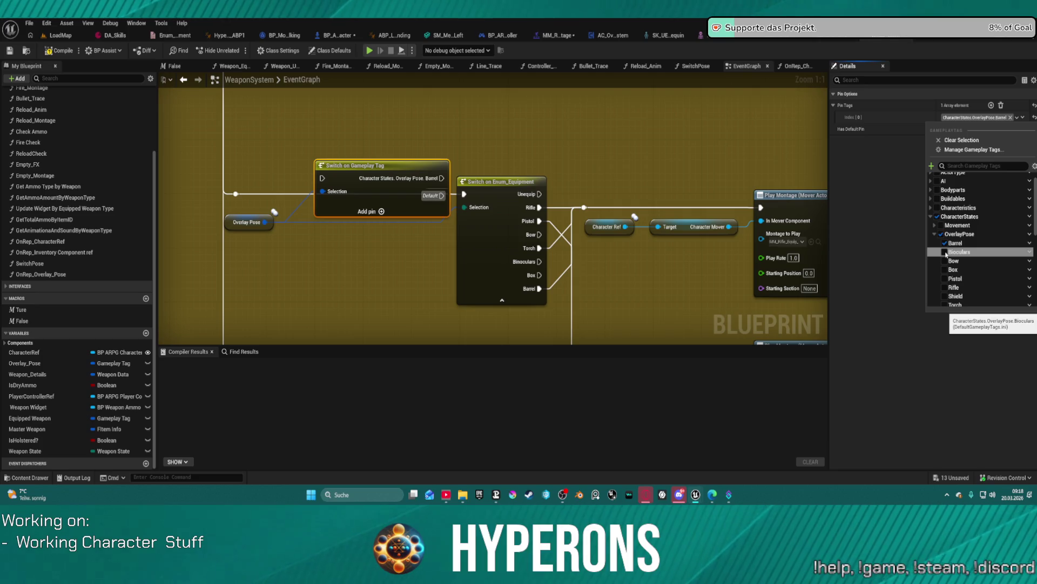
{"action": "left_click", "coordinate": [388, 187]}
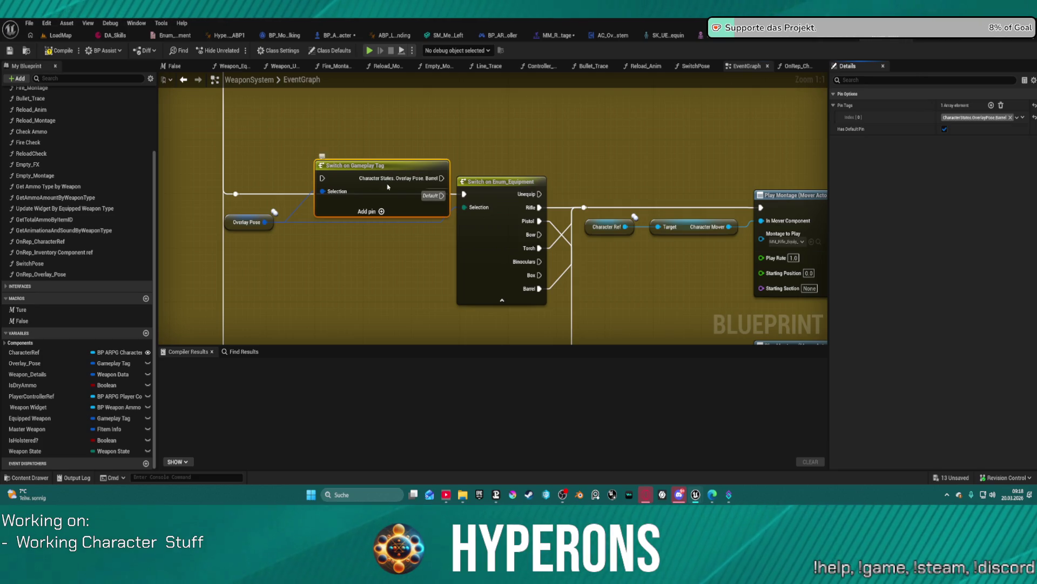
Add four more case pins and paste the Barrel tag into them.
{"action": "left_click", "coordinate": [991, 106]}
{"action": "left_click", "coordinate": [991, 106]}
{"action": "left_click", "coordinate": [991, 106]}
{"action": "left_click", "coordinate": [991, 106]}
{"action": "left_click", "coordinate": [990, 106]}
{"action": "left_click", "coordinate": [991, 106]}
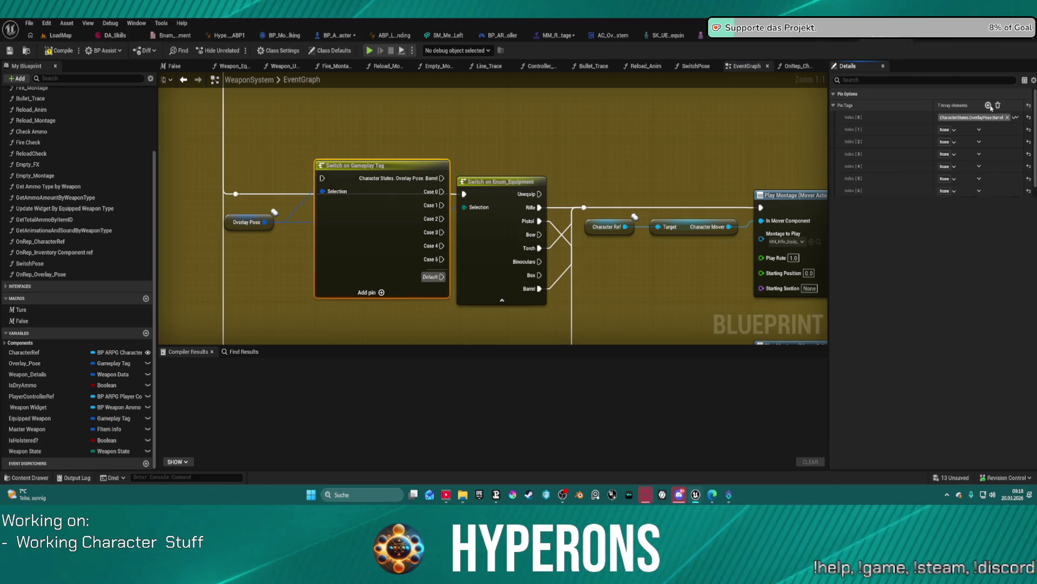
{"action": "left_click", "coordinate": [991, 106]}
{"action": "key", "text": "ctrl+c"}
{"action": "key", "text": "ctrl+v"}
{"action": "key", "text": "ctrl+v"}
{"action": "key", "text": "ctrl+v"}
{"action": "key", "text": "ctrl+v"}
{"action": "key", "text": "ctrl+v"}
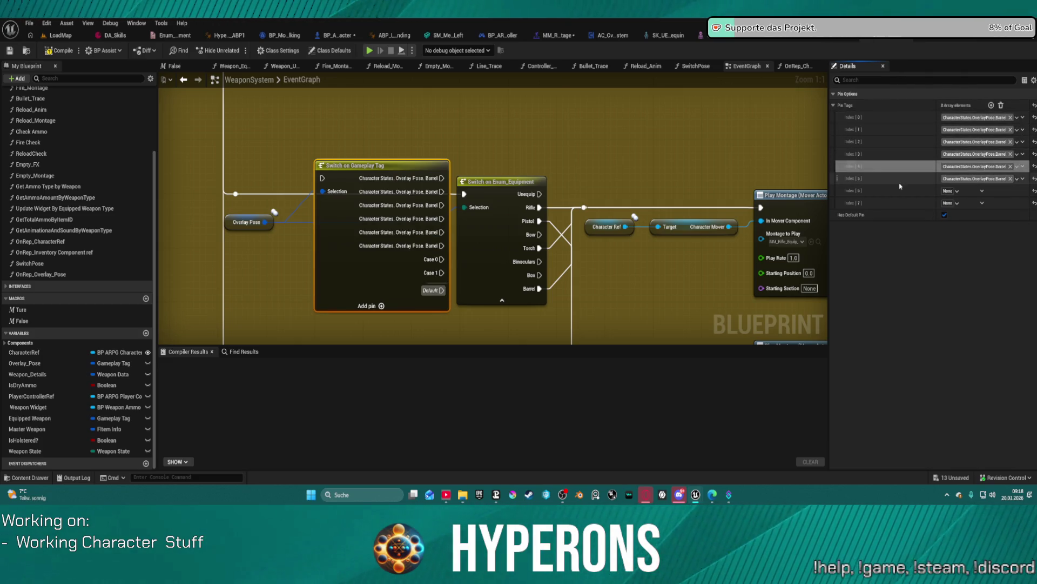
{"action": "key", "text": "ctrl+v"}
{"action": "key", "text": "ctrl+v"}
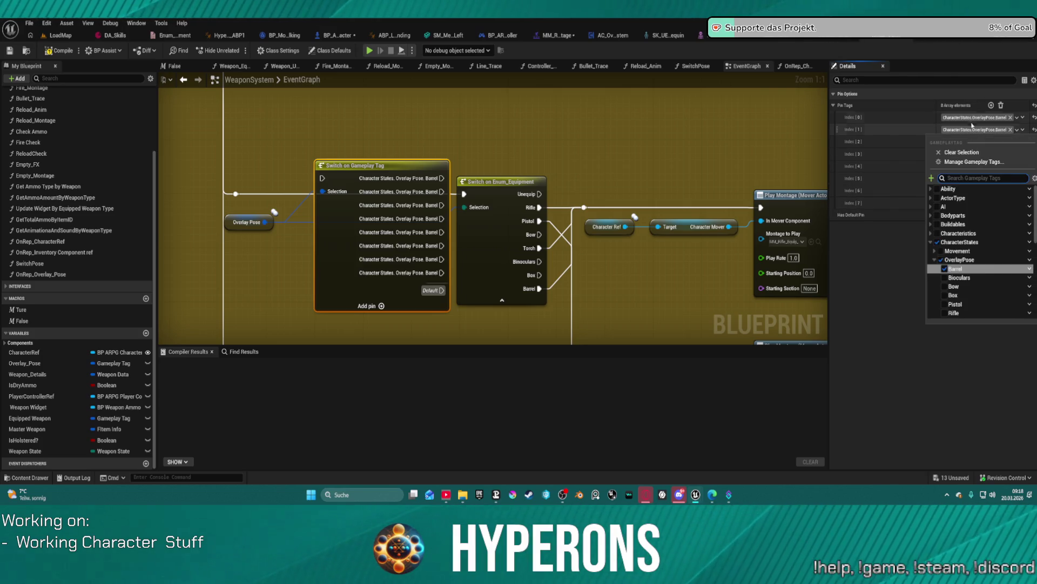
Adjust the first two case tags, setting the second case to Binoculars.
{"action": "left_click", "coordinate": [970, 119]}
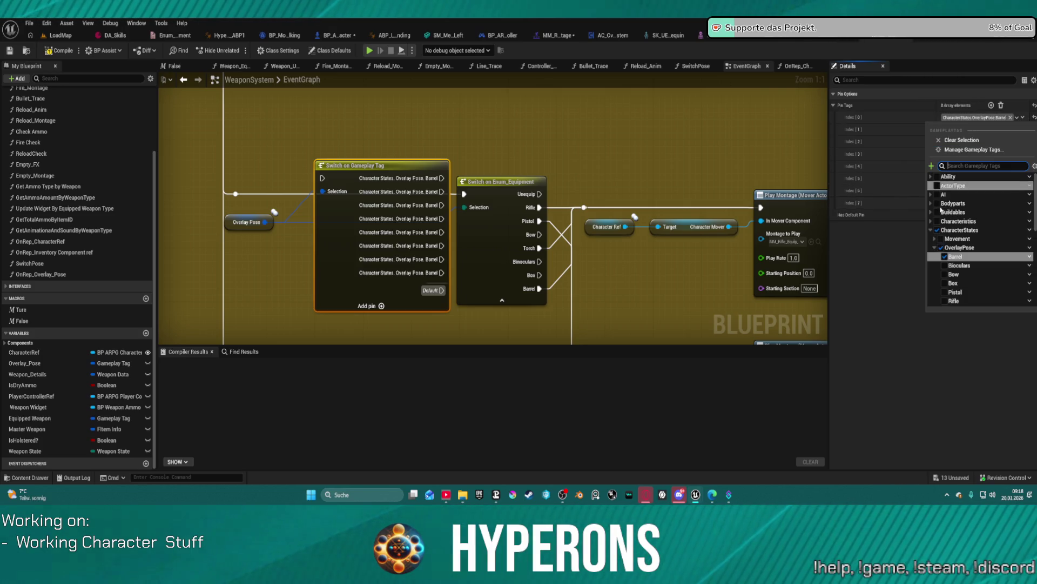
{"action": "scroll", "coordinate": [956, 260], "scroll_direction": "down", "scroll_amount": 3}
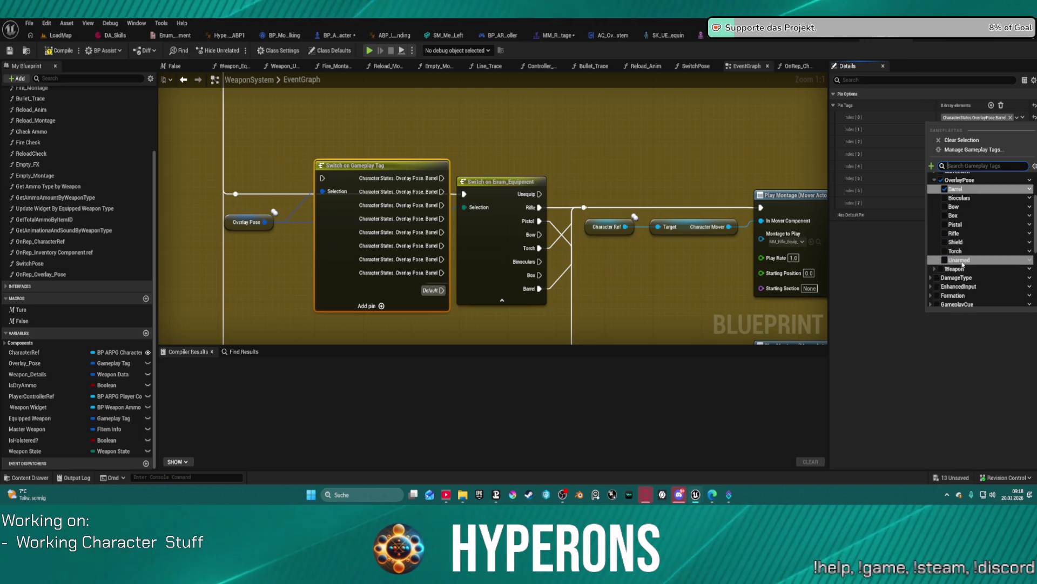
{"action": "left_click", "coordinate": [946, 260]}
{"action": "left_click", "coordinate": [972, 130]}
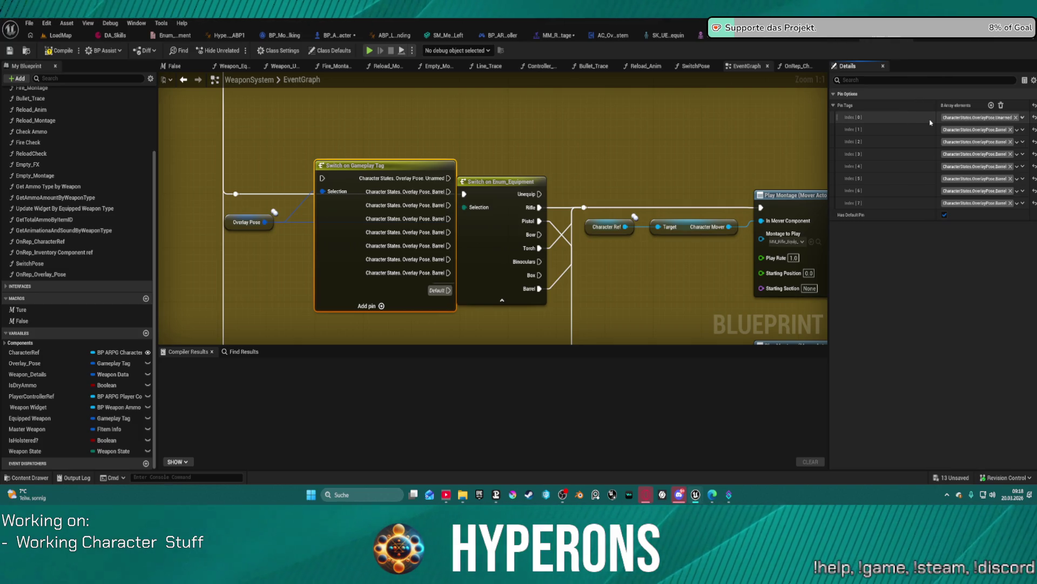
{"action": "left_click", "coordinate": [972, 129]}
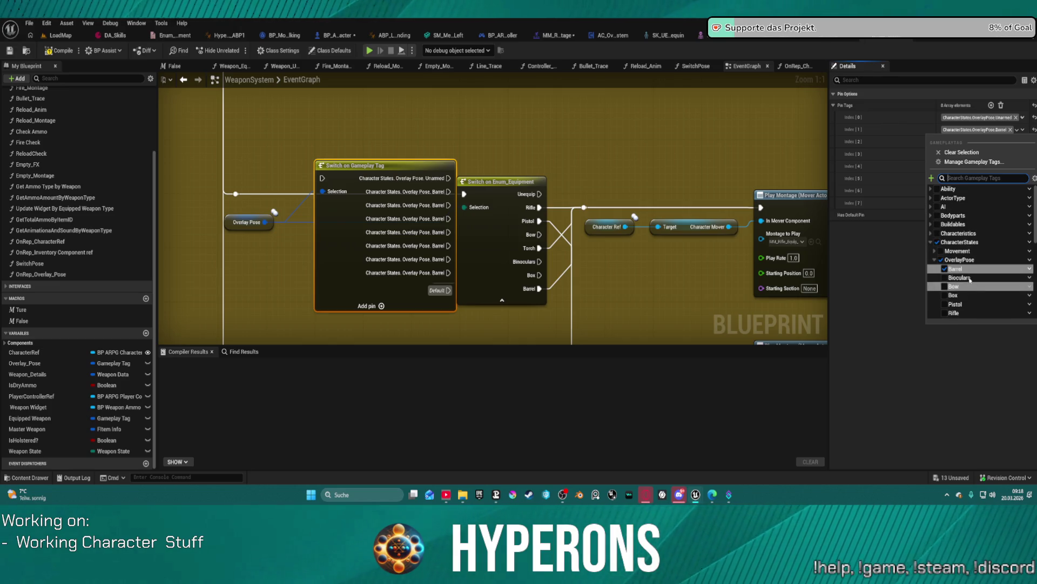
{"action": "scroll", "coordinate": [972, 299], "scroll_direction": "down", "scroll_amount": 1}
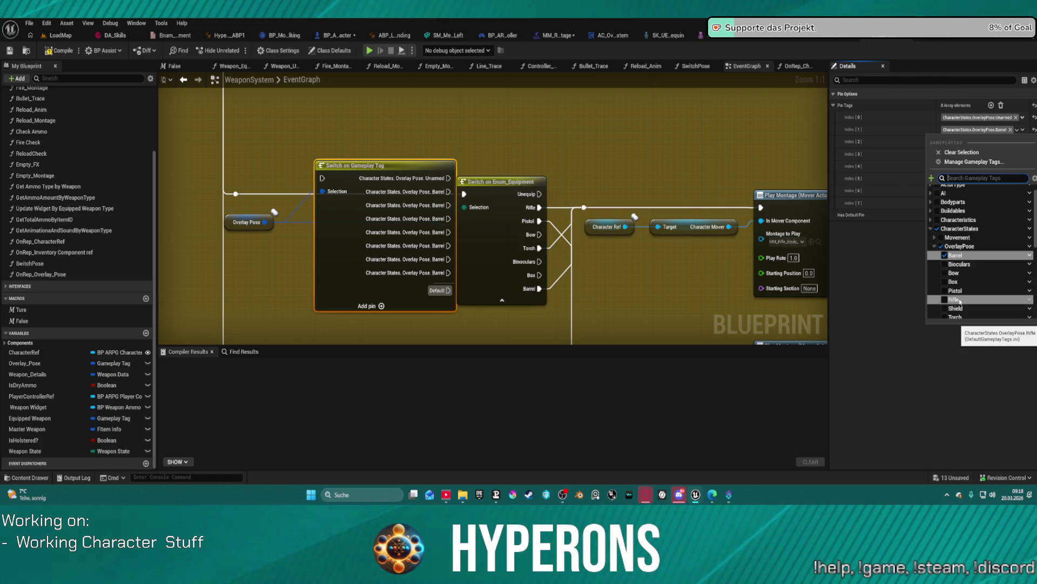
{"action": "left_click", "coordinate": [945, 255]}
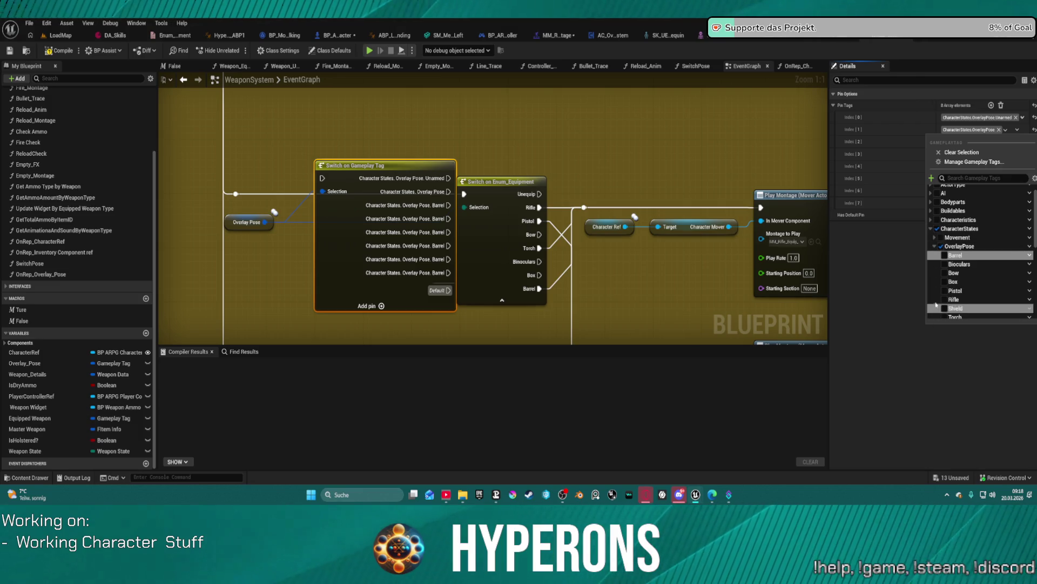
{"action": "left_click", "coordinate": [944, 256]}
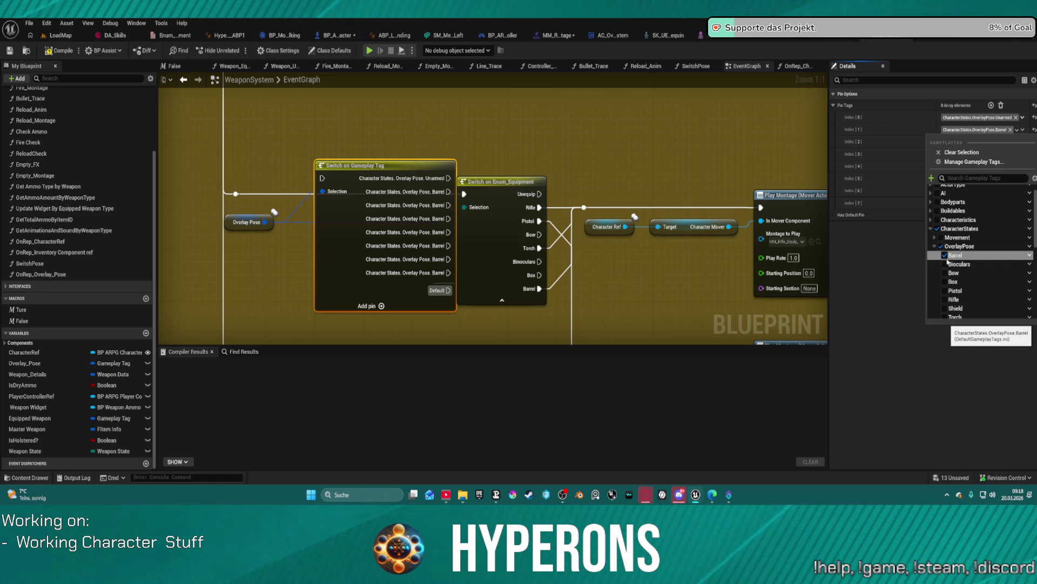
{"action": "left_click", "coordinate": [944, 264]}
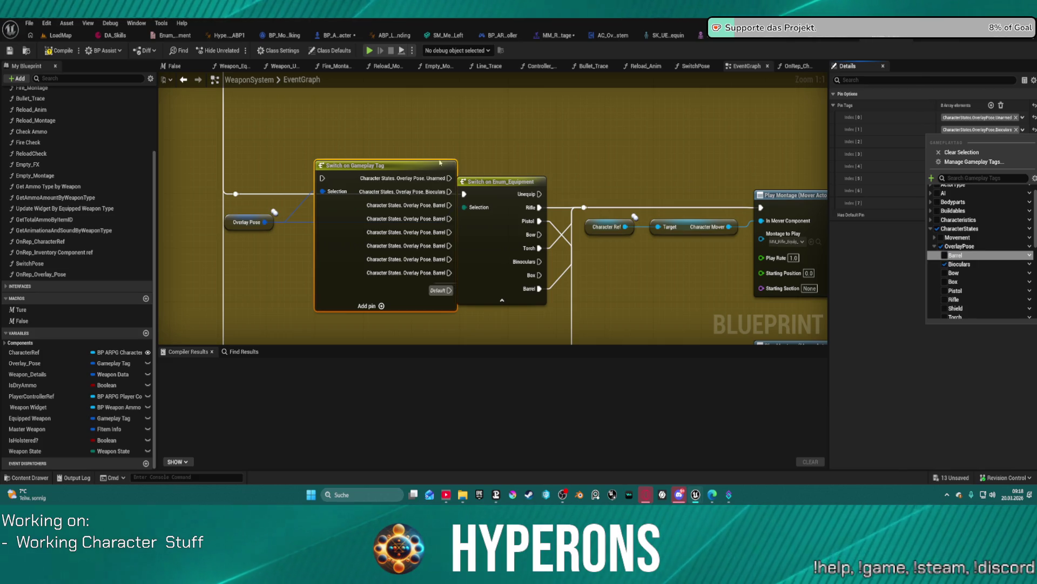
{"action": "left_click", "coordinate": [962, 152]}
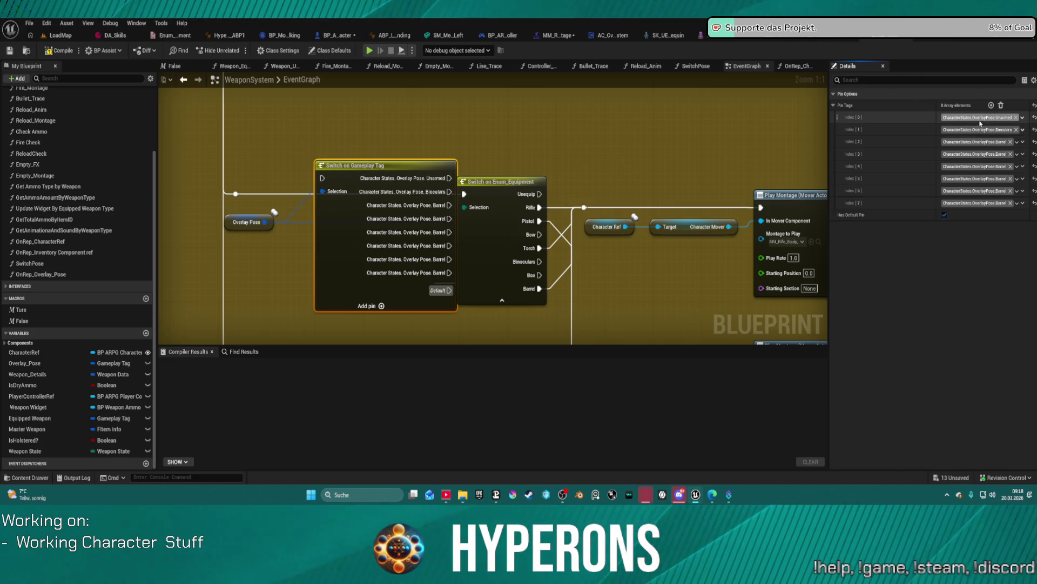
{"action": "left_click", "coordinate": [1023, 117]}
{"action": "scroll", "coordinate": [960, 217], "scroll_direction": "up", "scroll_amount": 3}
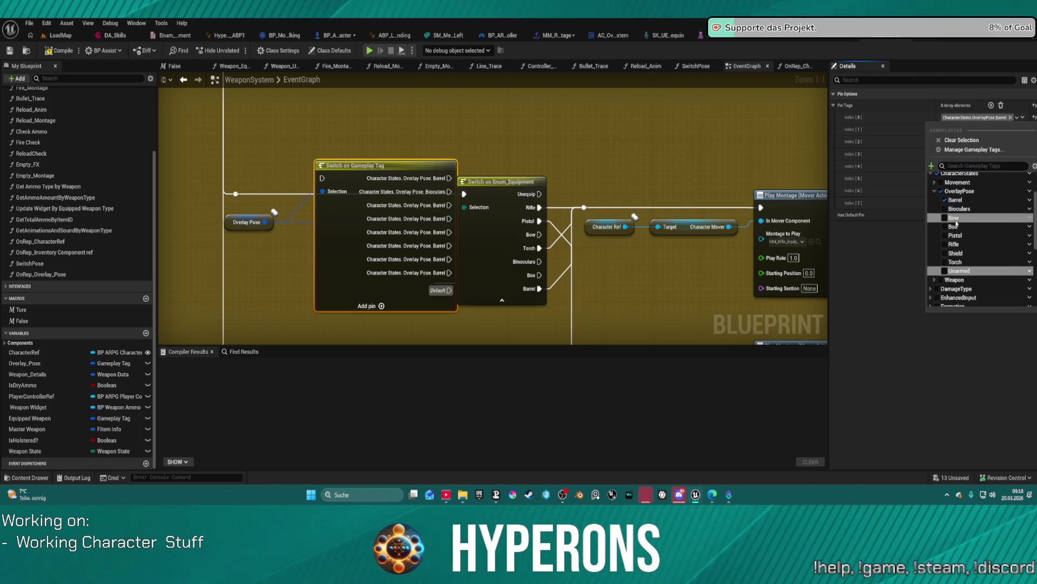
{"action": "key", "text": "Escape"}
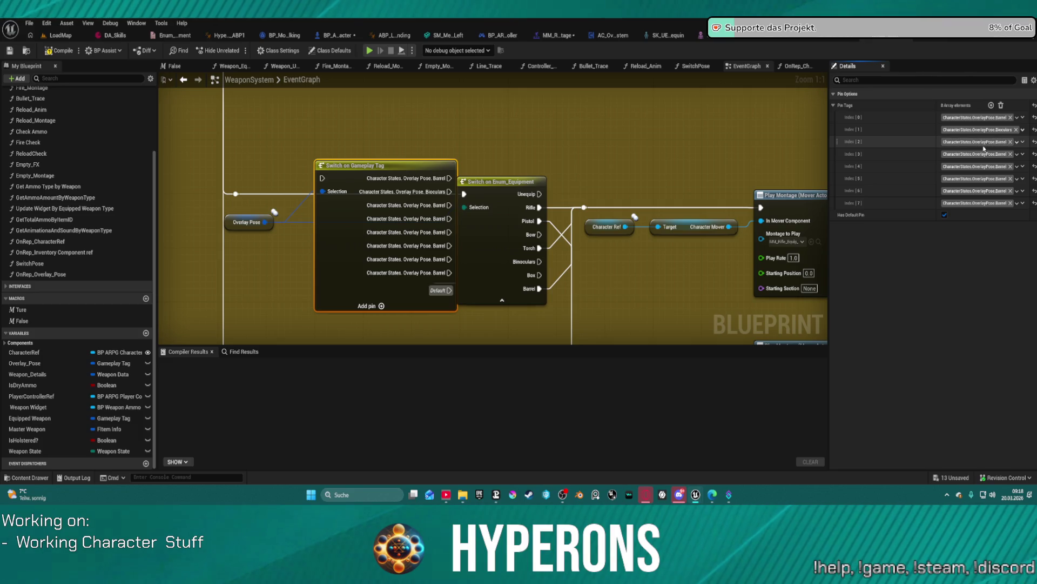
Set the third to sixth cases to Bow, Pistol, Rifle and Shield.
{"action": "left_click", "coordinate": [1017, 141]}
{"action": "left_click", "coordinate": [954, 299]}
{"action": "left_click", "coordinate": [1017, 154]}
{"action": "left_click", "coordinate": [949, 294]}
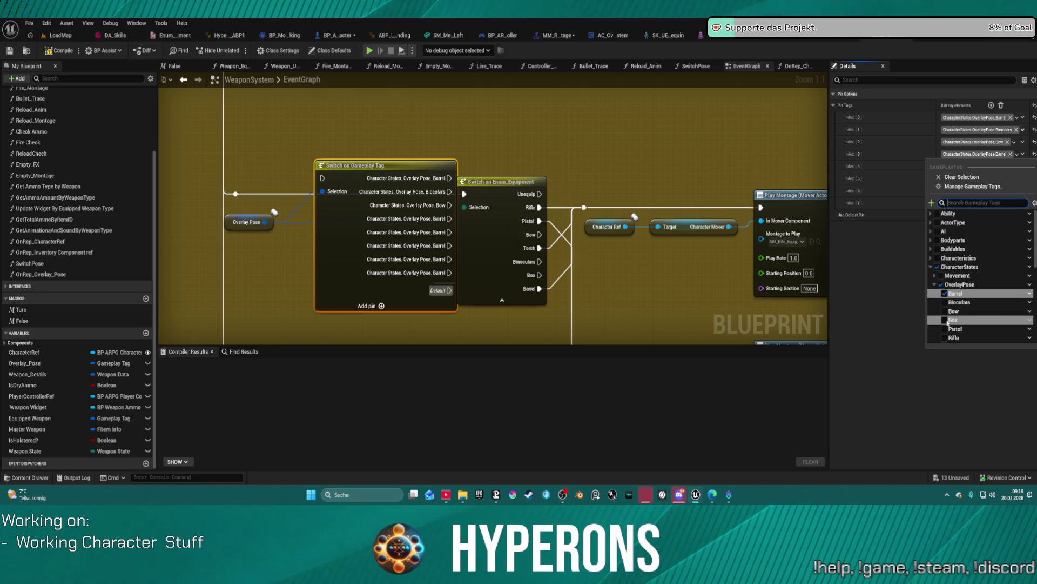
{"action": "left_click", "coordinate": [926, 172]}
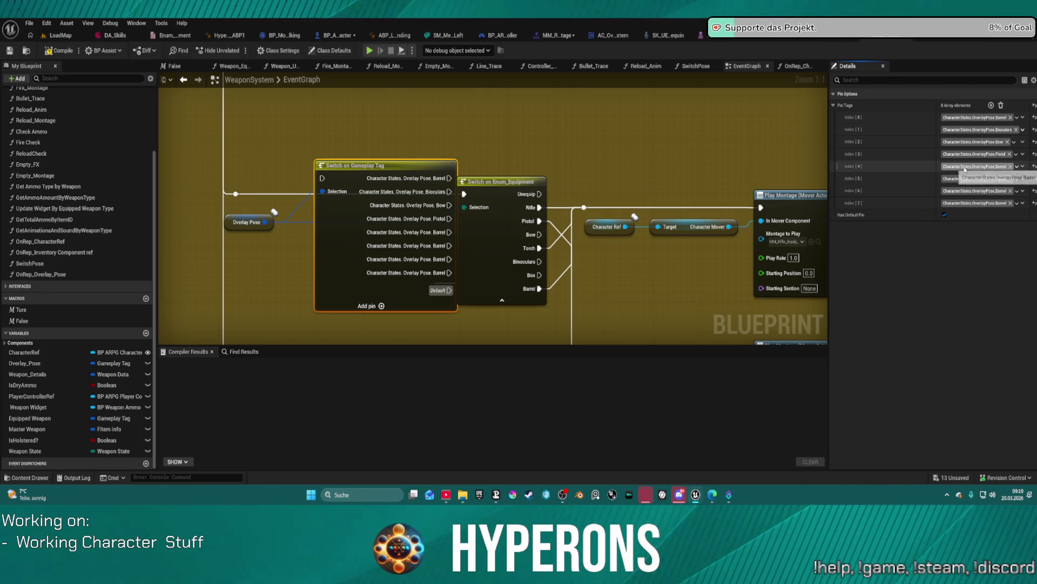
{"action": "left_click", "coordinate": [1017, 166]}
{"action": "left_click", "coordinate": [954, 350]}
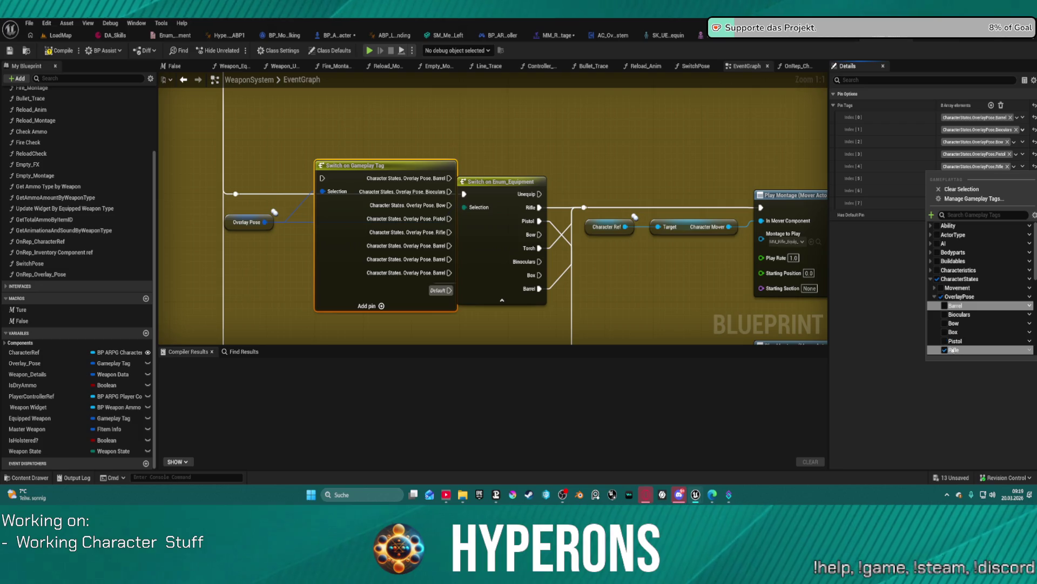
{"action": "left_click", "coordinate": [980, 181]}
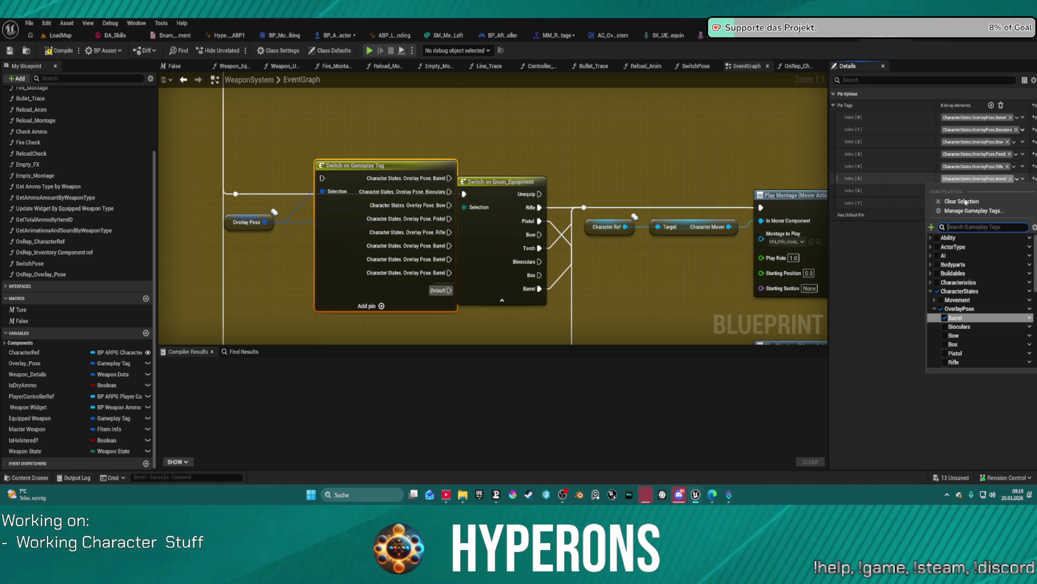
{"action": "left_click", "coordinate": [961, 330]}
{"action": "left_click", "coordinate": [886, 192]}
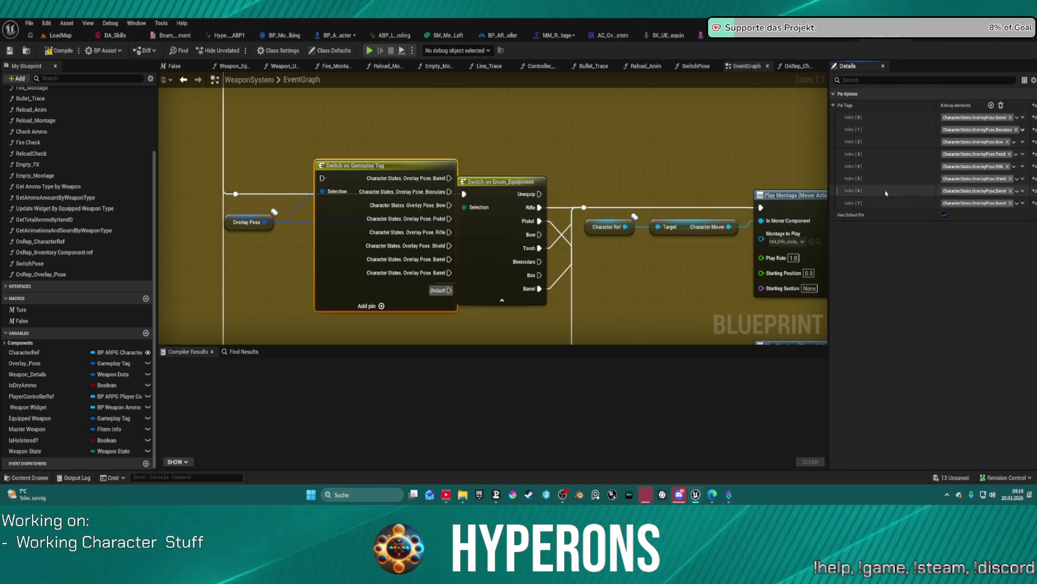
Set the seventh case to Torch and the last case to Unarmed.
{"action": "left_click", "coordinate": [962, 195]}
{"action": "left_click", "coordinate": [956, 365]}
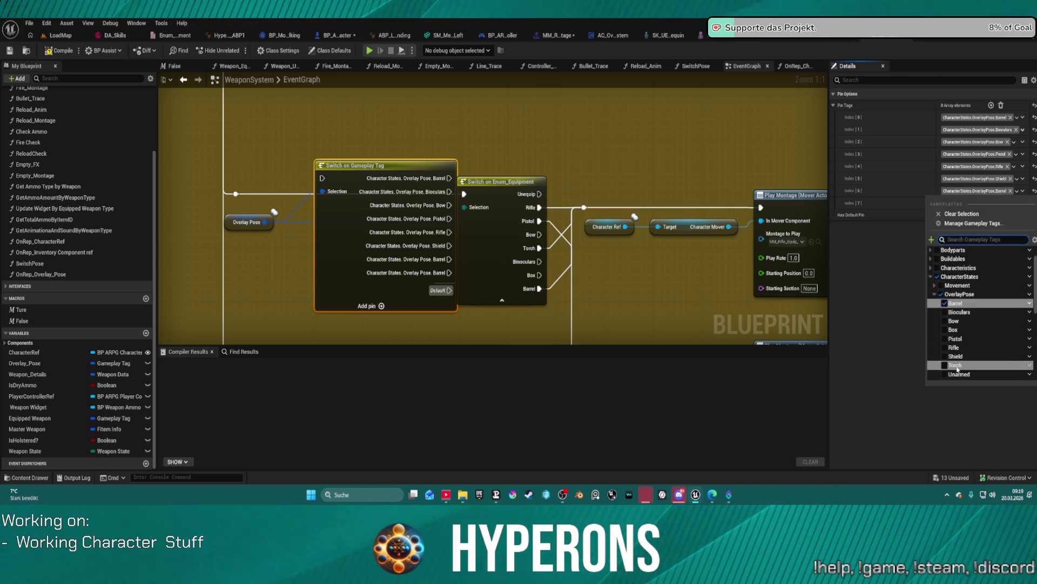
{"action": "left_click", "coordinate": [919, 230]}
{"action": "left_click", "coordinate": [978, 203]}
{"action": "scroll", "coordinate": [961, 324], "scroll_direction": "down", "scroll_amount": 3}
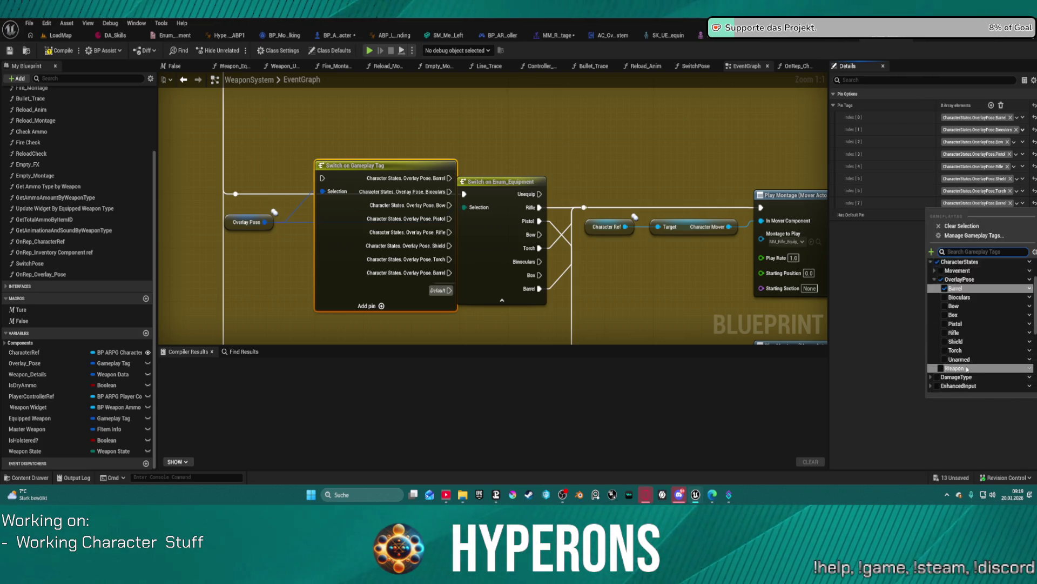
{"action": "left_click", "coordinate": [956, 318]}
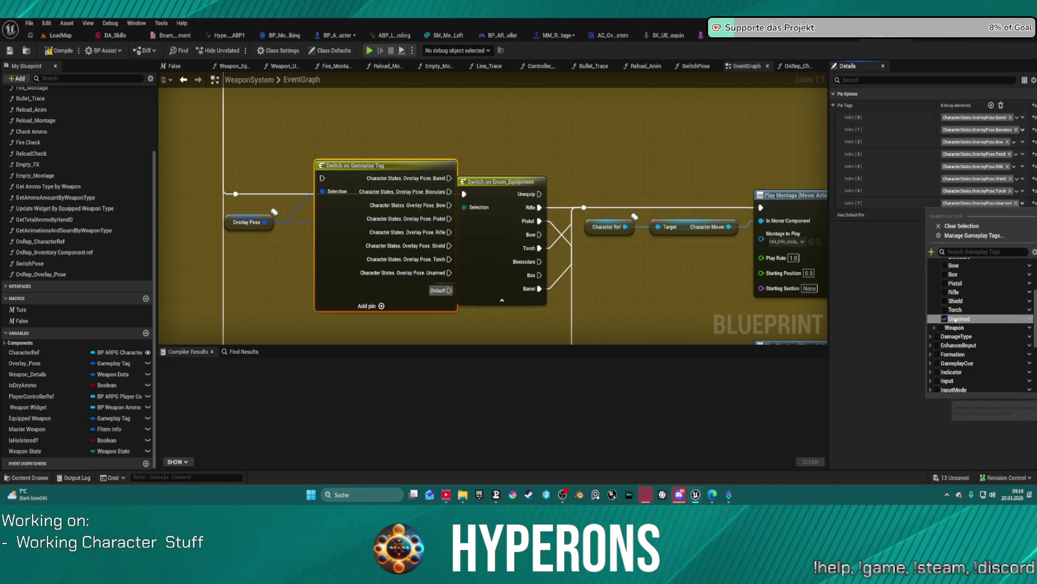
{"action": "left_click", "coordinate": [595, 166]}
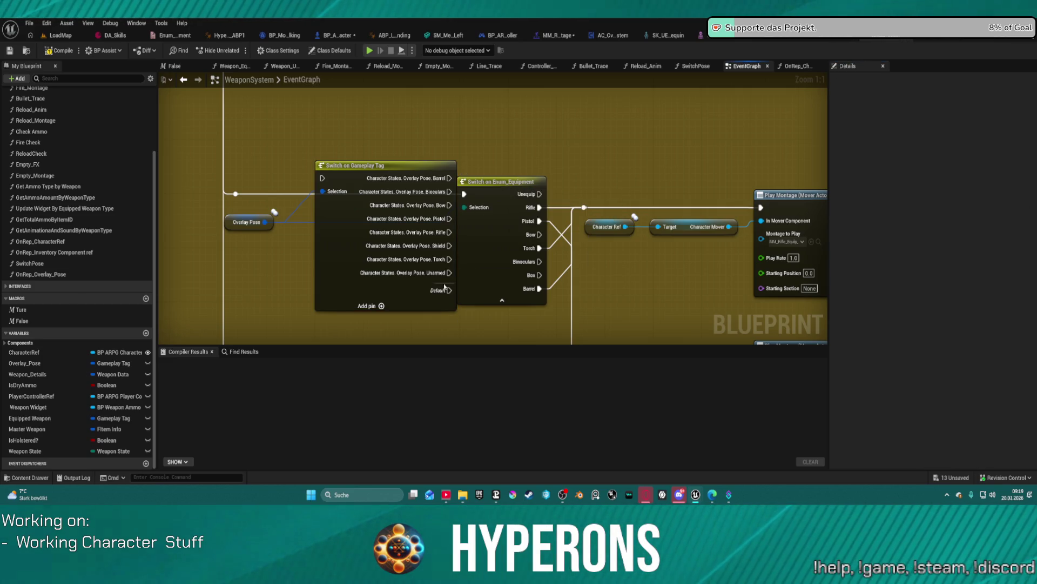
Reroute the Rifle, Pistol, Torch, Barrel and execution wires onto the Switch on Gameplay Tag node.
{"action": "left_click_drag", "start_coordinate": [262, 155], "coordinate": [367, 145]}
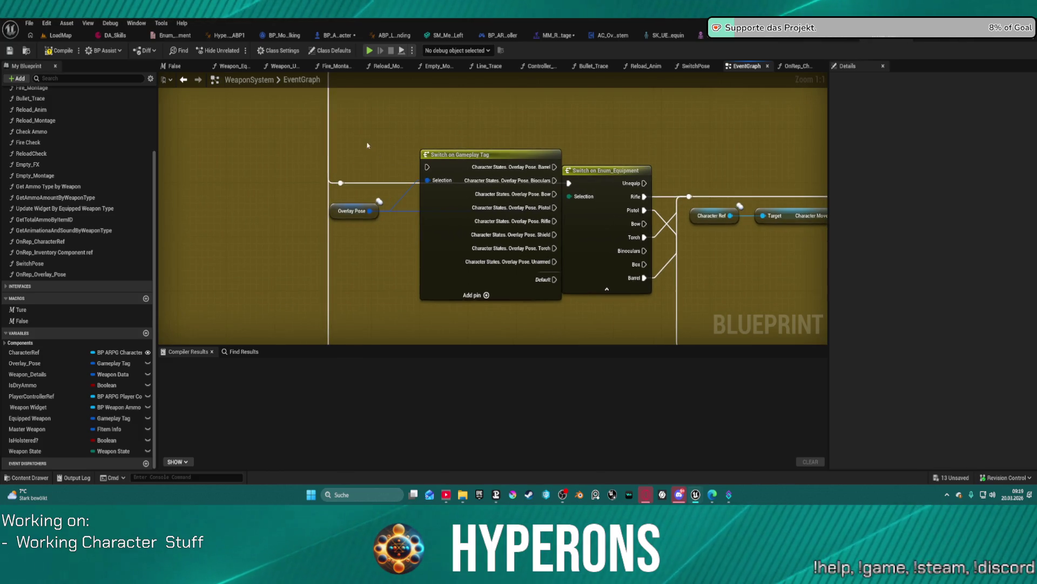
{"action": "mouse_move", "coordinate": [451, 237]}
{"action": "left_mouse_down"}
{"action": "mouse_move", "coordinate": [439, 136]}
{"action": "mouse_move", "coordinate": [432, 169]}
{"action": "left_mouse_up"}
{"action": "mouse_move", "coordinate": [646, 224]}
{"action": "left_mouse_down"}
{"action": "mouse_move", "coordinate": [613, 165]}
{"action": "mouse_move", "coordinate": [536, 154]}
{"action": "left_mouse_up"}
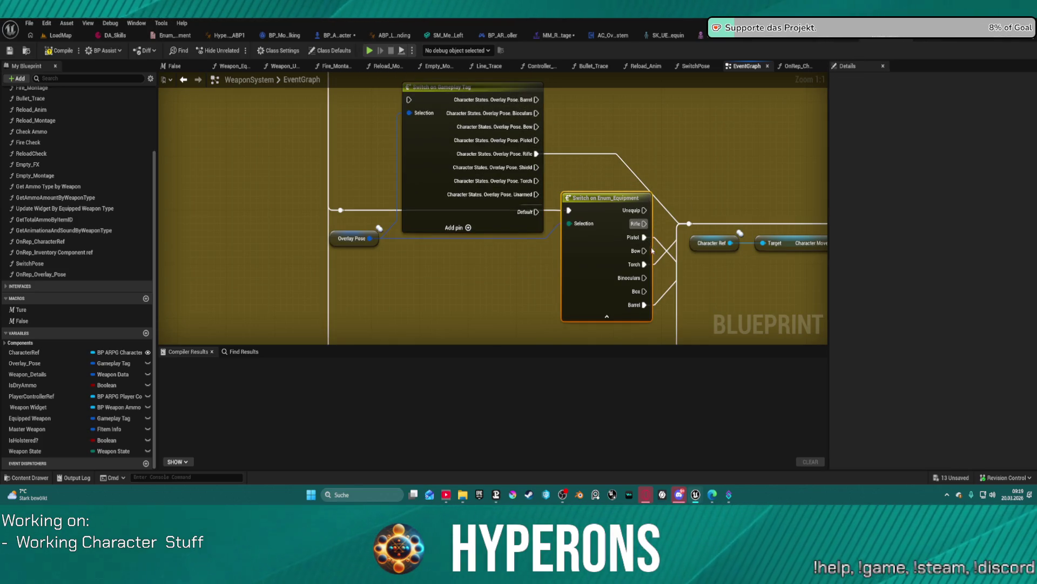
{"action": "mouse_move", "coordinate": [644, 237]}
{"action": "left_mouse_down"}
{"action": "mouse_move", "coordinate": [657, 229]}
{"action": "mouse_move", "coordinate": [539, 142]}
{"action": "left_mouse_up"}
{"action": "mouse_move", "coordinate": [644, 264]}
{"action": "left_mouse_down"}
{"action": "mouse_move", "coordinate": [670, 224]}
{"action": "mouse_move", "coordinate": [537, 181]}
{"action": "left_mouse_up"}
{"action": "mouse_move", "coordinate": [689, 224]}
{"action": "left_mouse_down"}
{"action": "mouse_move", "coordinate": [654, 298]}
{"action": "mouse_move", "coordinate": [660, 215]}
{"action": "mouse_move", "coordinate": [594, 156]}
{"action": "mouse_move", "coordinate": [557, 203]}
{"action": "mouse_move", "coordinate": [556, 156]}
{"action": "mouse_move", "coordinate": [538, 102]}
{"action": "left_mouse_up"}
{"action": "left_click_drag", "start_coordinate": [605, 247], "coordinate": [607, 261]}
{"action": "left_click_drag", "start_coordinate": [460, 87], "coordinate": [531, 160]}
{"action": "left_click_drag", "start_coordinate": [341, 210], "coordinate": [482, 174]}
Delete the old Switch on Enum_Equipment node and reposition the tag switch and Overlay Pose getter.
{"action": "left_click", "coordinate": [650, 209]}
{"action": "key", "text": "Delete"}
{"action": "left_click_drag", "start_coordinate": [552, 172], "coordinate": [553, 227]}
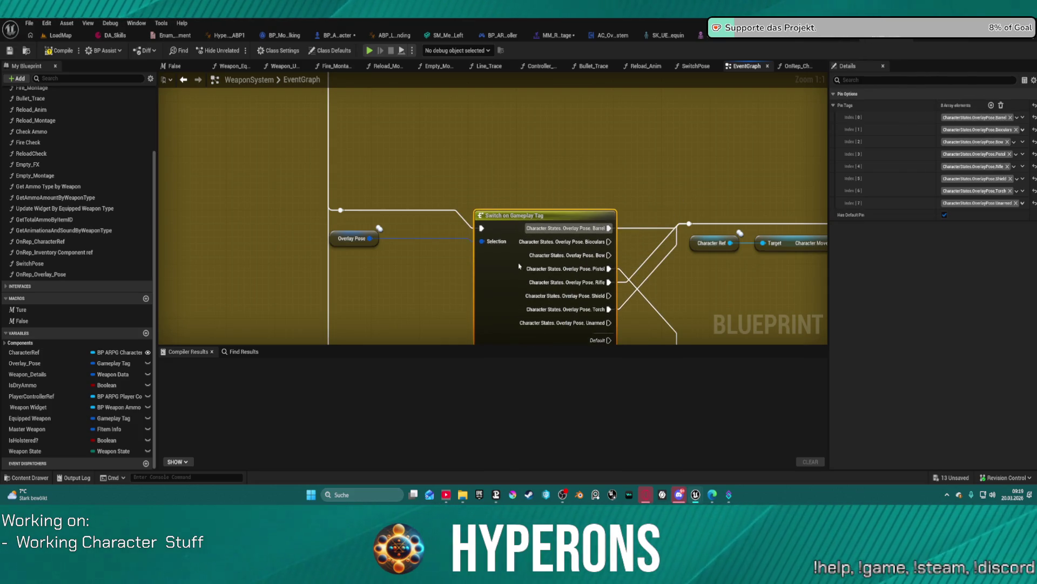
{"action": "scroll", "coordinate": [492, 173], "scroll_direction": "down", "scroll_amount": 3}
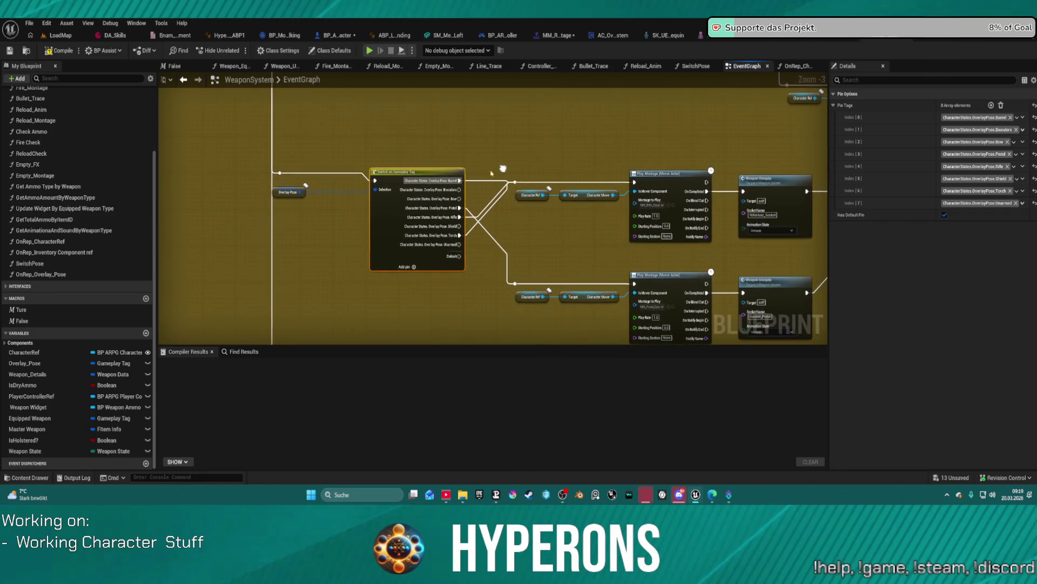
{"action": "left_click_drag", "start_coordinate": [281, 193], "coordinate": [316, 193]}
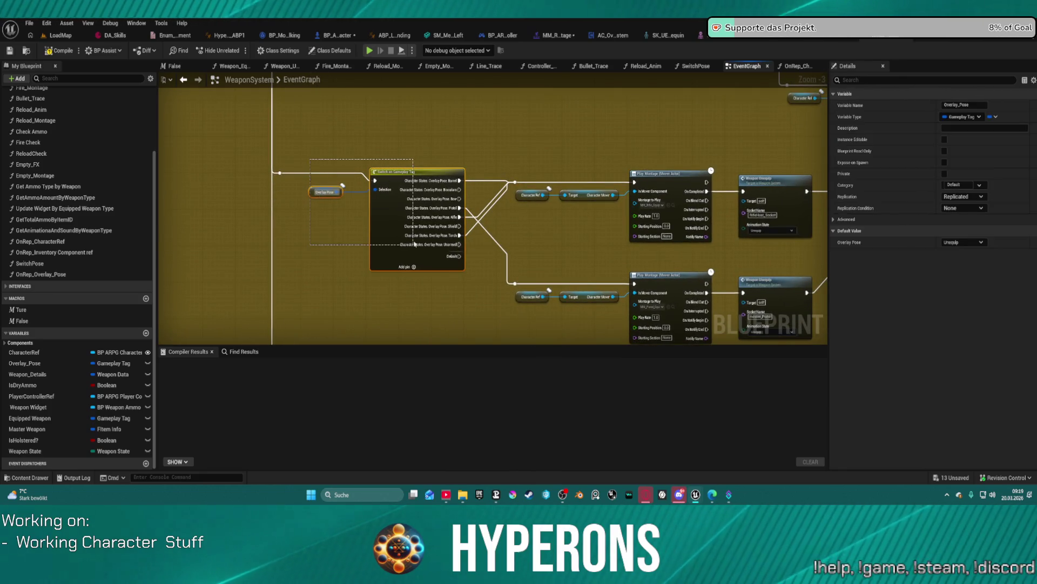
{"action": "left_click_drag", "start_coordinate": [483, 147], "coordinate": [461, 324]}
{"action": "mouse_move", "coordinate": [563, 300]}
{"action": "left_mouse_down"}
{"action": "mouse_move", "coordinate": [505, 251]}
{"action": "mouse_move", "coordinate": [352, 251]}
{"action": "mouse_move", "coordinate": [433, 154]}
{"action": "mouse_move", "coordinate": [456, 266]}
{"action": "mouse_move", "coordinate": [435, 294]}
{"action": "mouse_move", "coordinate": [476, 162]}
{"action": "left_mouse_up"}
{"action": "left_click_drag", "start_coordinate": [189, 265], "coordinate": [470, 281]}
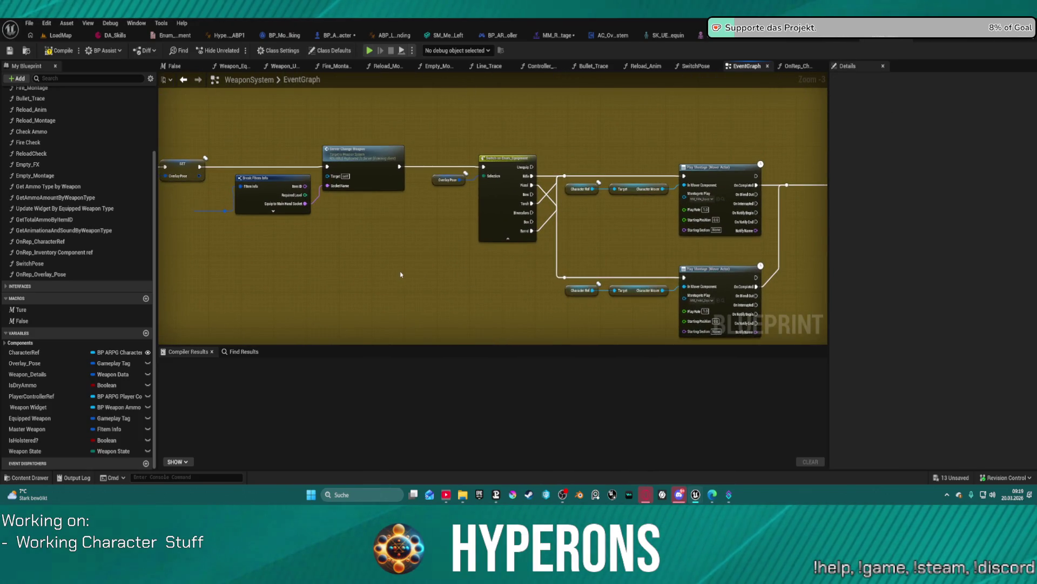
Paste the Switch on Gameplay Tag with its Overlay Pose getter and move the Torch, Pistol, Barrel and exec wires onto it.
{"action": "key", "text": "ctrl+v"}
{"action": "left_click_drag", "start_coordinate": [454, 265], "coordinate": [440, 242]}
{"action": "mouse_move", "coordinate": [540, 186]}
{"action": "left_mouse_down"}
{"action": "mouse_move", "coordinate": [494, 149]}
{"action": "mouse_move", "coordinate": [514, 214]}
{"action": "mouse_move", "coordinate": [486, 250]}
{"action": "mouse_move", "coordinate": [467, 248]}
{"action": "left_mouse_up"}
{"action": "left_click_drag", "start_coordinate": [492, 169], "coordinate": [468, 265]}
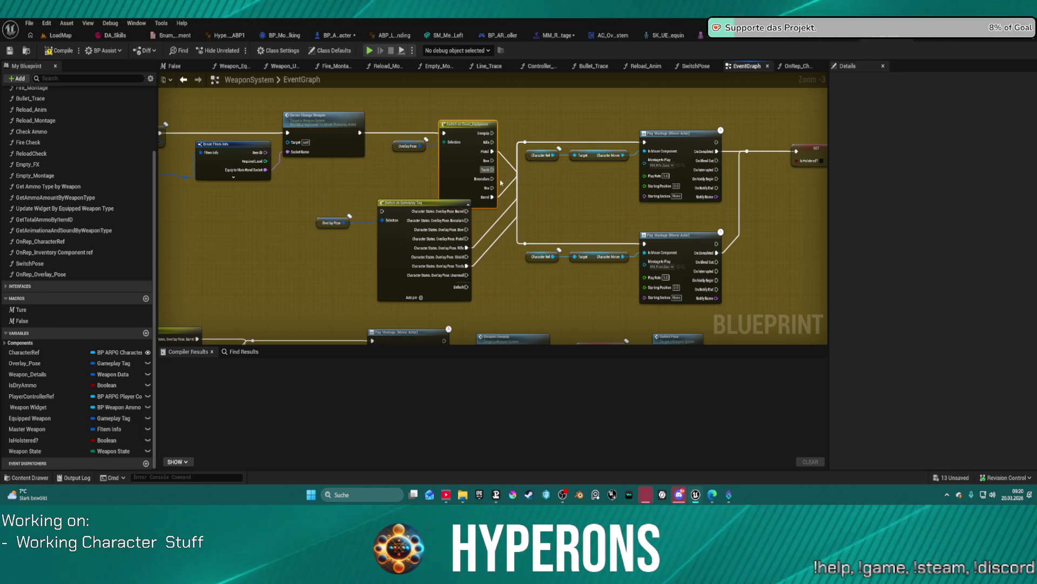
{"action": "mouse_move", "coordinate": [491, 151]}
{"action": "left_mouse_down"}
{"action": "mouse_move", "coordinate": [493, 225]}
{"action": "mouse_move", "coordinate": [468, 239]}
{"action": "left_mouse_up"}
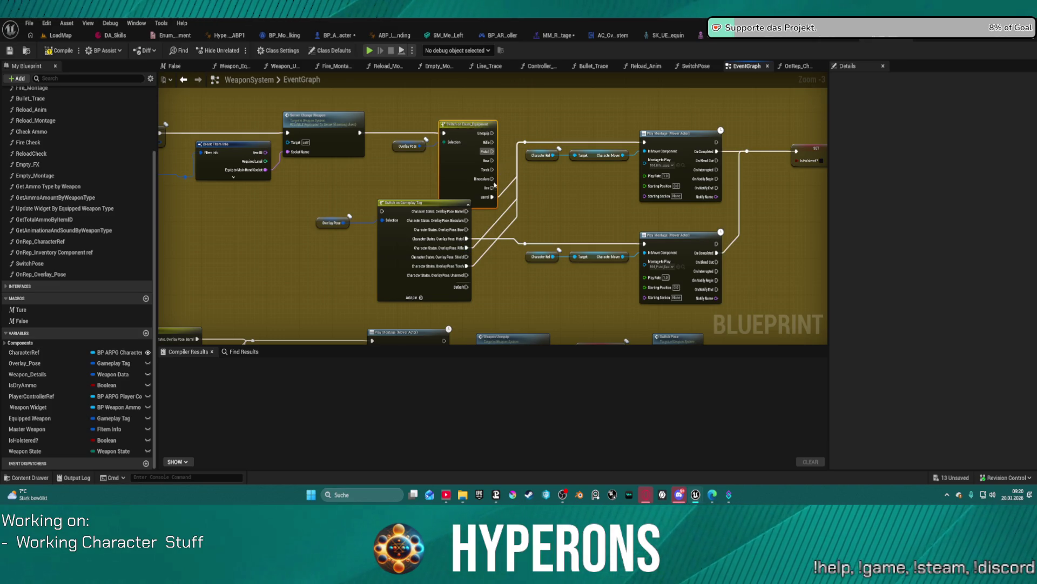
{"action": "mouse_move", "coordinate": [494, 200]}
{"action": "left_mouse_down"}
{"action": "mouse_move", "coordinate": [489, 232]}
{"action": "mouse_move", "coordinate": [466, 211]}
{"action": "left_mouse_up"}
{"action": "mouse_move", "coordinate": [443, 134]}
{"action": "left_mouse_down"}
{"action": "mouse_move", "coordinate": [427, 194]}
{"action": "mouse_move", "coordinate": [383, 211]}
{"action": "left_mouse_up"}
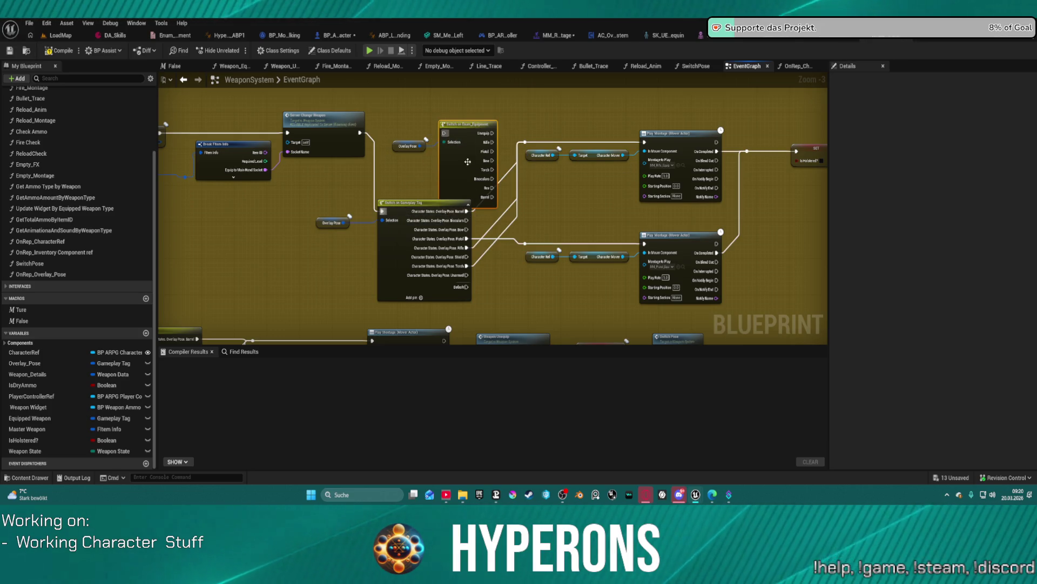
Delete the old Switch on Enum and move the tag switch into its place.
{"action": "left_click", "coordinate": [467, 125]}
{"action": "key", "text": "Delete"}
{"action": "mouse_move", "coordinate": [414, 205]}
{"action": "left_mouse_down"}
{"action": "mouse_move", "coordinate": [440, 131]}
{"action": "mouse_move", "coordinate": [436, 114]}
{"action": "left_mouse_up"}
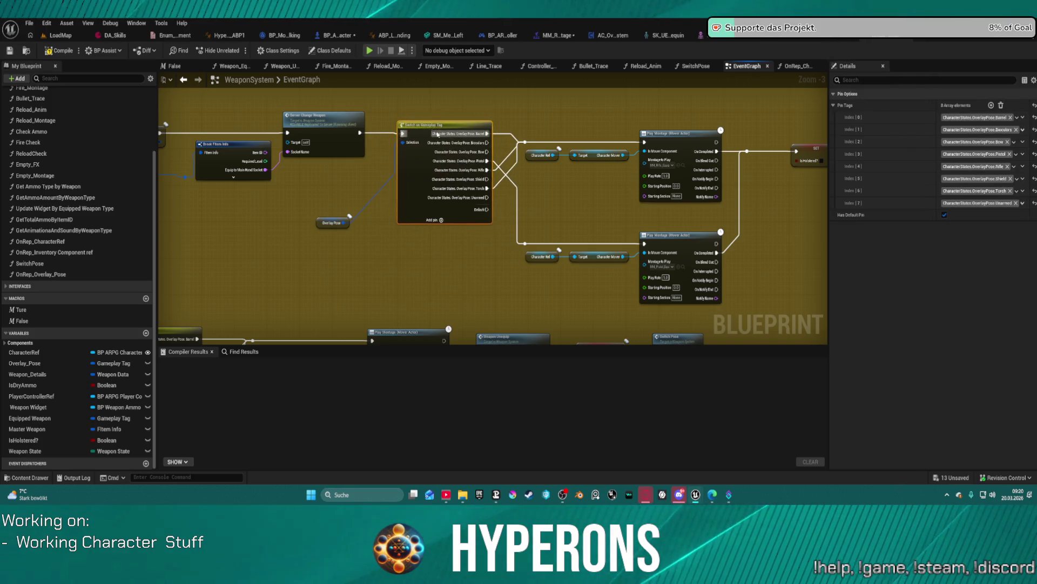
{"action": "left_click", "coordinate": [325, 224]}
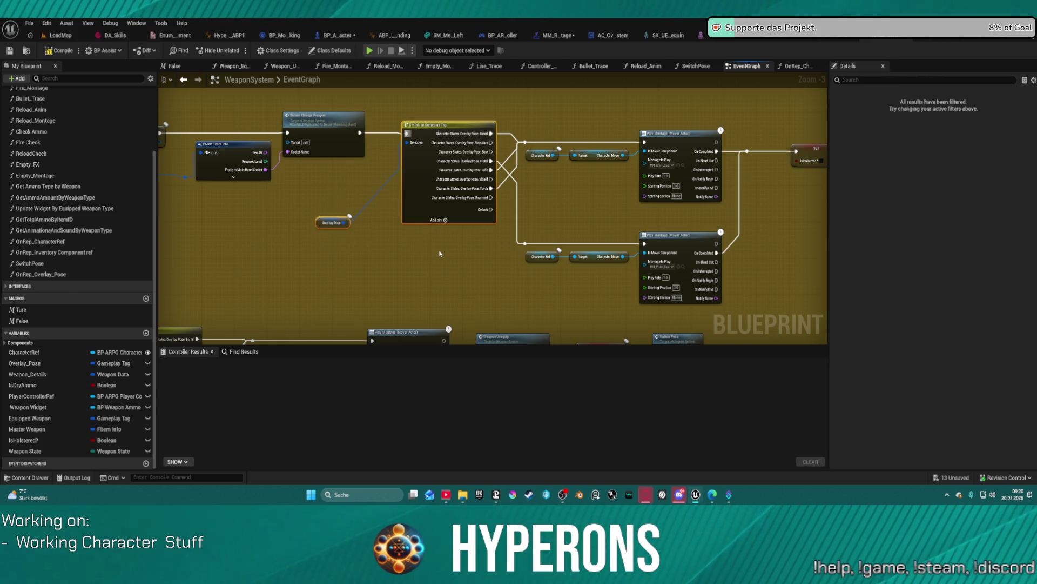
{"action": "mouse_move", "coordinate": [391, 308]}
{"action": "left_mouse_down"}
{"action": "mouse_move", "coordinate": [474, 301]}
{"action": "mouse_move", "coordinate": [480, 322]}
{"action": "mouse_move", "coordinate": [588, 429]}
{"action": "mouse_move", "coordinate": [595, 470]}
{"action": "left_mouse_up"}
{"action": "mouse_move", "coordinate": [594, 324]}
{"action": "left_mouse_down"}
{"action": "mouse_move", "coordinate": [594, 176]}
{"action": "mouse_move", "coordinate": [459, 119]}
{"action": "mouse_move", "coordinate": [290, 86]}
{"action": "left_mouse_up"}
{"action": "mouse_move", "coordinate": [486, 216]}
{"action": "left_mouse_down"}
{"action": "mouse_move", "coordinate": [373, 189]}
{"action": "mouse_move", "coordinate": [476, 303]}
{"action": "mouse_move", "coordinate": [546, 259]}
{"action": "mouse_move", "coordinate": [578, 261]}
{"action": "mouse_move", "coordinate": [496, 240]}
{"action": "mouse_move", "coordinate": [740, 253]}
{"action": "left_mouse_up"}
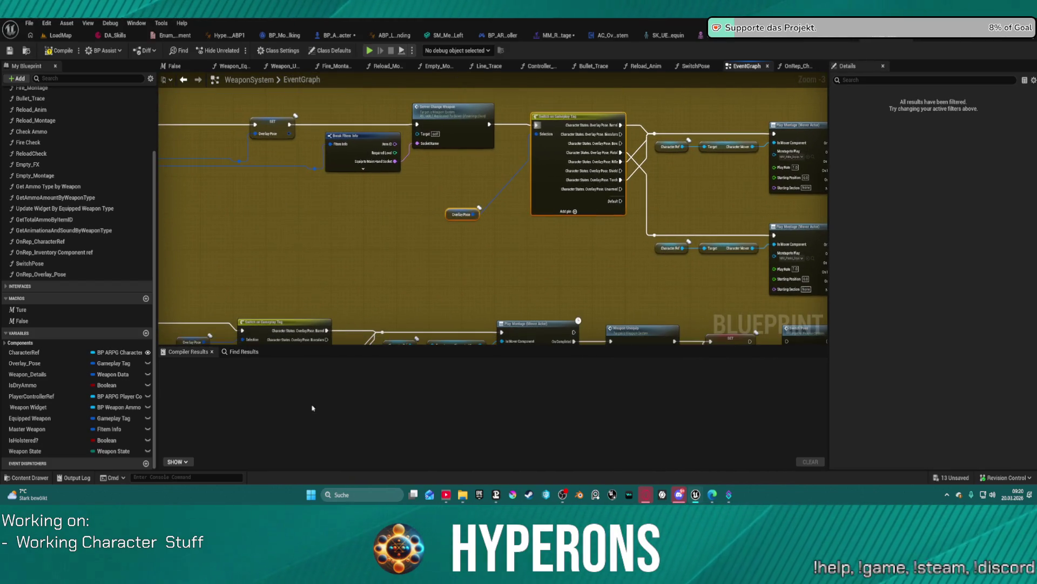
Compile the WeaponSystem Blueprint, inspect the first error, and delete an accidentally pasted duplicate tag switch.
{"action": "left_click", "coordinate": [63, 52]}
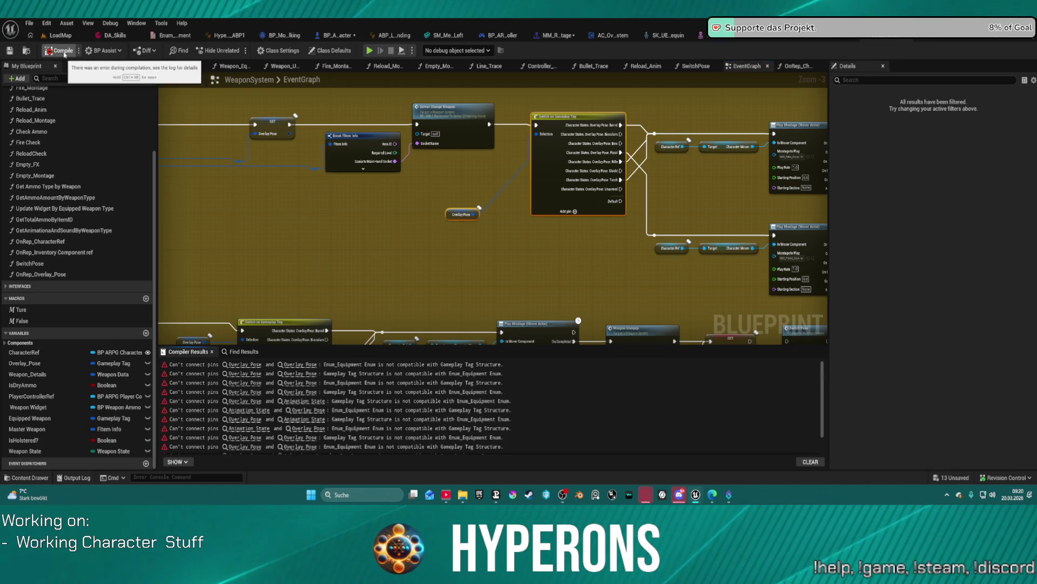
{"action": "left_click", "coordinate": [324, 364]}
{"action": "left_click", "coordinate": [238, 364]}
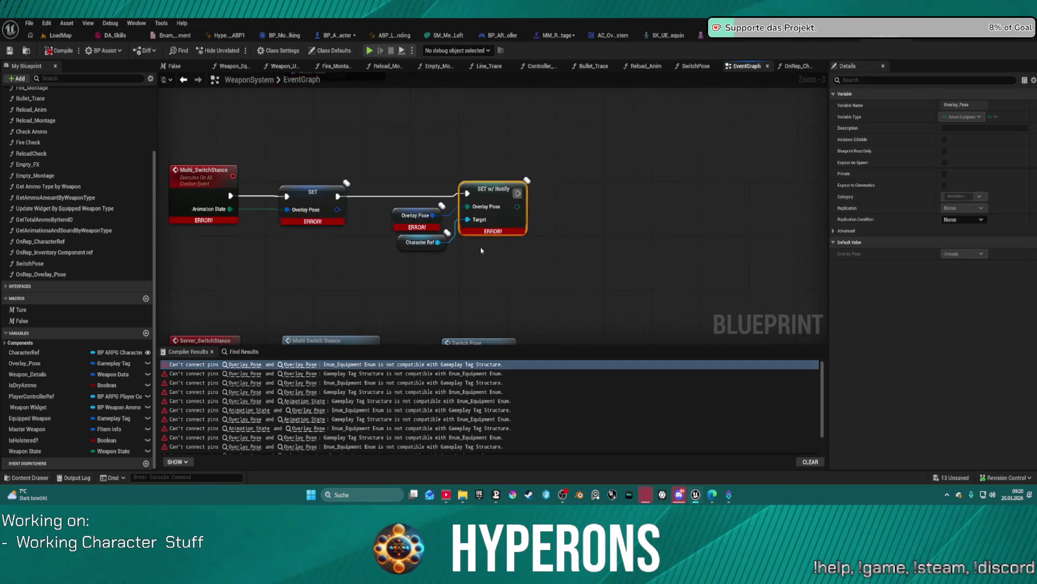
{"action": "left_click", "coordinate": [541, 200]}
{"action": "key", "text": "ctrl+v"}
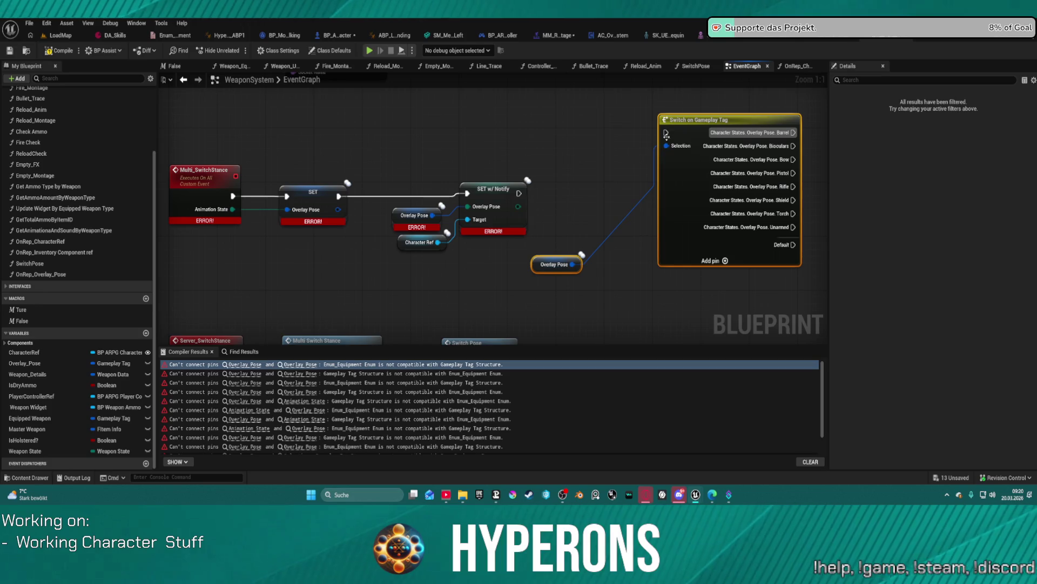
{"action": "left_click", "coordinate": [672, 114]}
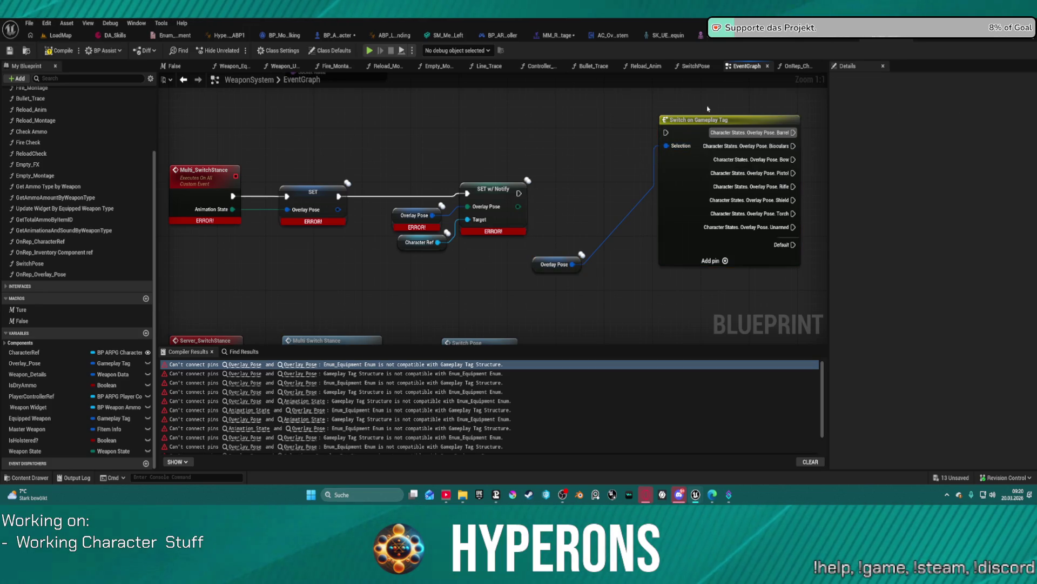
{"action": "key", "text": "Delete"}
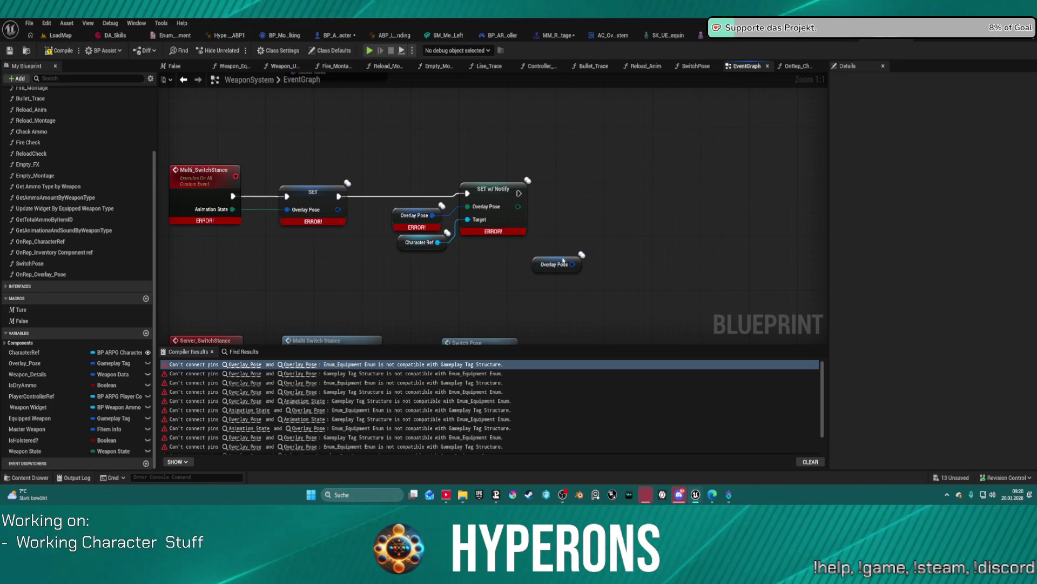
Check Overlay_Pose's type and step through the remaining compile errors to Server Weapon_State.
{"action": "left_click", "coordinate": [542, 266]}
{"action": "left_click", "coordinate": [300, 374]}
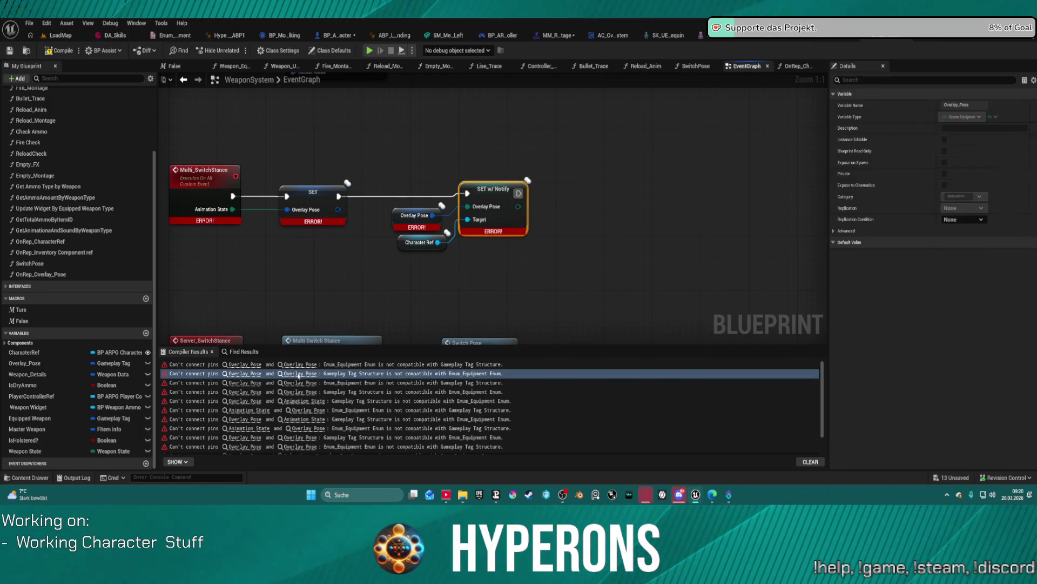
{"action": "left_click", "coordinate": [298, 383]}
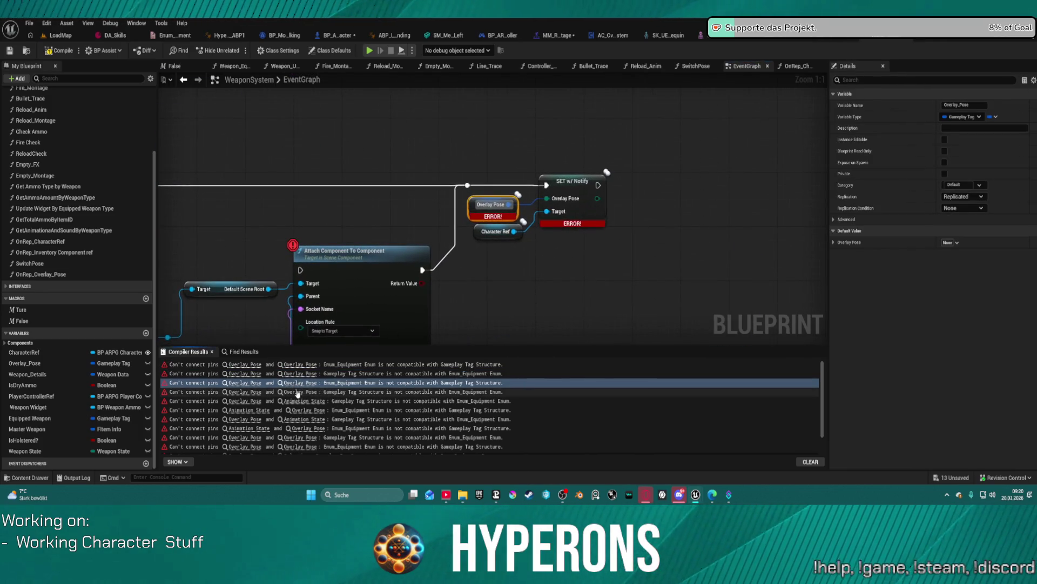
{"action": "left_click", "coordinate": [299, 392]}
{"action": "left_click", "coordinate": [300, 401]}
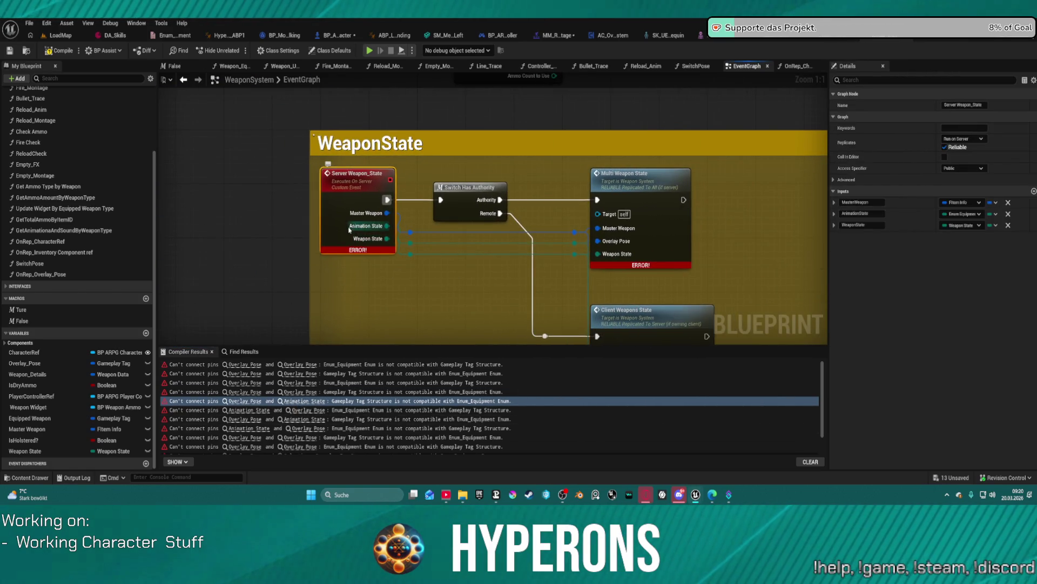
Set Server Weapon_State's AnimationState input type to Gameplay Tag in Details.
{"action": "left_click", "coordinate": [965, 216]}
{"action": "type", "text": "Tag"}
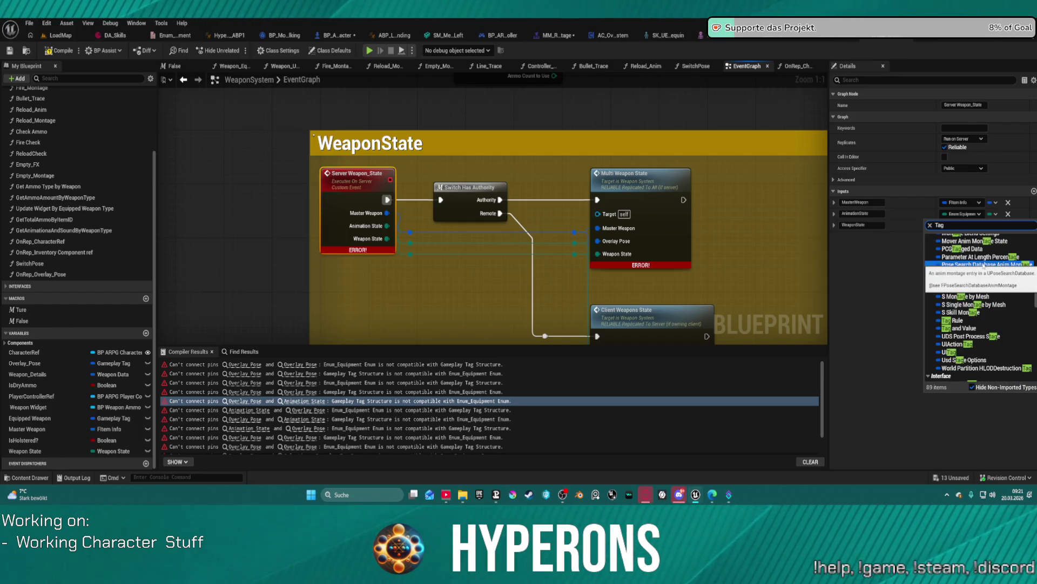
{"action": "scroll", "coordinate": [973, 276], "scroll_direction": "up", "scroll_amount": 10}
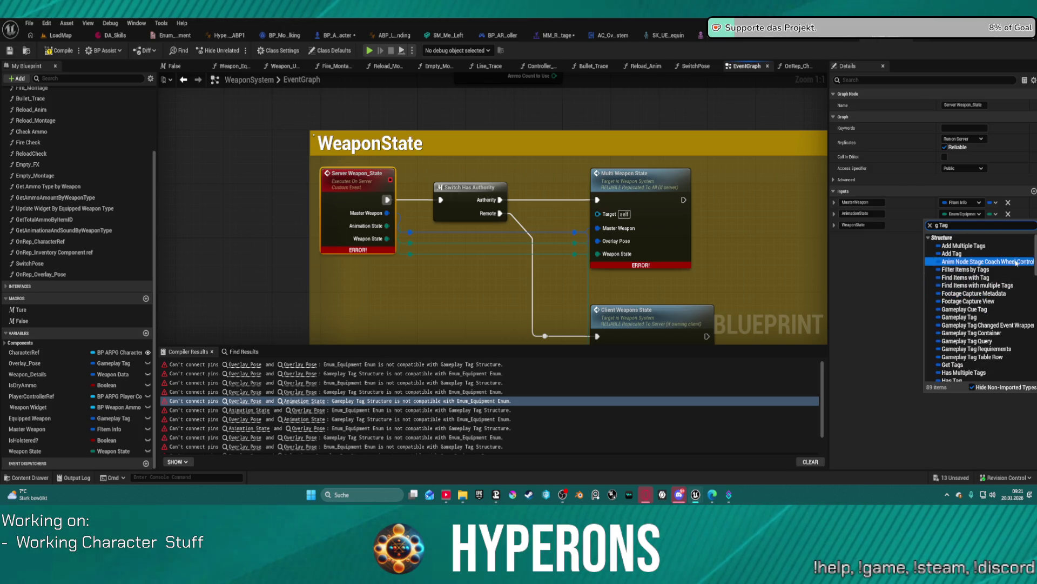
{"action": "key", "text": "Escape"}
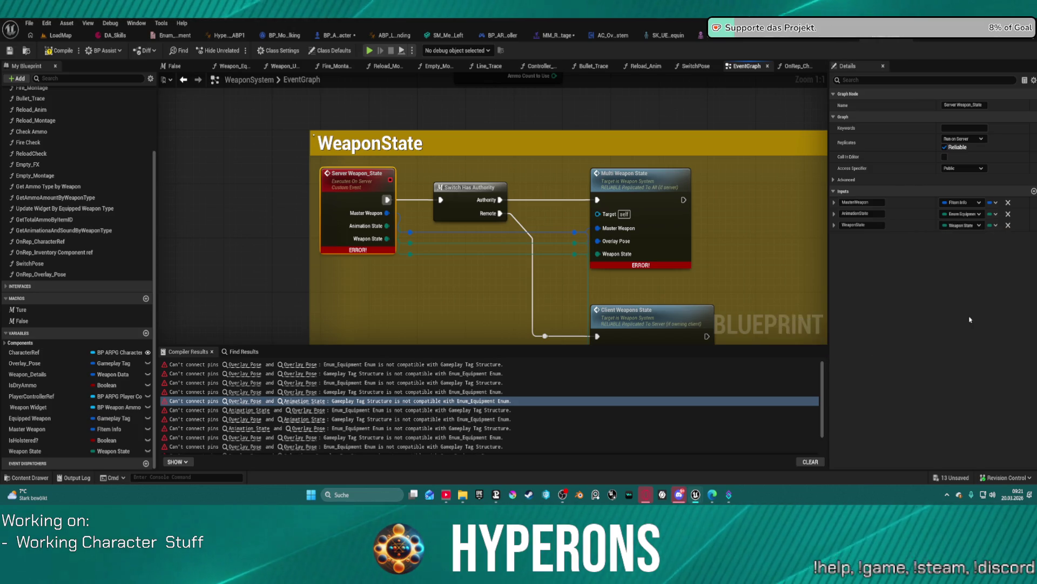
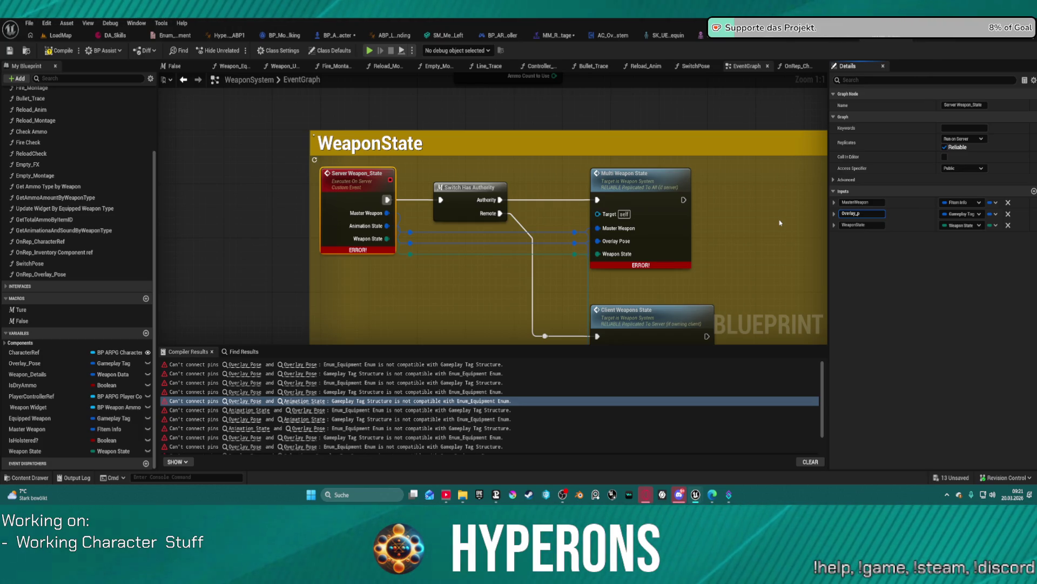
Remove the stray underscore from the OverlayPose input name, then go to the Client_Weapons_State event.
{"action": "key", "text": "BackSpace"}
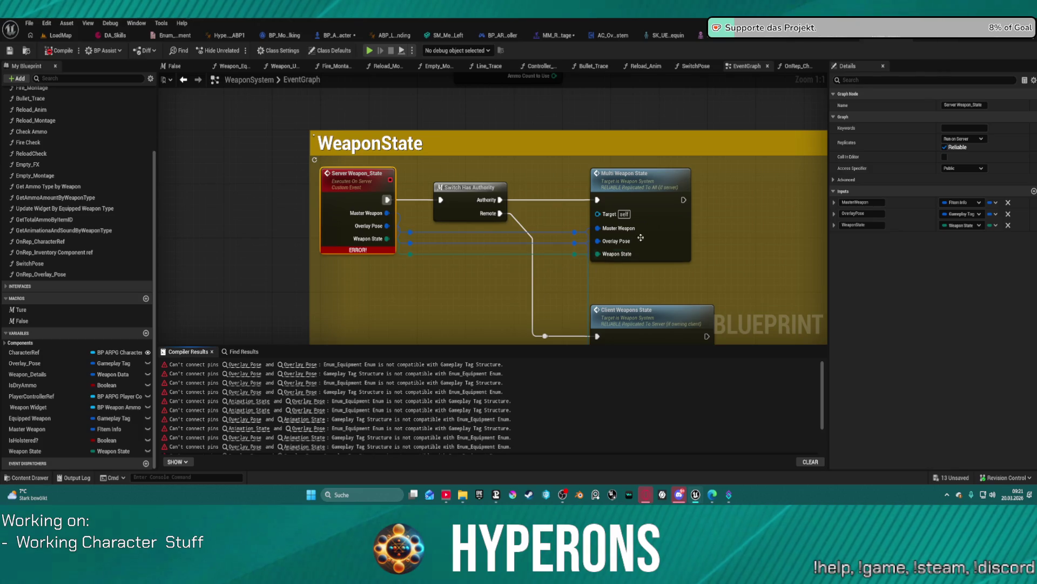
{"action": "mouse_move", "coordinate": [641, 238]}
{"action": "left_mouse_down"}
{"action": "mouse_move", "coordinate": [605, 135]}
{"action": "mouse_move", "coordinate": [614, 216]}
{"action": "left_mouse_up"}
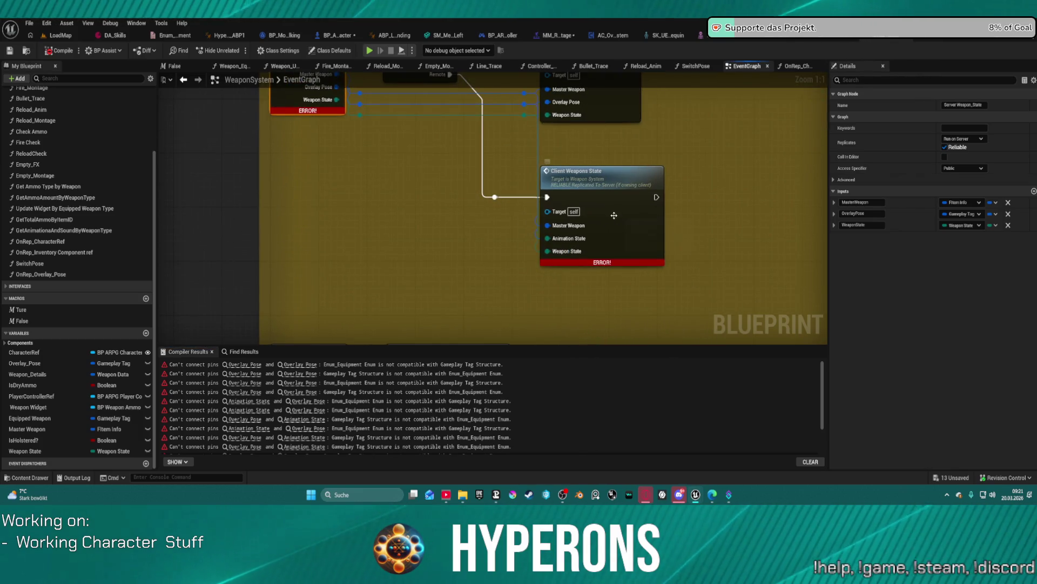
{"action": "double_click", "coordinate": [614, 215]}
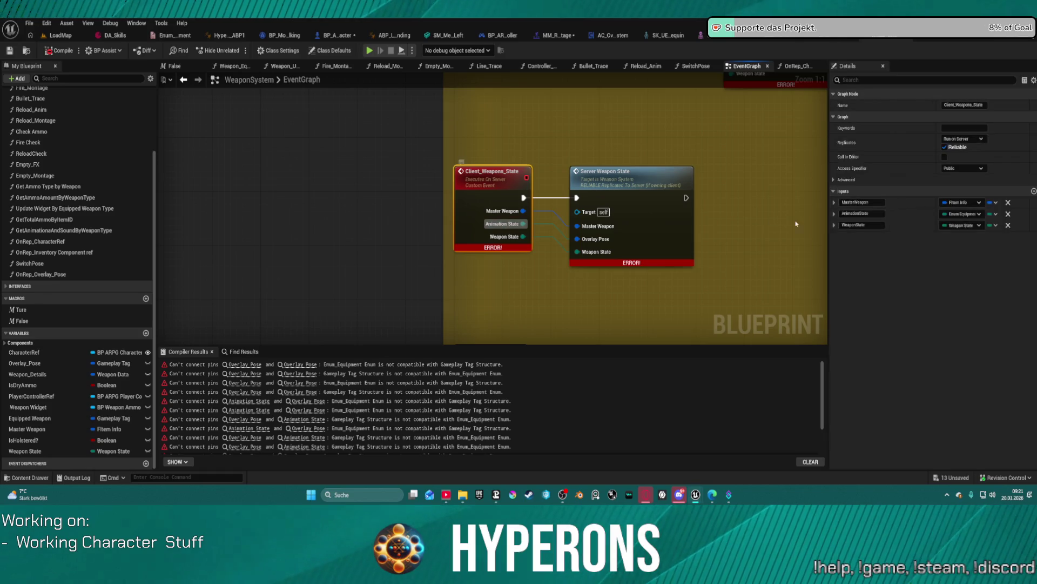
Retype Client_Weapons_State's second input to Gameplay Tag and begin renaming it.
{"action": "left_click", "coordinate": [961, 224]}
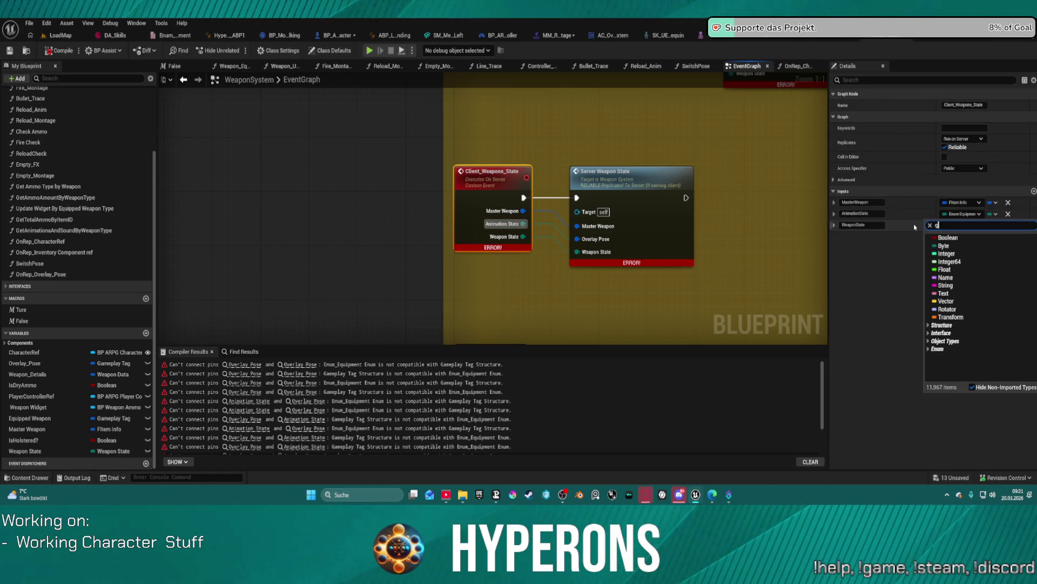
{"action": "type", "text": "gtag"}
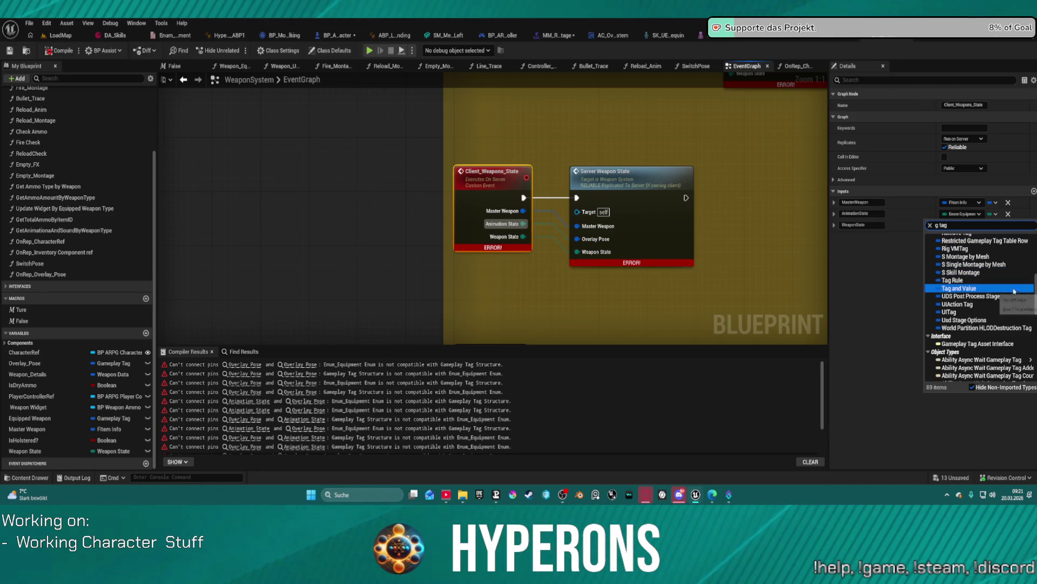
{"action": "left_click", "coordinate": [976, 322]}
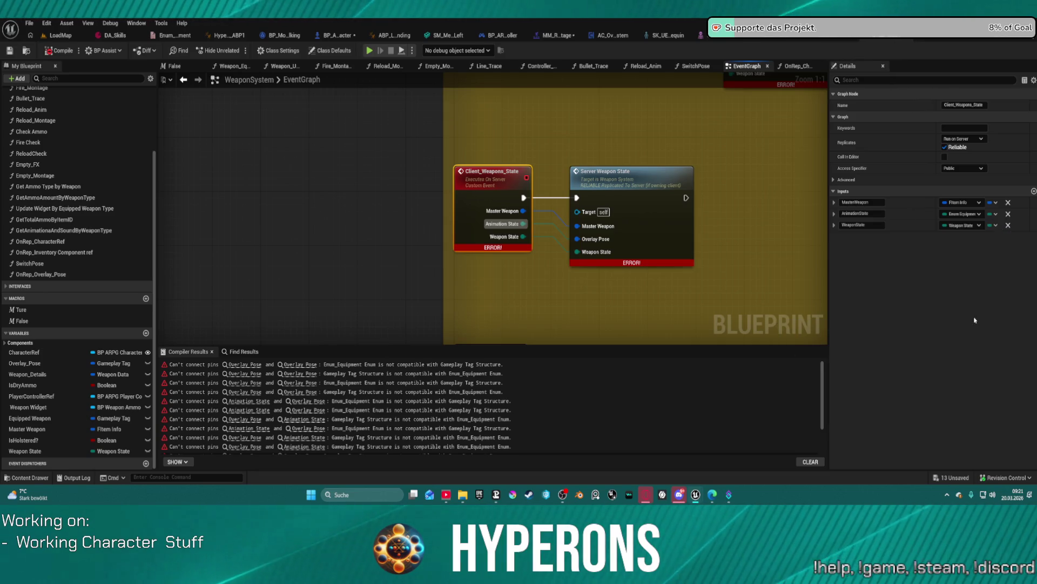
{"action": "left_click", "coordinate": [876, 216]}
{"action": "type", "text": "OverlayPose"}
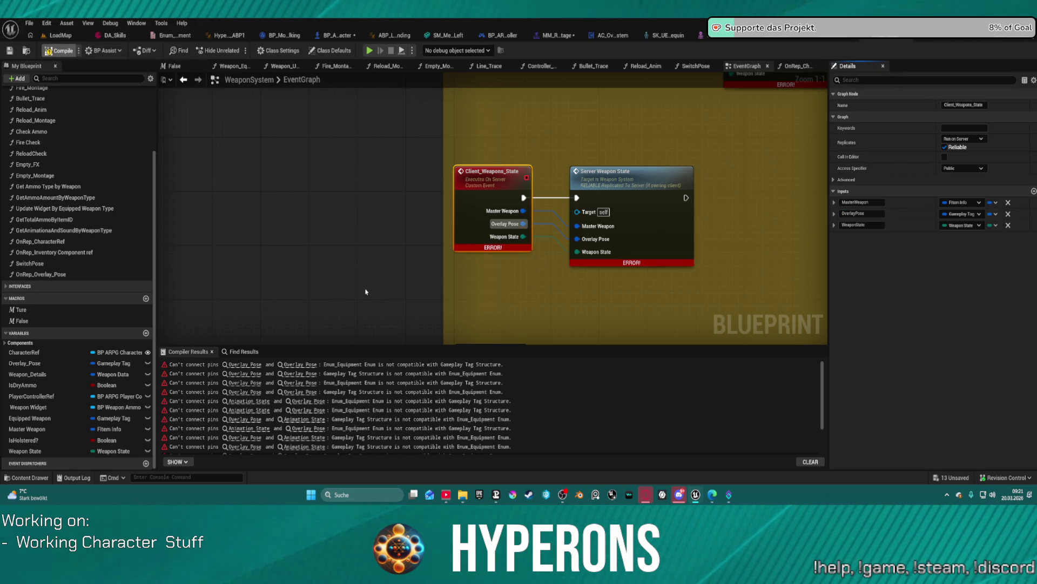
Locate the Animation State type-mismatch error on Multi_SwitchStance.
{"action": "double_click", "coordinate": [654, 213]}
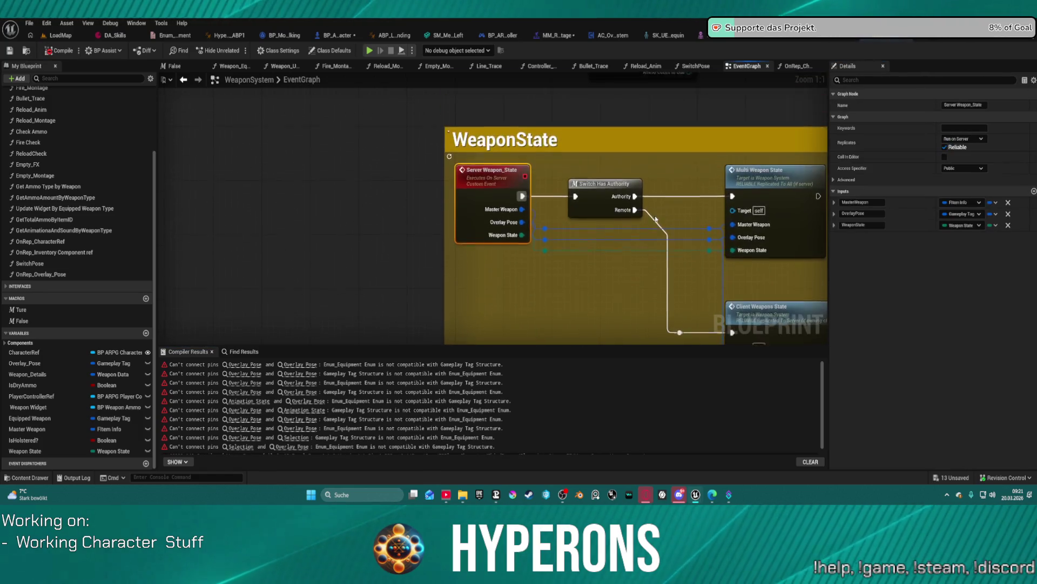
{"action": "left_click", "coordinate": [296, 393]}
{"action": "left_click", "coordinate": [303, 402]}
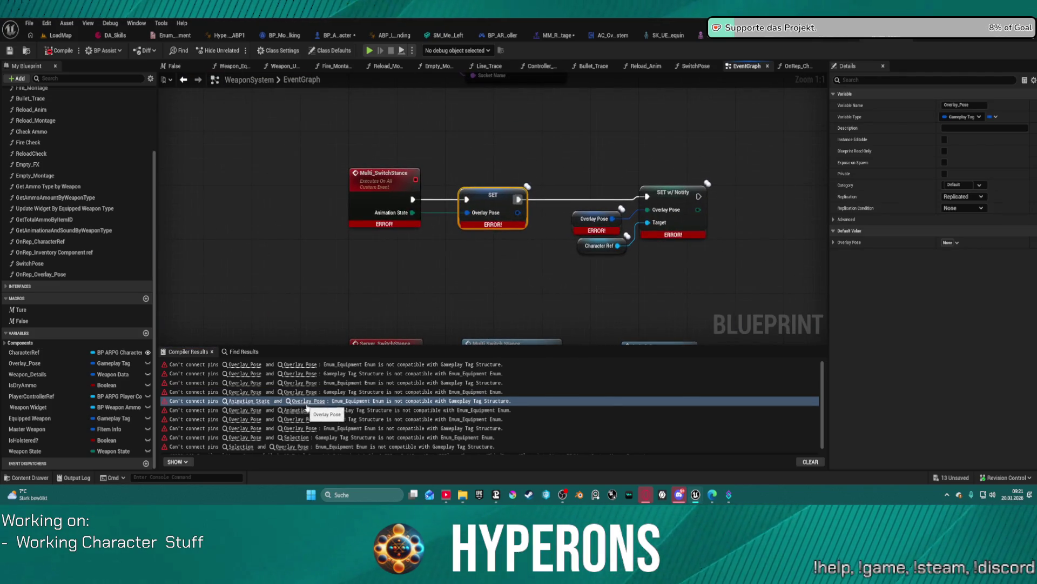
Make Multi_SwitchStance's input a Gameplay Tag named OverlayPose.
{"action": "left_click", "coordinate": [393, 188]}
{"action": "left_click", "coordinate": [967, 203]}
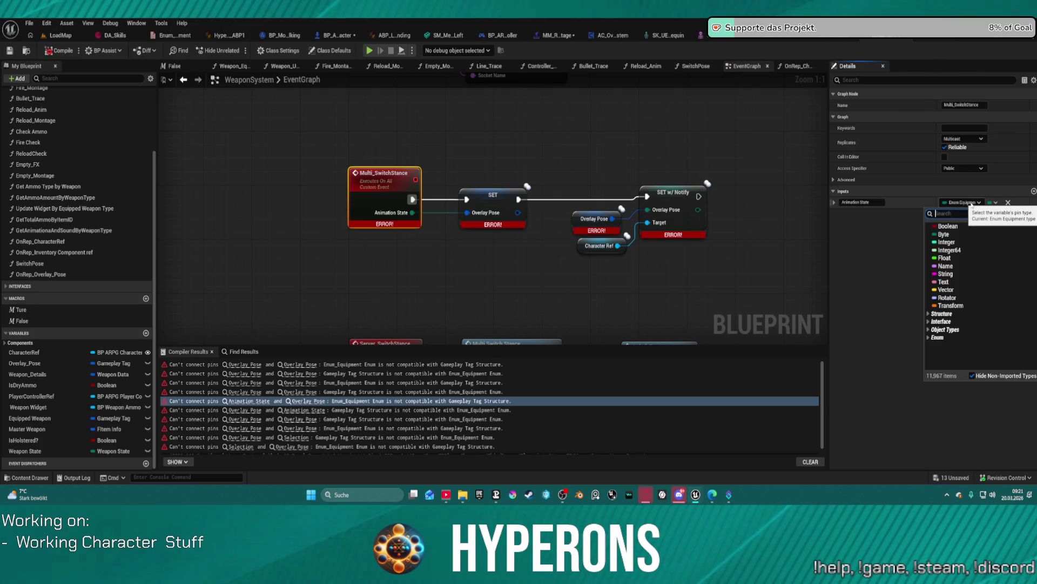
{"action": "type", "text": "Gam tag"}
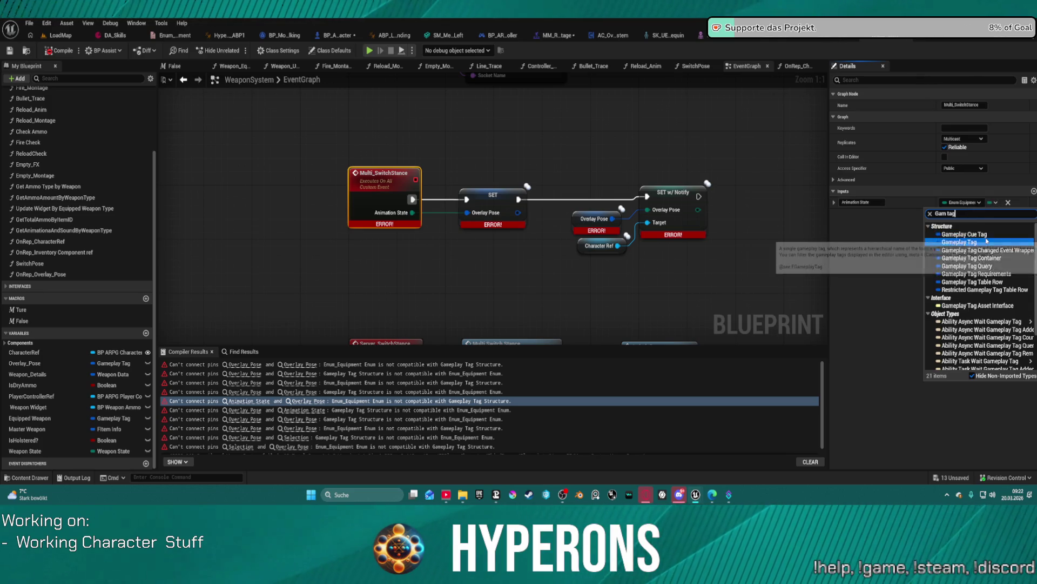
{"action": "left_click", "coordinate": [861, 223]}
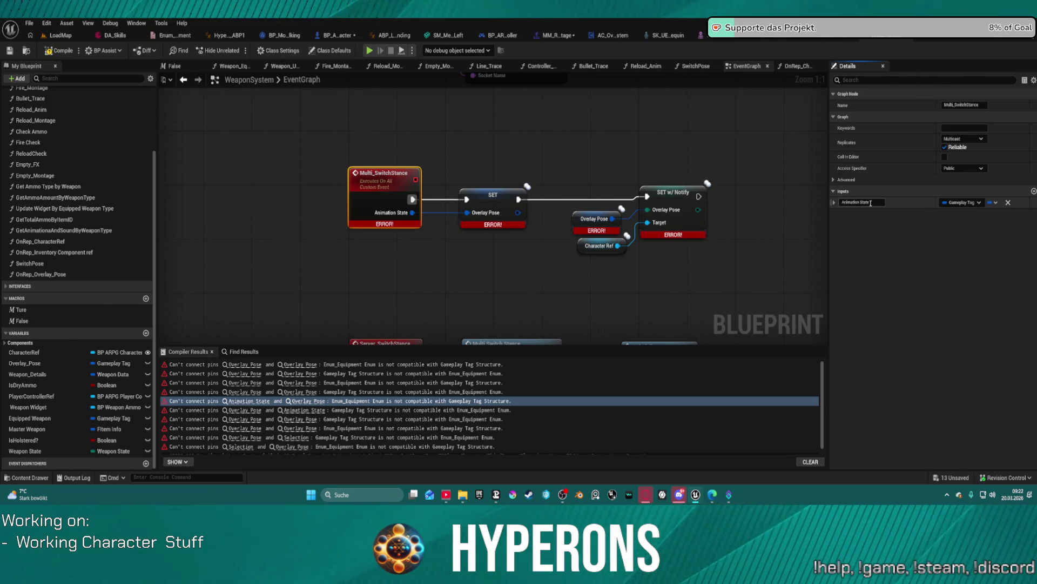
{"action": "left_click", "coordinate": [870, 203]}
{"action": "type", "text": "OverlayPose"}
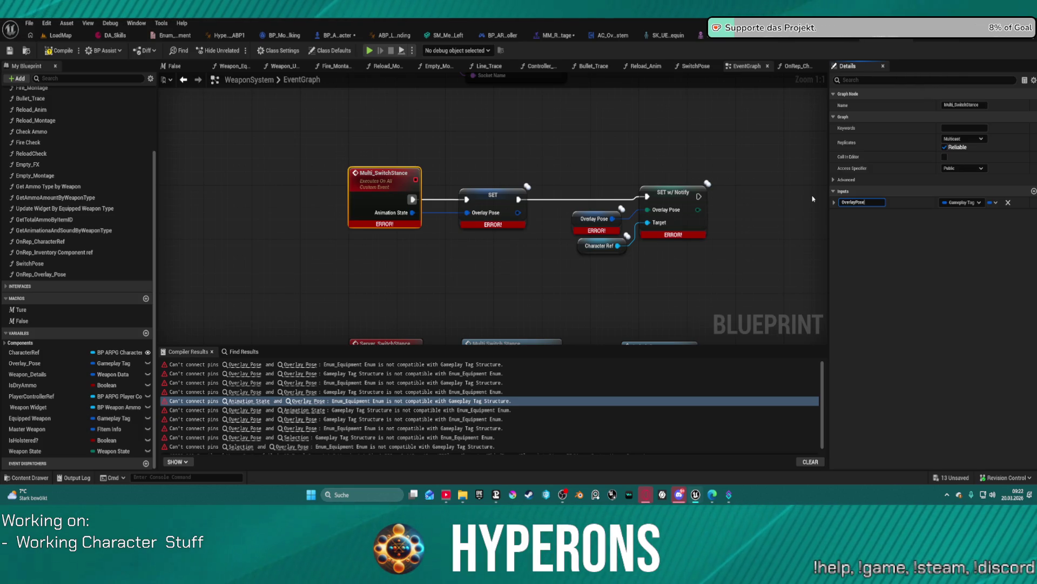
{"action": "key", "text": "Return"}
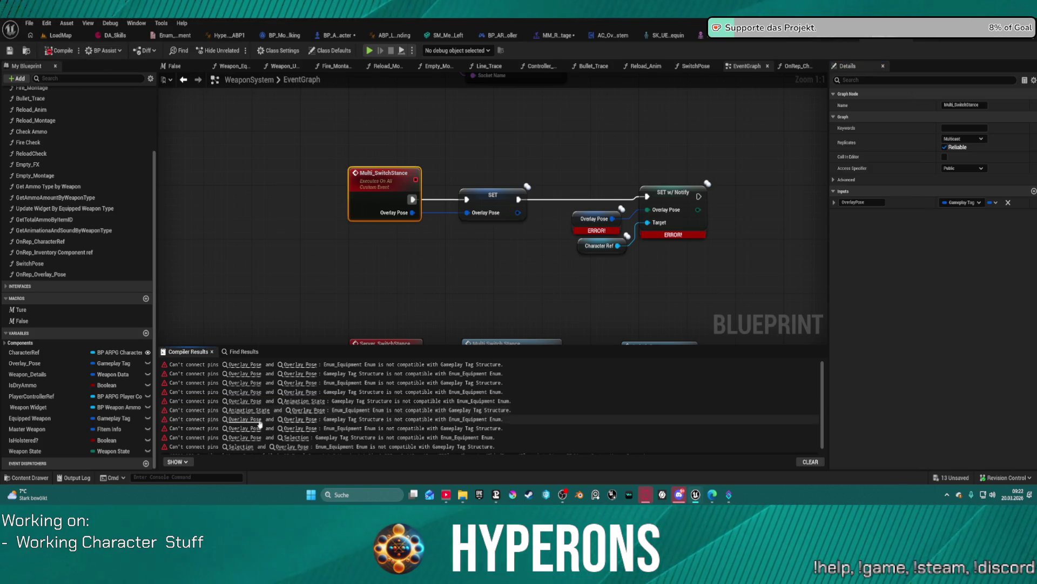
{"action": "left_click", "coordinate": [304, 401]}
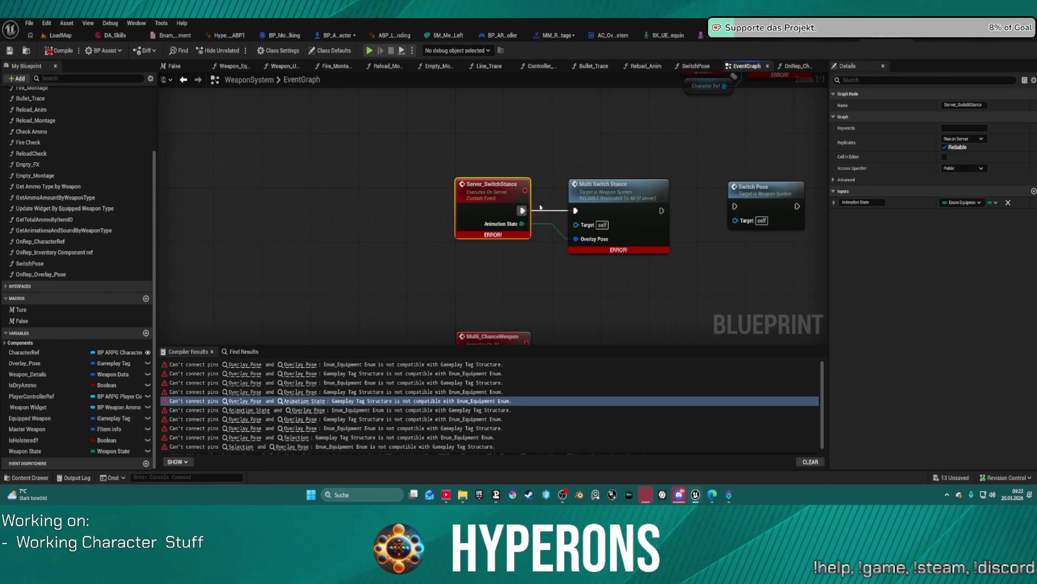
Rename Server_SwitchStance's Animation State input to OverlayPose.
{"action": "left_click", "coordinate": [869, 203]}
{"action": "type", "text": "Over"}
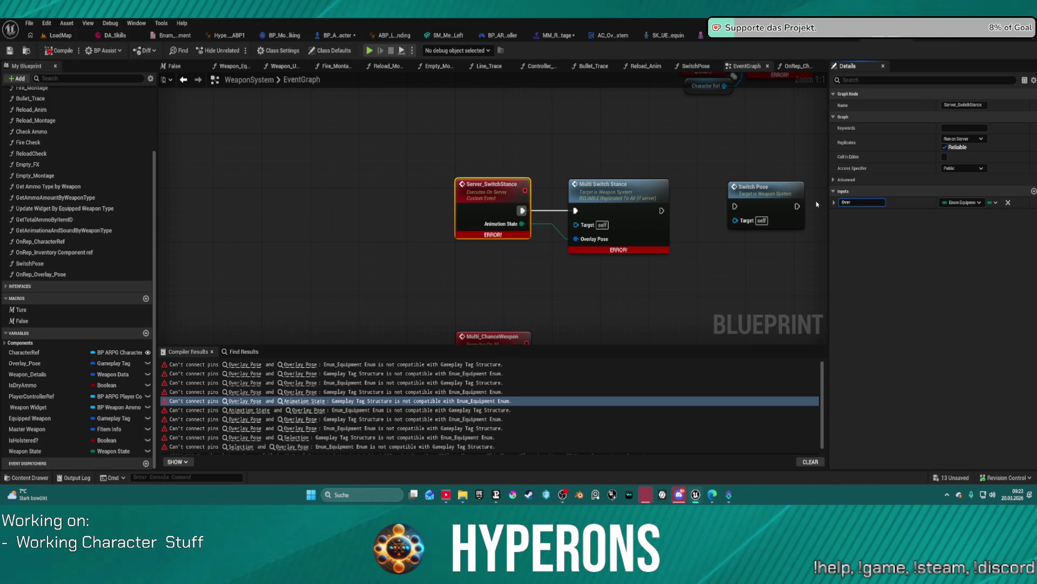
{"action": "type", "text": "layPose"}
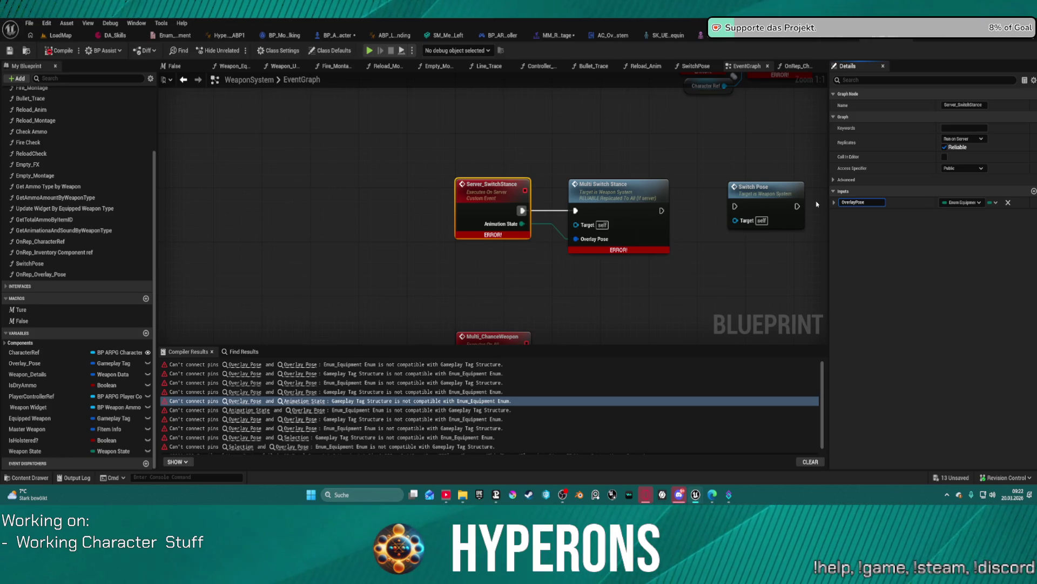
{"action": "key", "text": "Return"}
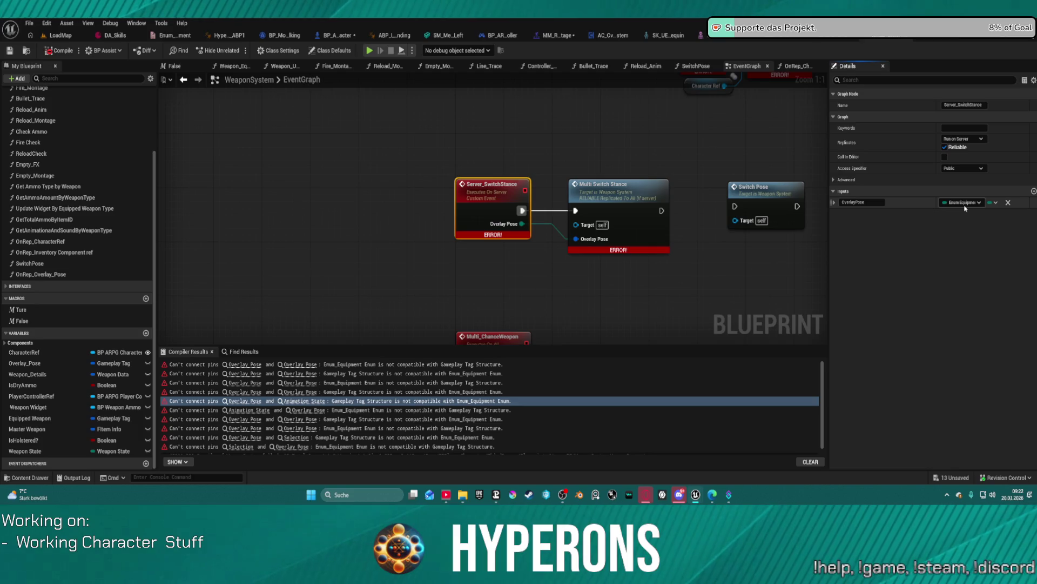
Change the OverlayPose input's pin type to Gameplay Tag.
{"action": "left_click", "coordinate": [964, 203]}
{"action": "type", "text": "Ga"}
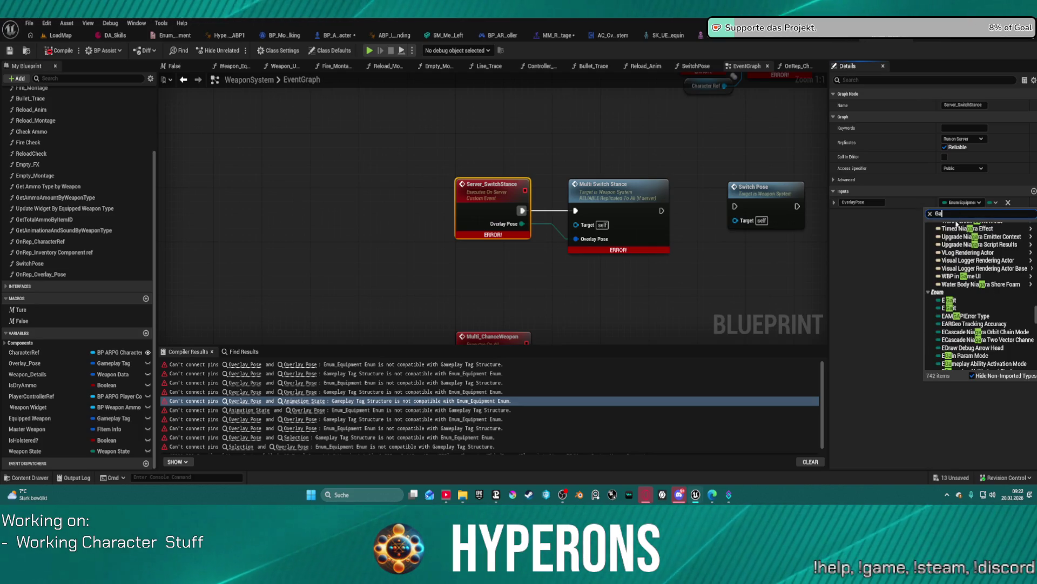
{"action": "type", "text": "eme"}
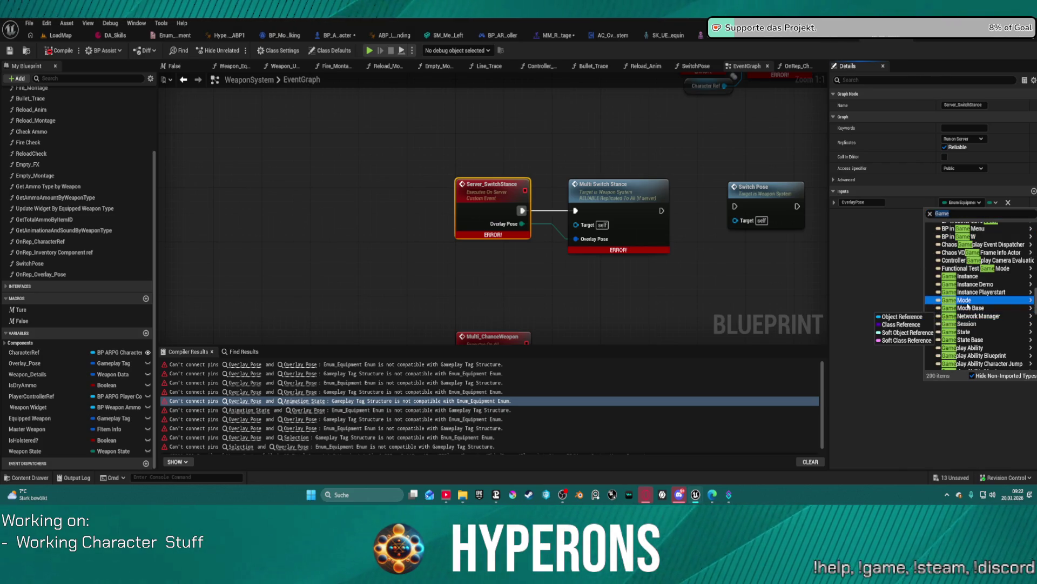
{"action": "mouse_move", "coordinate": [1000, 303]}
{"action": "left_click", "coordinate": [985, 211]}
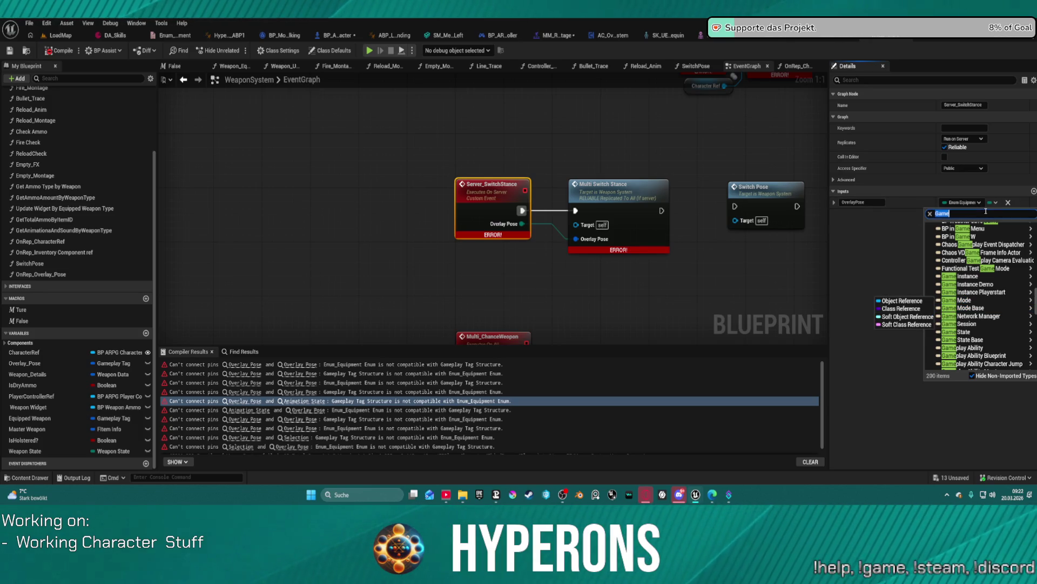
{"action": "type", "text": "Tag"}
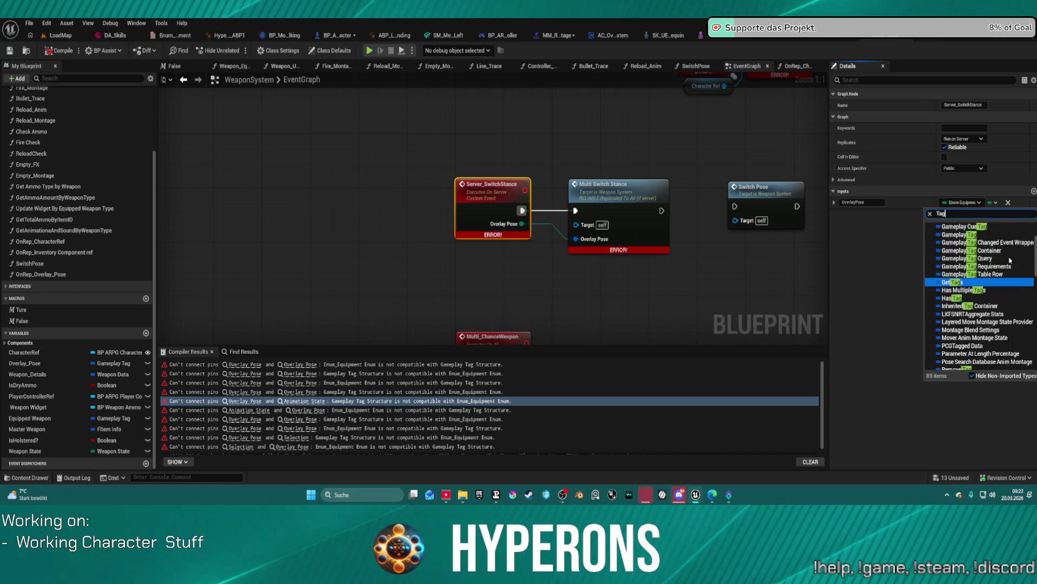
{"action": "left_click", "coordinate": [921, 297]}
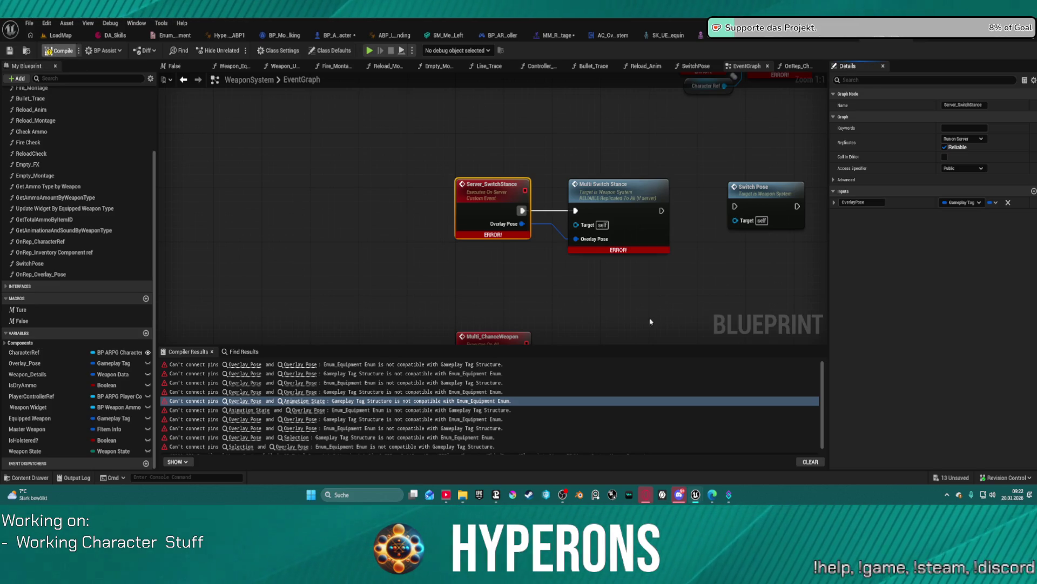
{"action": "scroll", "coordinate": [651, 286], "scroll_direction": "down", "scroll_amount": 3}
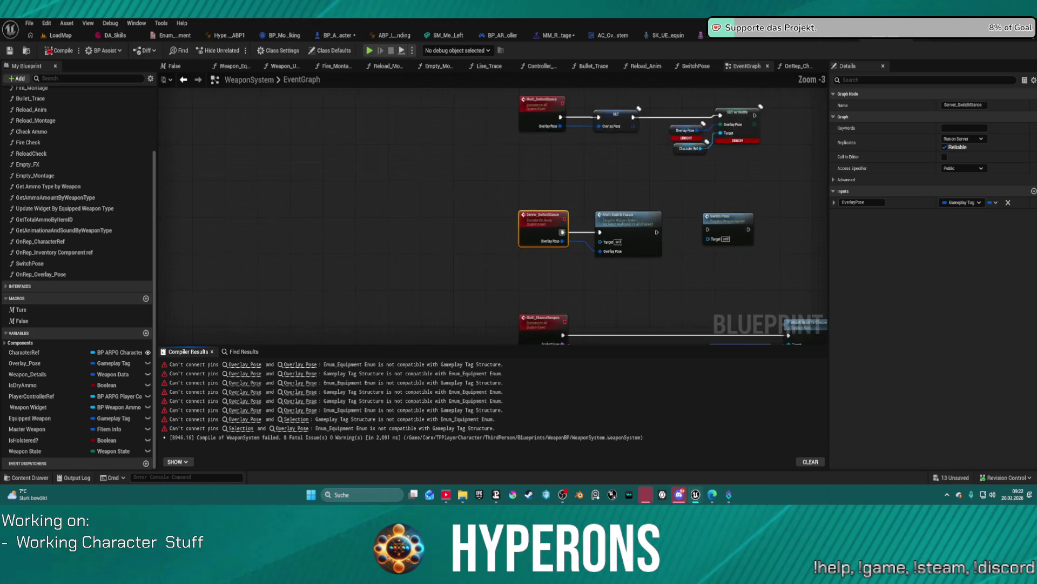
Delete the obsolete SwitchPose function from the WeaponSystem blueprint.
{"action": "mouse_move", "coordinate": [555, 214]}
{"action": "left_mouse_down"}
{"action": "mouse_move", "coordinate": [569, 169]}
{"action": "mouse_move", "coordinate": [293, 123]}
{"action": "left_mouse_up"}
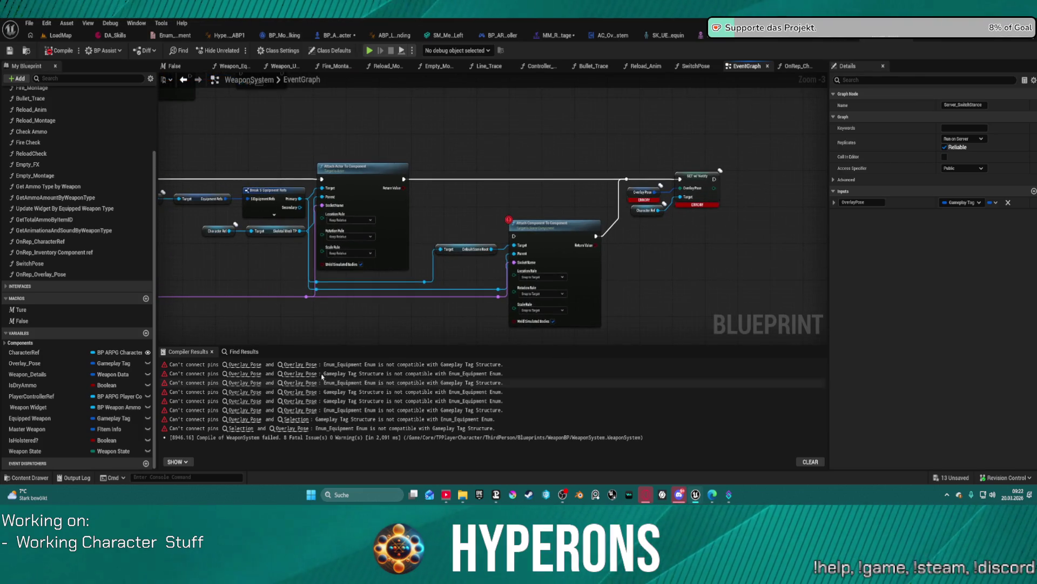
{"action": "left_click", "coordinate": [282, 428]}
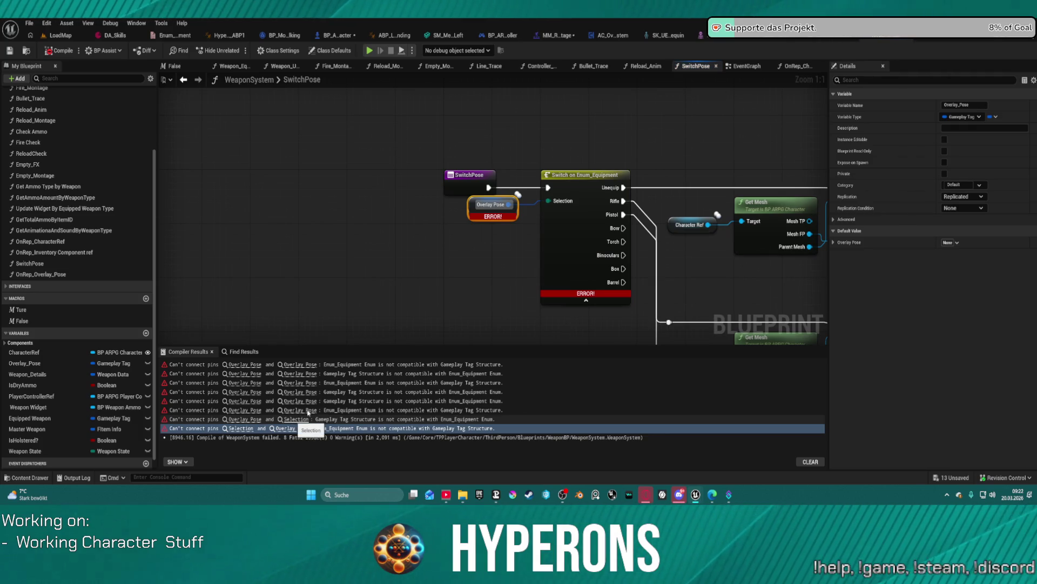
{"action": "scroll", "coordinate": [218, 159], "scroll_direction": "down", "scroll_amount": 3}
{"action": "left_click_drag", "start_coordinate": [381, 174], "coordinate": [285, 178]}
{"action": "left_click", "coordinate": [91, 264]}
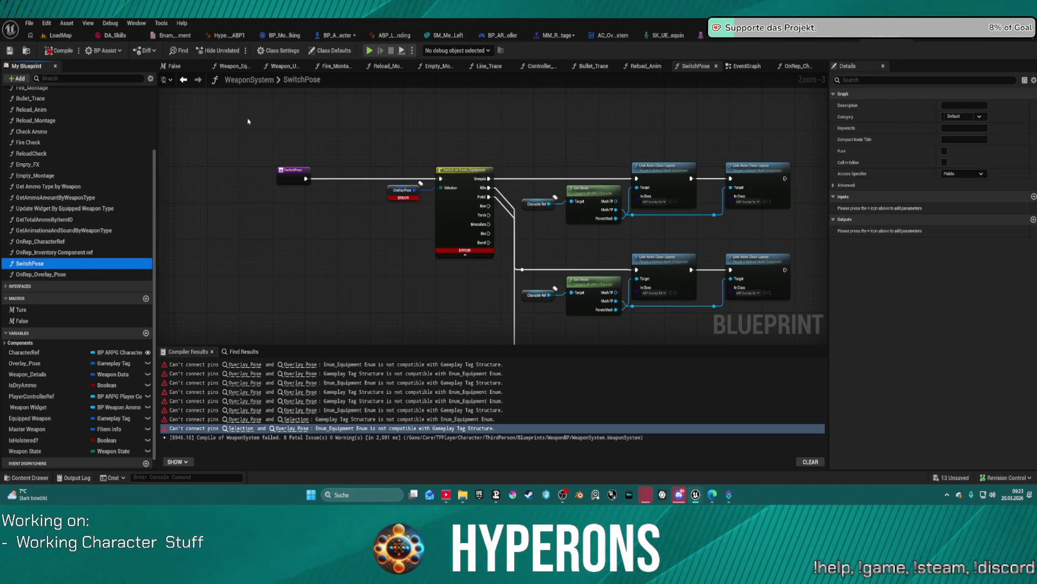
{"action": "key", "text": "Delete"}
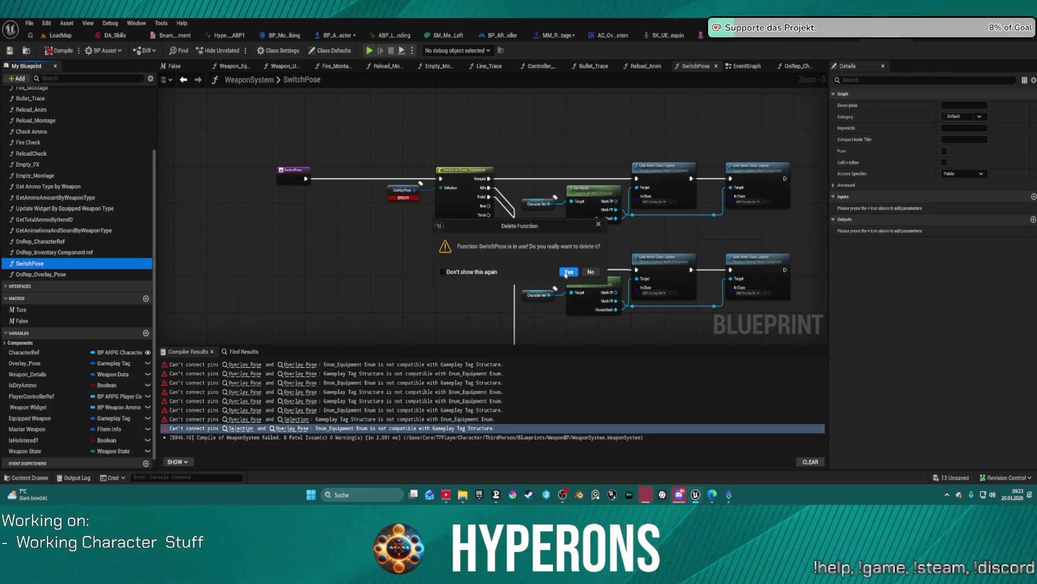
{"action": "left_click", "coordinate": [567, 272]}
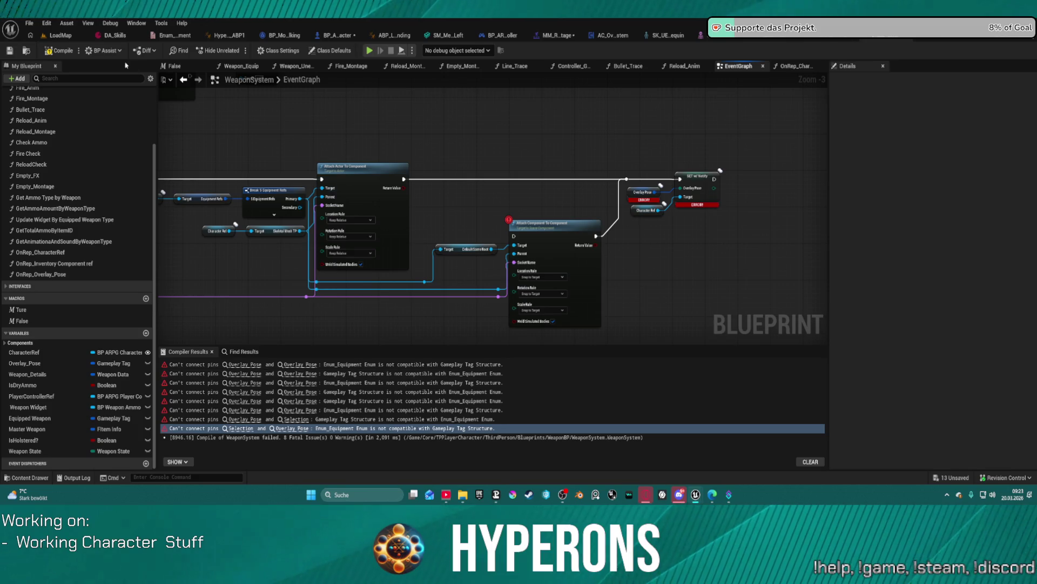
Recompile WeaponSystem and follow the Overlay Pose error to the character's OnRep_Overlay_Pose graph.
{"action": "left_click", "coordinate": [74, 51]}
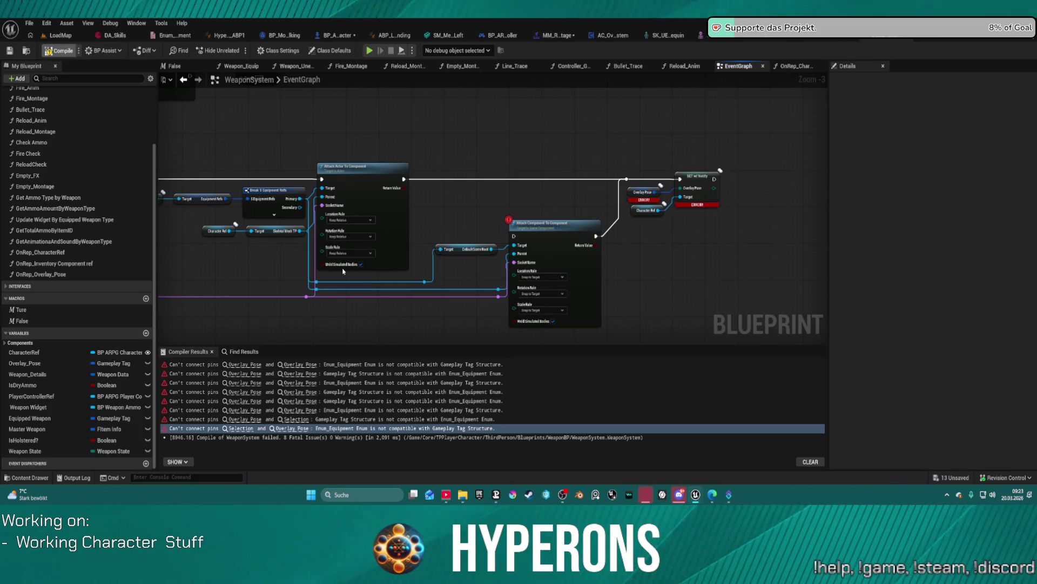
{"action": "left_click", "coordinate": [300, 410]}
{"action": "left_click", "coordinate": [302, 400]}
{"action": "left_click", "coordinate": [305, 392]}
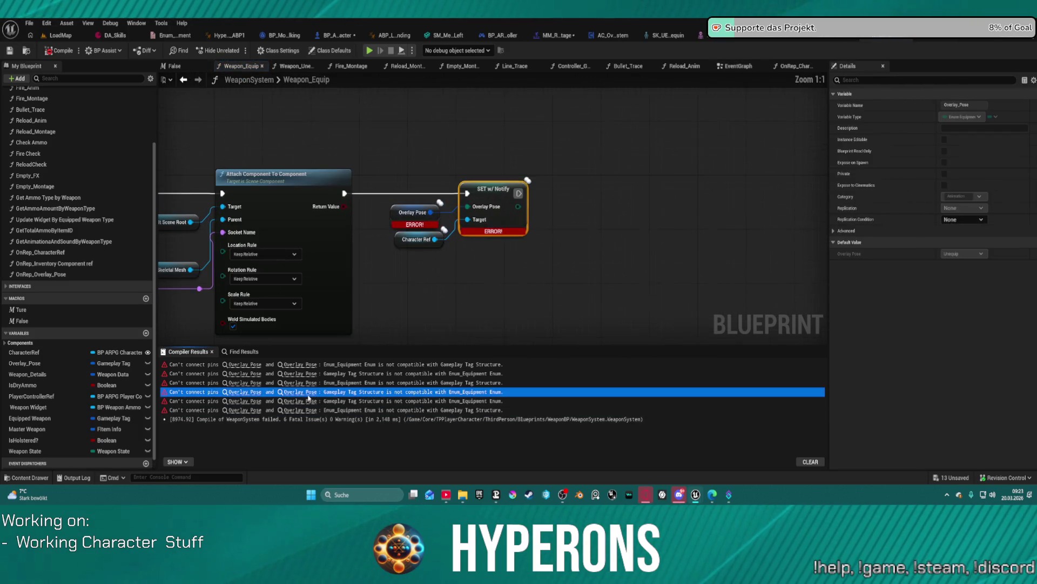
{"action": "left_click", "coordinate": [307, 374]}
{"action": "left_click", "coordinate": [308, 365]}
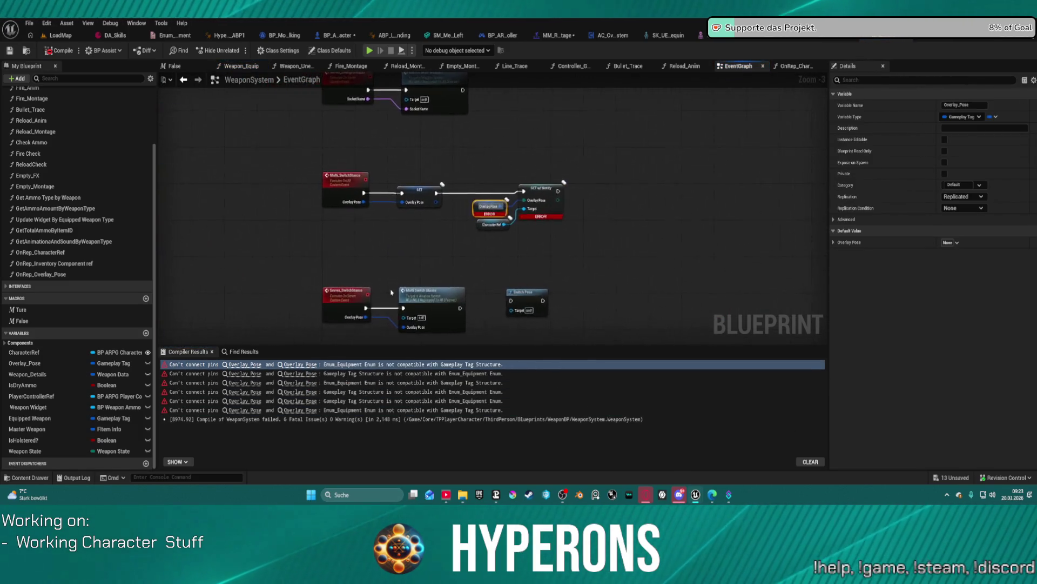
{"action": "left_click", "coordinate": [323, 36]}
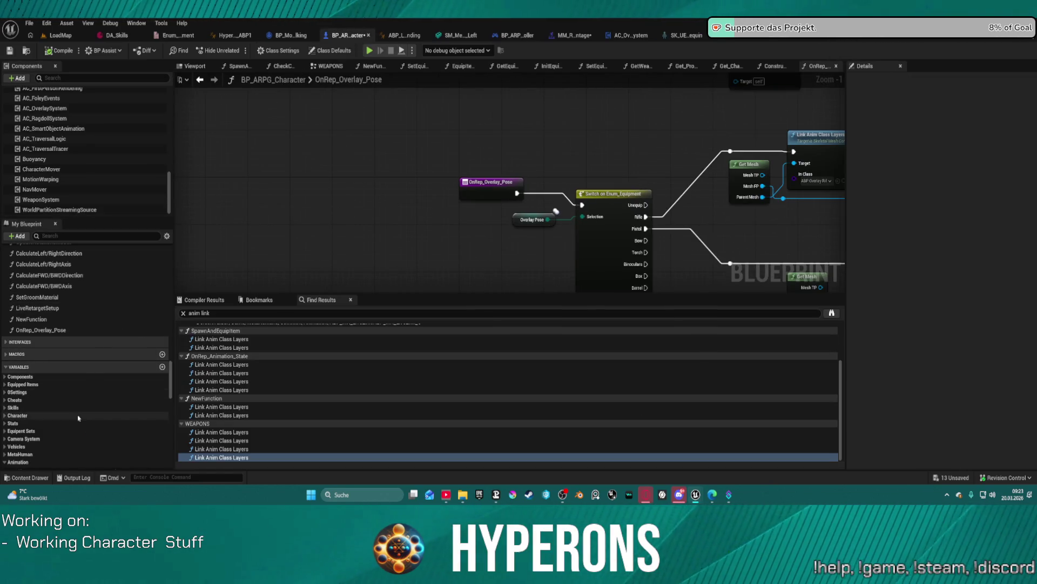
Change the Overlay_Pose variable from the equipment enum to Gameplay Tag and confirm.
{"action": "left_click", "coordinate": [527, 221]}
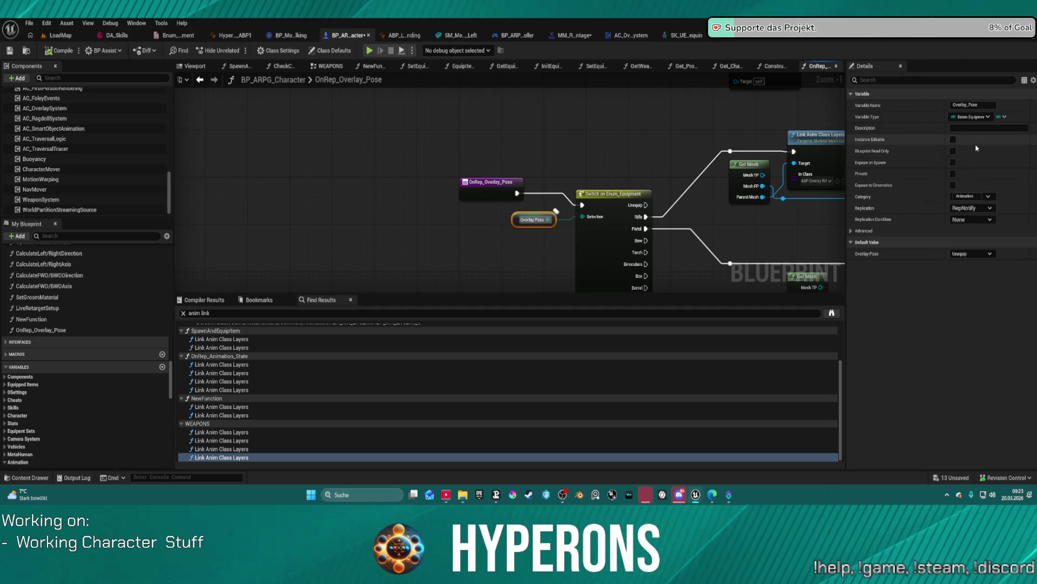
{"action": "left_click", "coordinate": [971, 117]}
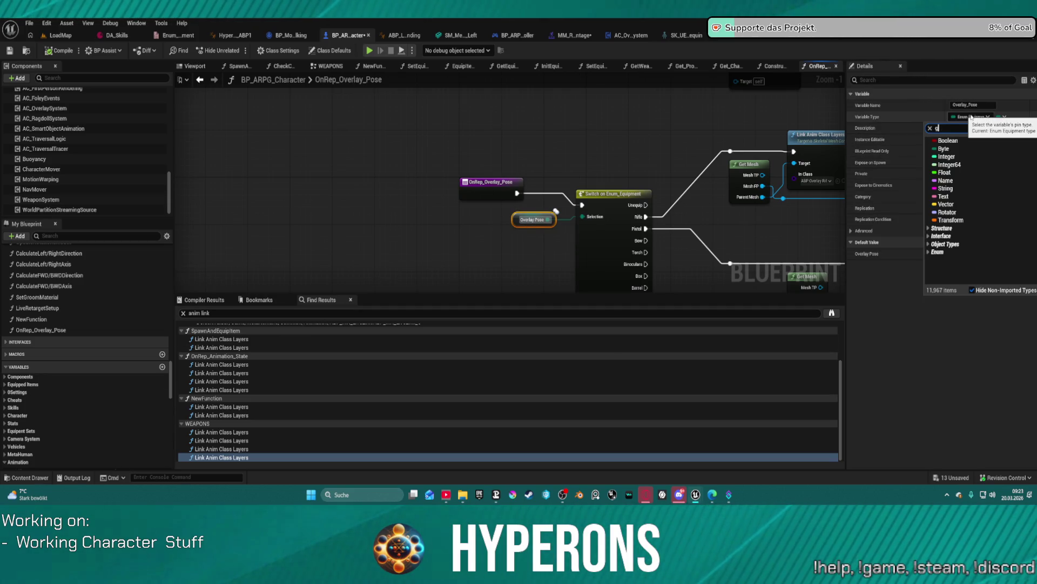
{"action": "type", "text": "ameplay"}
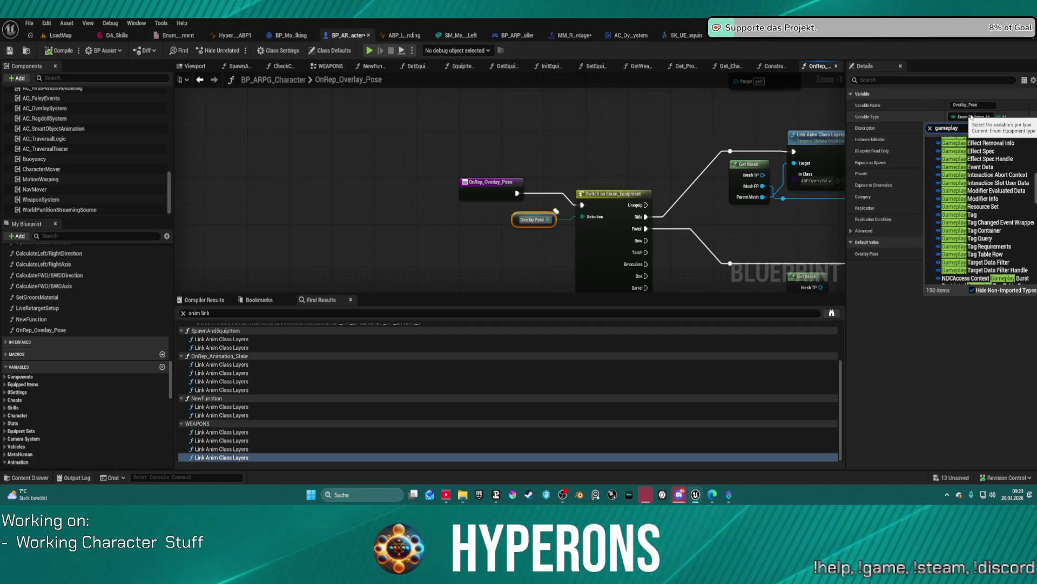
{"action": "left_click", "coordinate": [973, 215]}
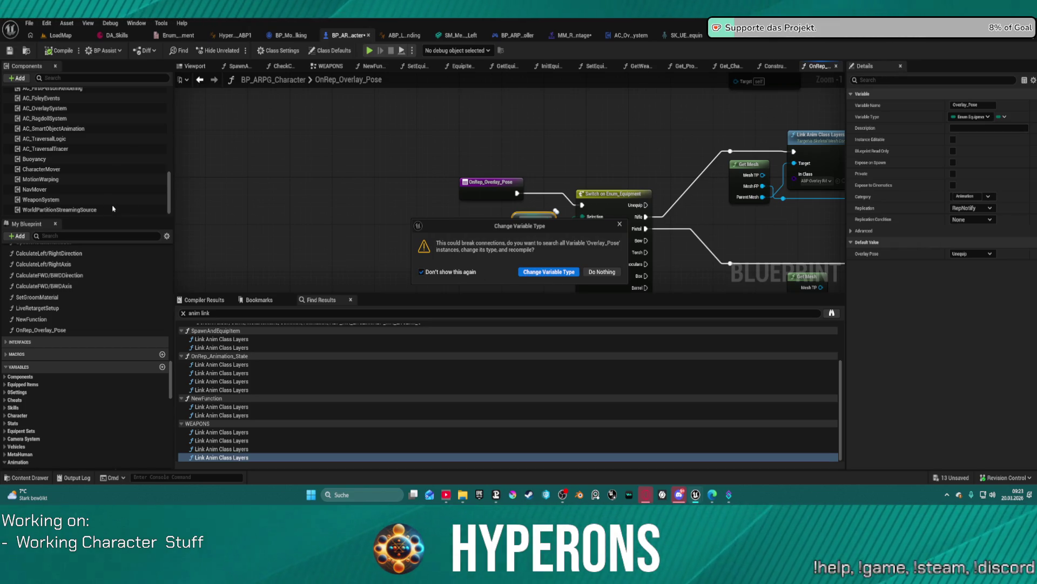
{"action": "left_click", "coordinate": [548, 273]}
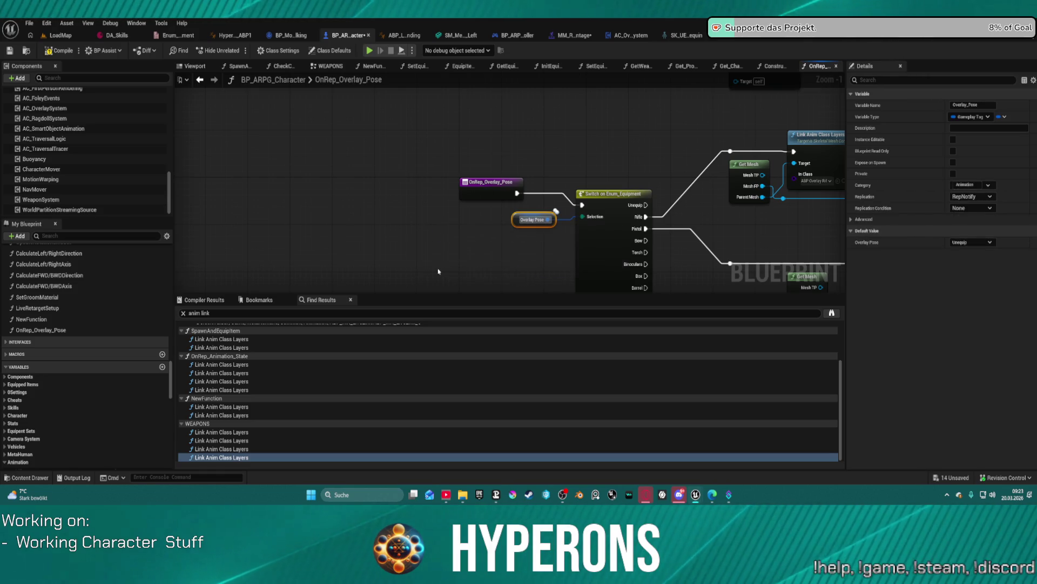
{"action": "left_click_drag", "start_coordinate": [487, 189], "coordinate": [481, 198]}
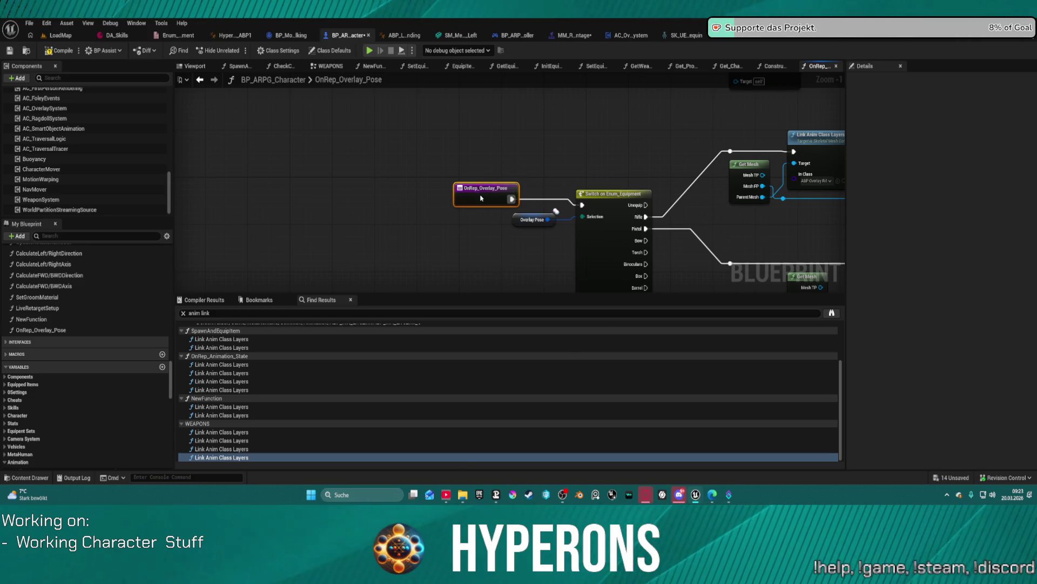
Paste a Switch on Gameplay Tag node and wire the OnRep event and Overlay Pose into it.
{"action": "left_click", "coordinate": [532, 219]}
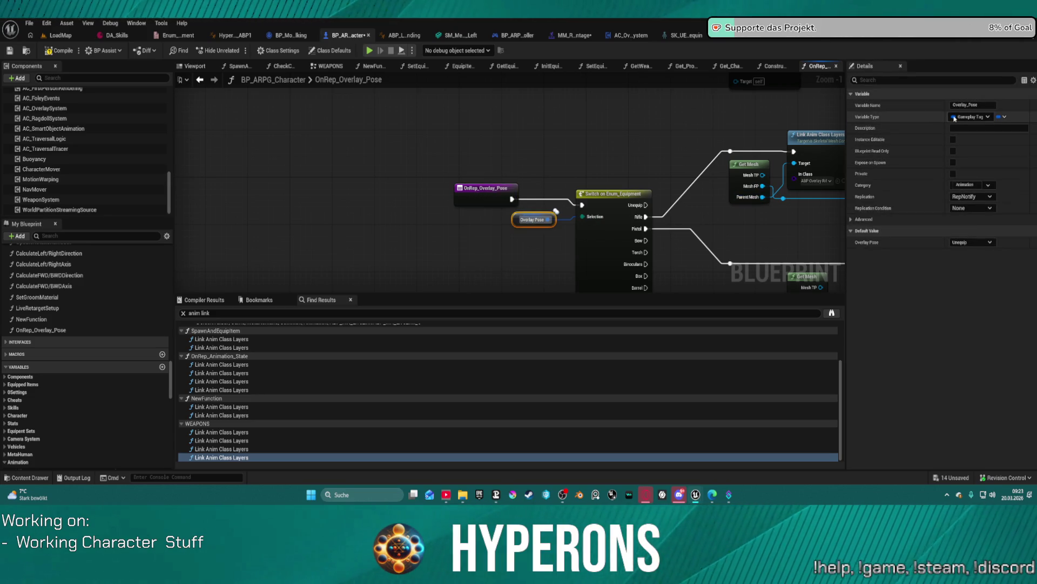
{"action": "left_click_drag", "start_coordinate": [691, 192], "coordinate": [530, 179]}
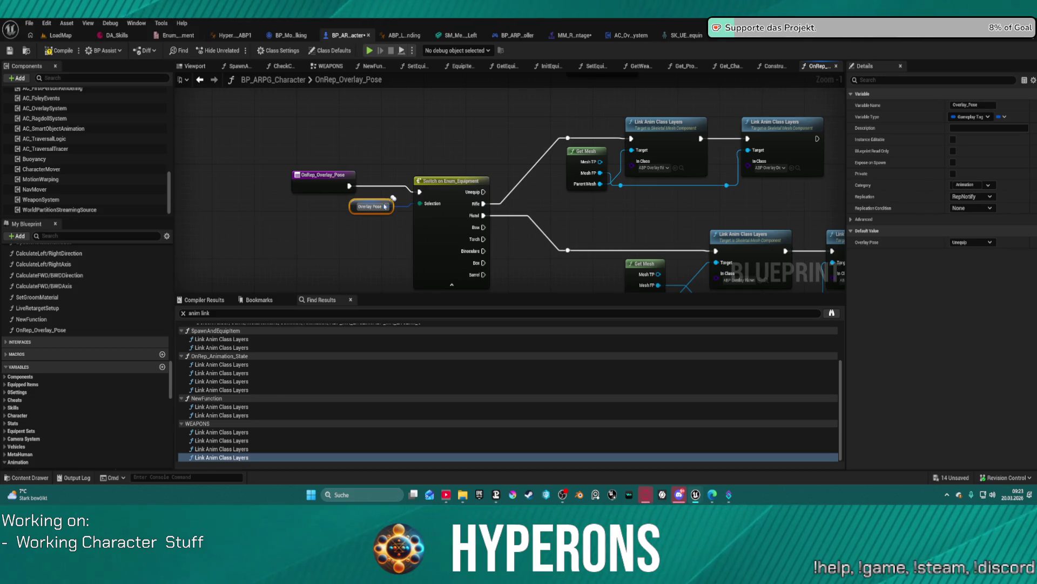
{"action": "key", "text": "ctrl+v"}
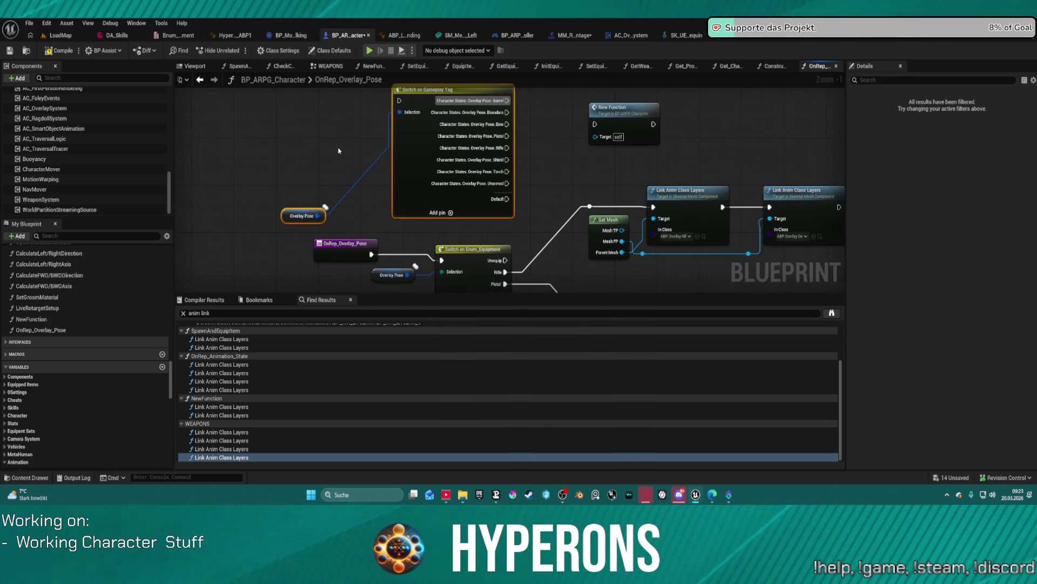
{"action": "left_click_drag", "start_coordinate": [291, 221], "coordinate": [369, 210]}
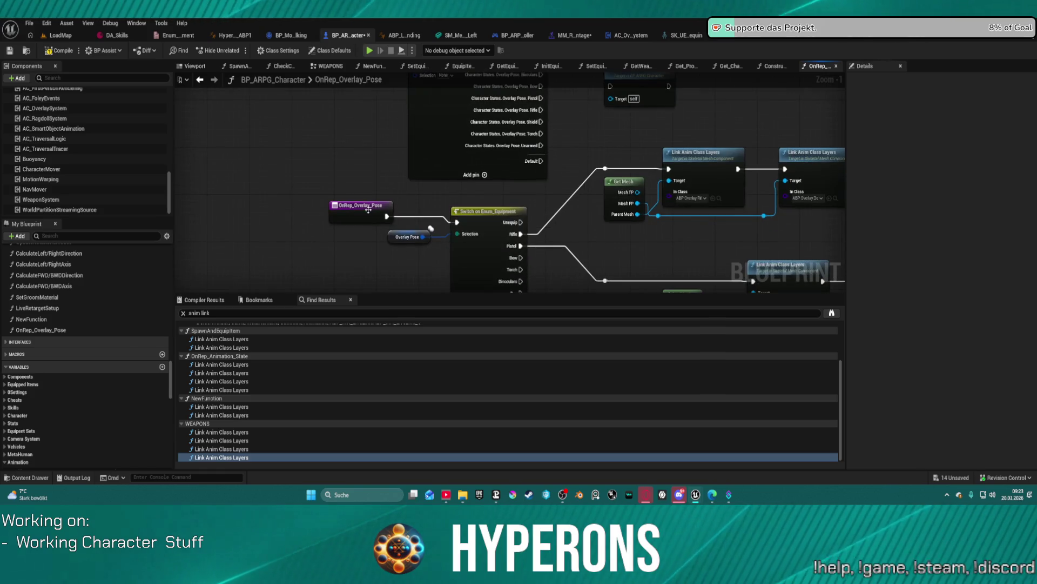
{"action": "mouse_move", "coordinate": [412, 244]}
{"action": "left_mouse_down"}
{"action": "mouse_move", "coordinate": [398, 232]}
{"action": "mouse_move", "coordinate": [385, 176]}
{"action": "mouse_move", "coordinate": [334, 148]}
{"action": "mouse_move", "coordinate": [365, 90]}
{"action": "mouse_move", "coordinate": [416, 136]}
{"action": "left_mouse_up"}
{"action": "left_click", "coordinate": [420, 123]}
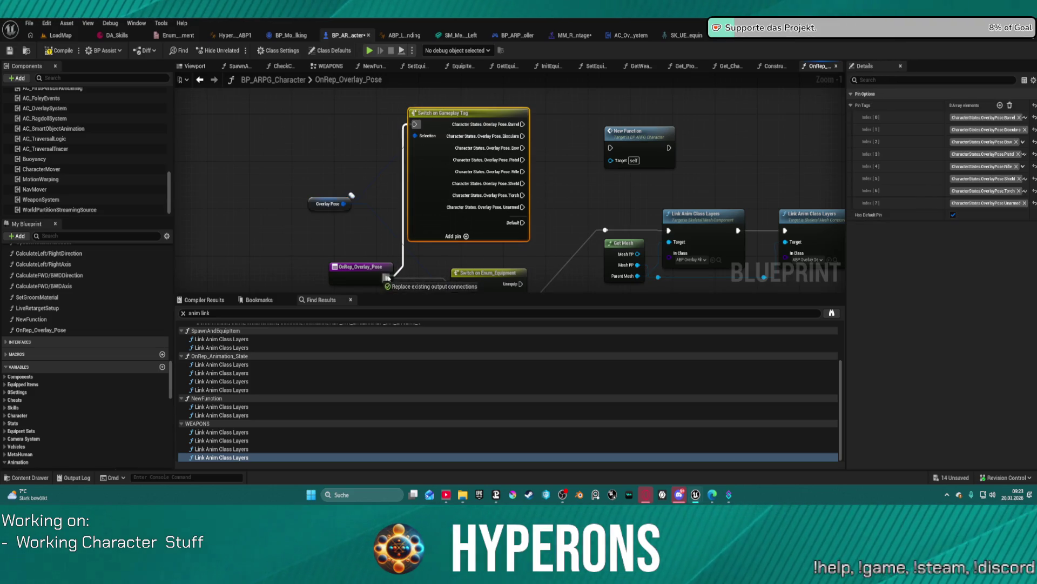
{"action": "left_click_drag", "start_coordinate": [442, 258], "coordinate": [422, 193]}
{"action": "left_click_drag", "start_coordinate": [499, 232], "coordinate": [500, 135]}
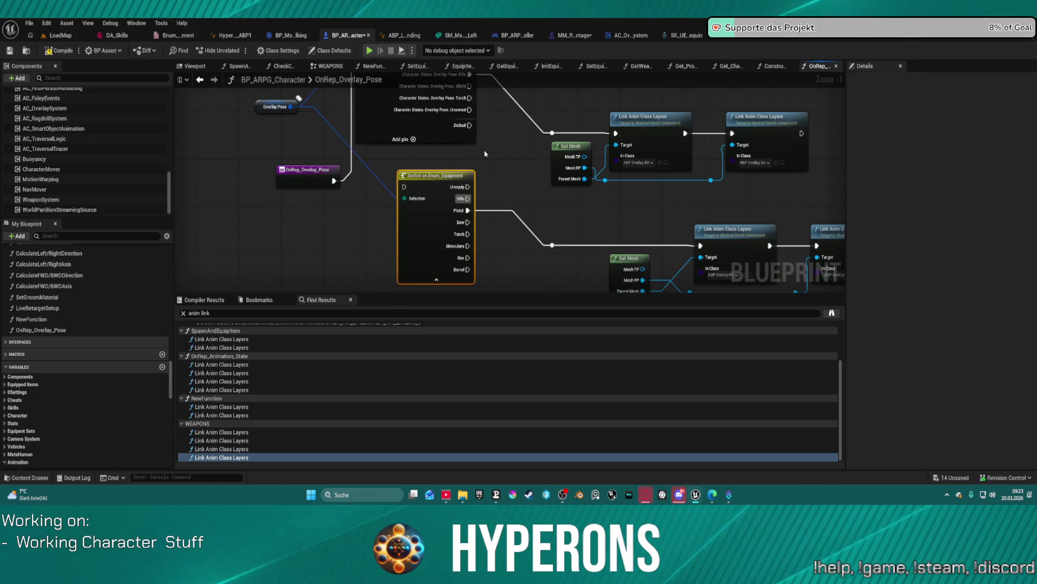
Remove the old Switch on Enum_Equipment and Link Anim Class Layers nodes.
{"action": "mouse_move", "coordinate": [468, 210]}
{"action": "left_mouse_down"}
{"action": "mouse_move", "coordinate": [475, 86]}
{"action": "mouse_move", "coordinate": [479, 241]}
{"action": "mouse_move", "coordinate": [493, 214]}
{"action": "left_mouse_up"}
{"action": "key", "text": "Escape"}
{"action": "scroll", "coordinate": [487, 163], "scroll_direction": "down", "scroll_amount": 3}
{"action": "key", "text": "ctrl+v"}
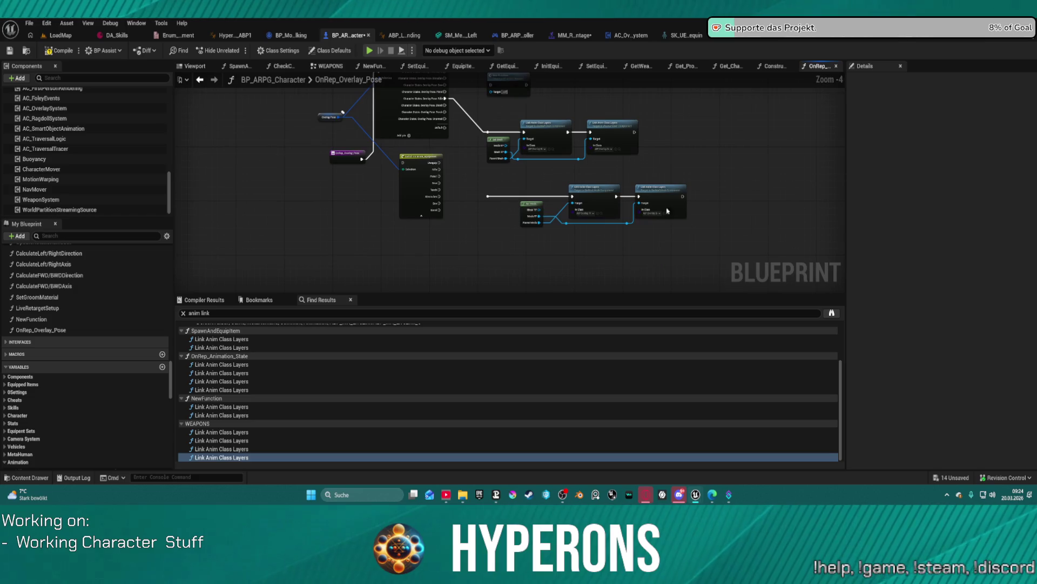
{"action": "key", "text": "ctrl+z"}
{"action": "key", "text": "ctrl+z"}
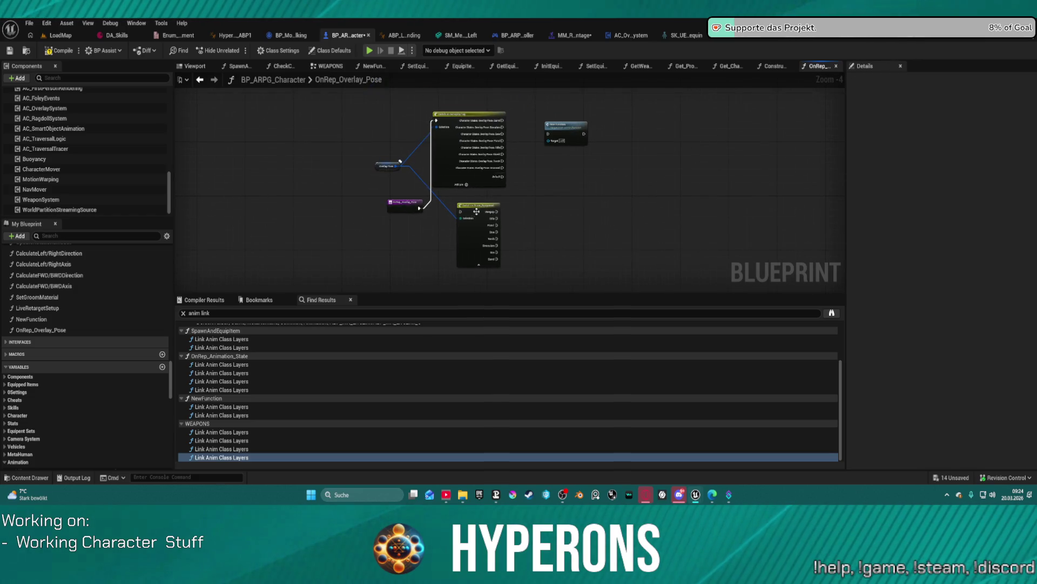
{"action": "key", "text": "Delete"}
{"action": "left_click", "coordinate": [466, 147]}
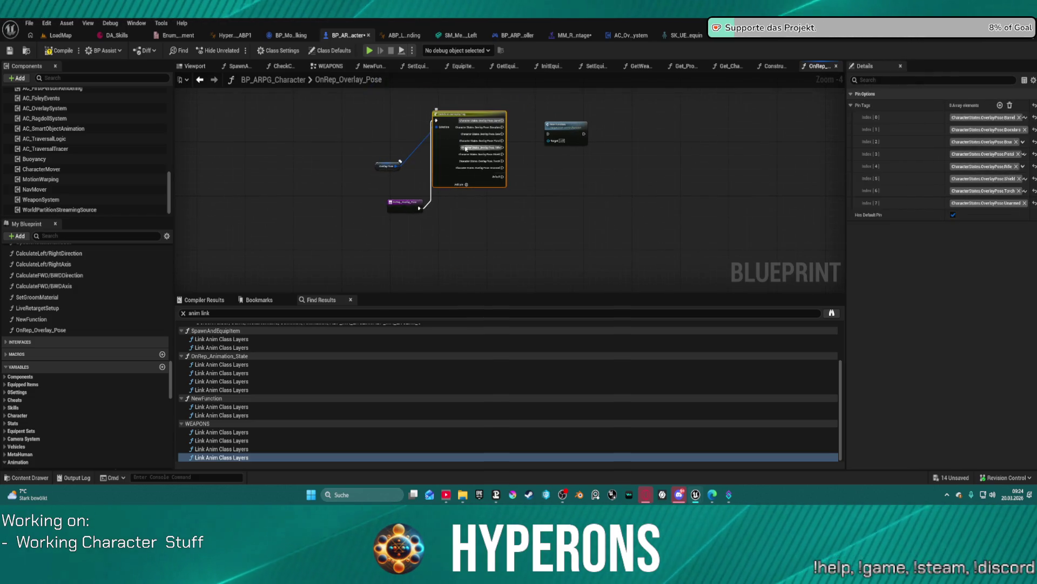
Place the New Function call beside the switch and rename NewFunction to SwitchOverlaypose.
{"action": "key", "text": "f"}
{"action": "mouse_move", "coordinate": [577, 142]}
{"action": "left_mouse_down"}
{"action": "mouse_move", "coordinate": [605, 225]}
{"action": "mouse_move", "coordinate": [595, 216]}
{"action": "left_mouse_up"}
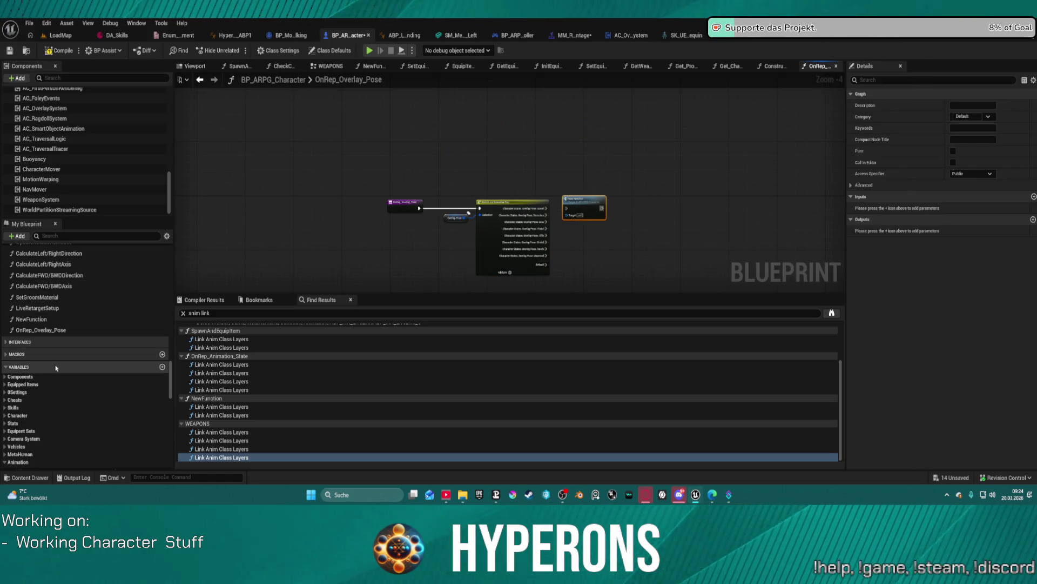
{"action": "left_click", "coordinate": [54, 320]}
{"action": "key", "text": "F2"}
{"action": "type", "text": "PoseWitch"}
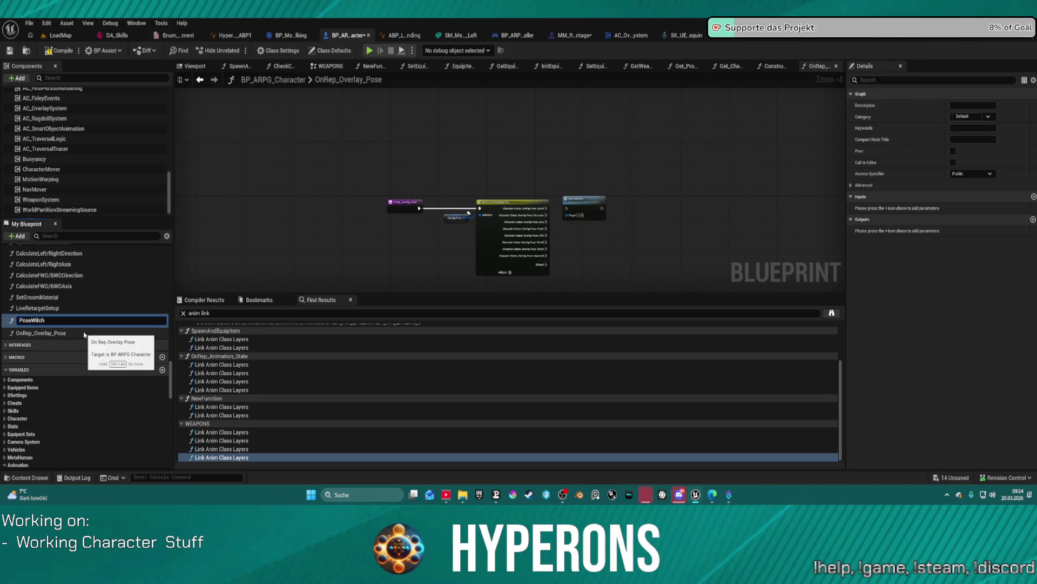
{"action": "key", "text": "Left"}
{"action": "key", "text": "Left"}
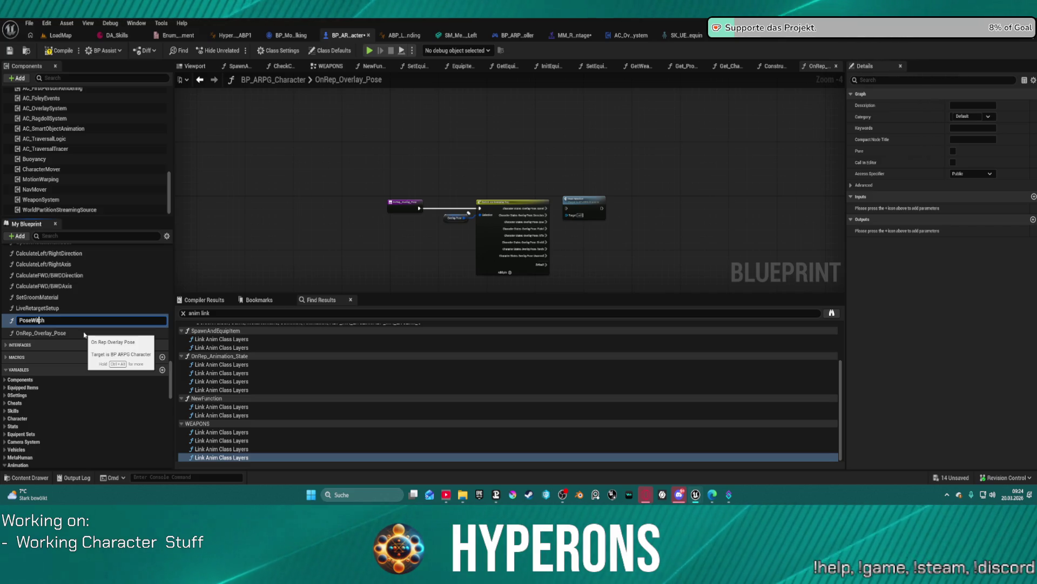
{"action": "key", "text": "BackSpace"}
{"action": "key", "text": "BackSpace"}
{"action": "type", "text": "SwitchOverlaypose"}
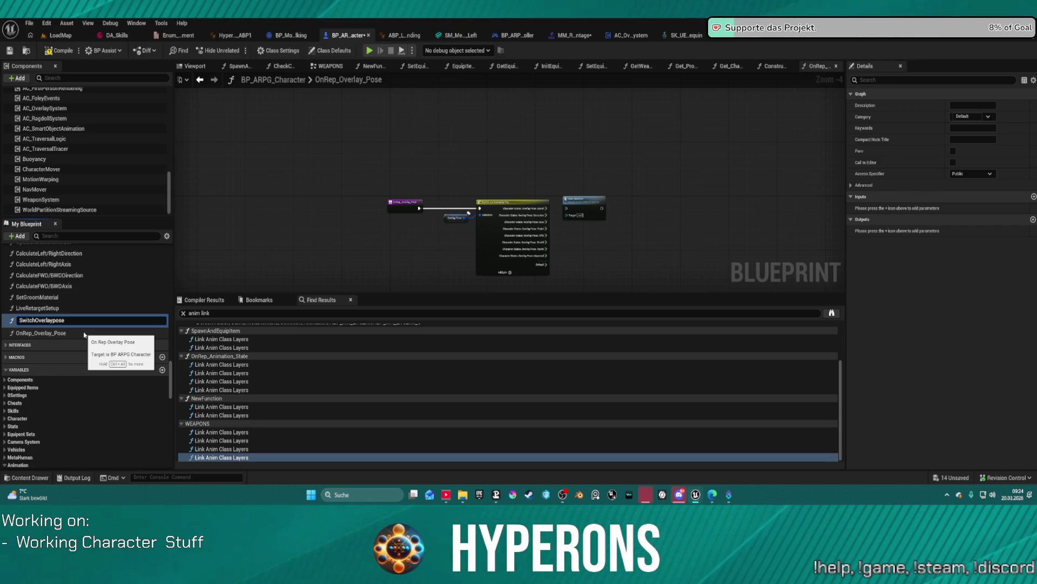
{"action": "key", "text": "Return"}
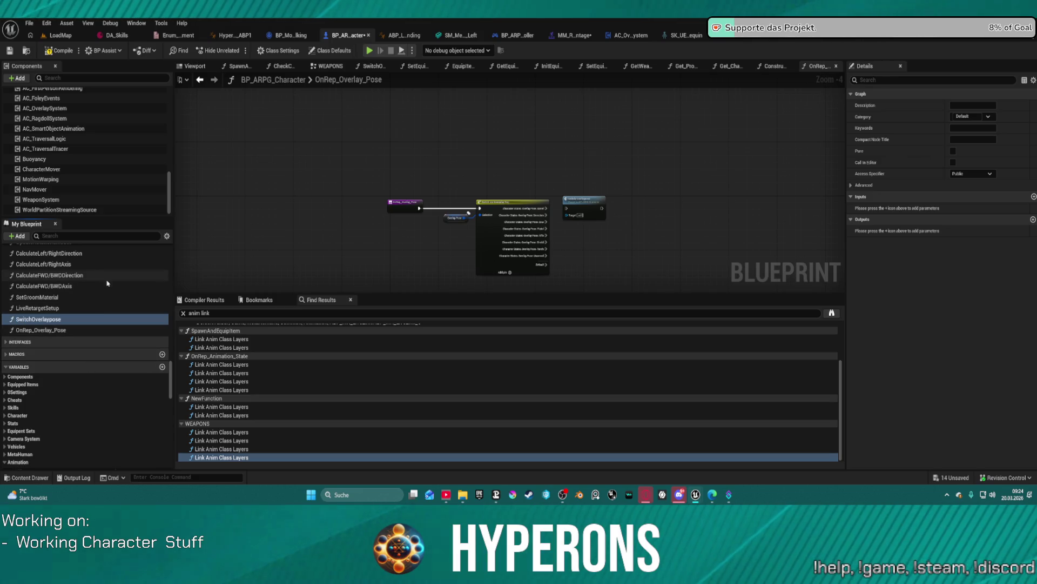
Correct the function name to Switch_Overlay_Pose and reposition its call node.
{"action": "scroll", "coordinate": [540, 235], "scroll_direction": "up", "scroll_amount": 4}
{"action": "left_click", "coordinate": [639, 185]}
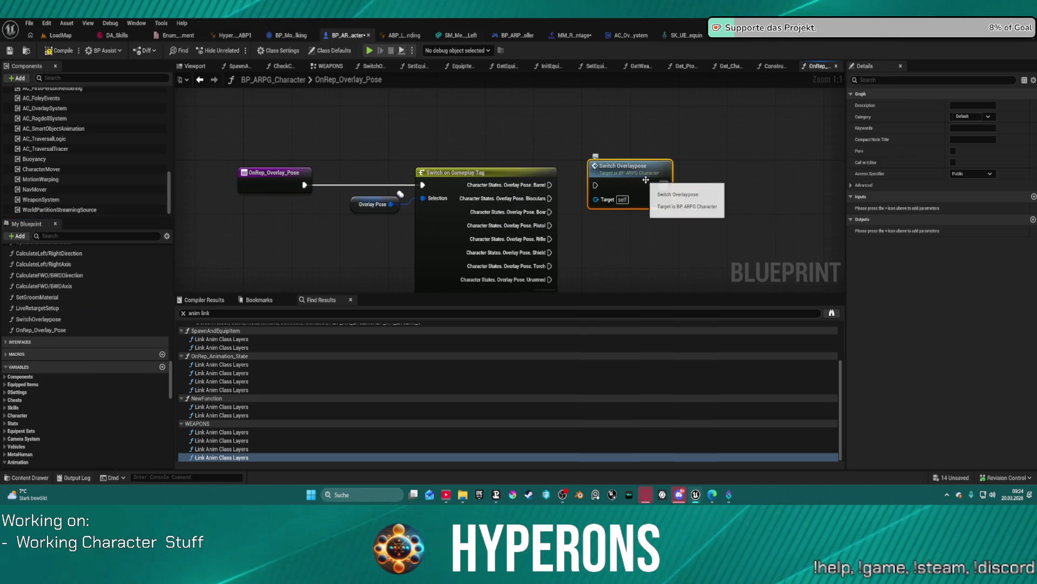
{"action": "left_click", "coordinate": [48, 320]}
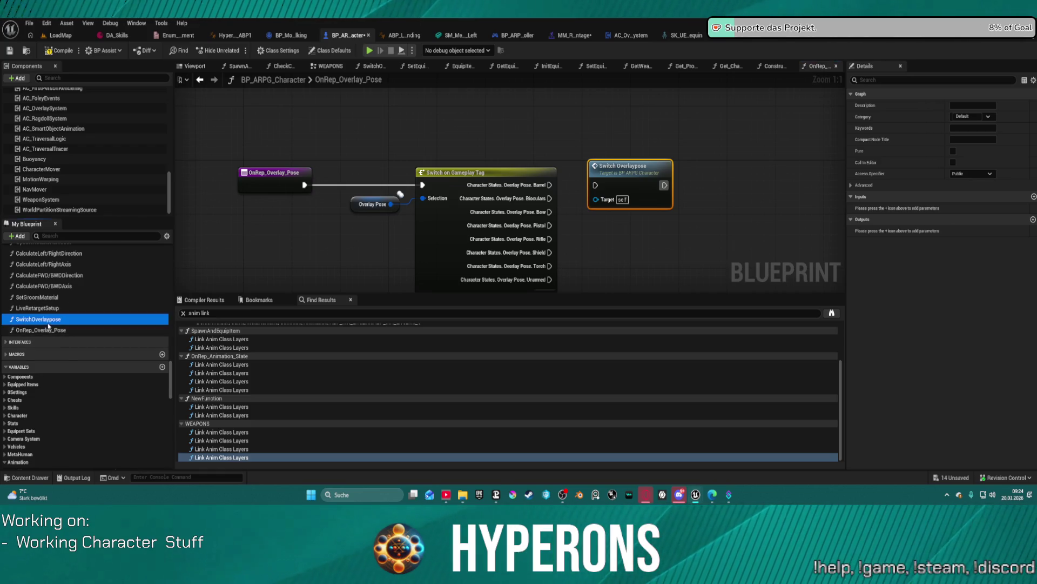
{"action": "left_click", "coordinate": [49, 320]}
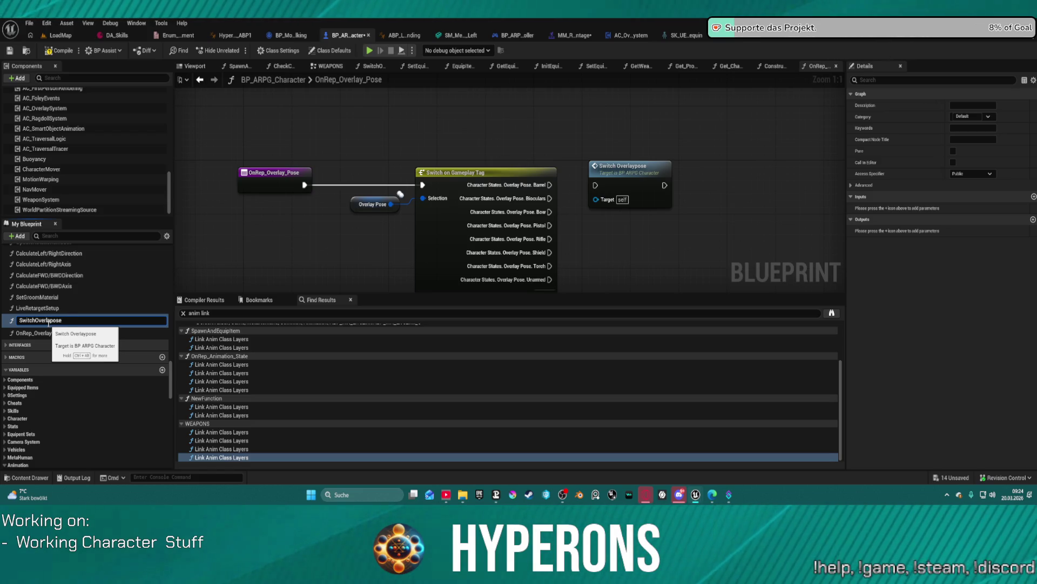
{"action": "key", "text": "Delete"}
{"action": "type", "text": "_P"}
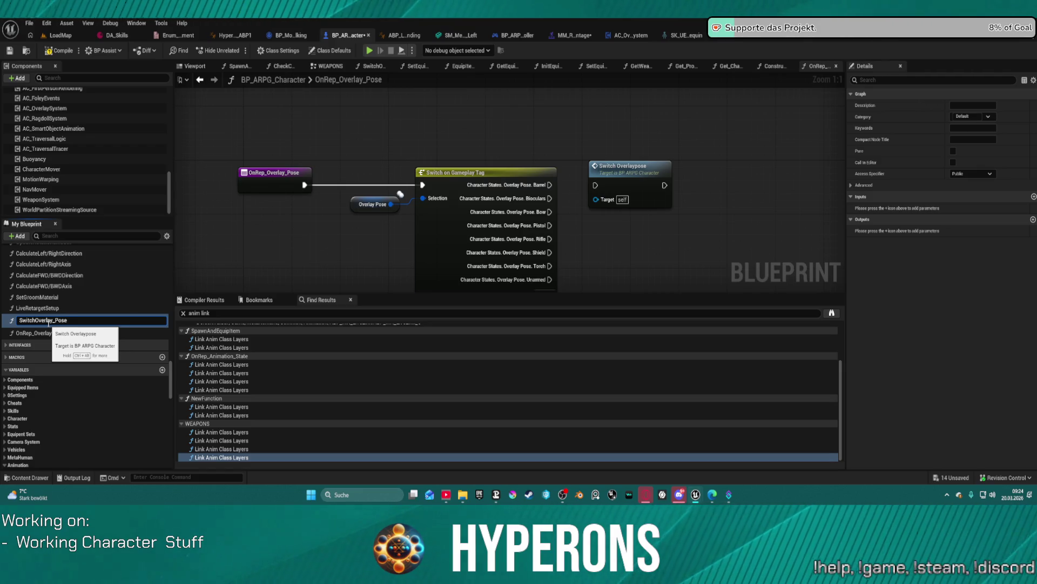
{"action": "type", "text": "P"}
{"action": "key", "text": "Return"}
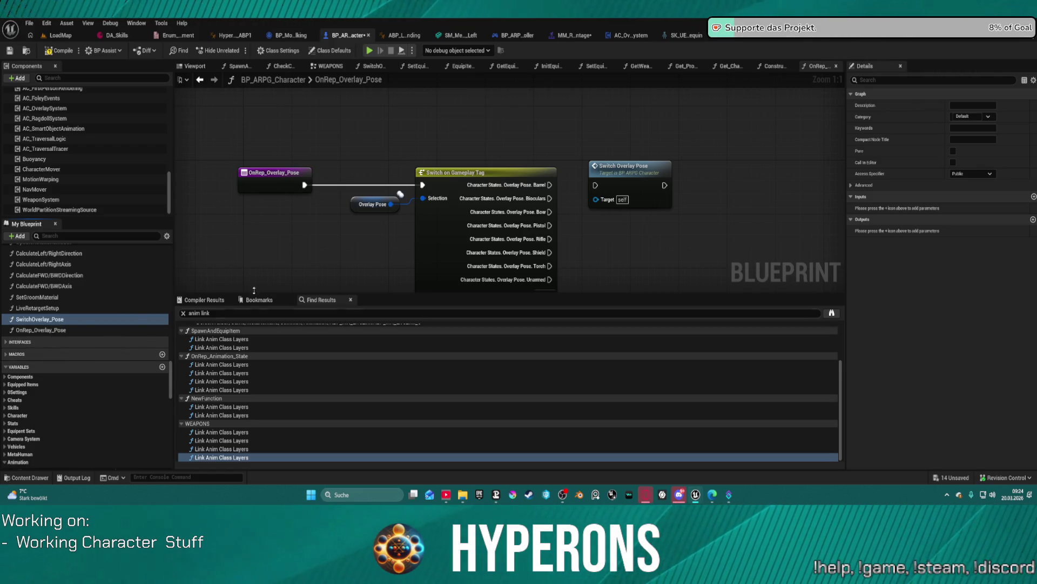
{"action": "left_click", "coordinate": [45, 319]}
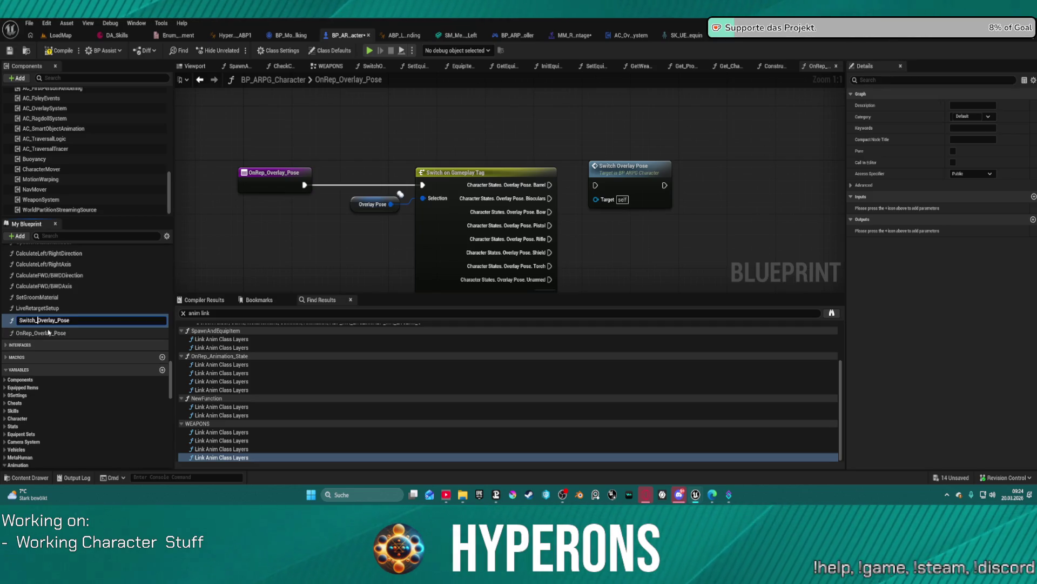
{"action": "key", "text": "Return"}
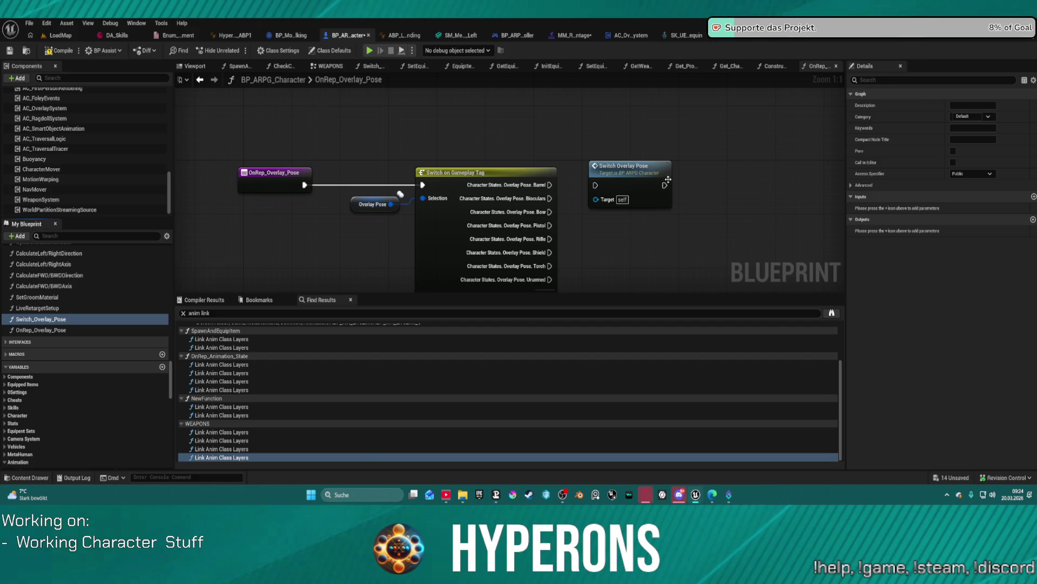
{"action": "left_click", "coordinate": [669, 179]}
{"action": "mouse_move", "coordinate": [636, 209]}
{"action": "left_mouse_down"}
{"action": "mouse_move", "coordinate": [556, 160]}
{"action": "mouse_move", "coordinate": [568, 93]}
{"action": "mouse_move", "coordinate": [582, 134]}
{"action": "mouse_move", "coordinate": [598, 123]}
{"action": "left_mouse_up"}
Inside Switch_Overlay_Pose, expose In Class as input, validate it with Is Valid Class, and add a Branch.
{"action": "double_click", "coordinate": [594, 123]}
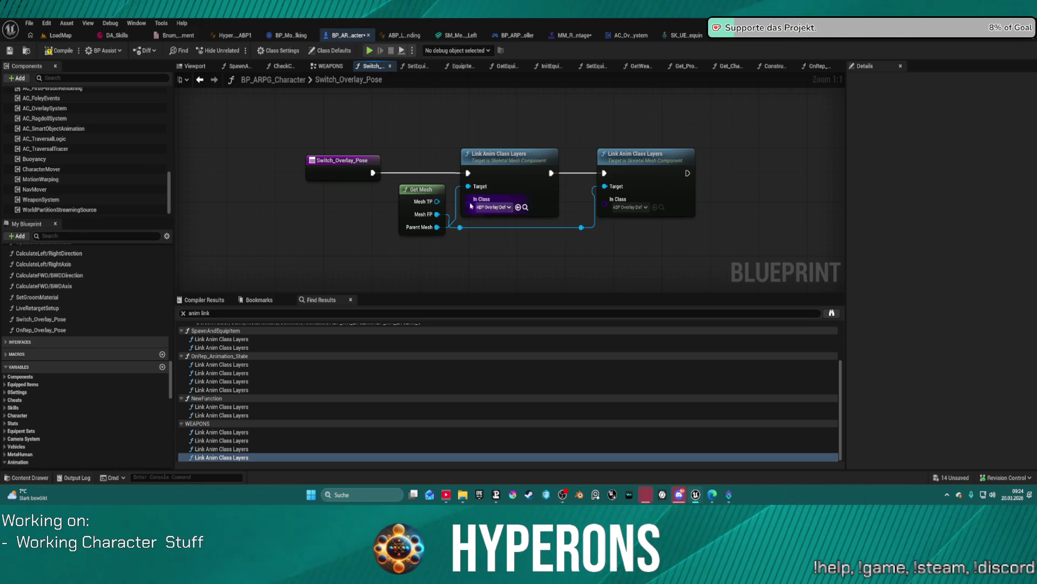
{"action": "mouse_move", "coordinate": [470, 205]}
{"action": "left_mouse_down"}
{"action": "mouse_move", "coordinate": [379, 178]}
{"action": "mouse_move", "coordinate": [285, 178]}
{"action": "left_mouse_up"}
{"action": "mouse_move", "coordinate": [604, 206]}
{"action": "left_mouse_down"}
{"action": "mouse_move", "coordinate": [356, 208]}
{"action": "mouse_move", "coordinate": [318, 185]}
{"action": "left_mouse_up"}
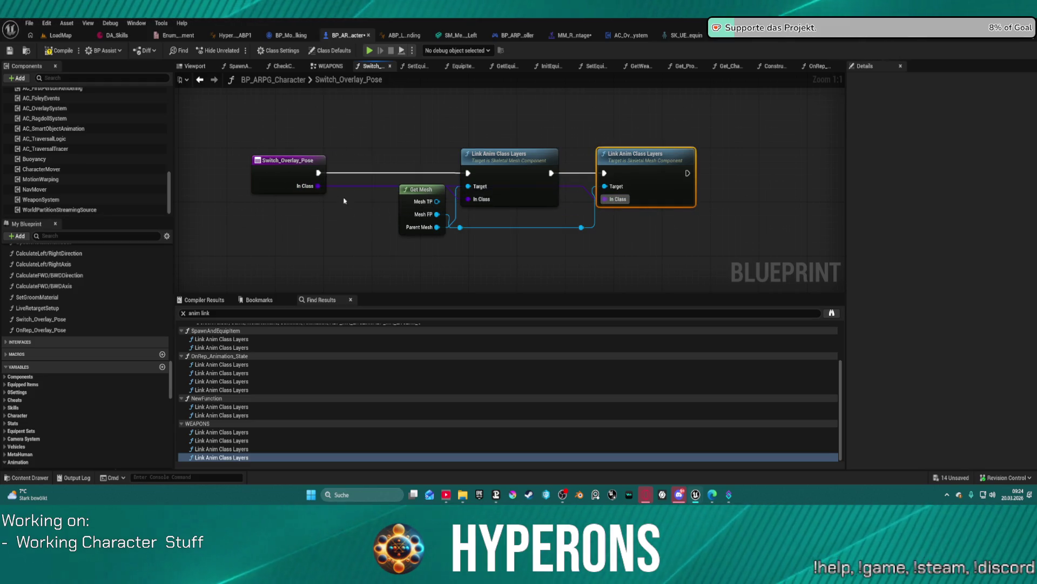
{"action": "left_click", "coordinate": [340, 197]}
{"action": "left_click_drag", "start_coordinate": [317, 185], "coordinate": [344, 229]}
{"action": "type", "text": "is valid c"}
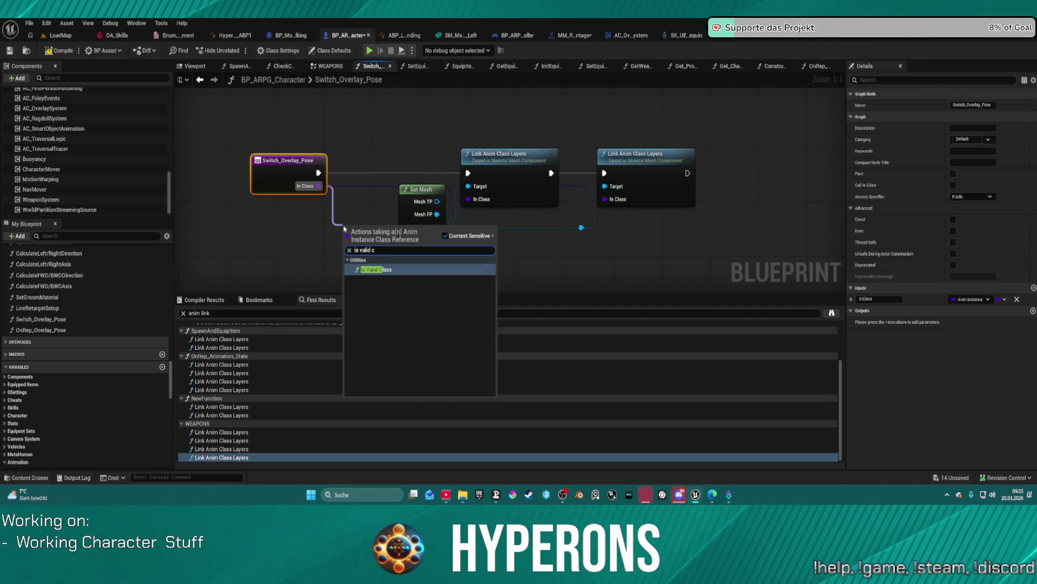
{"action": "key", "text": "Return"}
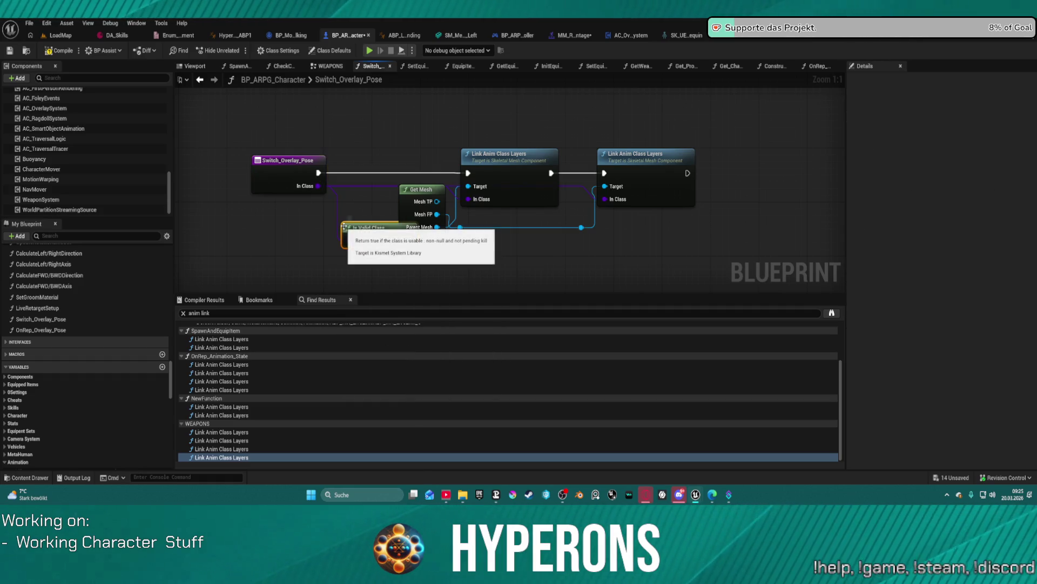
{"action": "left_click", "coordinate": [331, 154]}
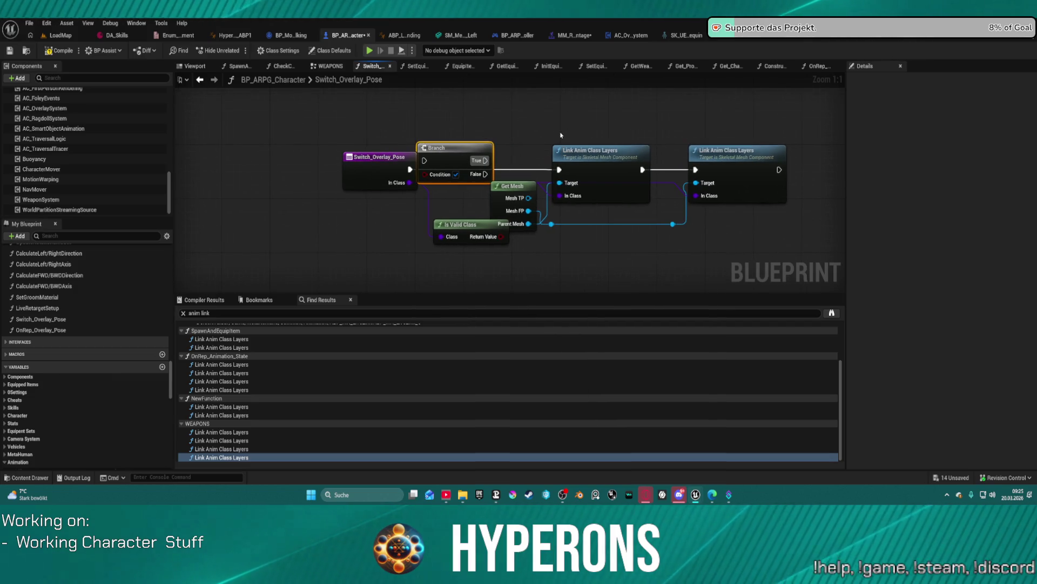
{"action": "mouse_move", "coordinate": [395, 165]}
{"action": "left_mouse_down"}
{"action": "mouse_move", "coordinate": [348, 166]}
{"action": "mouse_move", "coordinate": [424, 160]}
{"action": "mouse_move", "coordinate": [499, 236]}
{"action": "left_mouse_up"}
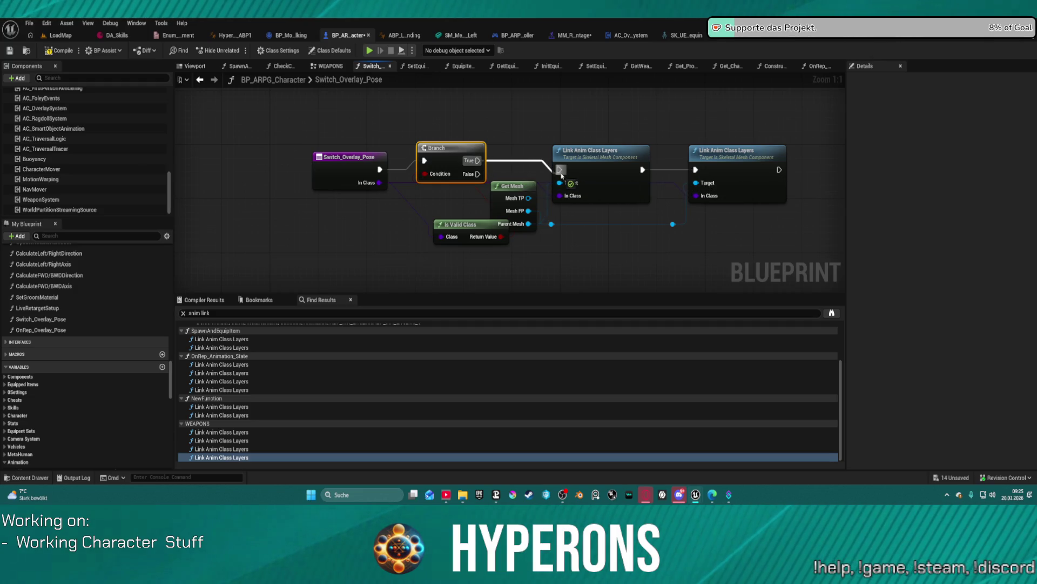
Duplicate Get Mesh and both Link Anim Class Layers nodes onto the Branch's False output.
{"action": "key", "text": "f"}
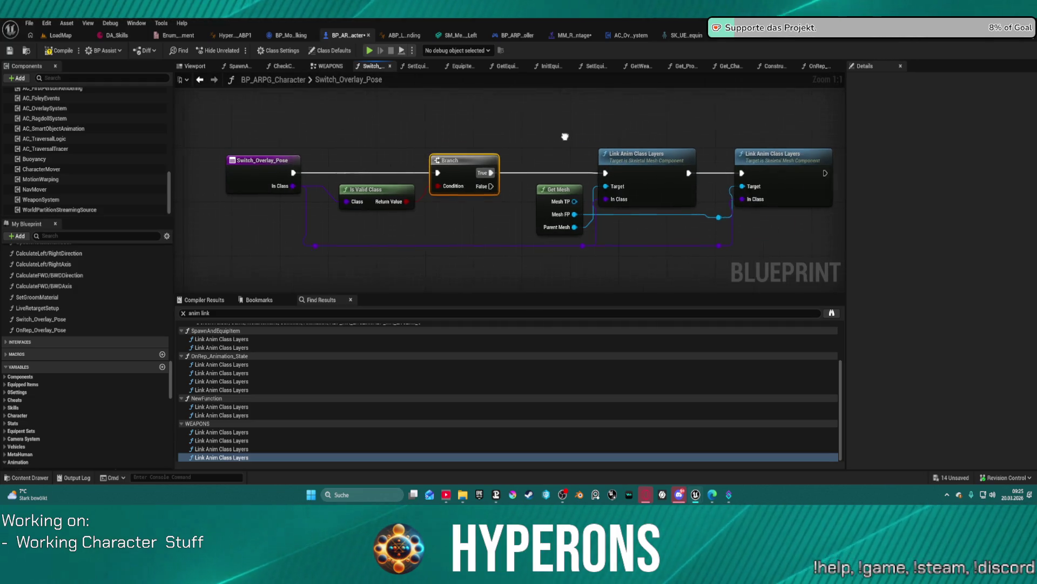
{"action": "left_click_drag", "start_coordinate": [530, 120], "coordinate": [758, 236]}
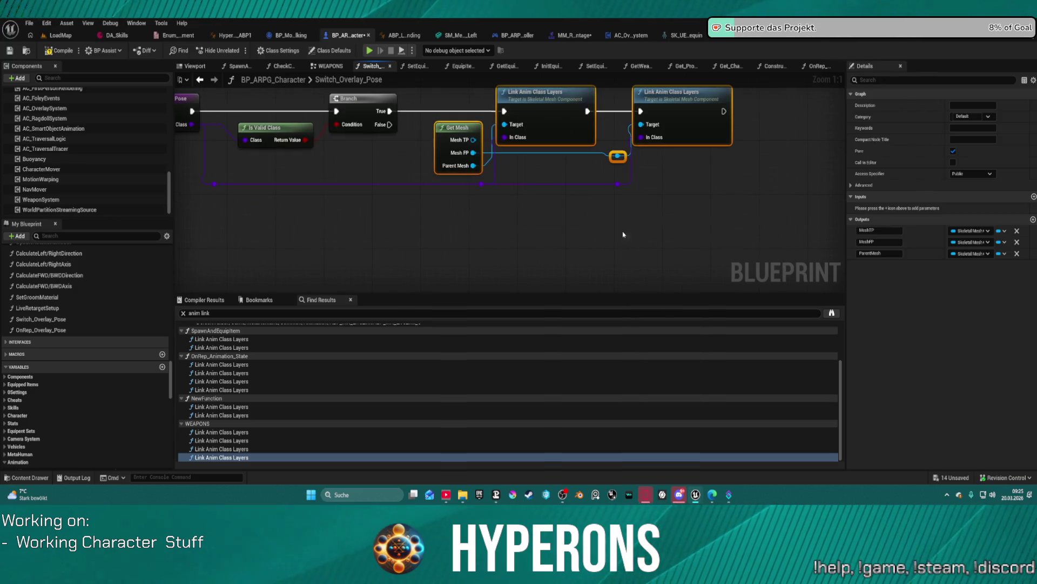
{"action": "key", "text": "ctrl+c"}
{"action": "key", "text": "ctrl+v"}
{"action": "mouse_move", "coordinate": [385, 121]}
{"action": "left_mouse_down"}
{"action": "mouse_move", "coordinate": [463, 231]}
{"action": "mouse_move", "coordinate": [521, 225]}
{"action": "mouse_move", "coordinate": [519, 213]}
{"action": "left_mouse_up"}
Set both copied Link Anim nodes' In Class to ABP_Overlay_Default and compile.
{"action": "left_click", "coordinate": [548, 245]}
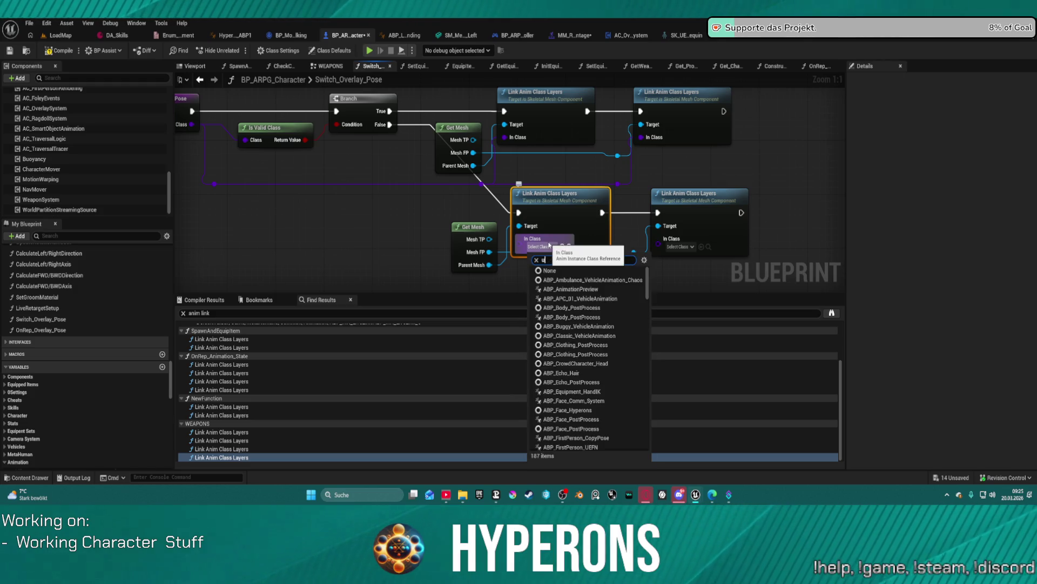
{"action": "type", "text": "nr"}
{"action": "key", "text": "BackSpace"}
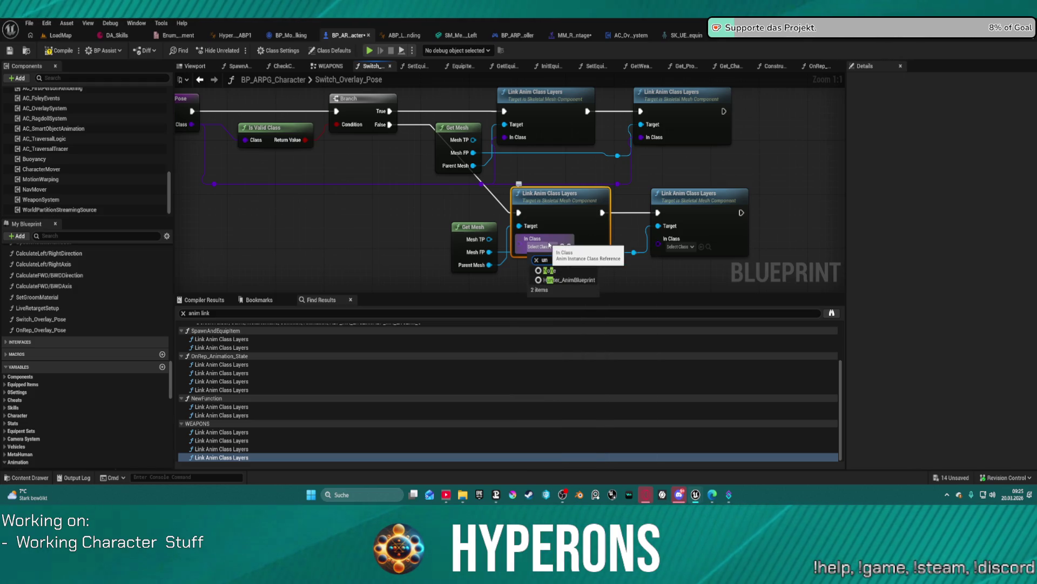
{"action": "key", "text": "BackSpace"}
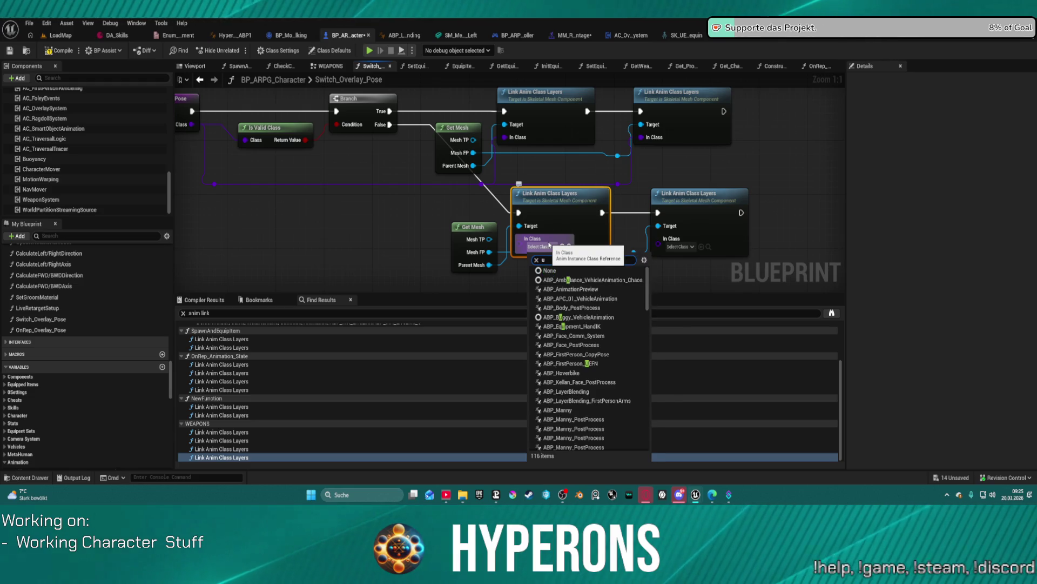
{"action": "key", "text": "BackSpace"}
{"action": "type", "text": "default"}
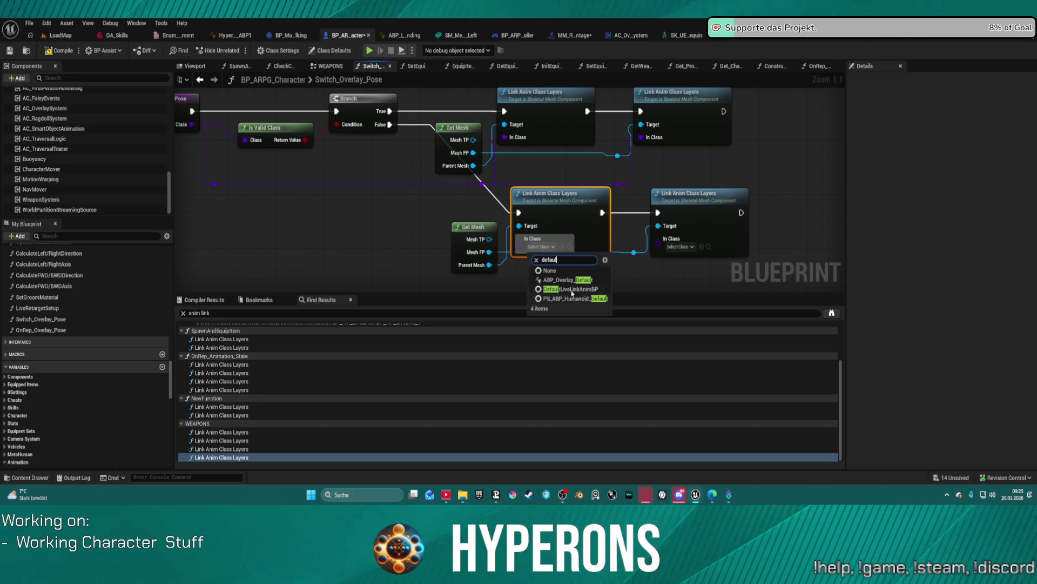
{"action": "left_click", "coordinate": [557, 281]}
{"action": "key", "text": "ctrl+c"}
{"action": "left_click", "coordinate": [672, 238]}
{"action": "key", "text": "ctrl+v"}
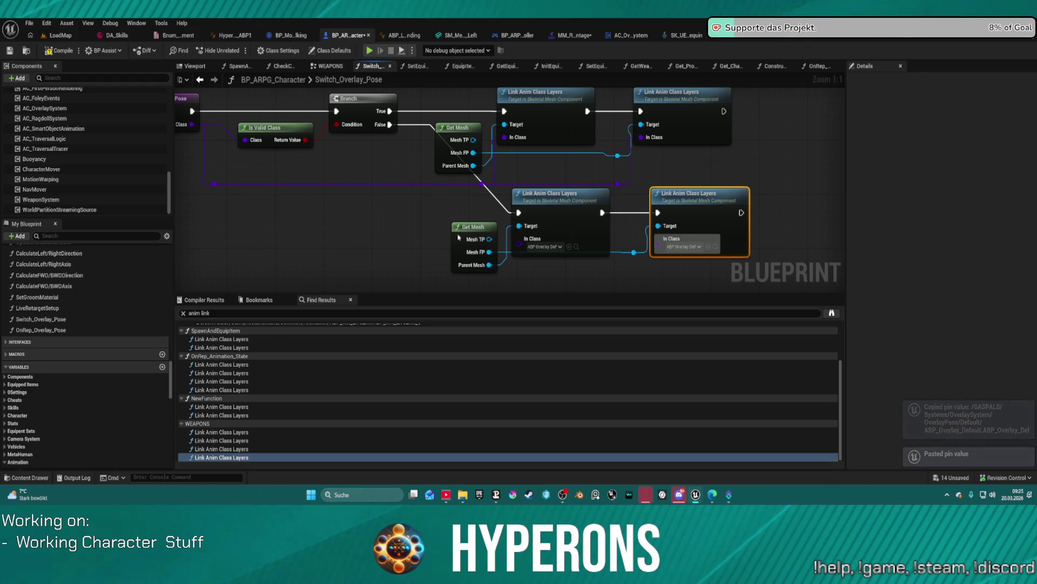
{"action": "left_click_drag", "start_coordinate": [339, 157], "coordinate": [416, 199]}
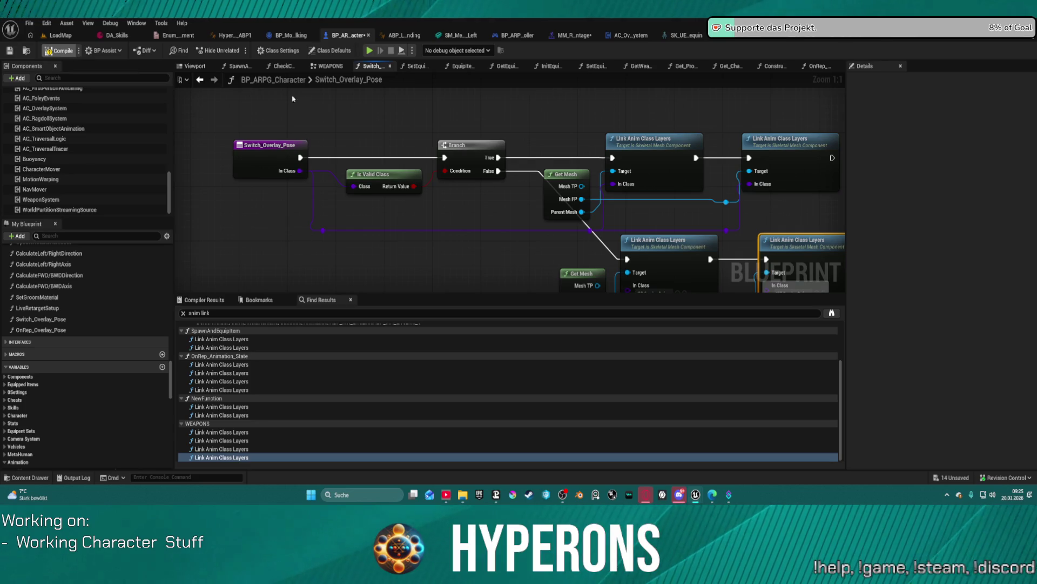
{"action": "key", "text": "F7"}
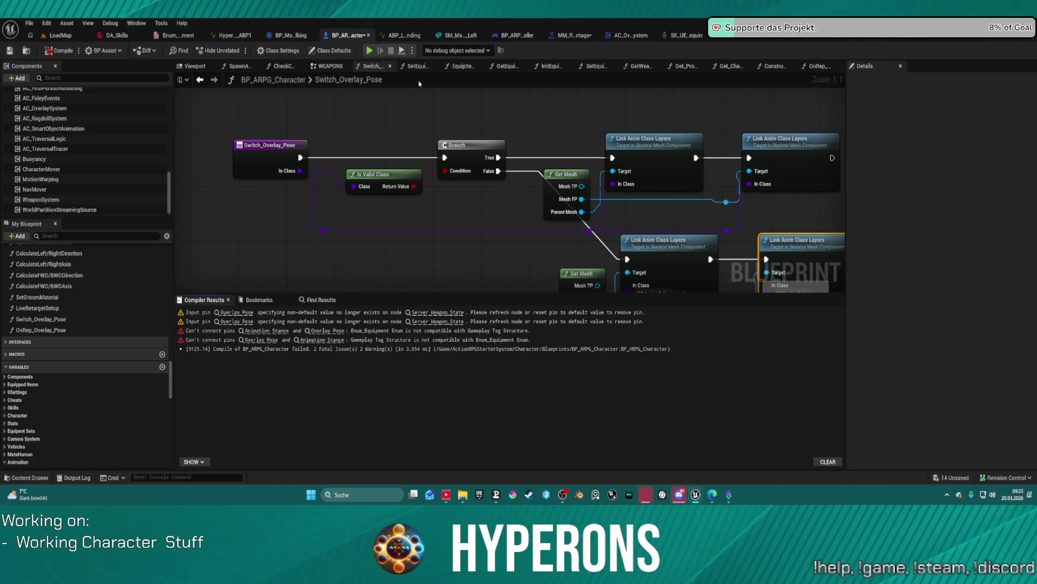
Inspect the errored Server Weapon State node, recompile the character blueprint, and save it.
{"action": "left_click", "coordinate": [437, 313]}
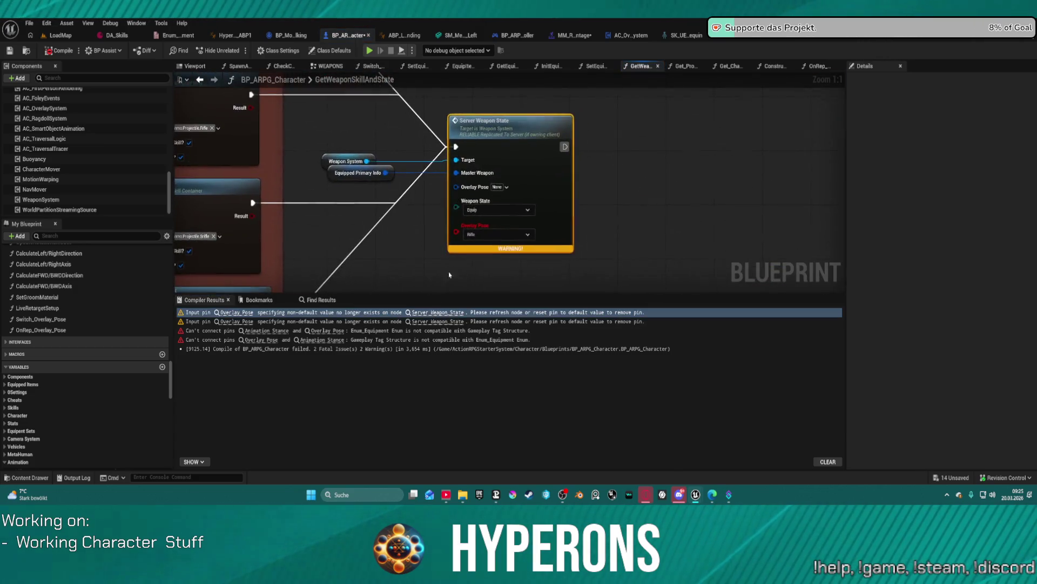
{"action": "right_click", "coordinate": [528, 157]}
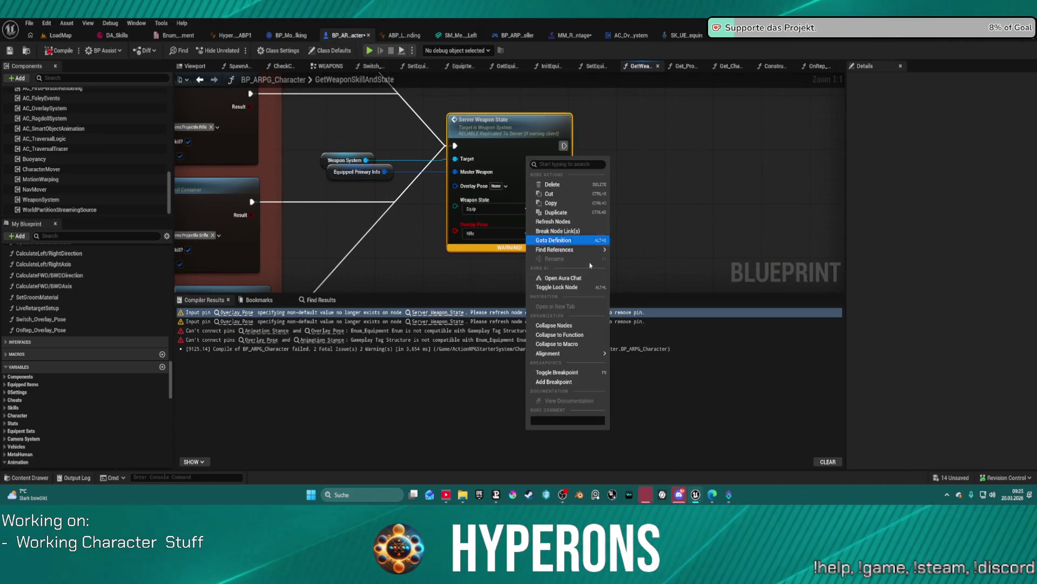
{"action": "left_click", "coordinate": [39, 24]}
{"action": "left_click", "coordinate": [47, 23]}
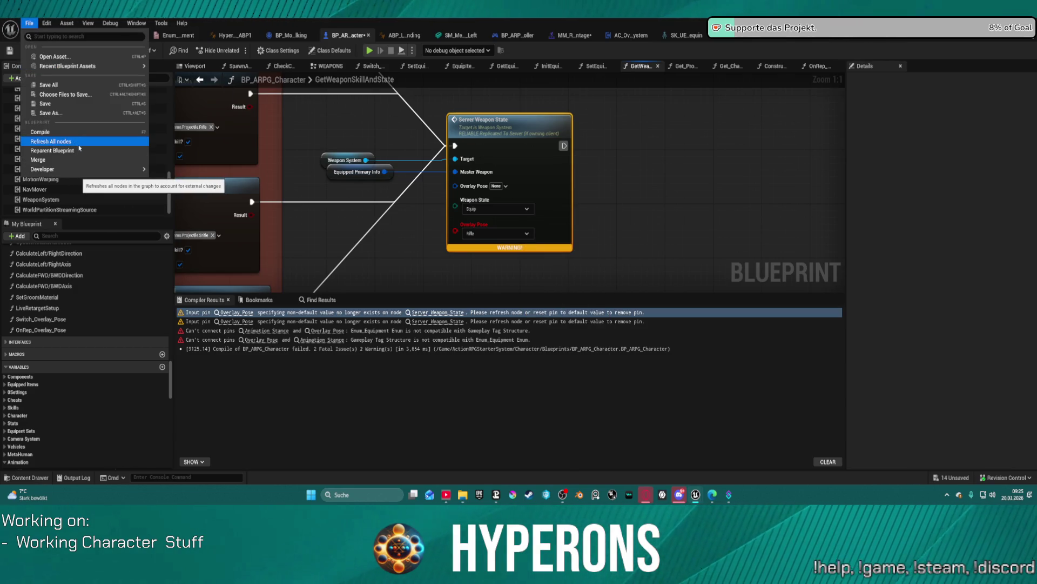
{"action": "key", "text": "Escape"}
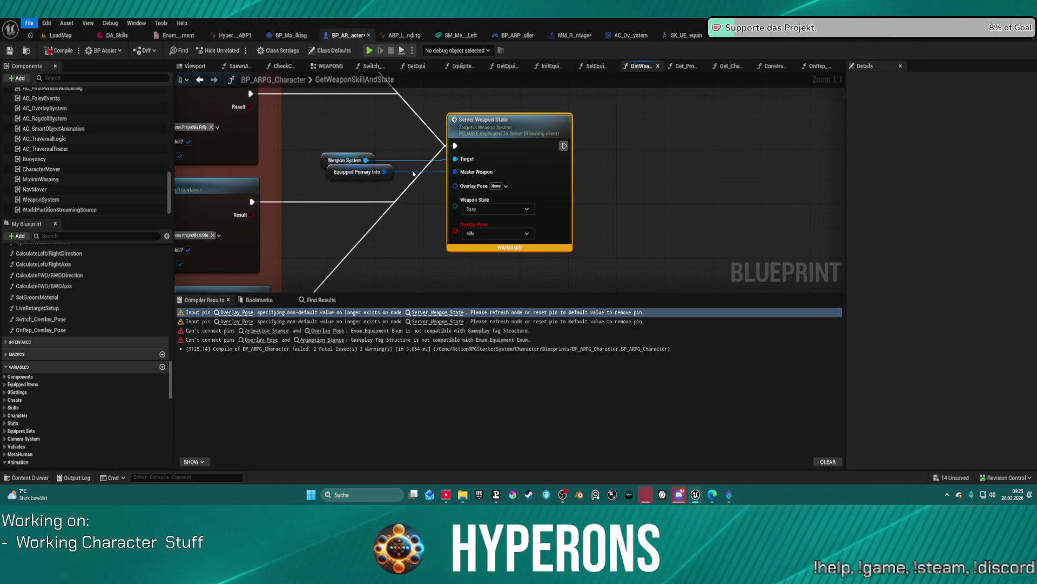
{"action": "key", "text": "F7"}
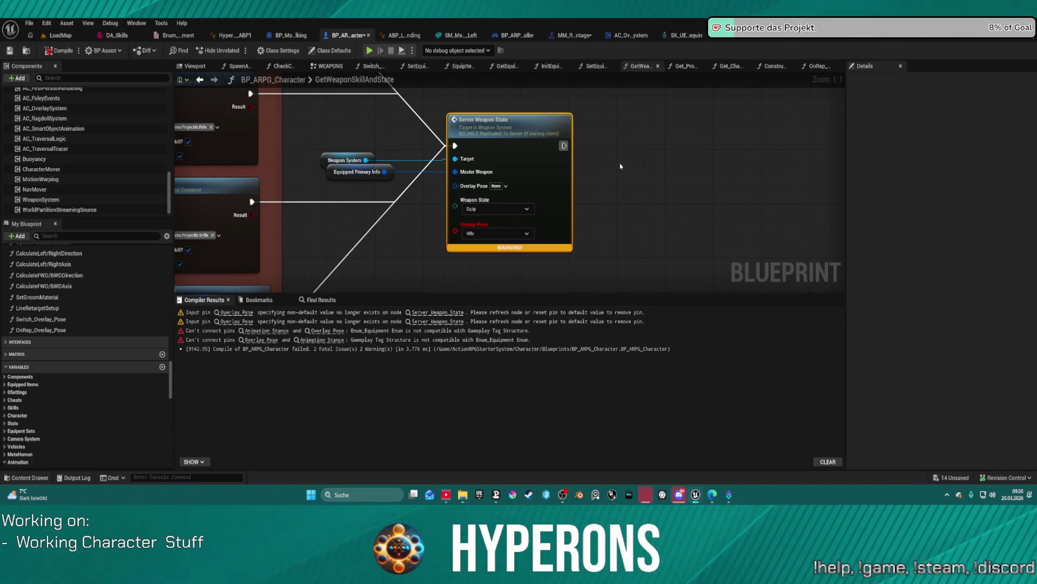
{"action": "key", "text": "ctrl+s"}
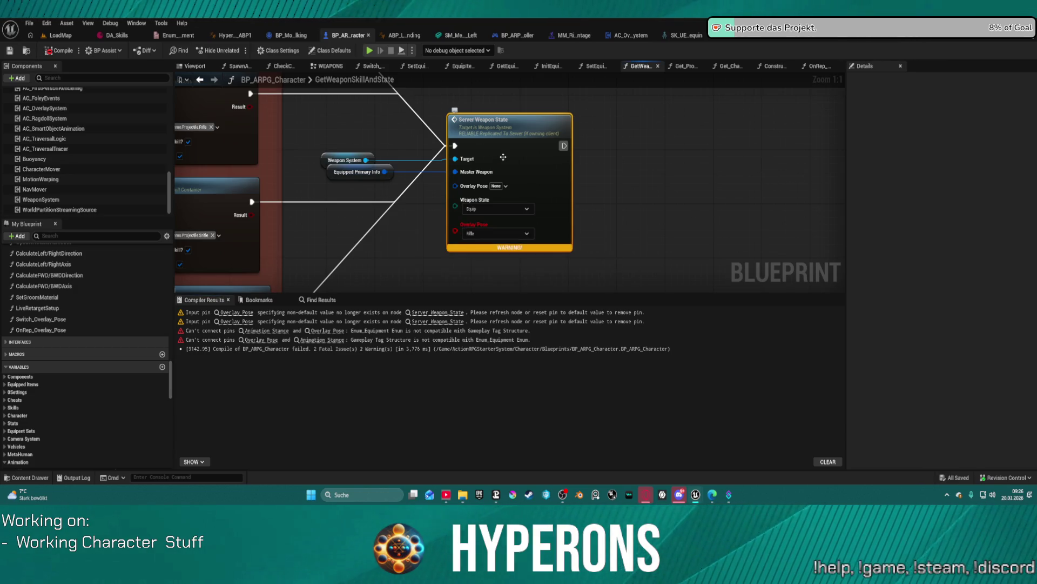
Refresh the first Server Weapon State node, set Overlay Pose to CharacterStates.OverlayPose.Rifle, and copy it.
{"action": "right_click", "coordinate": [490, 153]}
{"action": "mouse_move", "coordinate": [532, 244]}
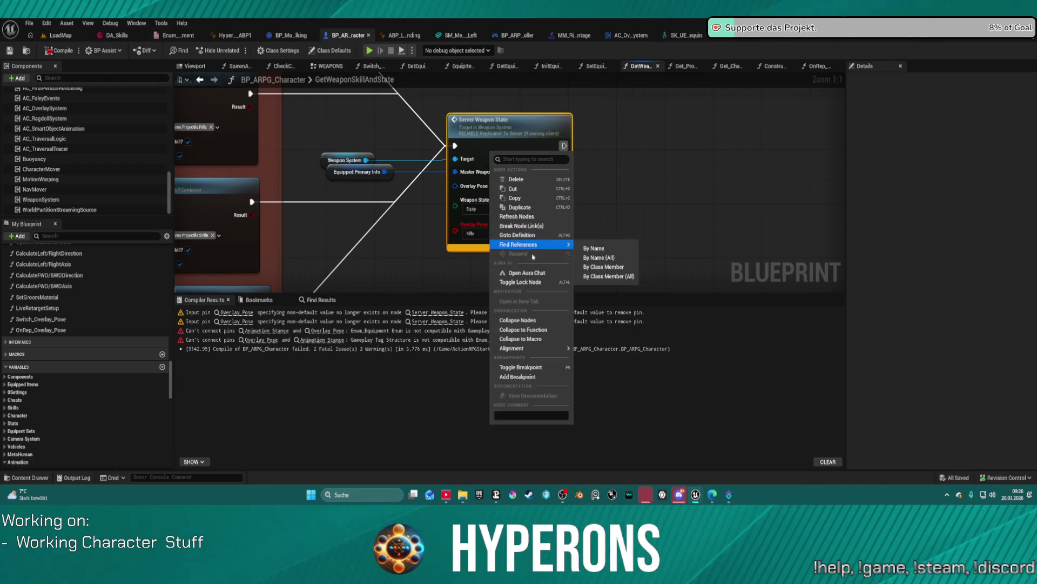
{"action": "left_click", "coordinate": [520, 216]}
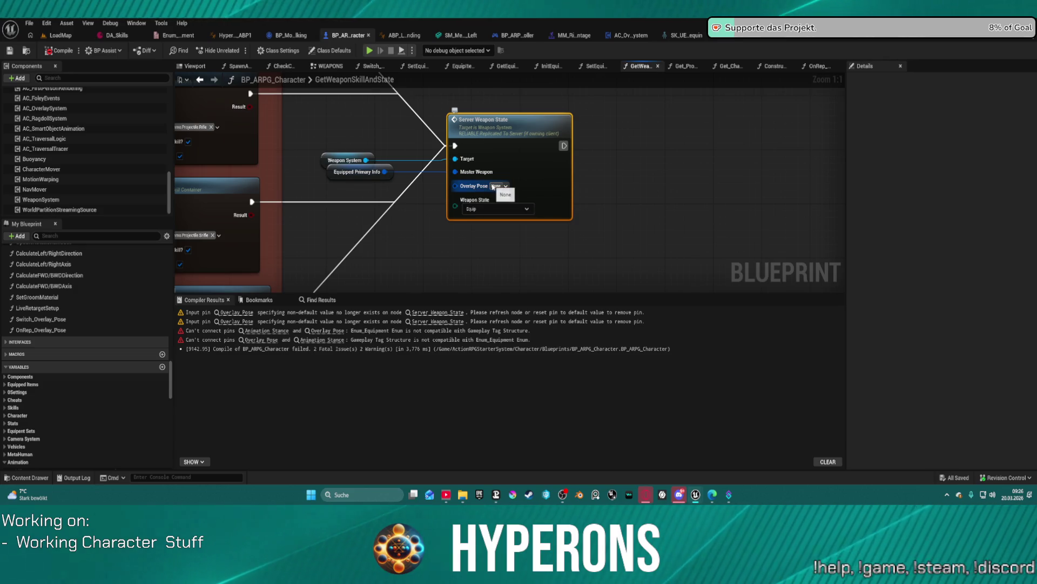
{"action": "scroll", "coordinate": [494, 183], "scroll_direction": "down", "scroll_amount": 4}
{"action": "scroll", "coordinate": [545, 183], "scroll_direction": "up", "scroll_amount": 3}
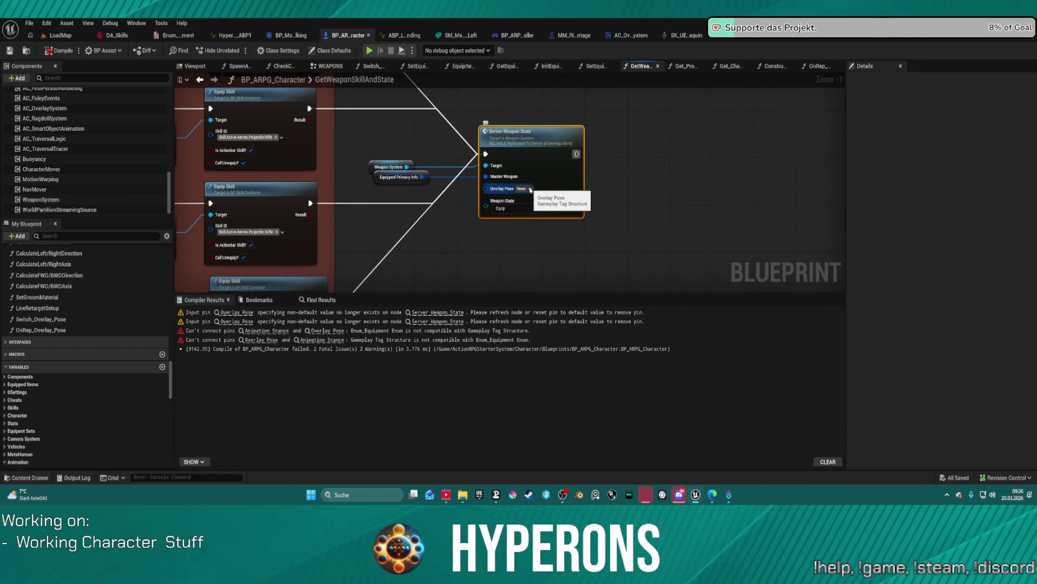
{"action": "left_click", "coordinate": [530, 189]}
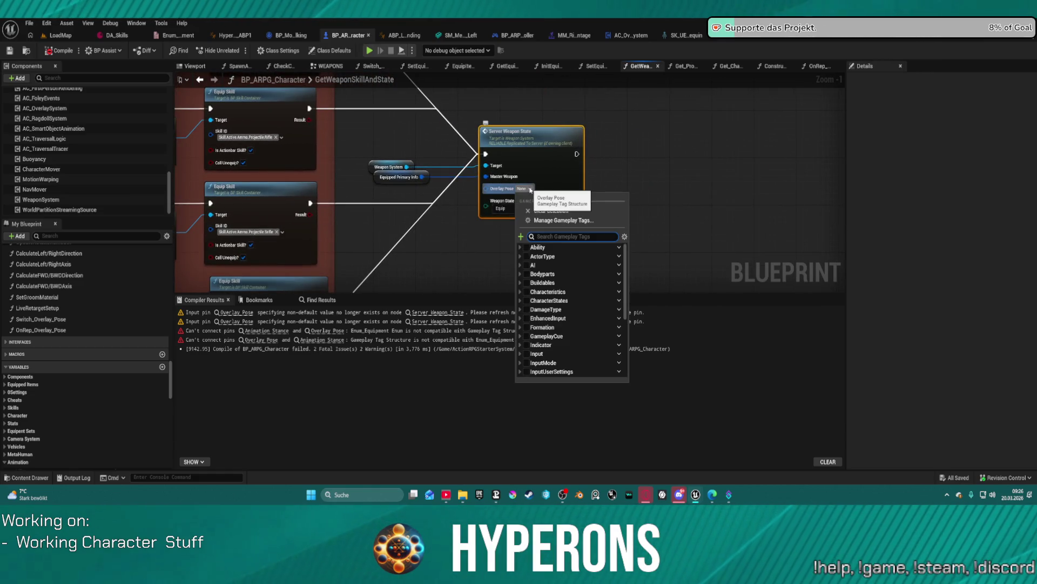
{"action": "left_click", "coordinate": [520, 300]}
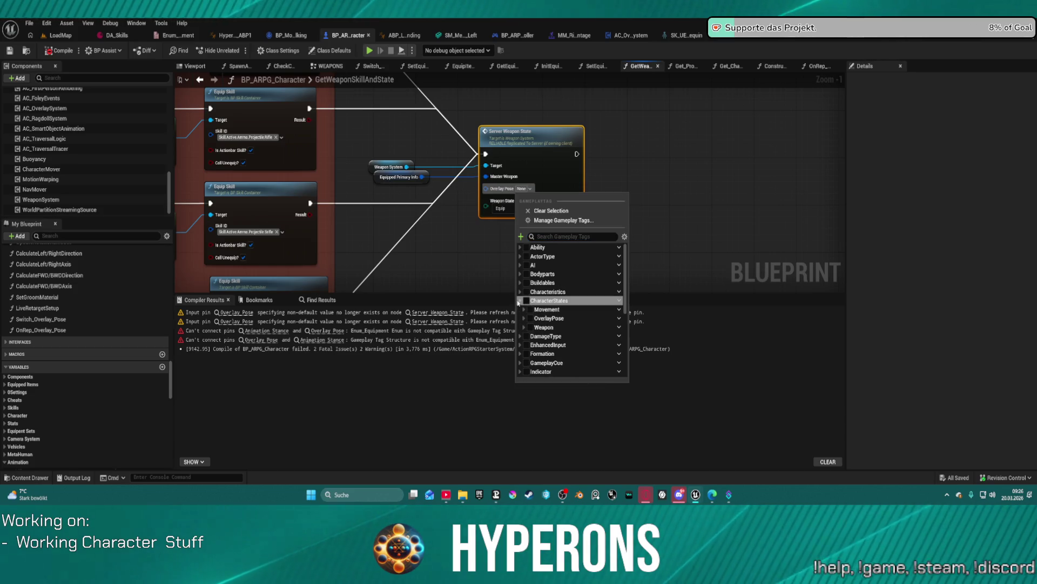
{"action": "scroll", "coordinate": [535, 322], "scroll_direction": "down", "scroll_amount": 2}
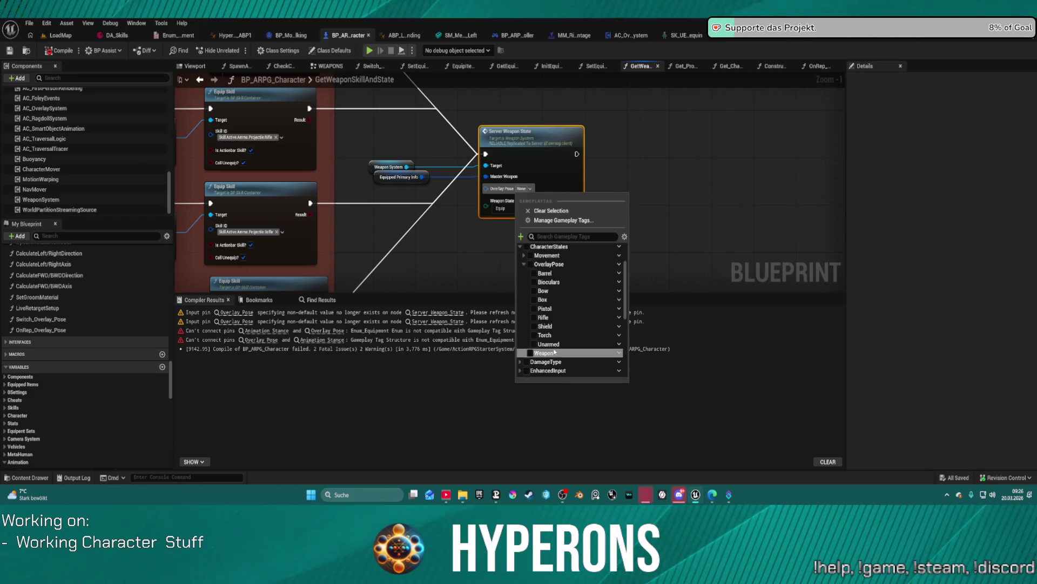
{"action": "left_click", "coordinate": [535, 318]}
{"action": "left_click", "coordinate": [532, 174]}
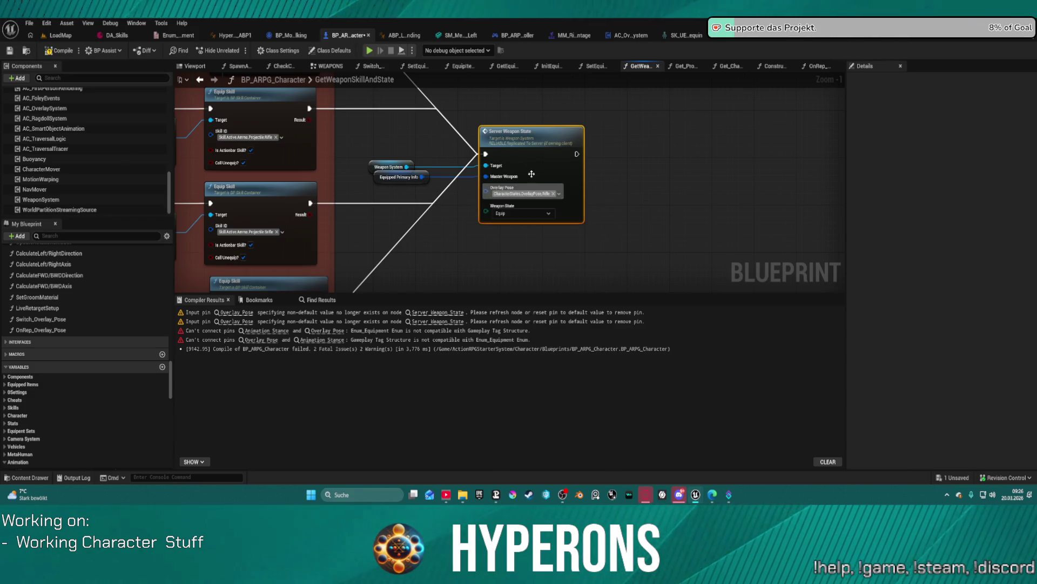
{"action": "key", "text": "ctrl+c"}
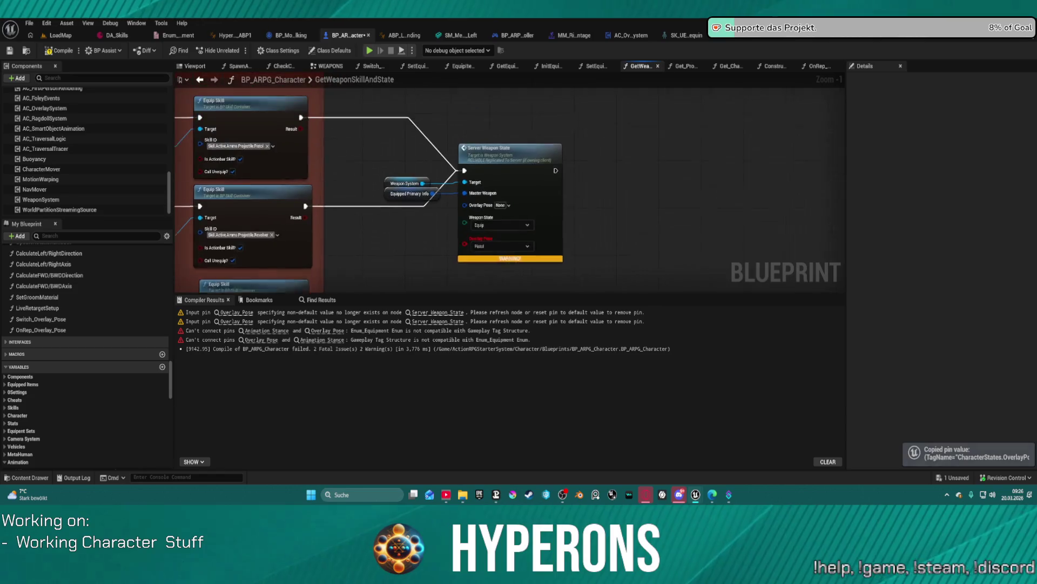
Refresh the second Server Weapon State node and set its Overlay Pose to Pistol.
{"action": "right_click", "coordinate": [518, 194]}
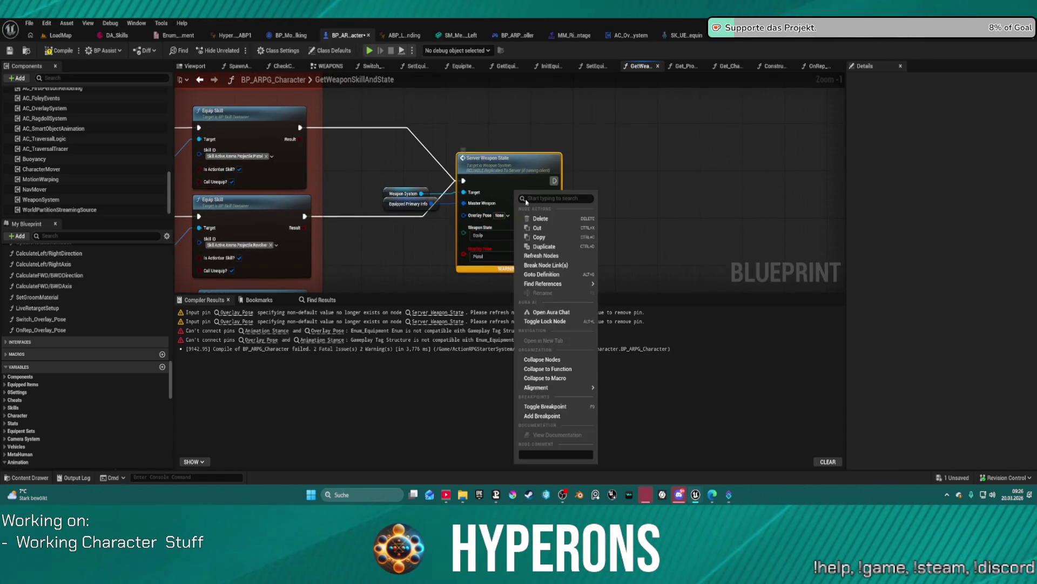
{"action": "left_click", "coordinate": [555, 256]}
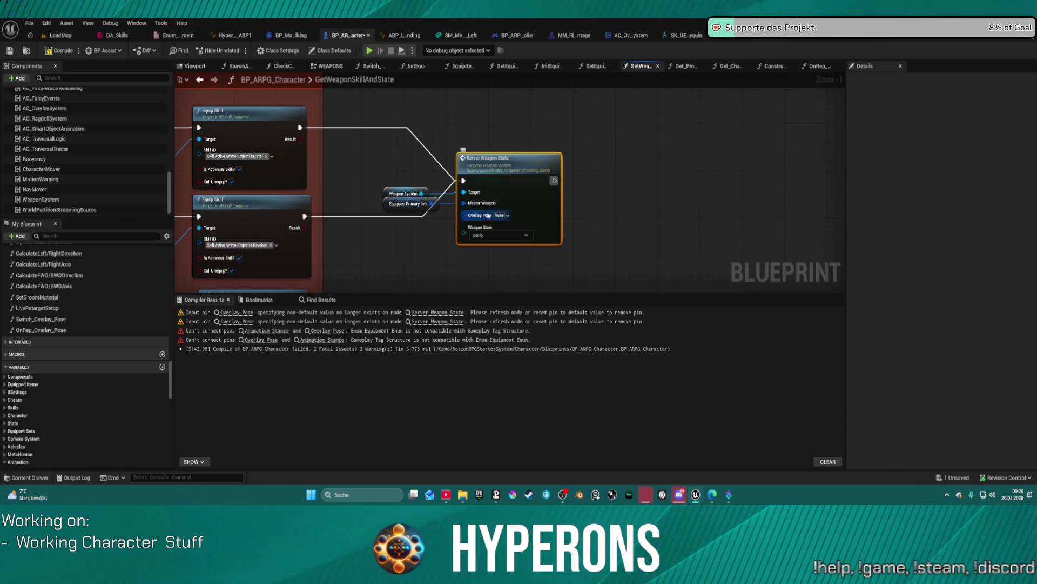
{"action": "key", "text": "ctrl+v"}
{"action": "left_click", "coordinate": [511, 222]}
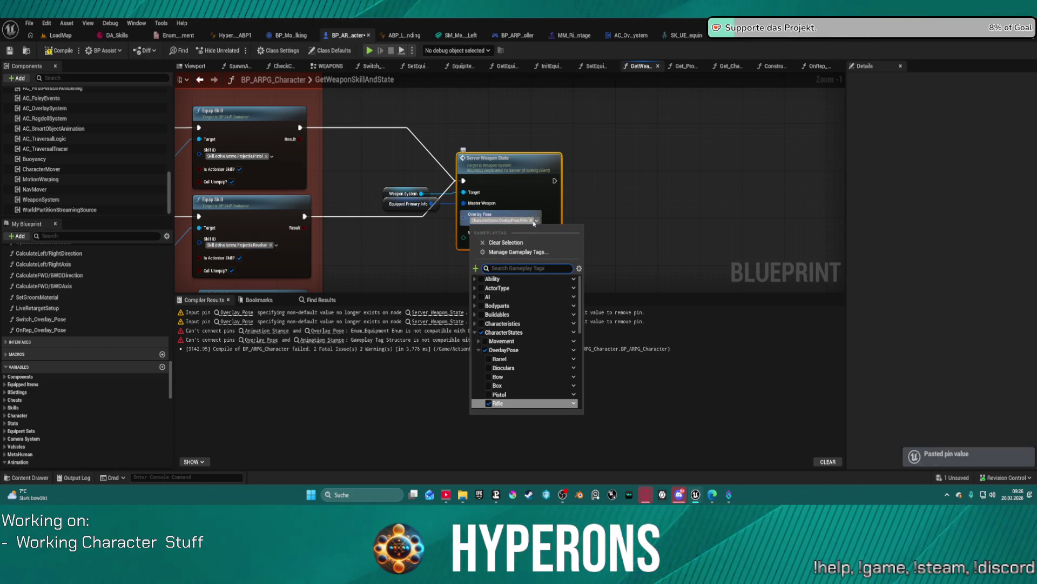
{"action": "left_click", "coordinate": [489, 403]}
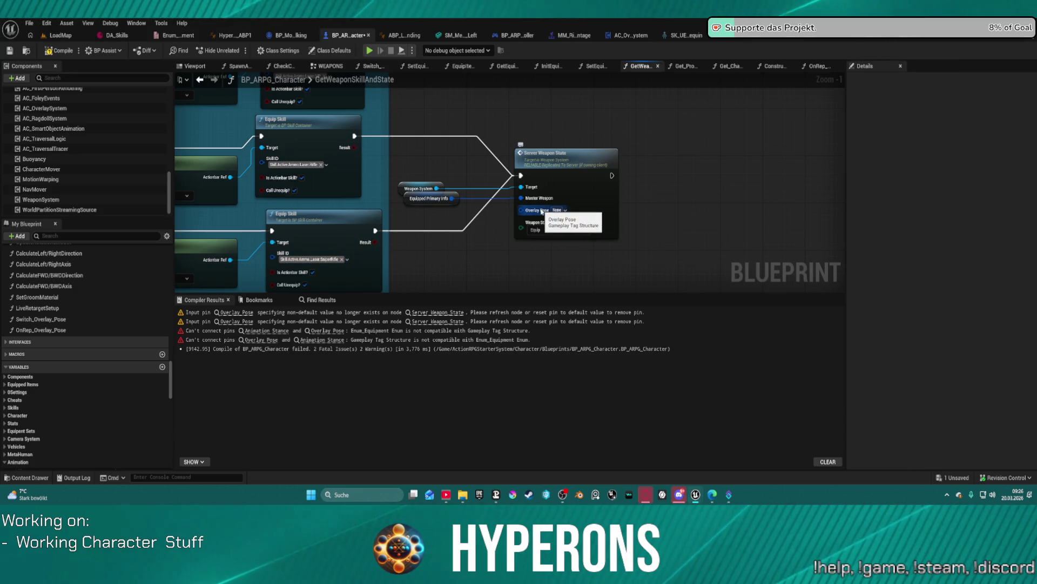
{"action": "key", "text": "ctrl+v"}
{"action": "left_click", "coordinate": [574, 215]}
{"action": "left_click", "coordinate": [543, 231]}
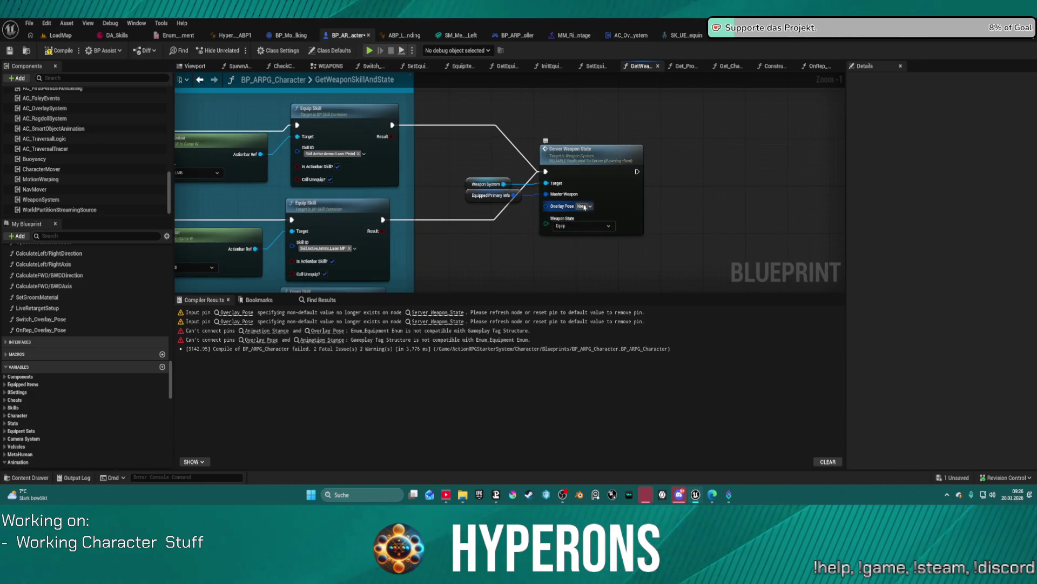
{"action": "key", "text": "ctrl+v"}
{"action": "left_click", "coordinate": [619, 212]}
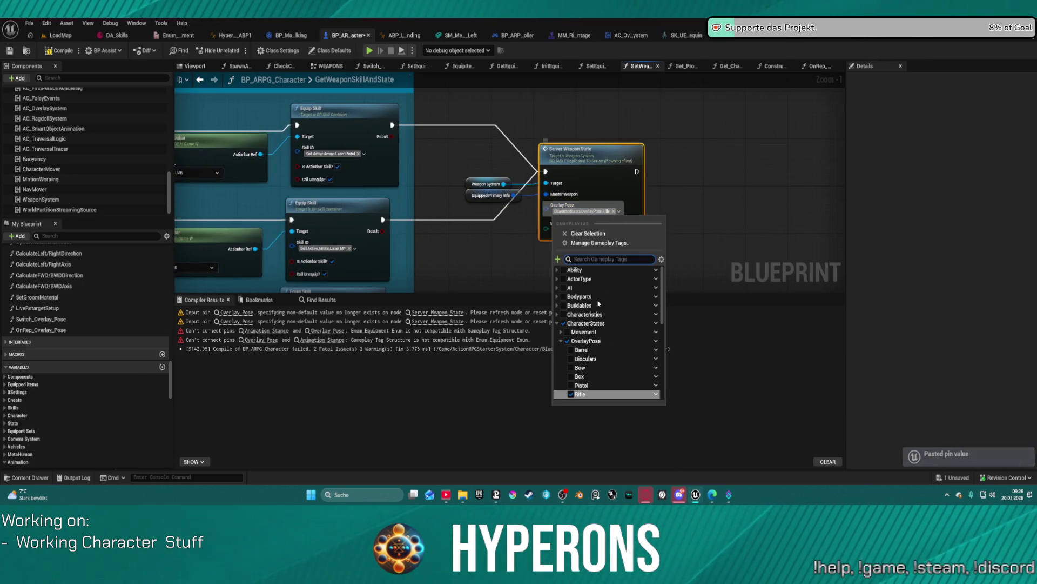
{"action": "left_click", "coordinate": [581, 383]}
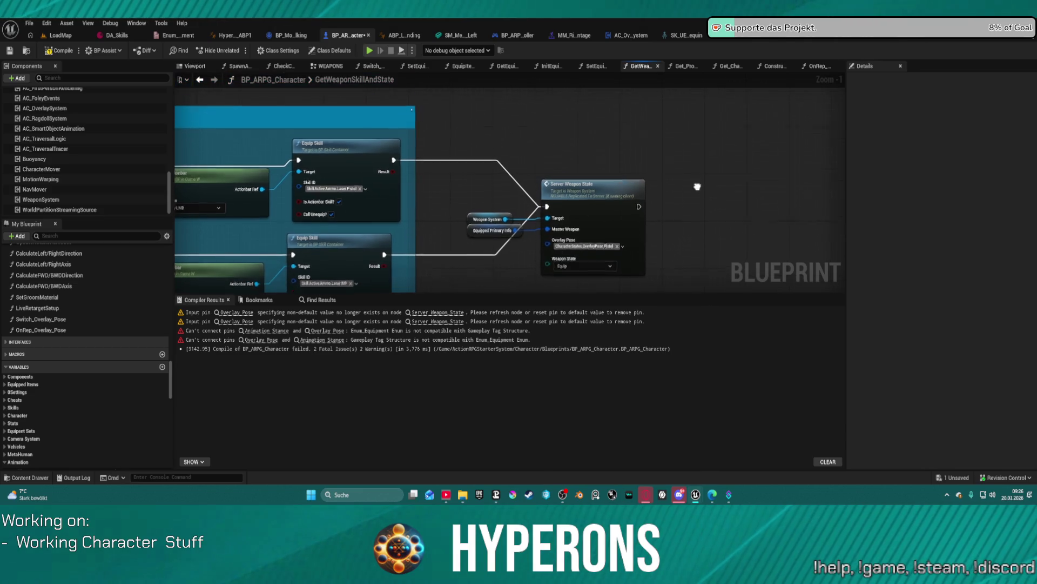
Give the next Server Weapon State node the Rifle Overlay Pose tag.
{"action": "mouse_move", "coordinate": [607, 167]}
{"action": "left_mouse_down"}
{"action": "mouse_move", "coordinate": [666, 284]}
{"action": "mouse_move", "coordinate": [584, 114]}
{"action": "mouse_move", "coordinate": [630, 213]}
{"action": "mouse_move", "coordinate": [579, 174]}
{"action": "left_mouse_up"}
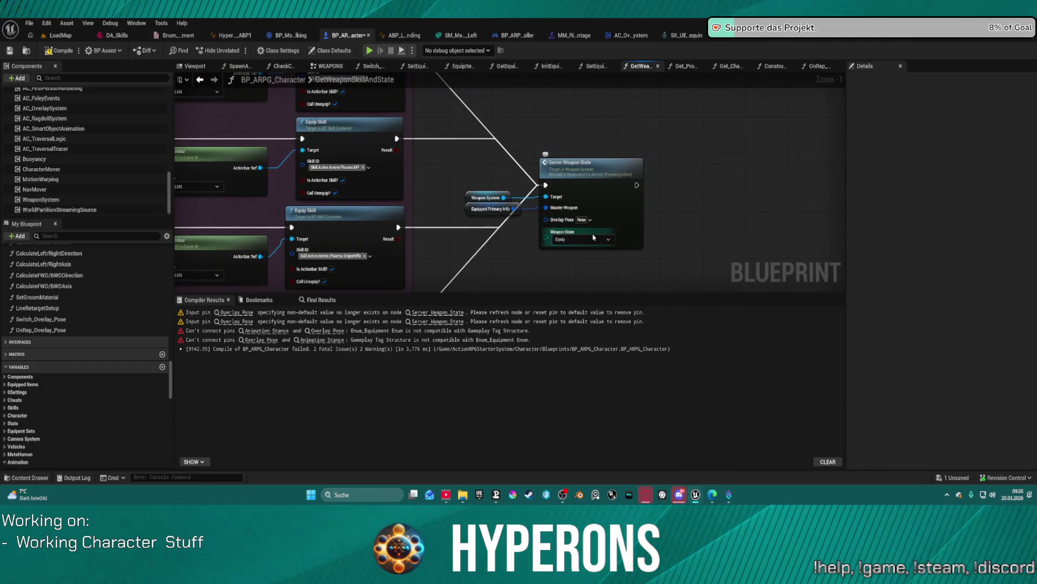
{"action": "key", "text": "ctrl+v"}
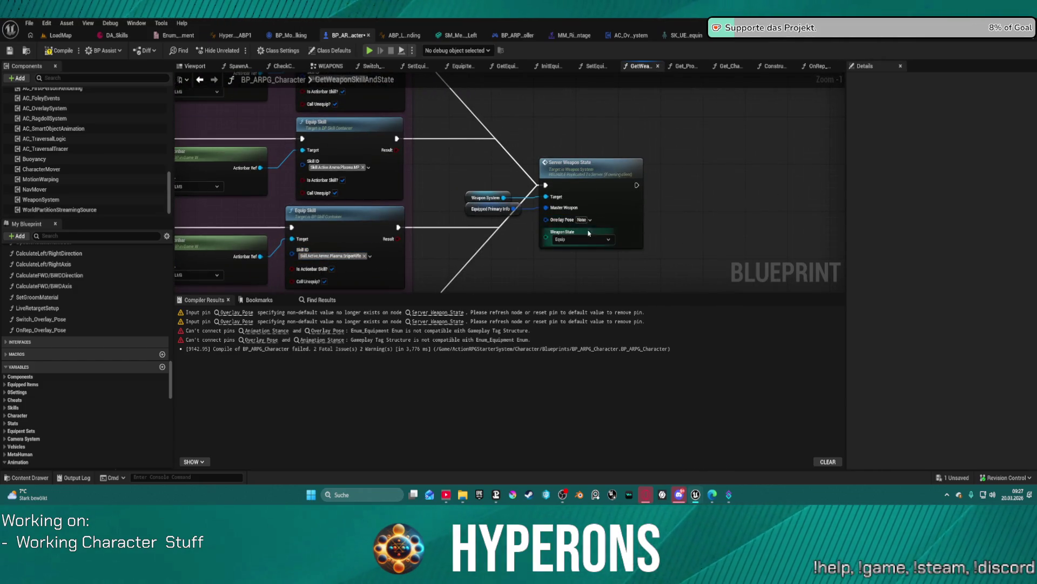
{"action": "mouse_move", "coordinate": [621, 227]}
{"action": "left_mouse_down"}
{"action": "mouse_move", "coordinate": [658, 165]}
{"action": "mouse_move", "coordinate": [649, 231]}
{"action": "left_mouse_up"}
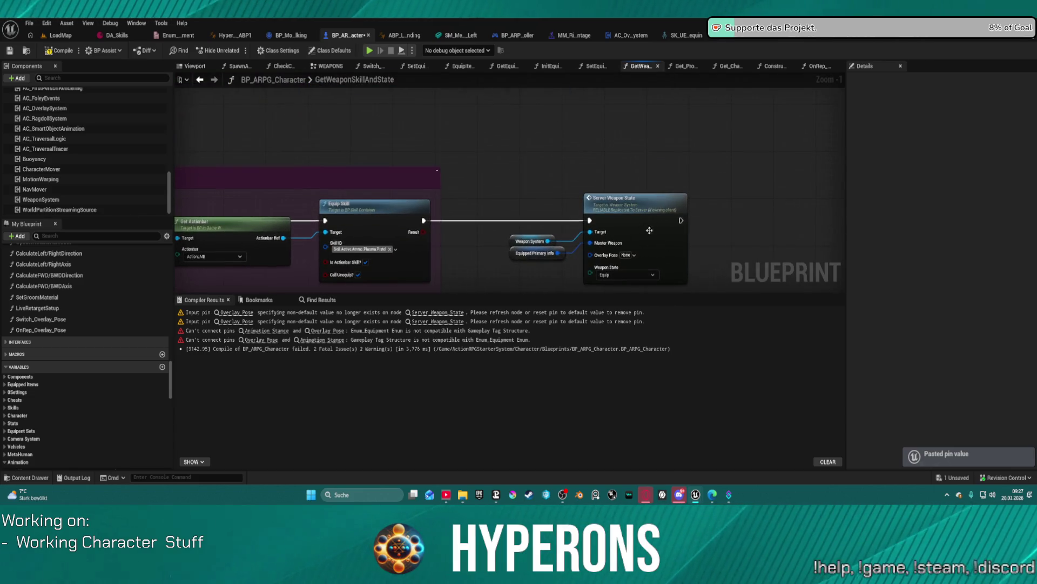
{"action": "left_click", "coordinate": [616, 255]}
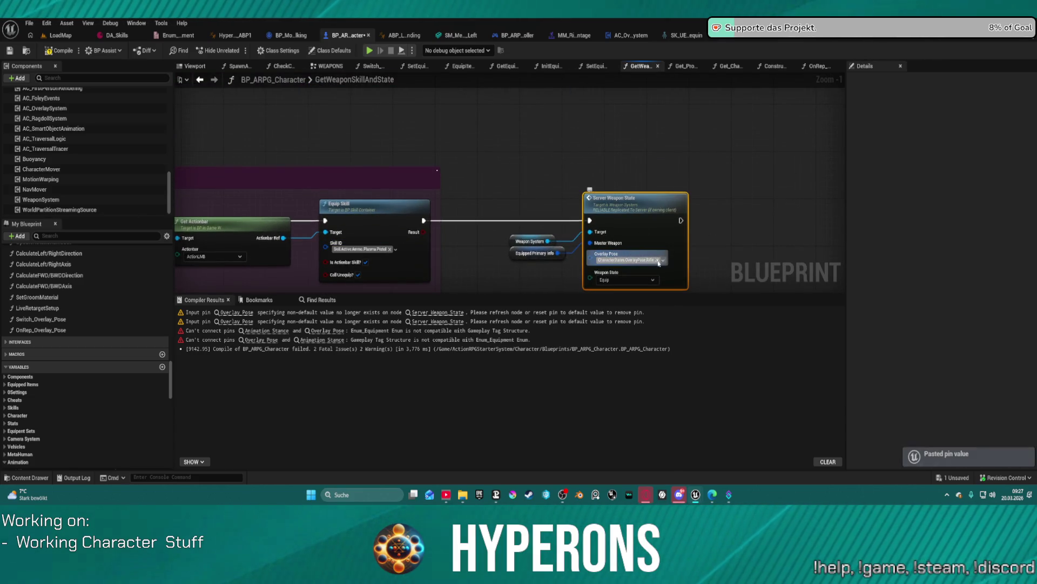
{"action": "left_click", "coordinate": [630, 255]}
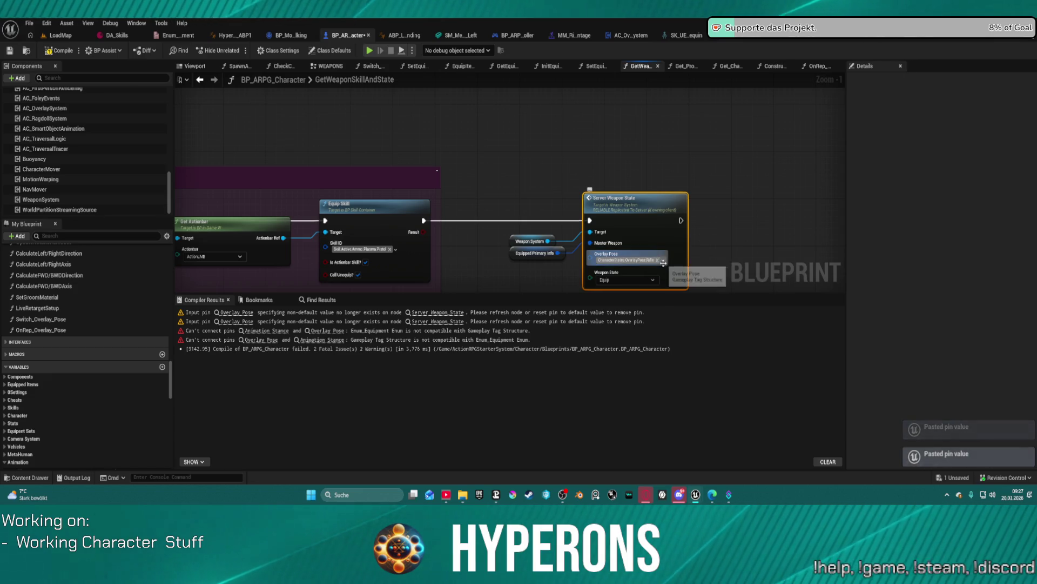
{"action": "left_click", "coordinate": [616, 443]}
{"action": "left_click", "coordinate": [727, 227]}
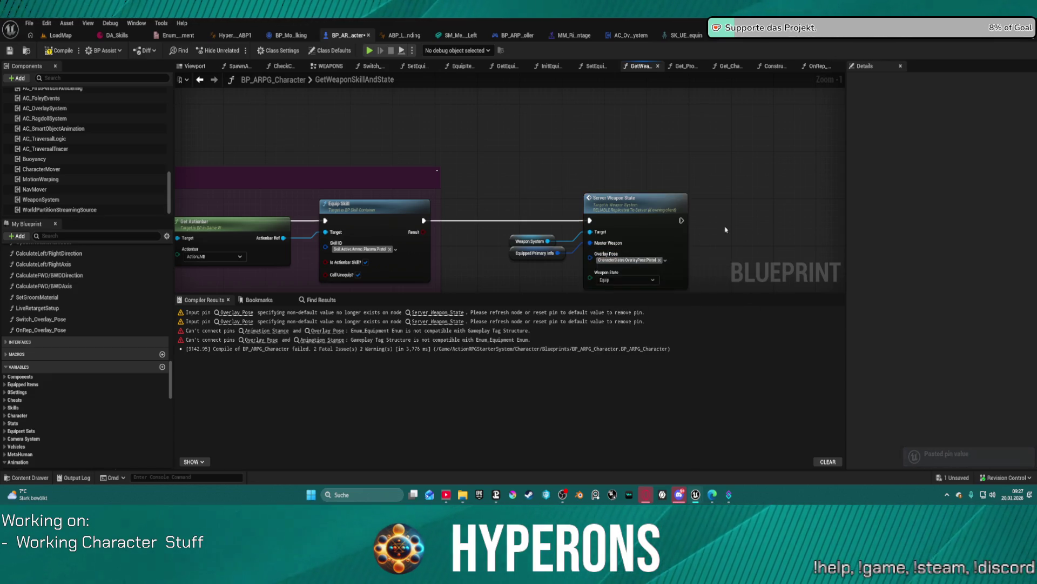
{"action": "scroll", "coordinate": [727, 227], "scroll_direction": "down", "scroll_amount": 6}
{"action": "scroll", "coordinate": [617, 219], "scroll_direction": "up", "scroll_amount": 8}
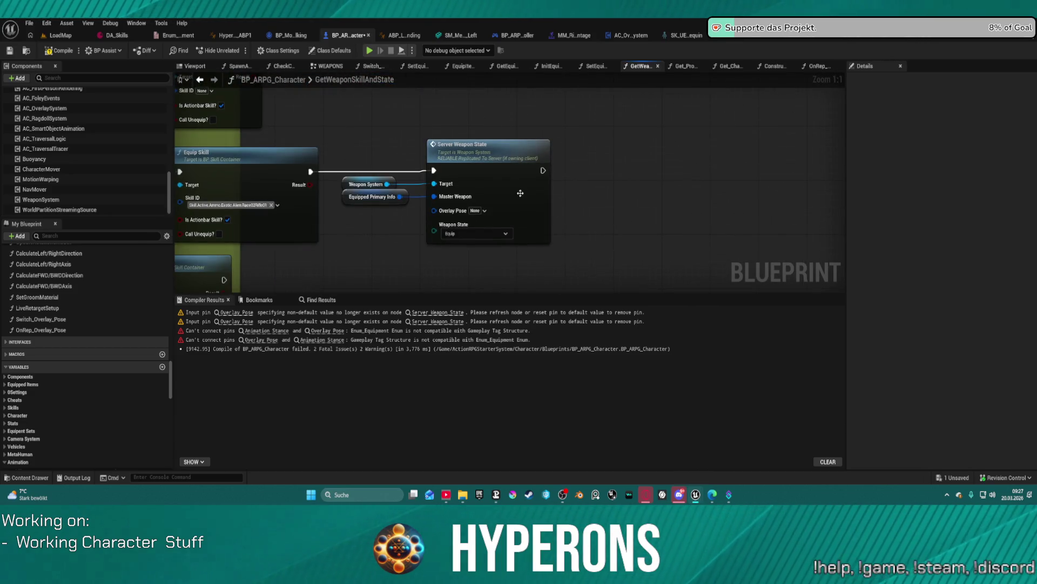
{"action": "mouse_move", "coordinate": [502, 182]}
{"action": "left_mouse_down"}
{"action": "mouse_move", "coordinate": [655, 247]}
{"action": "mouse_move", "coordinate": [770, 228]}
{"action": "mouse_move", "coordinate": [666, 136]}
{"action": "mouse_move", "coordinate": [623, 129]}
{"action": "left_mouse_up"}
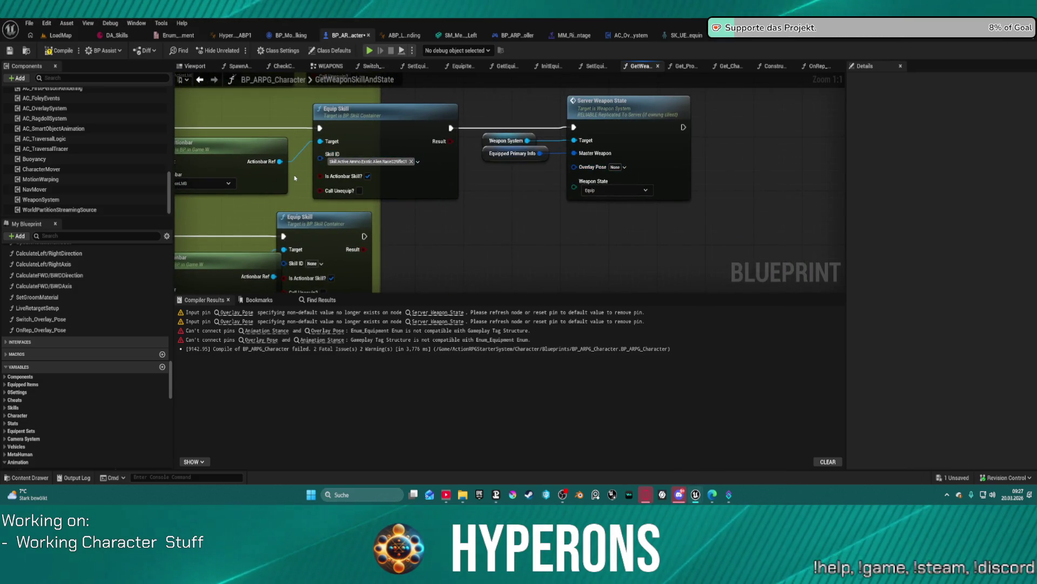
{"action": "key", "text": "ctrl+v"}
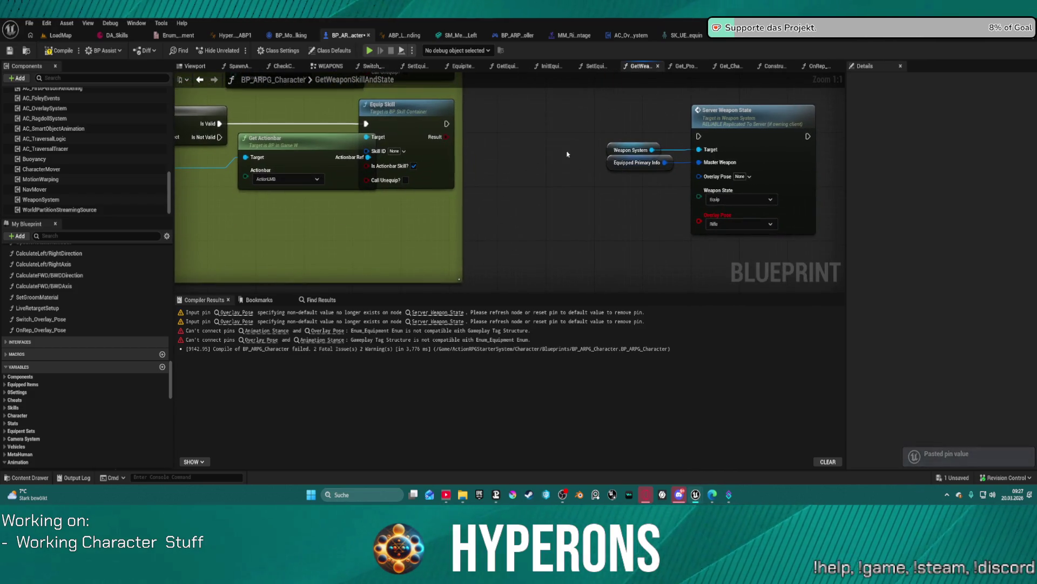
Set the Server Weapon State node near the Is Valid checks to the Pistol Overlay Pose.
{"action": "left_click", "coordinate": [652, 158]}
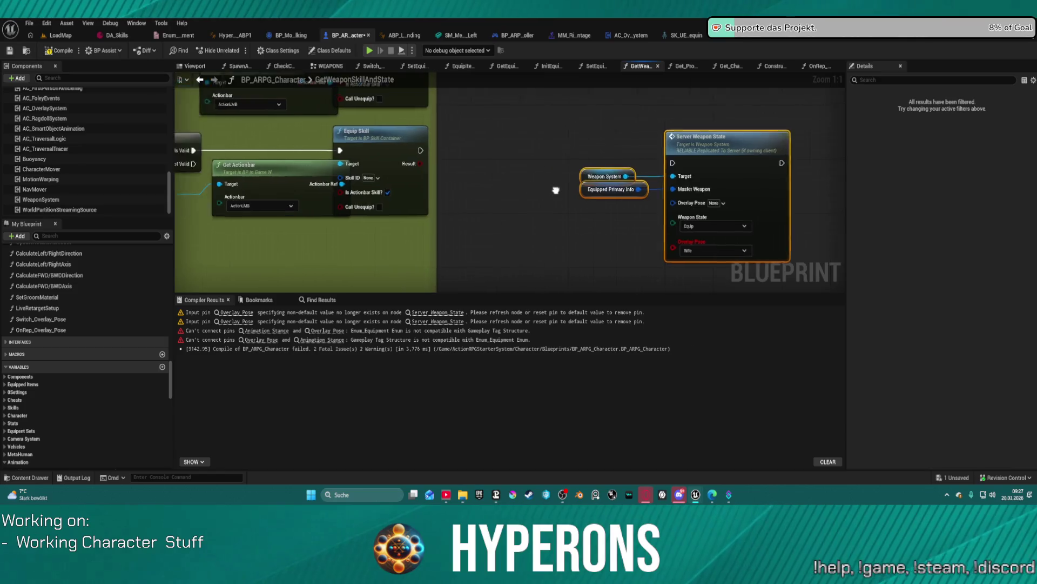
{"action": "left_click_drag", "start_coordinate": [561, 178], "coordinate": [871, 235]}
{"action": "scroll", "coordinate": [530, 130], "scroll_direction": "down", "scroll_amount": 4}
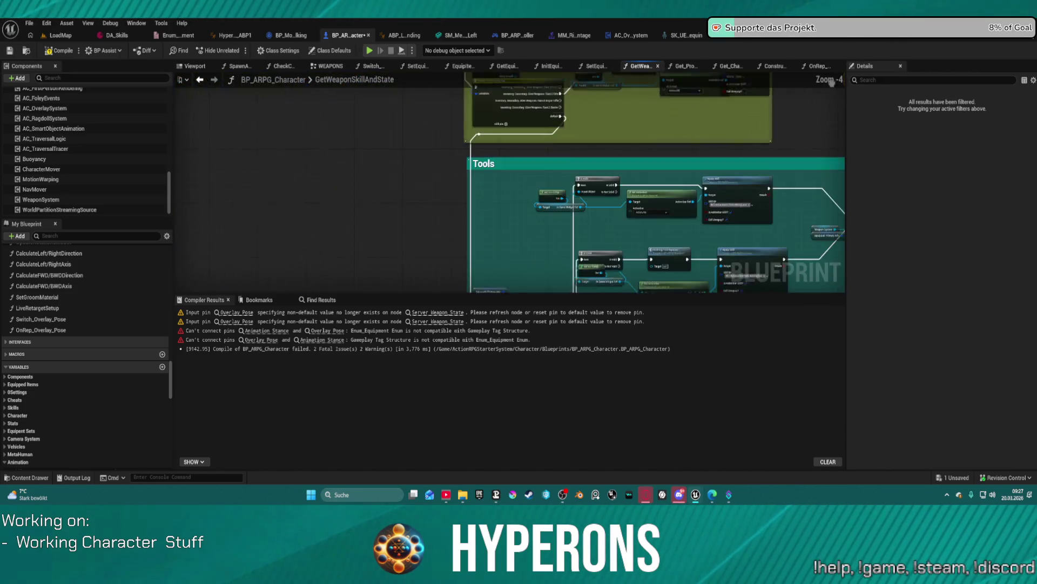
{"action": "scroll", "coordinate": [530, 130], "scroll_direction": "up", "scroll_amount": 4}
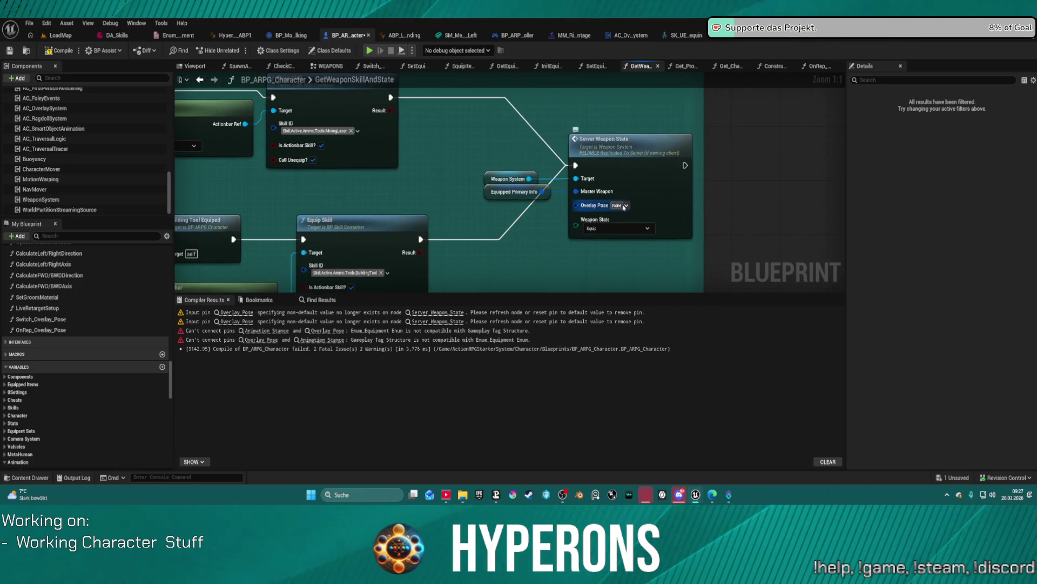
{"action": "left_click", "coordinate": [624, 206]}
{"action": "key", "text": "ctrl+v"}
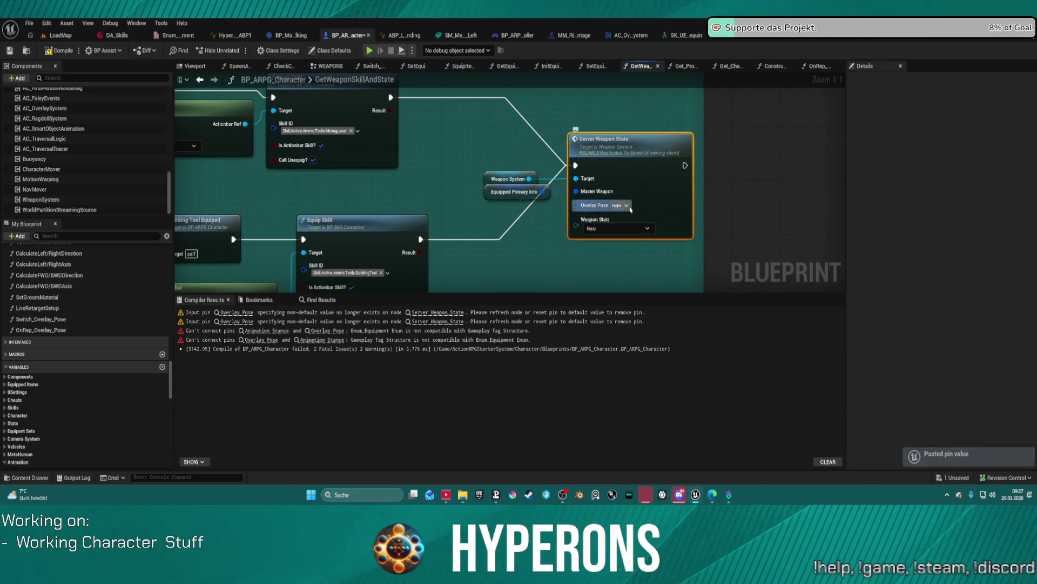
{"action": "key", "text": "ctrl+v"}
{"action": "left_click", "coordinate": [657, 213]}
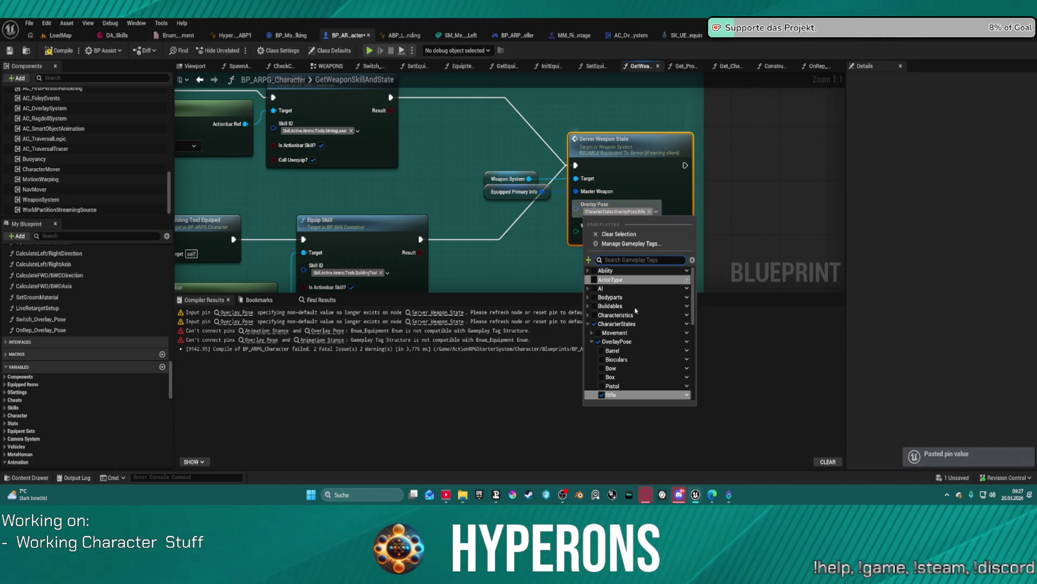
{"action": "left_click", "coordinate": [638, 386]}
{"action": "left_click", "coordinate": [474, 205]}
{"action": "scroll", "coordinate": [473, 204], "scroll_direction": "down", "scroll_amount": 5}
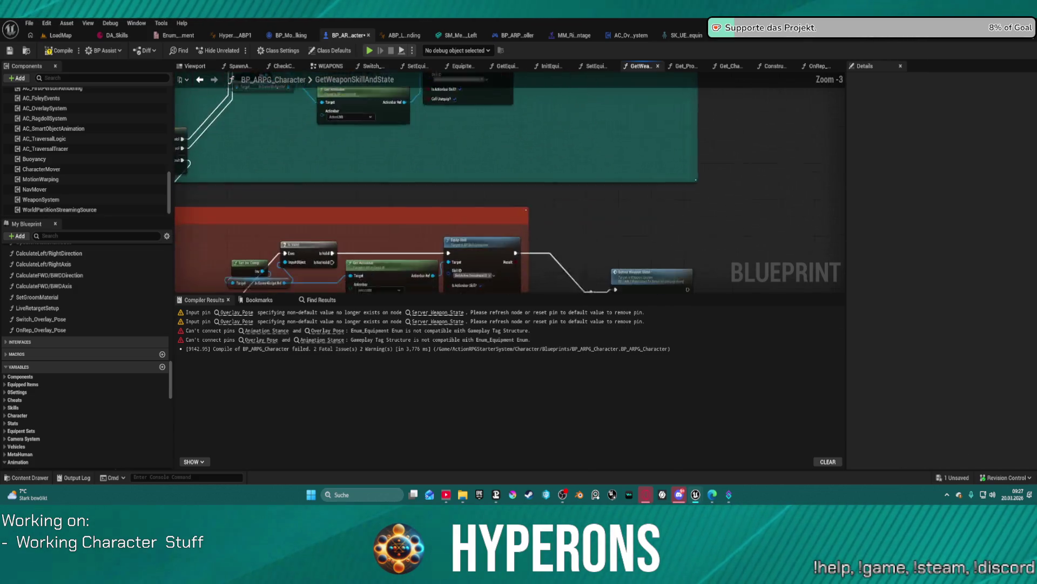
{"action": "scroll", "coordinate": [473, 204], "scroll_direction": "up", "scroll_amount": 3}
{"action": "scroll", "coordinate": [539, 133], "scroll_direction": "up", "scroll_amount": 3}
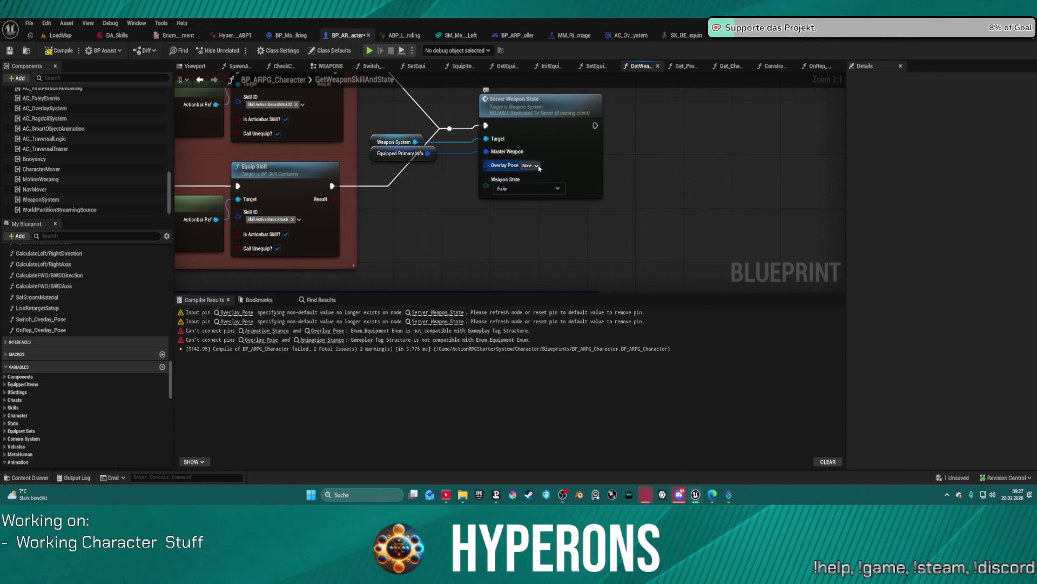
Paste a tag into another Server Weapon State node, then clear its Overlay Pose to None.
{"action": "left_click", "coordinate": [537, 166]}
{"action": "key", "text": "Escape"}
{"action": "key", "text": "ctrl+v"}
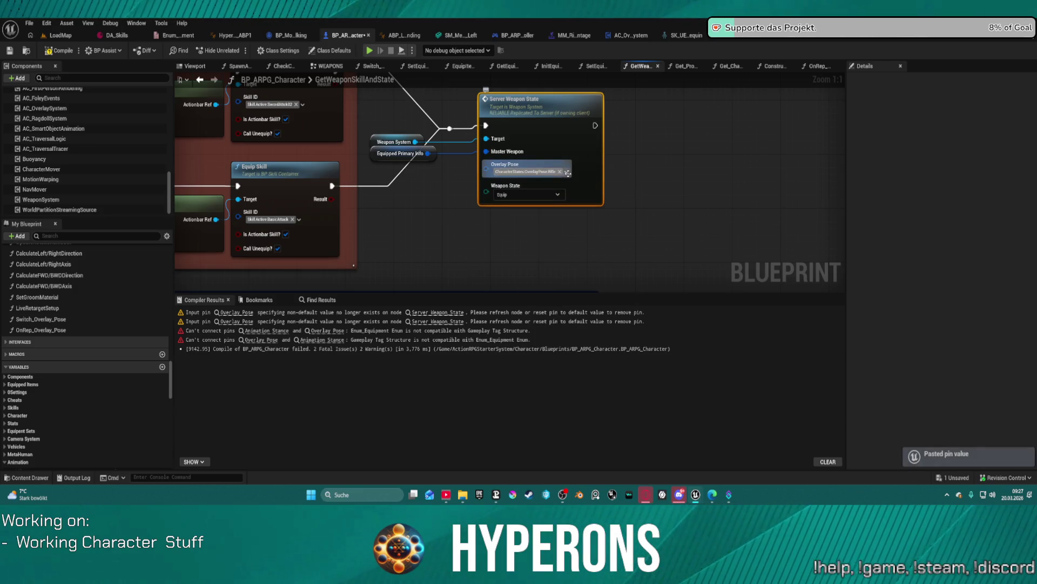
{"action": "left_click", "coordinate": [559, 172]}
{"action": "left_click", "coordinate": [536, 166]}
{"action": "key", "text": "Escape"}
Set the last Server Weapon State node's Overlay Pose to Idle and compile the blueprint.
{"action": "scroll", "coordinate": [587, 155], "scroll_direction": "down", "scroll_amount": 4}
{"action": "mouse_move", "coordinate": [587, 154]}
{"action": "left_mouse_down"}
{"action": "mouse_move", "coordinate": [713, 191]}
{"action": "mouse_move", "coordinate": [705, 175]}
{"action": "mouse_move", "coordinate": [378, 97]}
{"action": "mouse_move", "coordinate": [279, 54]}
{"action": "left_mouse_up"}
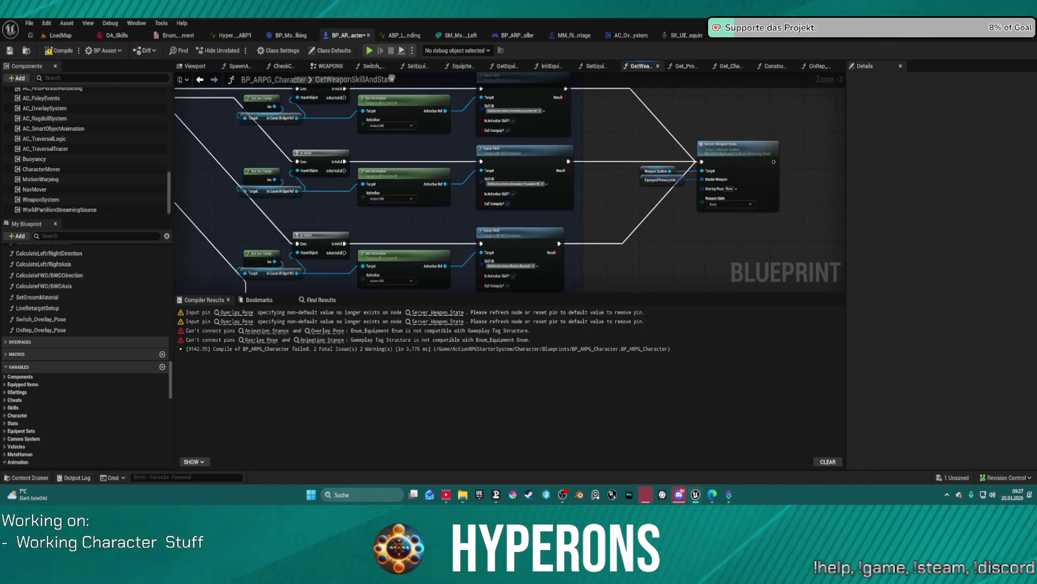
{"action": "scroll", "coordinate": [591, 241], "scroll_direction": "up", "scroll_amount": 4}
{"action": "mouse_move", "coordinate": [591, 241]}
{"action": "left_mouse_down"}
{"action": "mouse_move", "coordinate": [563, 176]}
{"action": "mouse_move", "coordinate": [573, 167]}
{"action": "mouse_move", "coordinate": [626, 185]}
{"action": "left_mouse_up"}
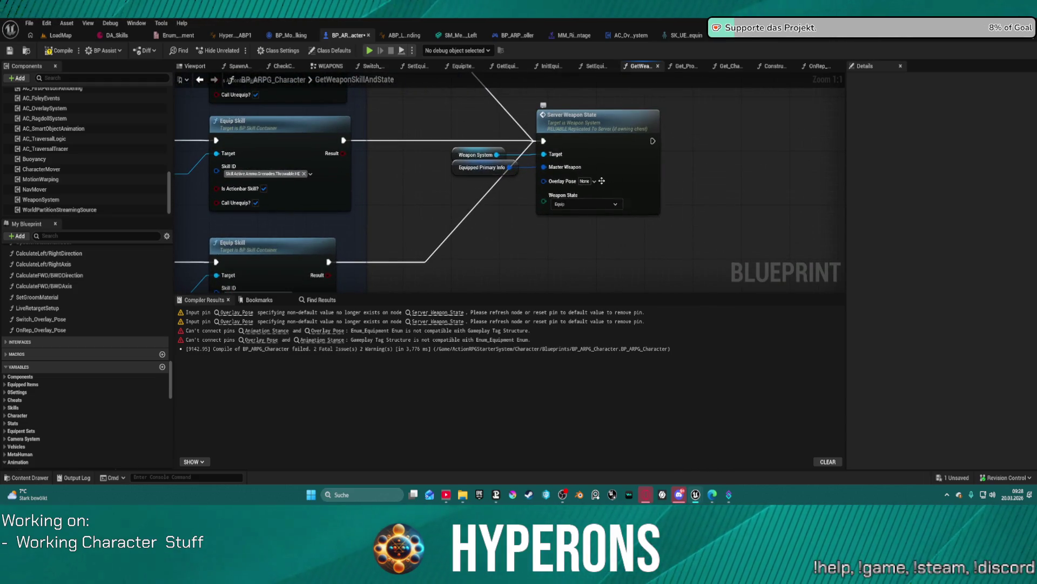
{"action": "left_click", "coordinate": [573, 181]}
{"action": "key", "text": "ctrl+v"}
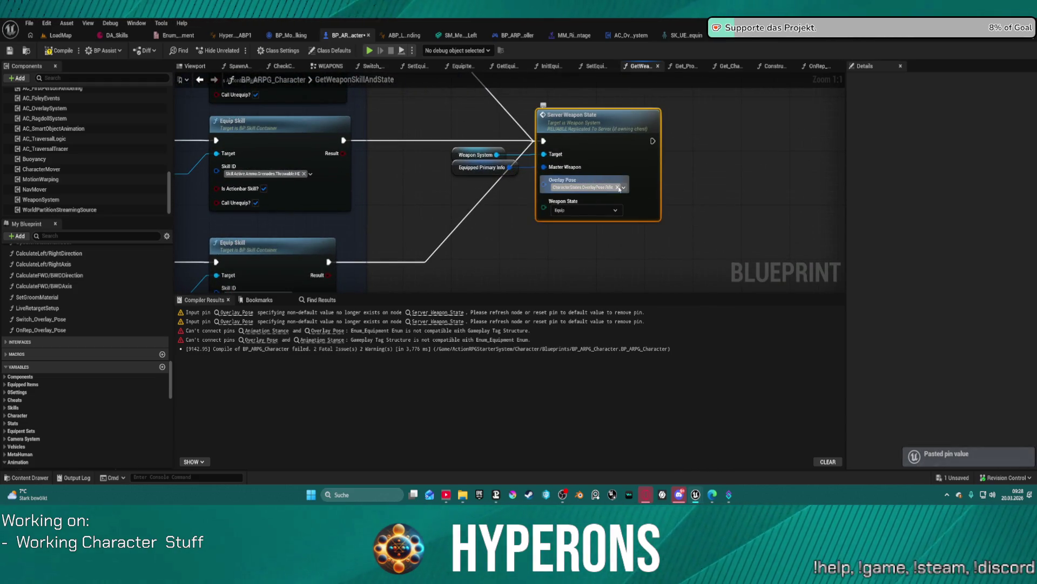
{"action": "key", "text": "ctrl+v"}
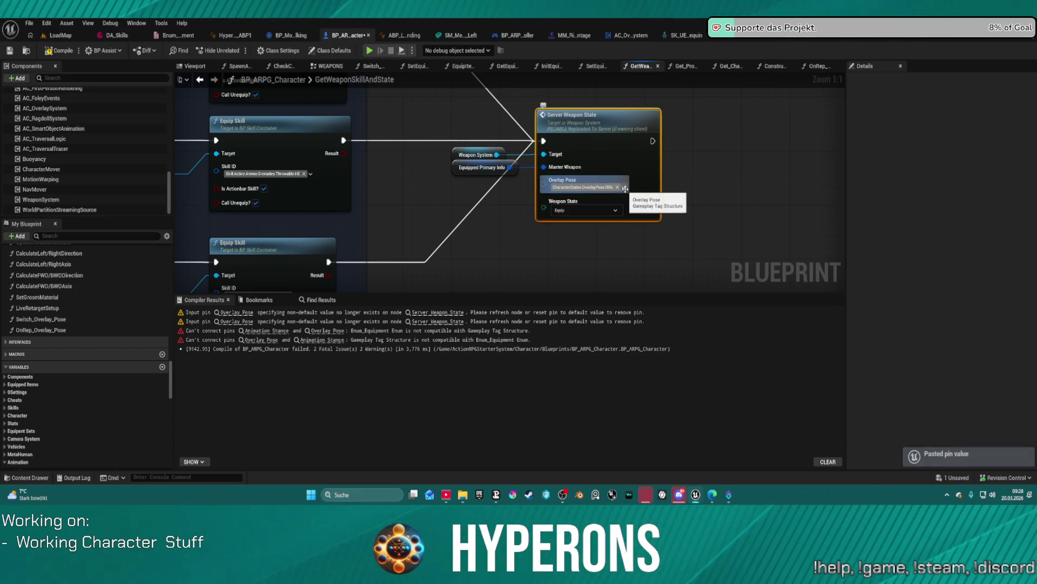
{"action": "left_click", "coordinate": [625, 188]}
{"action": "scroll", "coordinate": [608, 324], "scroll_direction": "down", "scroll_amount": 2}
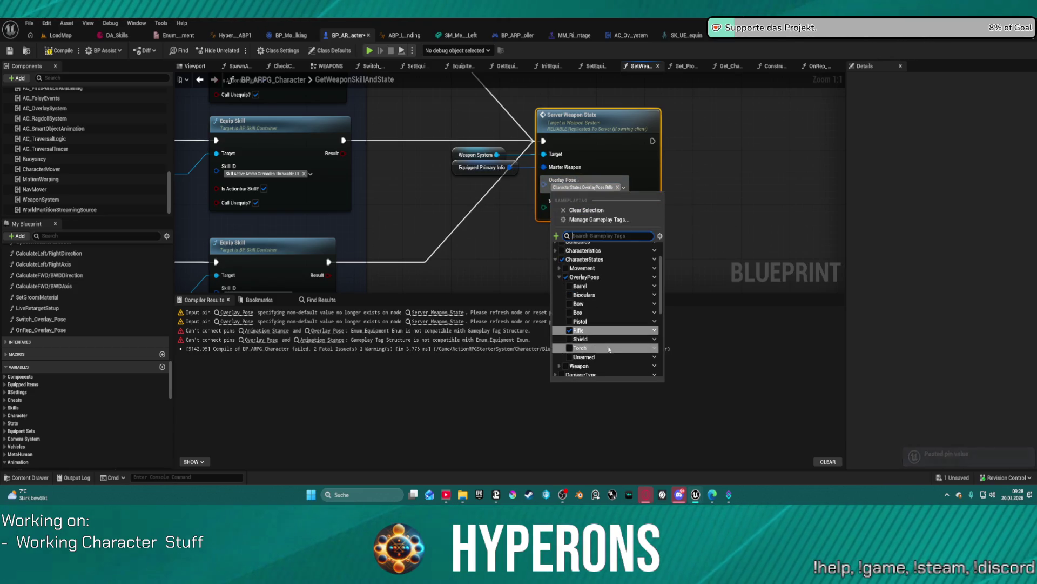
{"action": "left_click", "coordinate": [609, 348]}
{"action": "scroll", "coordinate": [594, 217], "scroll_direction": "down", "scroll_amount": 8}
{"action": "mouse_move", "coordinate": [594, 216]}
{"action": "left_mouse_down"}
{"action": "mouse_move", "coordinate": [587, 162]}
{"action": "mouse_move", "coordinate": [629, 180]}
{"action": "mouse_move", "coordinate": [617, 255]}
{"action": "mouse_move", "coordinate": [595, 251]}
{"action": "mouse_move", "coordinate": [315, 124]}
{"action": "left_mouse_up"}
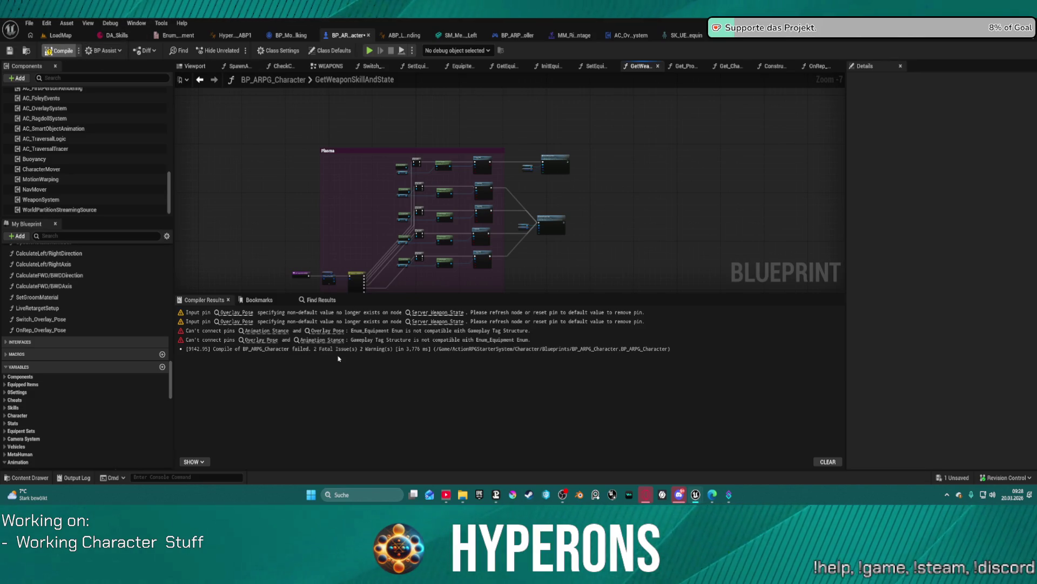
{"action": "key", "text": "F7"}
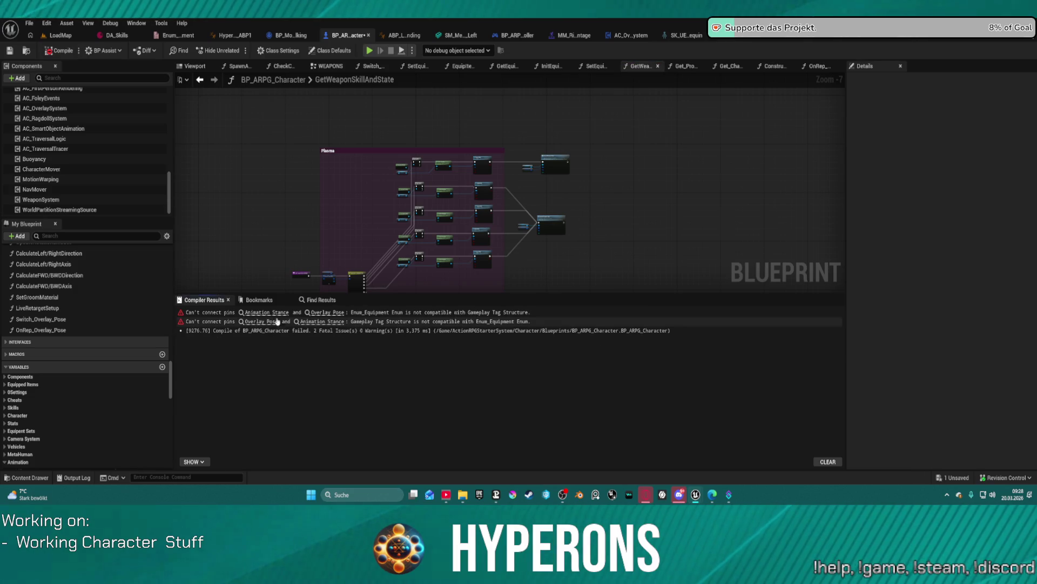
Follow the compile errors to the Overlay Pose node in Get_CharacterPropertiesForCamera, then return to OnRep_Overlay_Pose.
{"action": "left_click", "coordinate": [281, 312]}
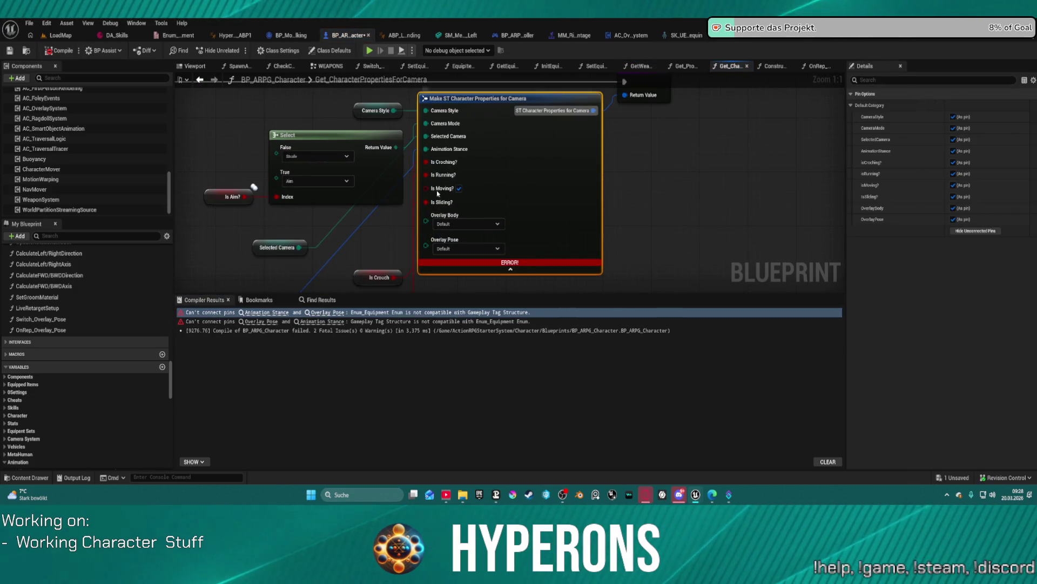
{"action": "scroll", "coordinate": [438, 193], "scroll_direction": "down", "scroll_amount": 3}
{"action": "left_click", "coordinate": [256, 321]}
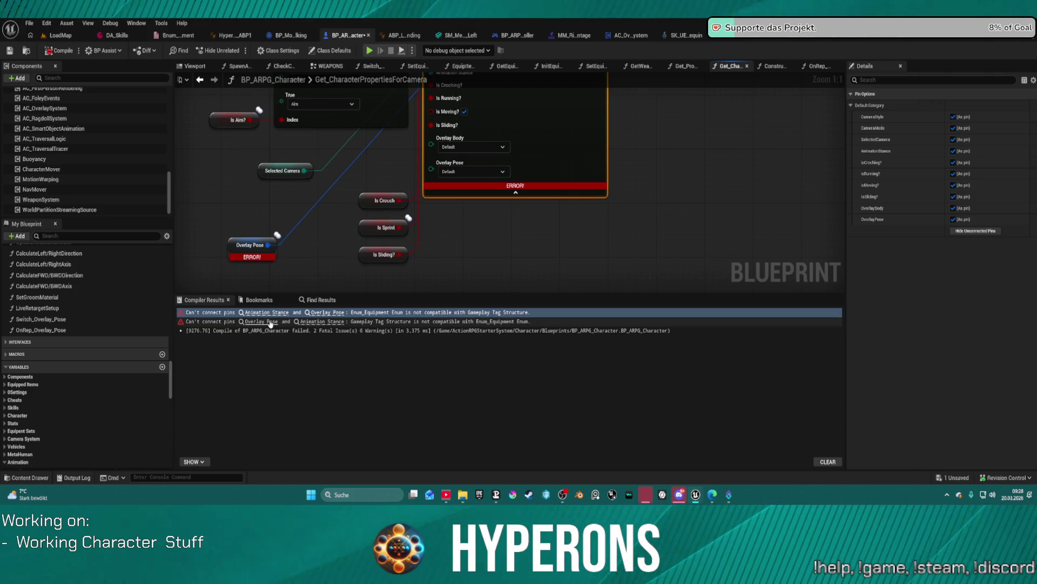
{"action": "left_click_drag", "start_coordinate": [389, 100], "coordinate": [318, 192]}
{"action": "left_click_drag", "start_coordinate": [566, 191], "coordinate": [640, 30]}
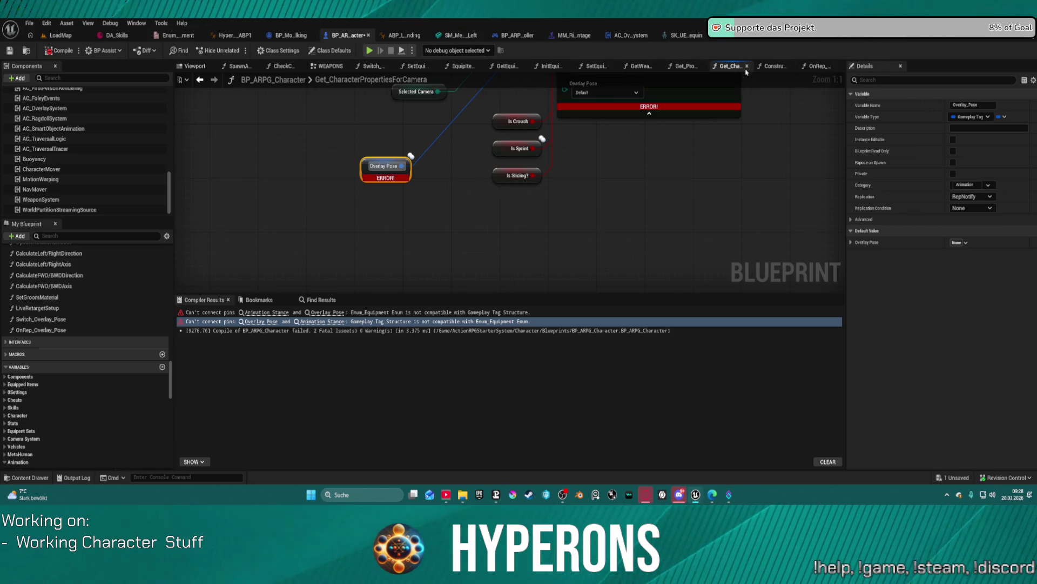
{"action": "left_click", "coordinate": [821, 69]}
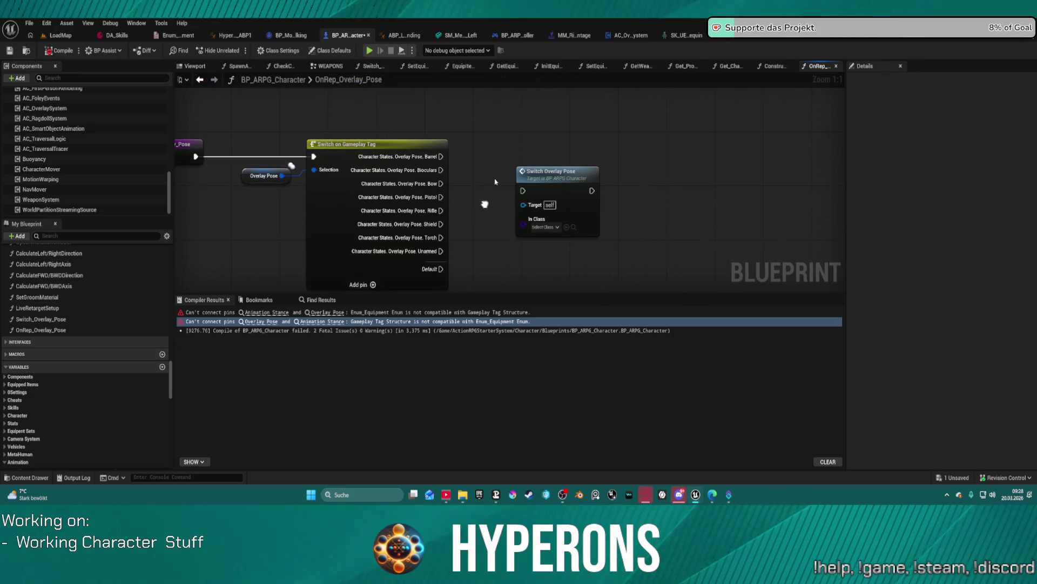
Wire the Unarmed and Default cases into the Switch Overlay Pose call.
{"action": "left_click_drag", "start_coordinate": [577, 176], "coordinate": [602, 142]}
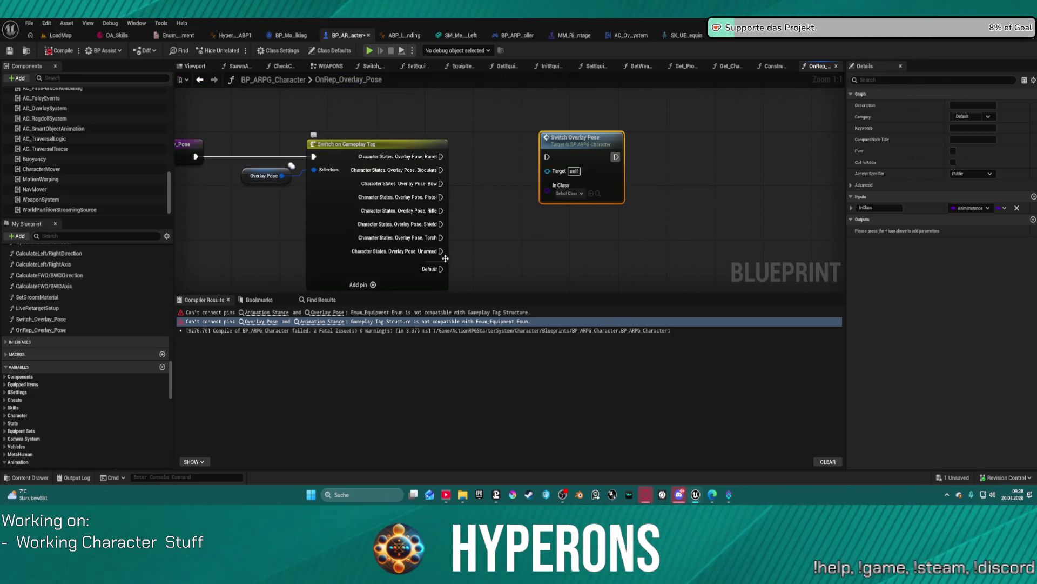
{"action": "mouse_move", "coordinate": [441, 252]}
{"action": "left_mouse_down"}
{"action": "mouse_move", "coordinate": [540, 155]}
{"action": "mouse_move", "coordinate": [545, 247]}
{"action": "left_mouse_up"}
{"action": "left_click_drag", "start_coordinate": [442, 268], "coordinate": [529, 251]}
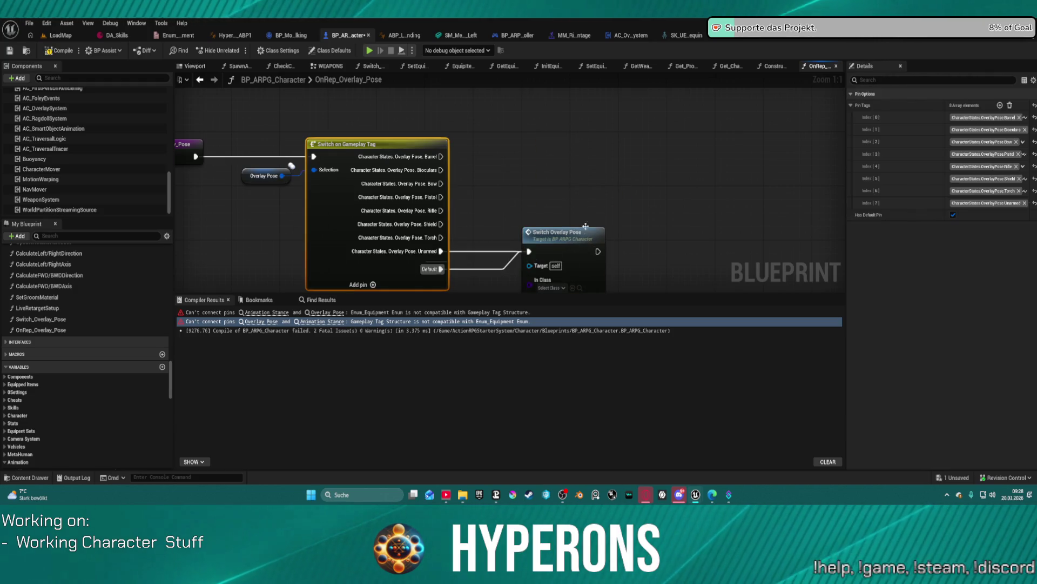
{"action": "mouse_move", "coordinate": [593, 192]}
{"action": "left_mouse_down"}
{"action": "mouse_move", "coordinate": [561, 261]}
{"action": "mouse_move", "coordinate": [605, 240]}
{"action": "left_mouse_up"}
Set the call's In Class to ABP_Overlay_Default and open the Switch_Overlay_Pose function graph.
{"action": "left_click", "coordinate": [584, 271]}
{"action": "type", "text": "default"}
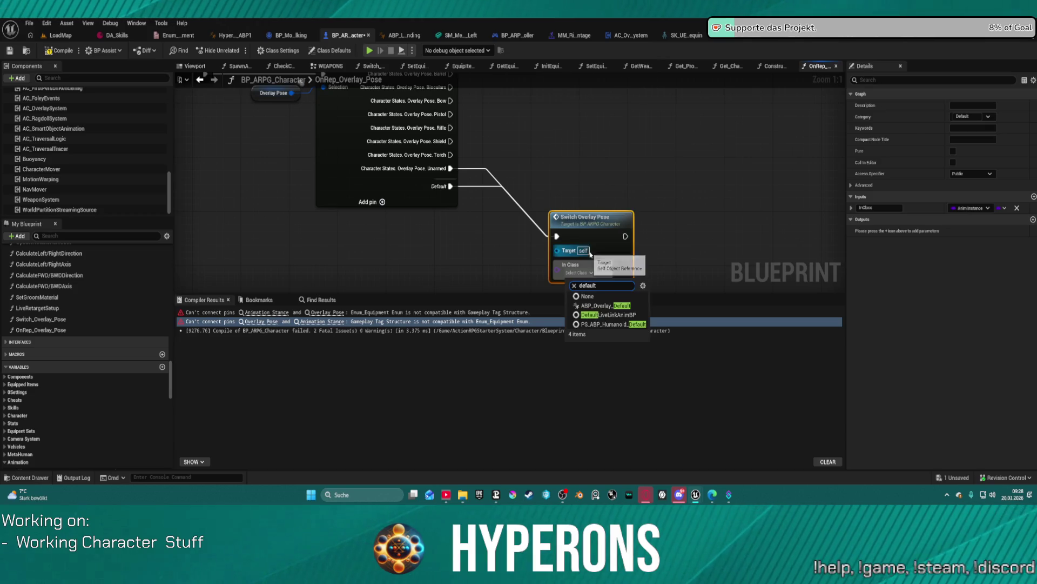
{"action": "left_click", "coordinate": [615, 306]}
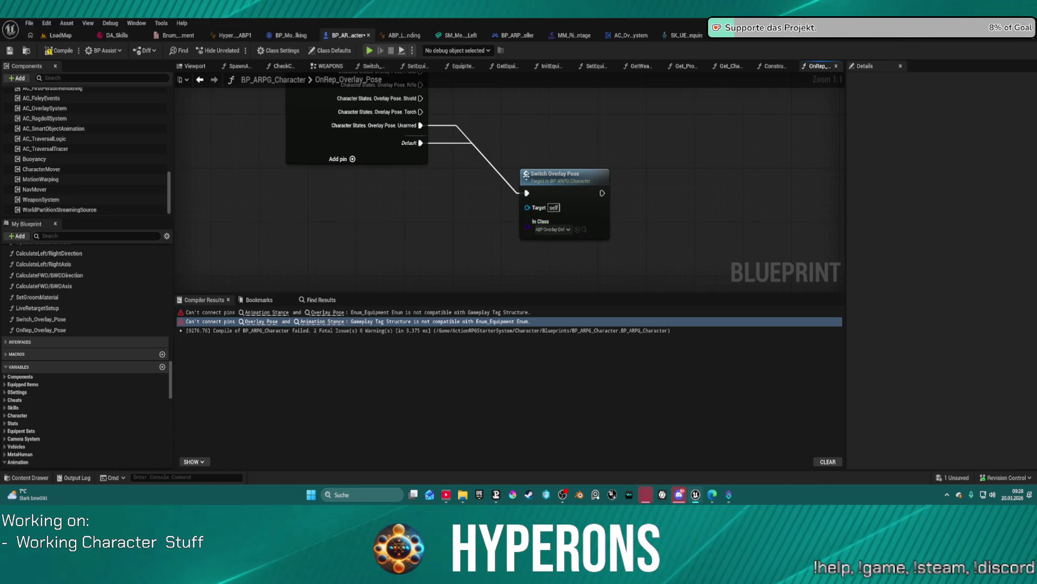
{"action": "left_click_drag", "start_coordinate": [549, 138], "coordinate": [541, 203]}
{"action": "double_click", "coordinate": [569, 247]}
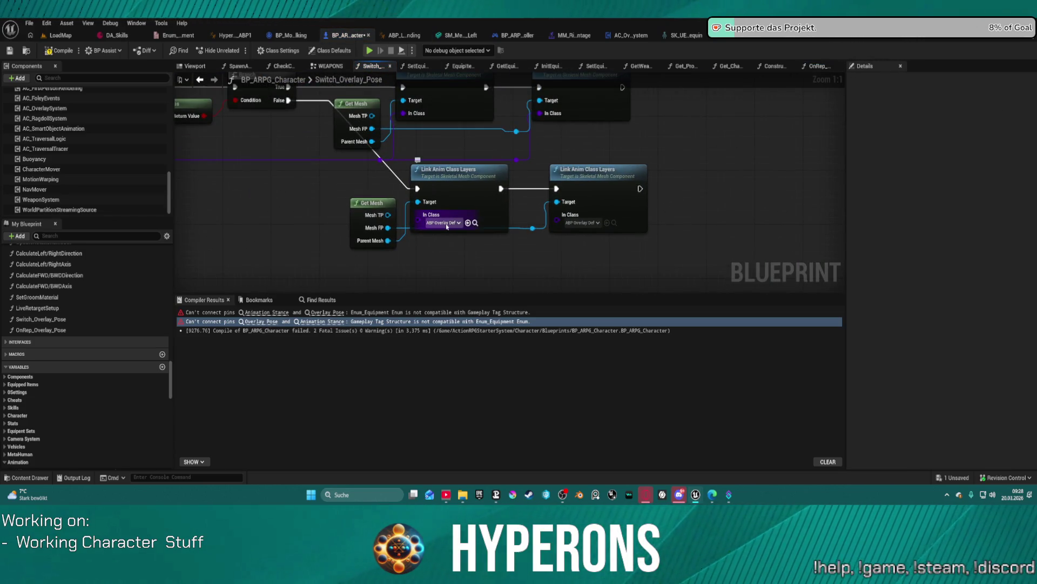
Set both Link Anim Class Layers nodes to ABP_Overlay_Barrel, recompile, and return to OnRep_Overlay_Pose.
{"action": "left_click", "coordinate": [446, 224]}
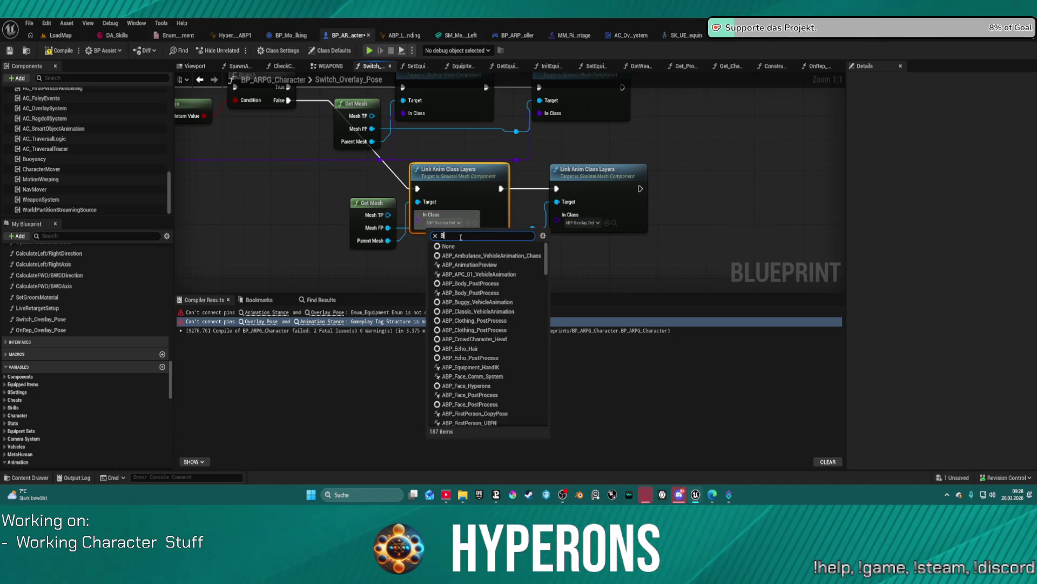
{"action": "type", "text": "a"}
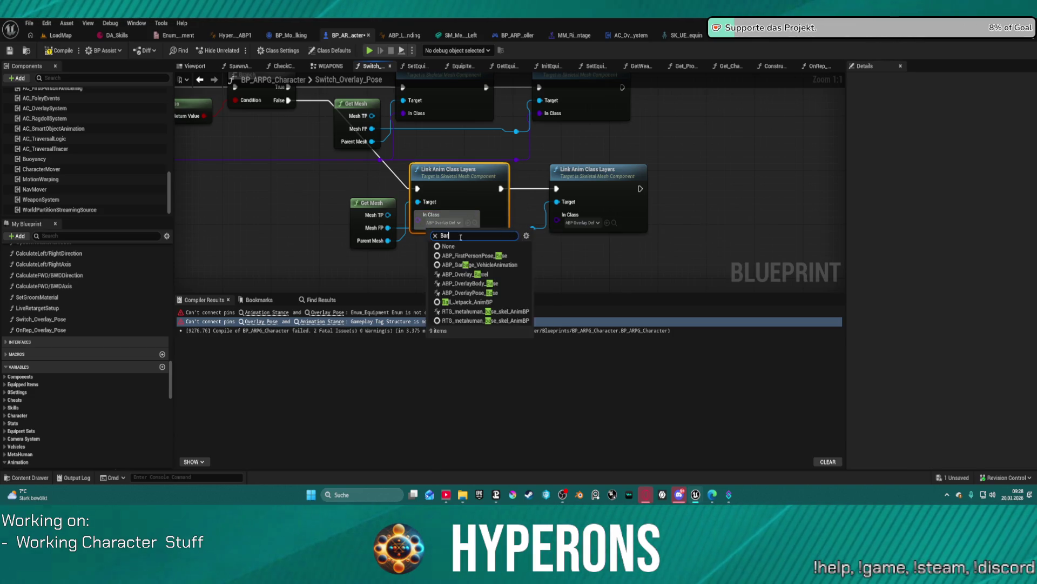
{"action": "key", "text": "Return"}
{"action": "key", "text": "ctrl+c"}
{"action": "left_click", "coordinate": [583, 222]}
{"action": "key", "text": "ctrl+v"}
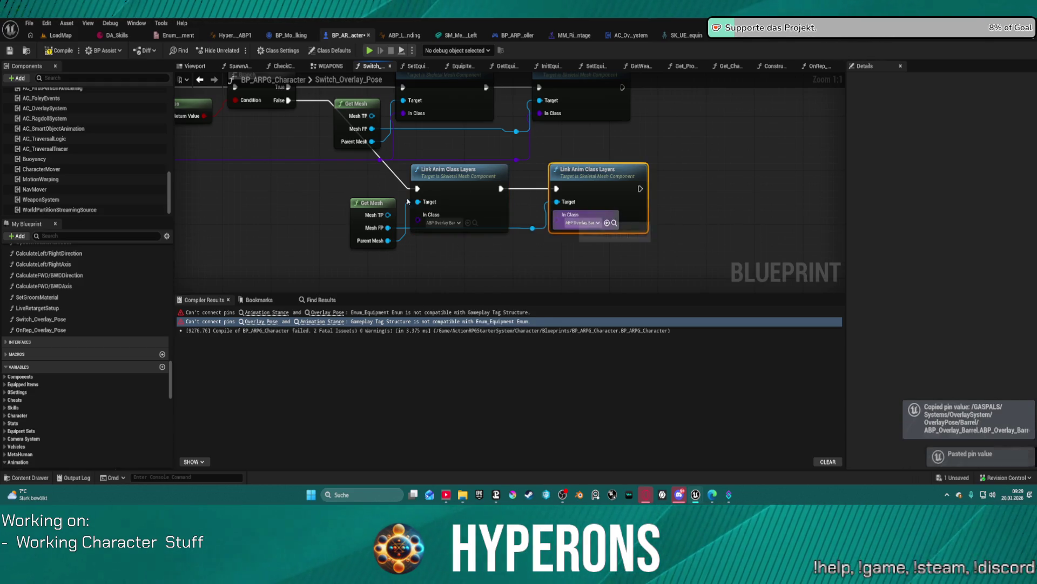
{"action": "left_click", "coordinate": [61, 50]}
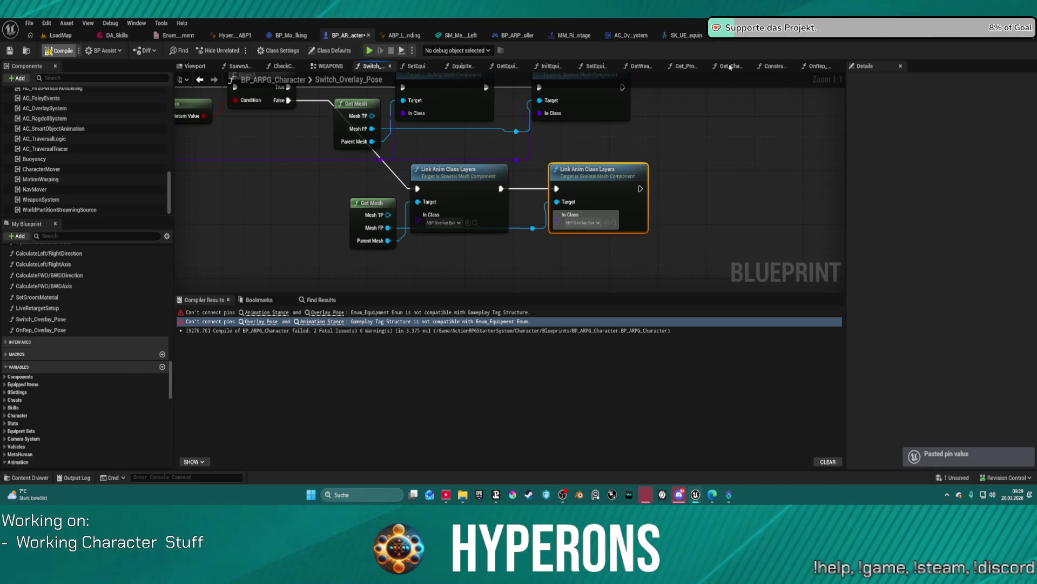
{"action": "left_click", "coordinate": [830, 67]}
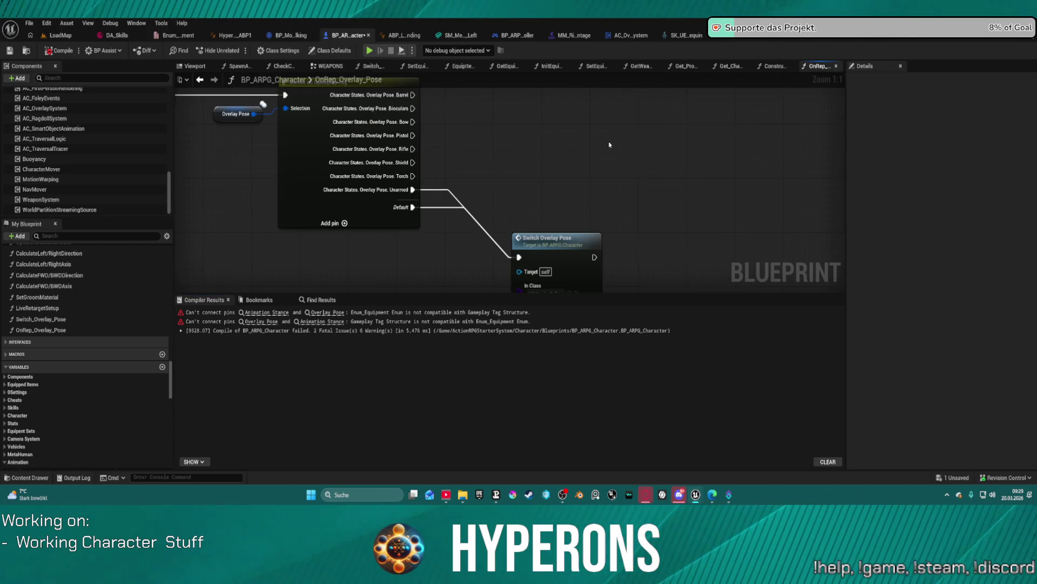
Refresh the Switch Overlay Pose node and wire the Barrel output into it.
{"action": "left_click", "coordinate": [550, 240]}
{"action": "right_click", "coordinate": [544, 151]}
{"action": "left_click", "coordinate": [514, 158]}
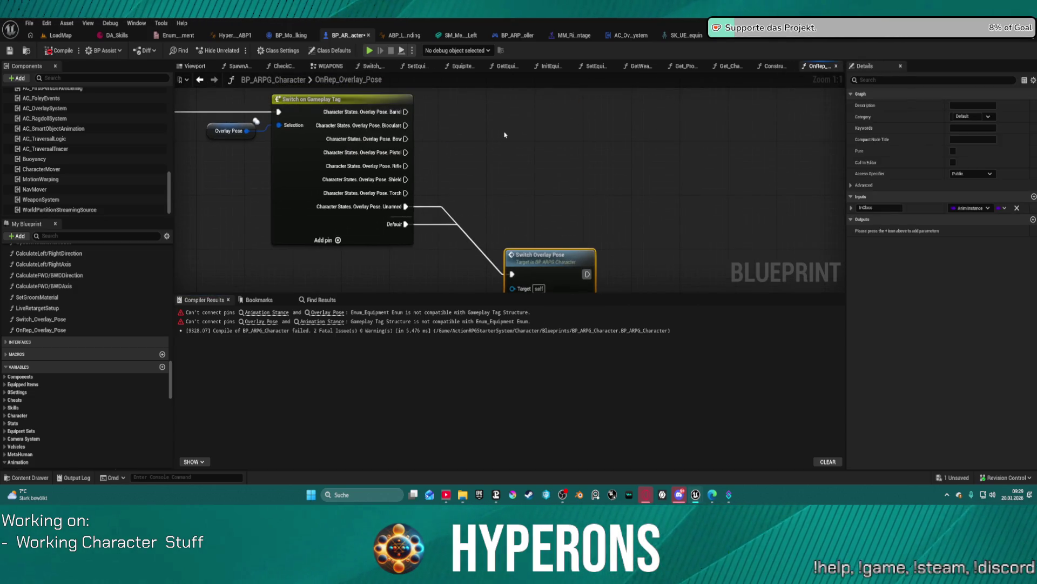
{"action": "right_click", "coordinate": [505, 135]}
{"action": "left_click", "coordinate": [497, 160]}
{"action": "mouse_move", "coordinate": [516, 181]}
{"action": "left_mouse_down"}
{"action": "mouse_move", "coordinate": [526, 150]}
{"action": "mouse_move", "coordinate": [513, 136]}
{"action": "left_mouse_up"}
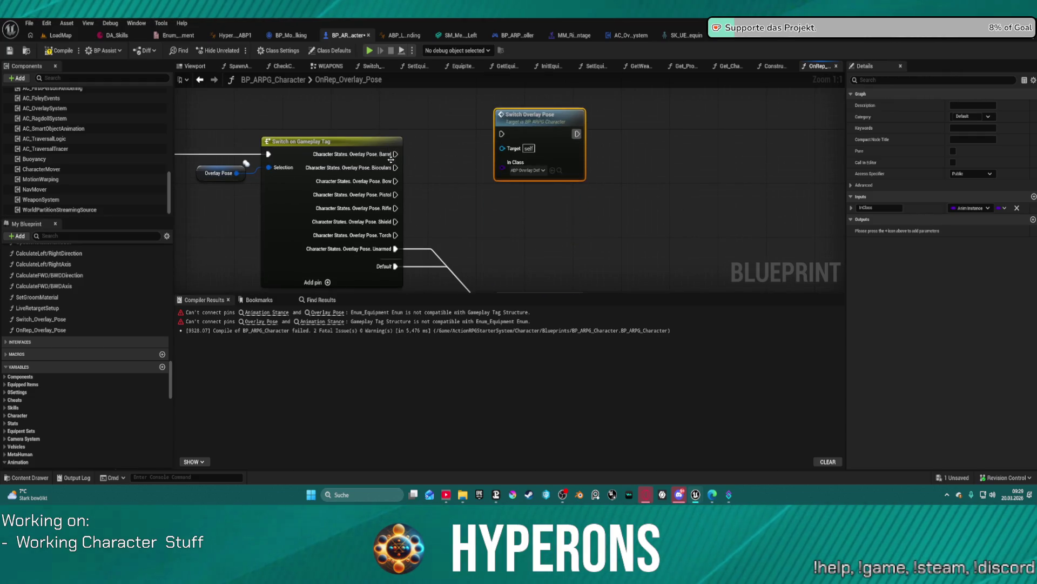
{"action": "mouse_move", "coordinate": [395, 154]}
{"action": "left_mouse_down"}
{"action": "mouse_move", "coordinate": [502, 134]}
{"action": "mouse_move", "coordinate": [530, 81]}
{"action": "left_mouse_up"}
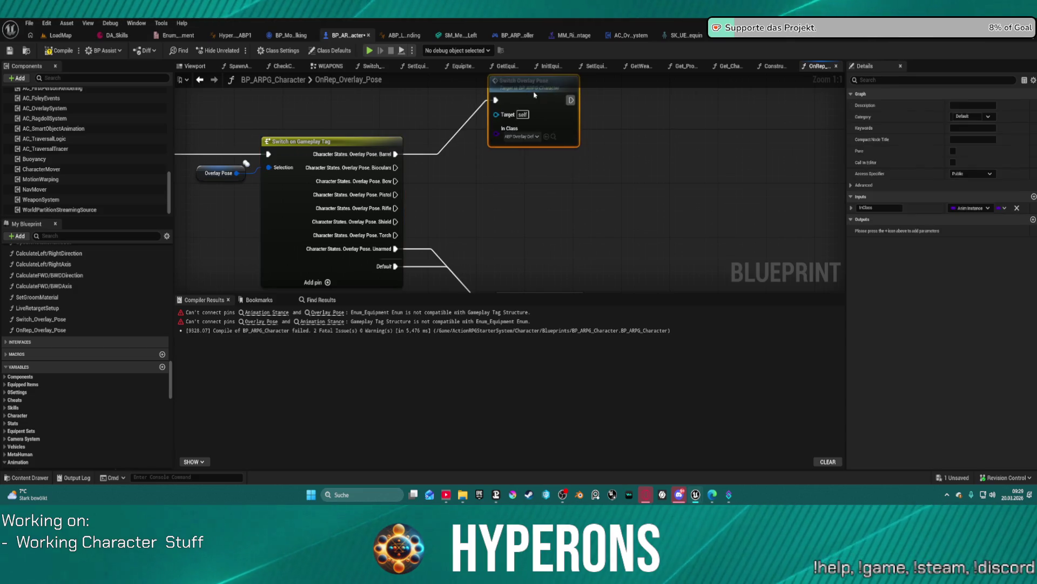
Duplicate the Switch Overlay Pose call for the Binoculars and Bow outputs.
{"action": "key", "text": "ctrl+d"}
{"action": "mouse_move", "coordinate": [579, 176]}
{"action": "left_mouse_down"}
{"action": "mouse_move", "coordinate": [511, 157]}
{"action": "mouse_move", "coordinate": [524, 155]}
{"action": "left_mouse_up"}
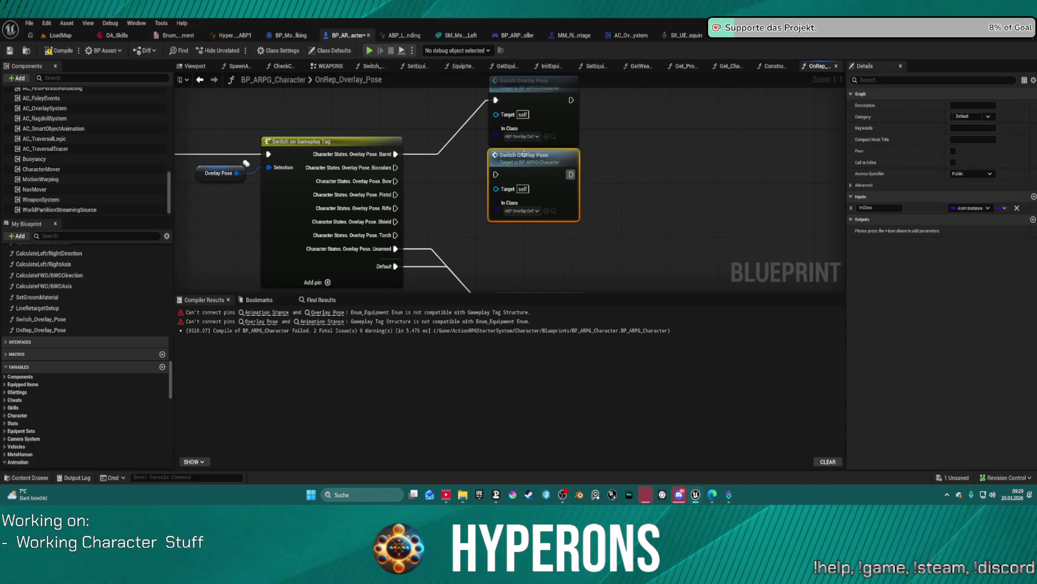
{"action": "left_click_drag", "start_coordinate": [395, 168], "coordinate": [496, 174]}
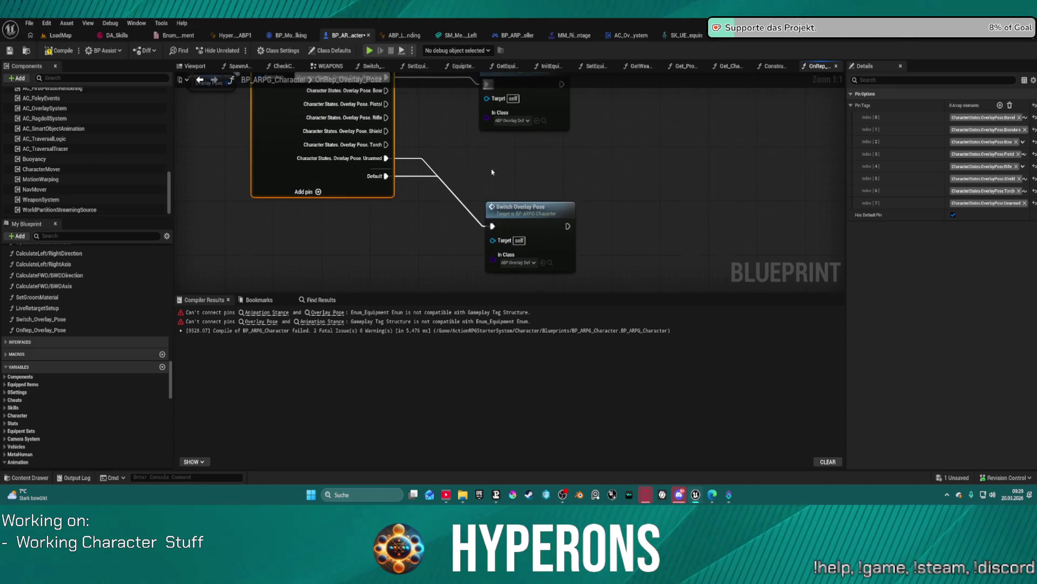
{"action": "key", "text": "ctrl+d"}
{"action": "left_click_drag", "start_coordinate": [523, 227], "coordinate": [522, 181]}
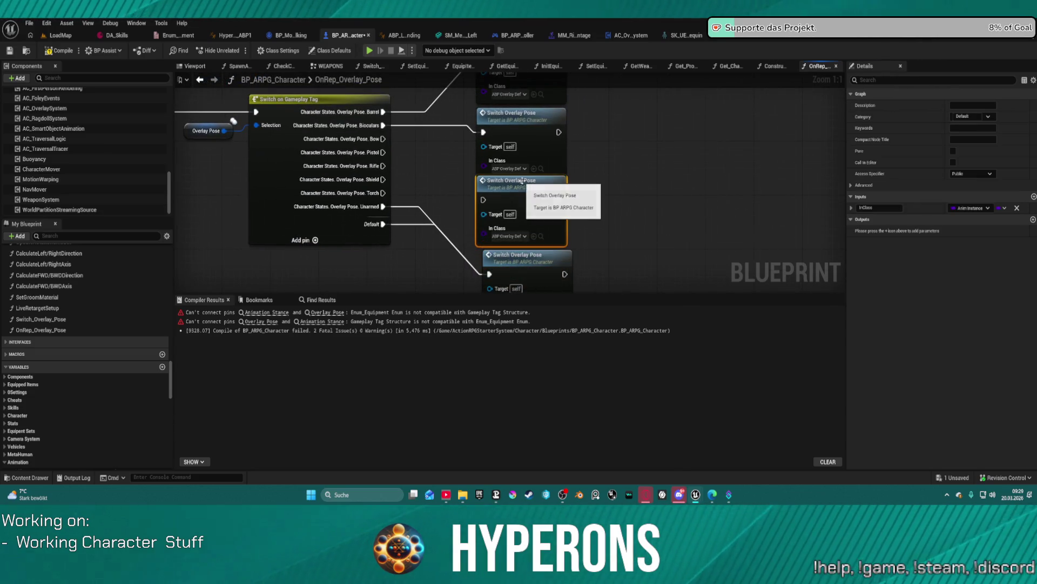
{"action": "mouse_move", "coordinate": [384, 136]}
{"action": "left_mouse_down"}
{"action": "mouse_move", "coordinate": [494, 200]}
{"action": "mouse_move", "coordinate": [484, 200]}
{"action": "left_mouse_up"}
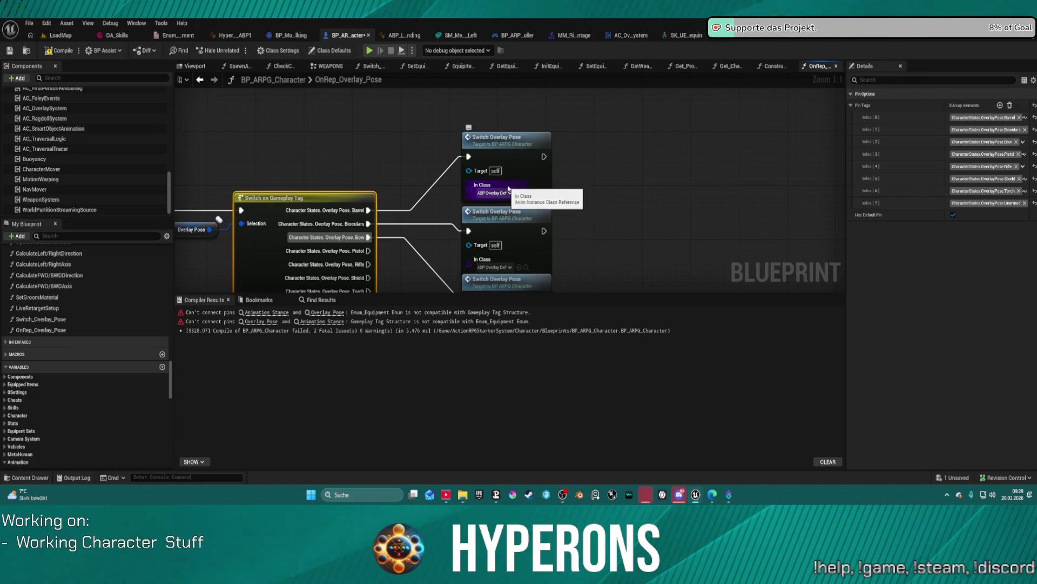
{"action": "scroll", "coordinate": [431, 171], "scroll_direction": "down", "scroll_amount": 3}
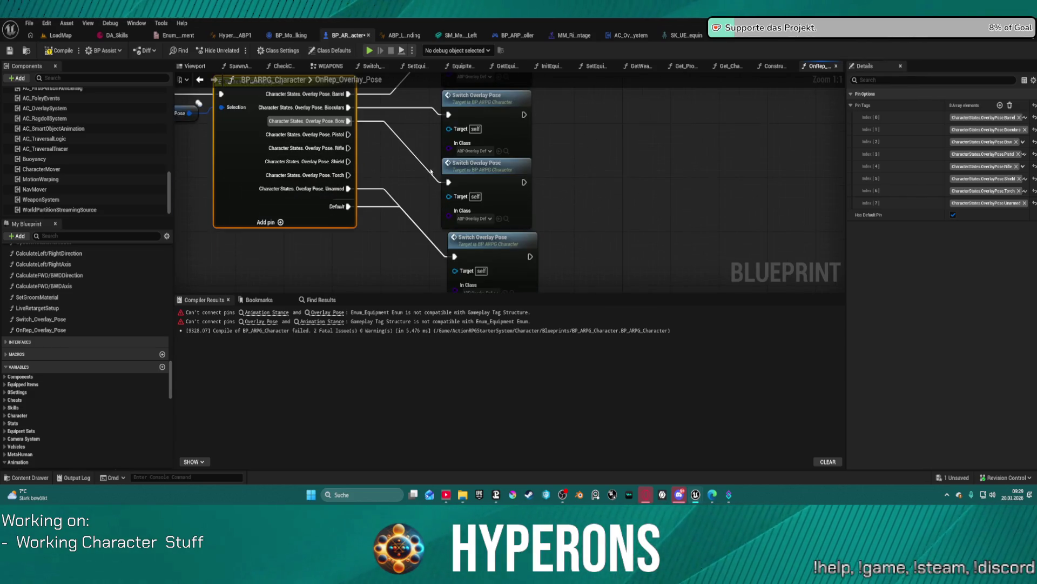
{"action": "scroll", "coordinate": [430, 218], "scroll_direction": "down", "scroll_amount": 3}
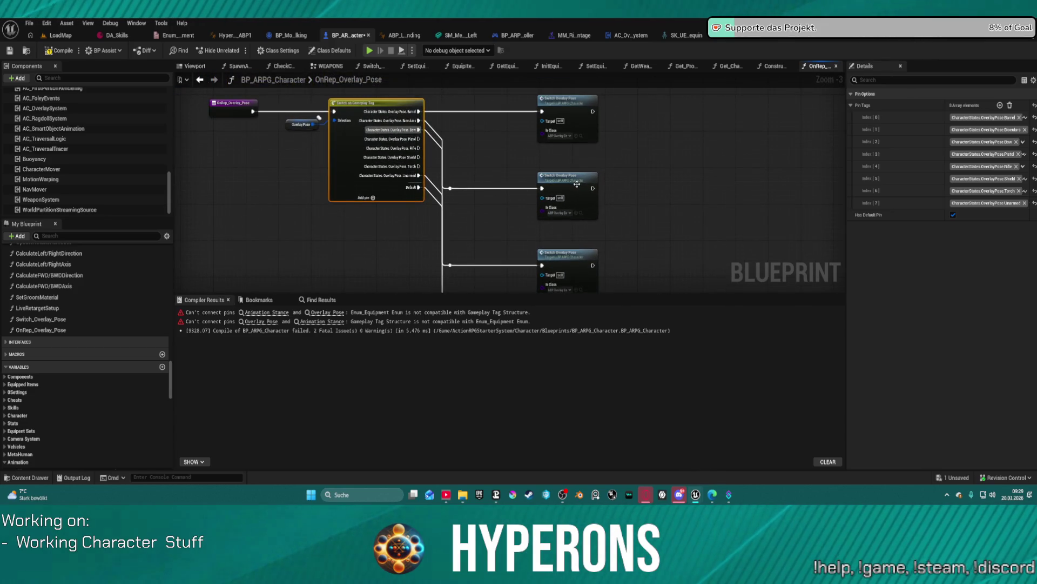
Paste more Switch Overlay Pose calls wired to the Pistol, Rifle and Shield outputs, undoing an extra copy.
{"action": "left_click", "coordinate": [577, 184]}
{"action": "key", "text": "ctrl+c"}
{"action": "key", "text": "ctrl+v"}
{"action": "left_click_drag", "start_coordinate": [419, 138], "coordinate": [471, 171]}
{"action": "key", "text": "ctrl+v"}
{"action": "left_click_drag", "start_coordinate": [519, 197], "coordinate": [495, 215]}
{"action": "left_click_drag", "start_coordinate": [419, 148], "coordinate": [472, 217]}
{"action": "key", "text": "ctrl+v"}
{"action": "mouse_move", "coordinate": [419, 157]}
{"action": "left_mouse_down"}
{"action": "mouse_move", "coordinate": [466, 217]}
{"action": "mouse_move", "coordinate": [473, 256]}
{"action": "left_mouse_up"}
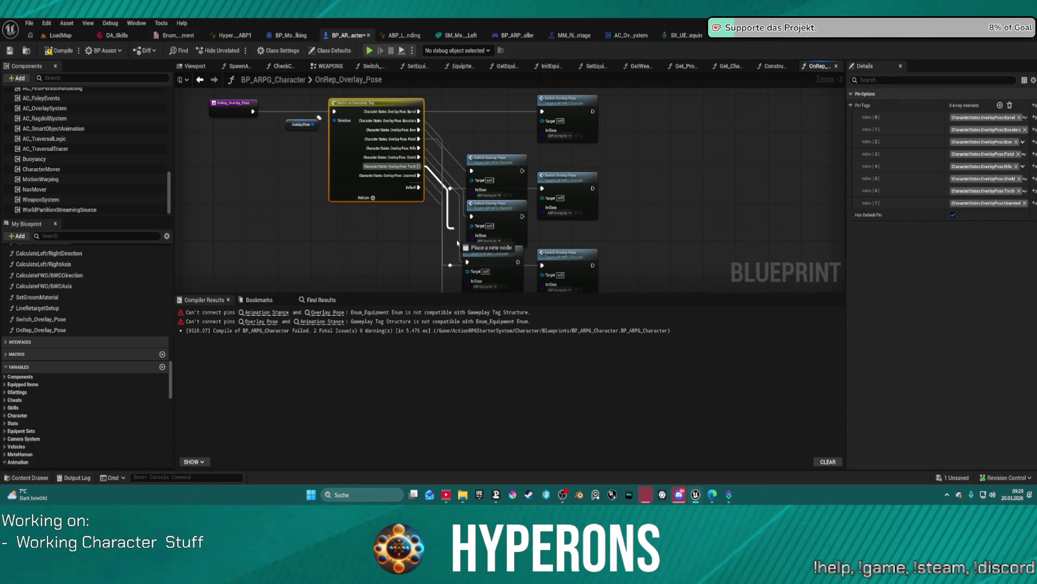
{"action": "key", "text": "ctrl+v"}
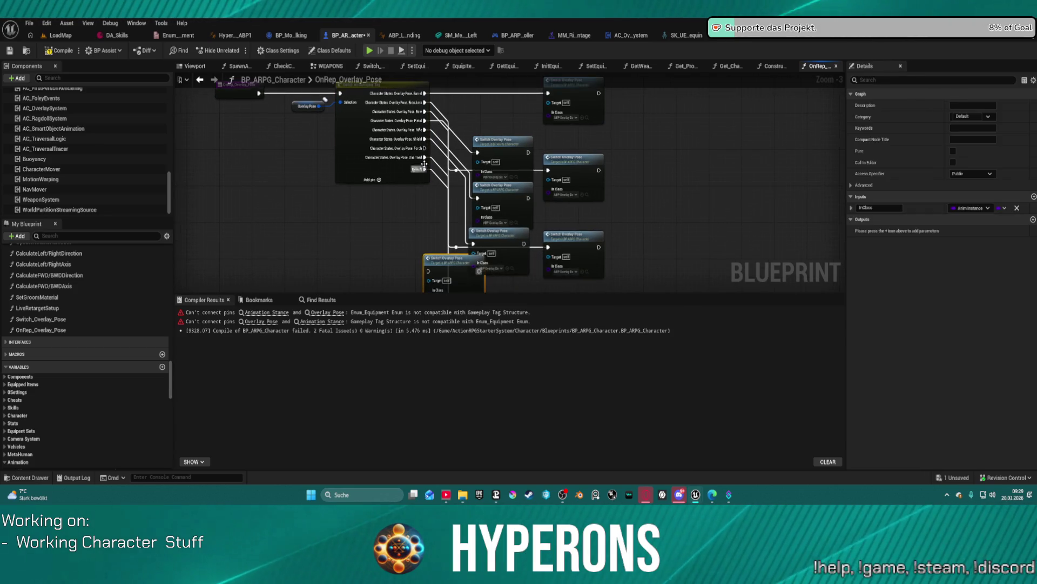
{"action": "key", "text": "ctrl+z"}
{"action": "key", "text": "ctrl+z"}
{"action": "key", "text": "ctrl+z"}
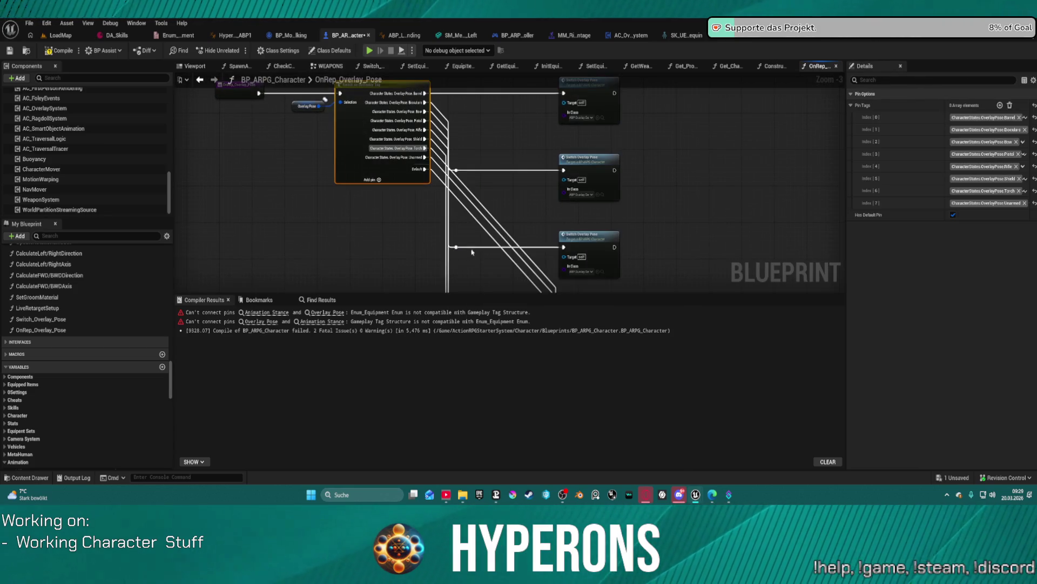
Arrange the Switch on Gameplay Tag node and its calls in view, then save the blueprint.
{"action": "left_click", "coordinate": [598, 198]}
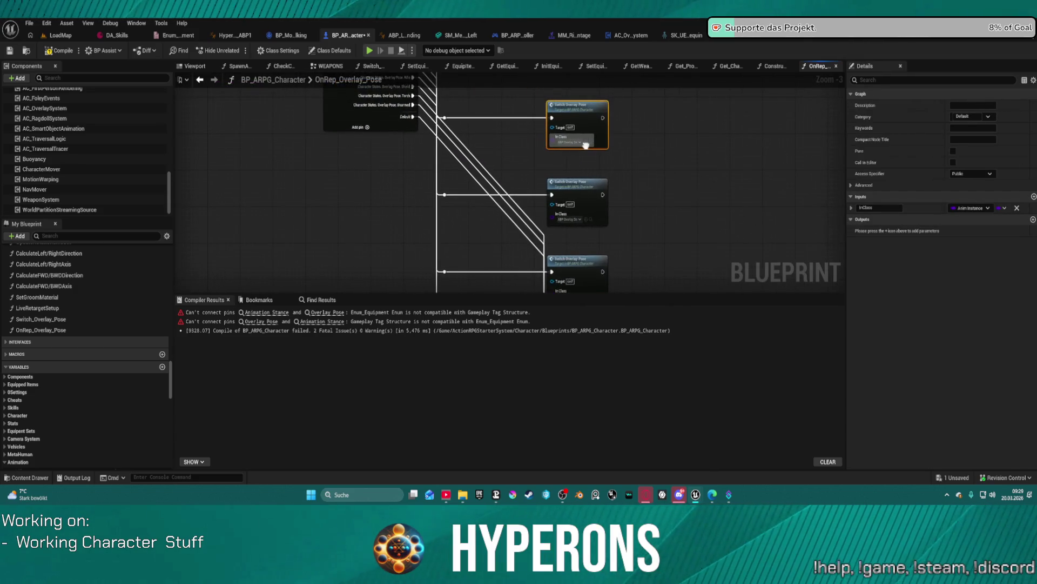
{"action": "mouse_move", "coordinate": [586, 145]}
{"action": "left_mouse_down"}
{"action": "mouse_move", "coordinate": [525, 250]}
{"action": "mouse_move", "coordinate": [554, 221]}
{"action": "left_mouse_up"}
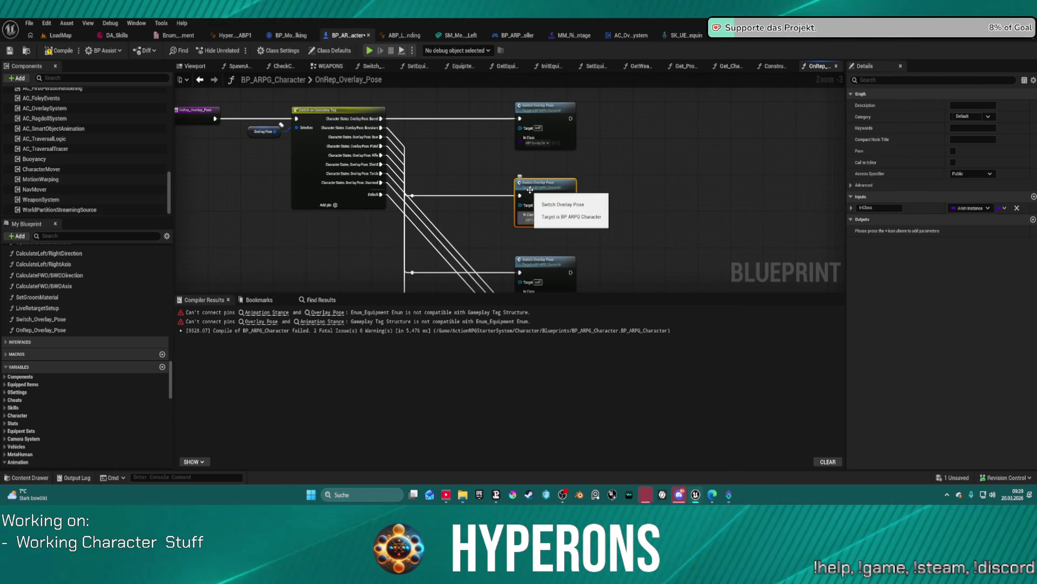
{"action": "scroll", "coordinate": [530, 189], "scroll_direction": "up", "scroll_amount": 4}
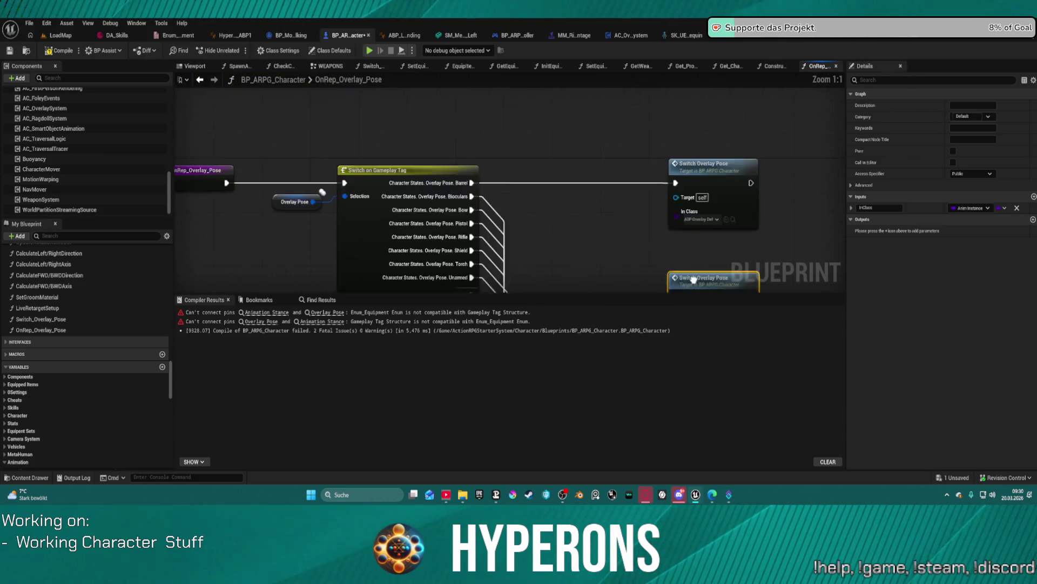
{"action": "scroll", "coordinate": [458, 179], "scroll_direction": "down", "scroll_amount": 1}
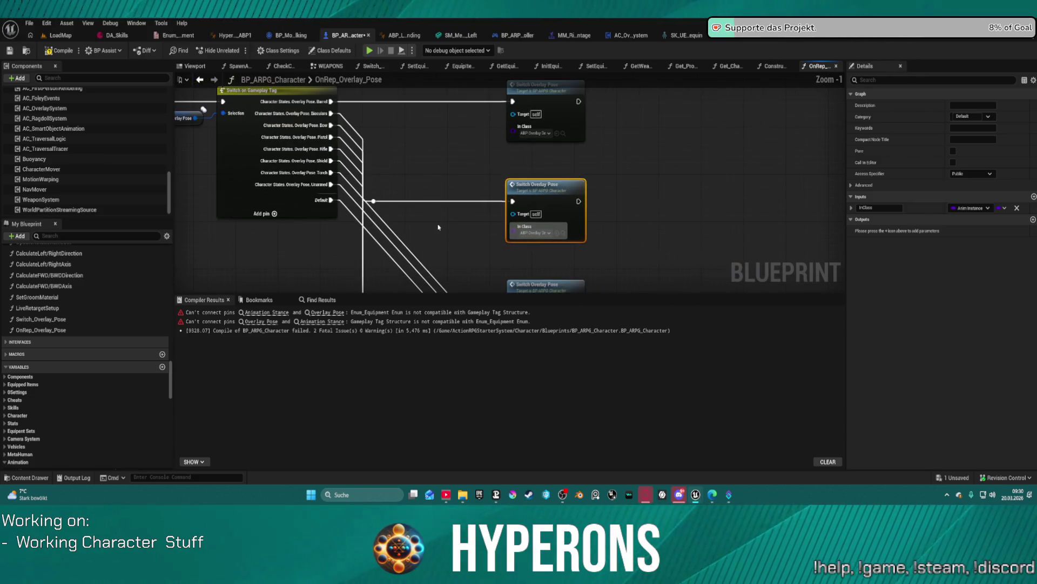
{"action": "left_click_drag", "start_coordinate": [489, 227], "coordinate": [520, 274]}
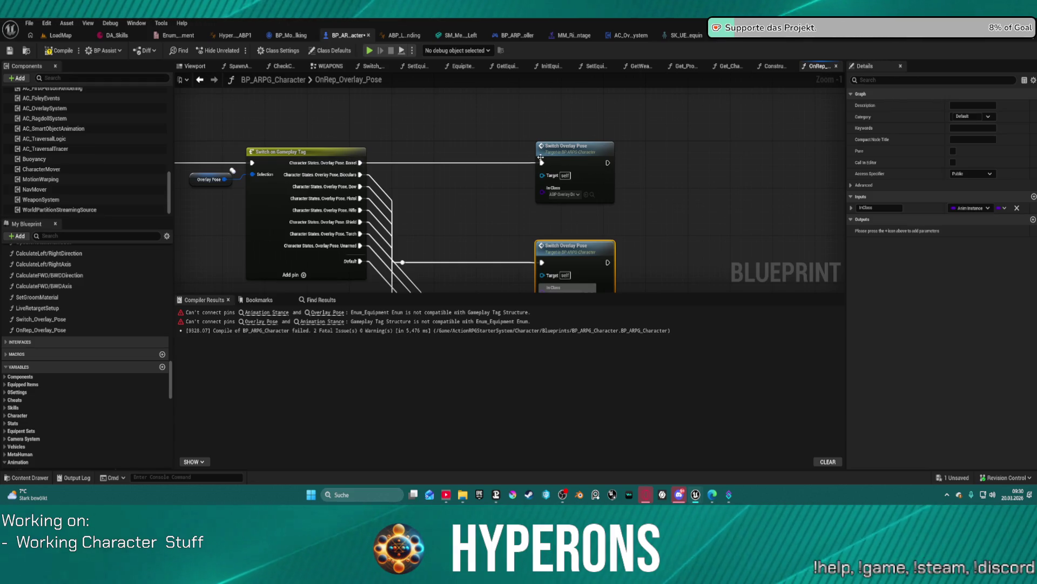
{"action": "scroll", "coordinate": [503, 135], "scroll_direction": "down", "scroll_amount": 7}
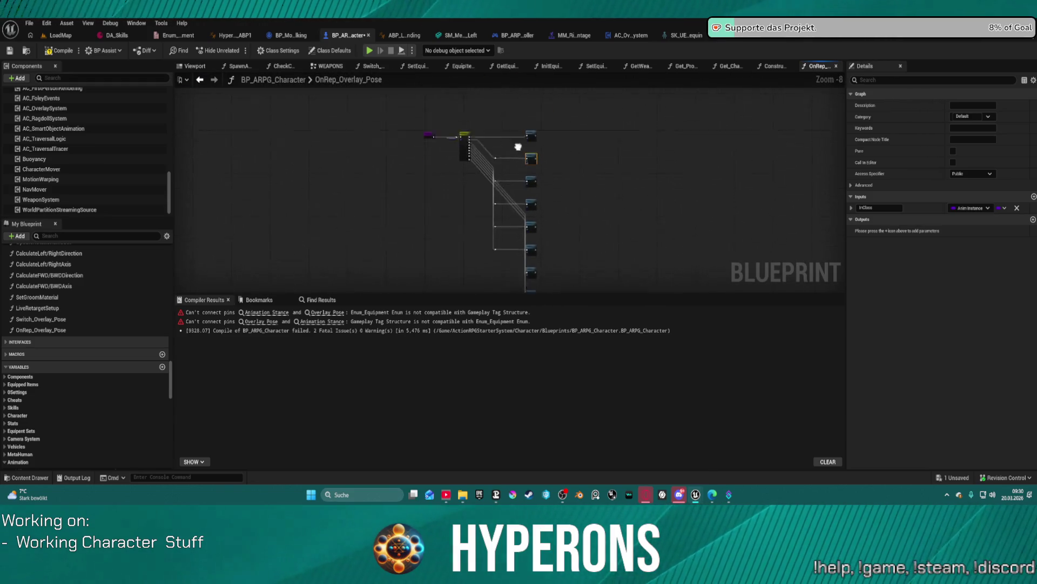
{"action": "scroll", "coordinate": [503, 136], "scroll_direction": "up", "scroll_amount": 6}
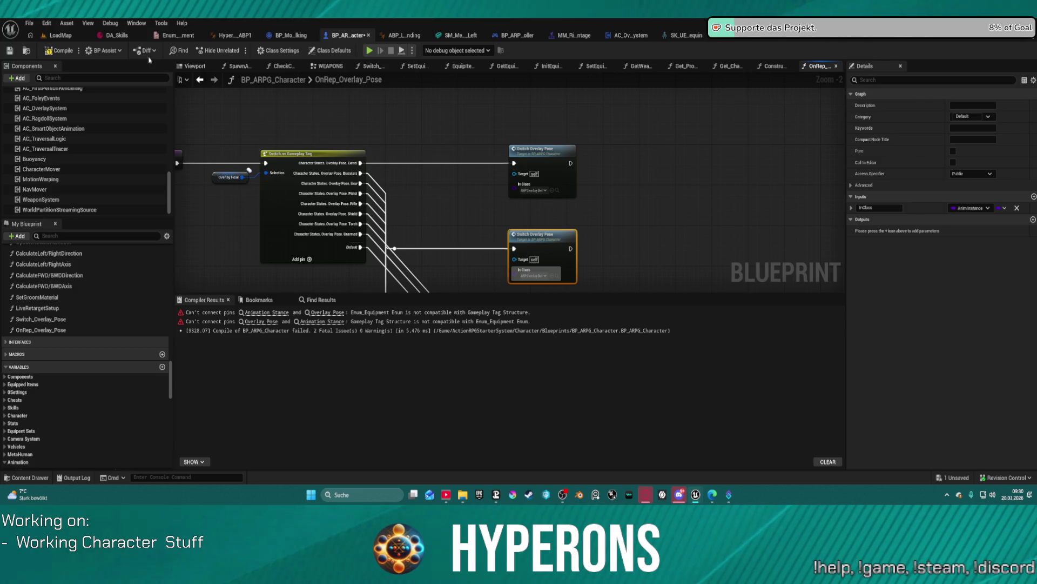
{"action": "key", "text": "ctrl+s"}
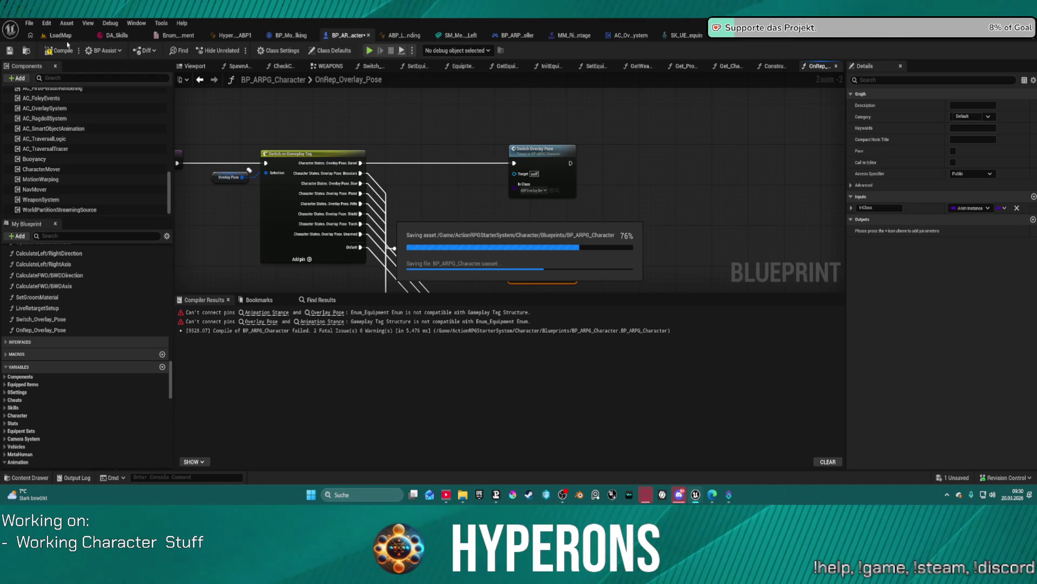
Enable Force Draw Bubbles in the Electronic Nodes Plugin editor preferences, then close them.
{"action": "left_click", "coordinate": [47, 22]}
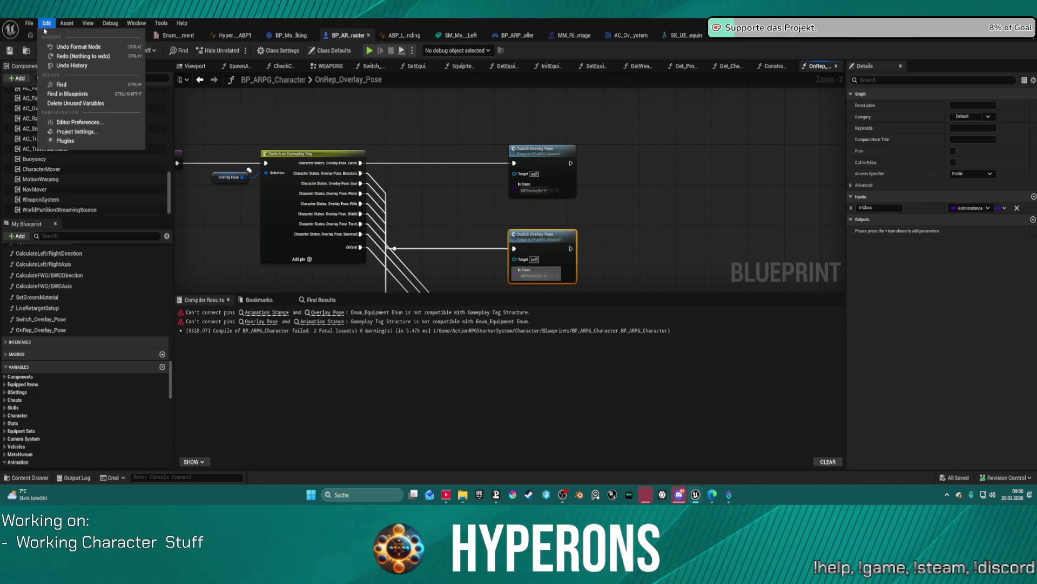
{"action": "left_click", "coordinate": [88, 122]}
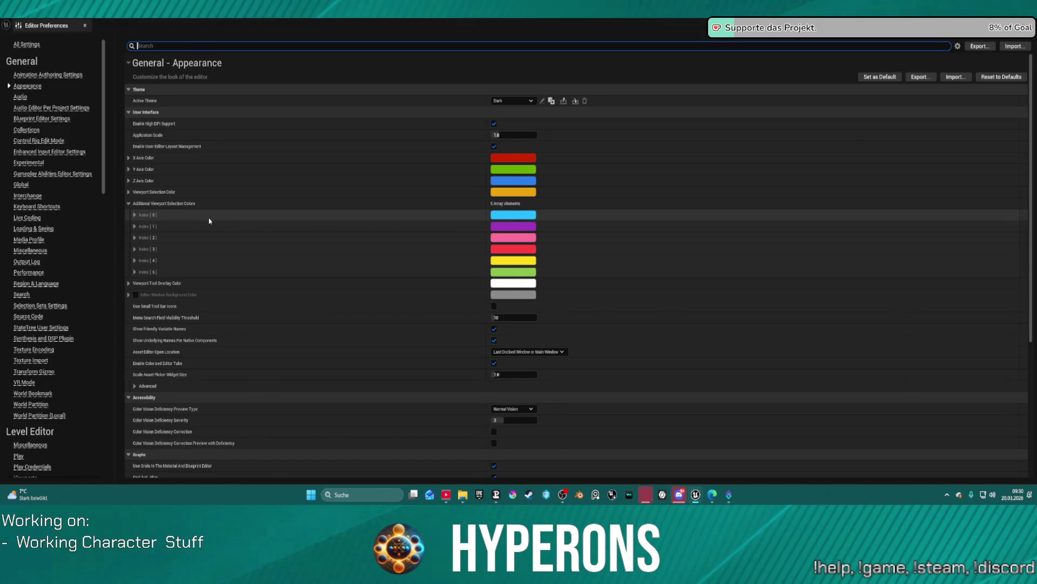
{"action": "scroll", "coordinate": [82, 229], "scroll_direction": "down", "scroll_amount": 20}
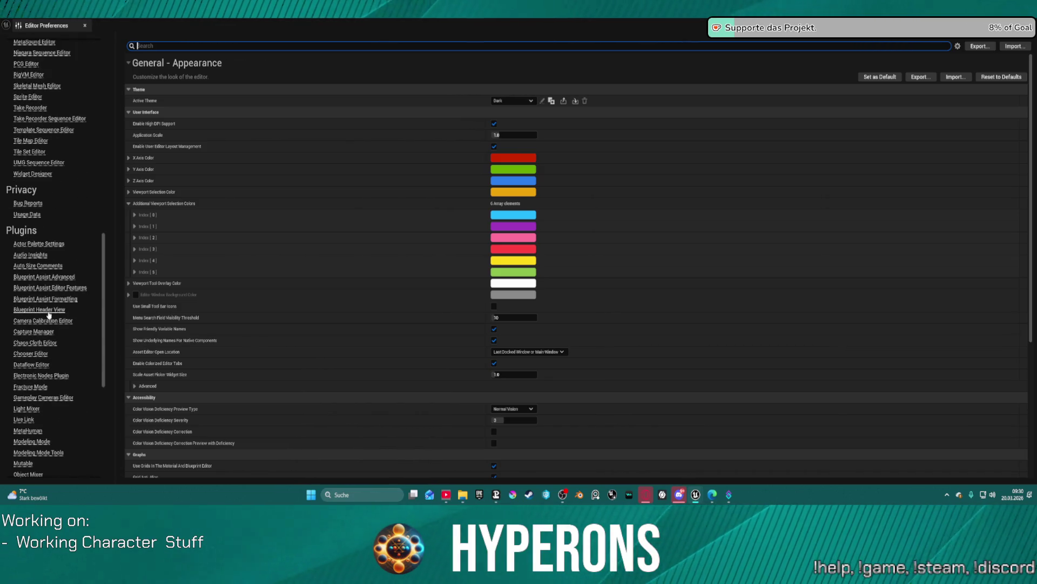
{"action": "left_click", "coordinate": [45, 374]}
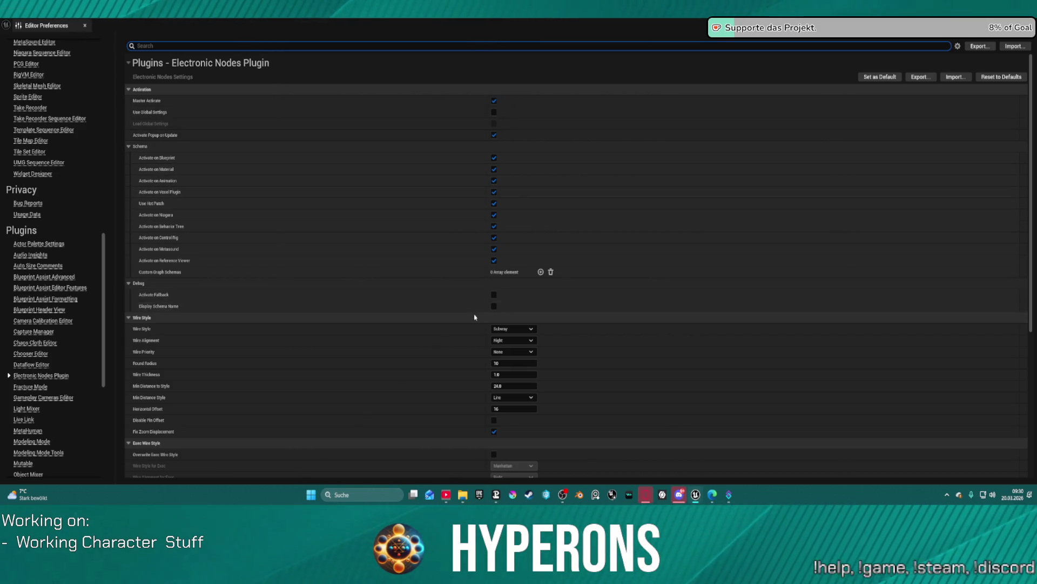
{"action": "scroll", "coordinate": [476, 317], "scroll_direction": "down", "scroll_amount": 3}
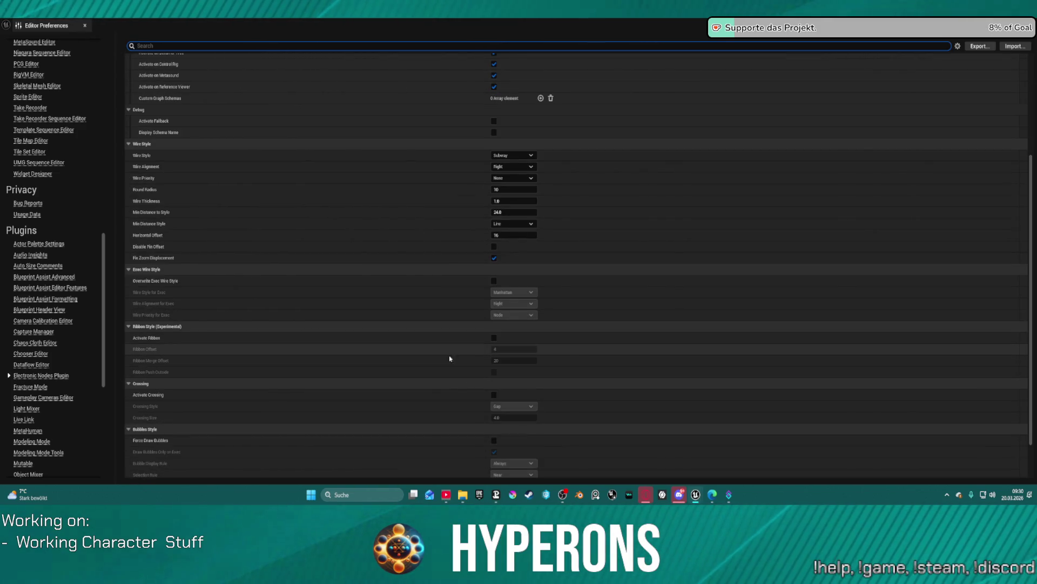
{"action": "scroll", "coordinate": [297, 347], "scroll_direction": "down", "scroll_amount": 1}
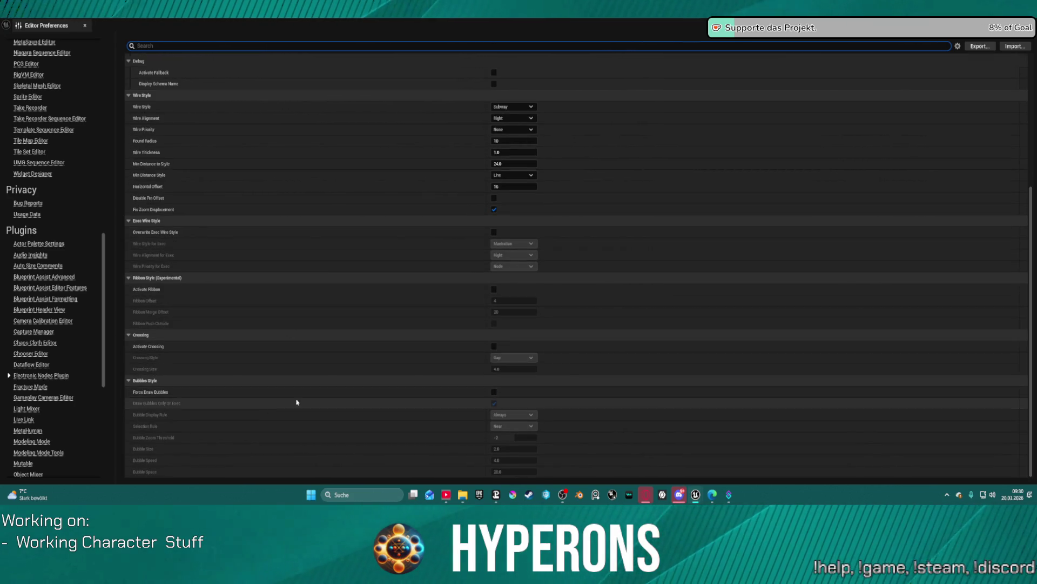
{"action": "left_click", "coordinate": [494, 392]}
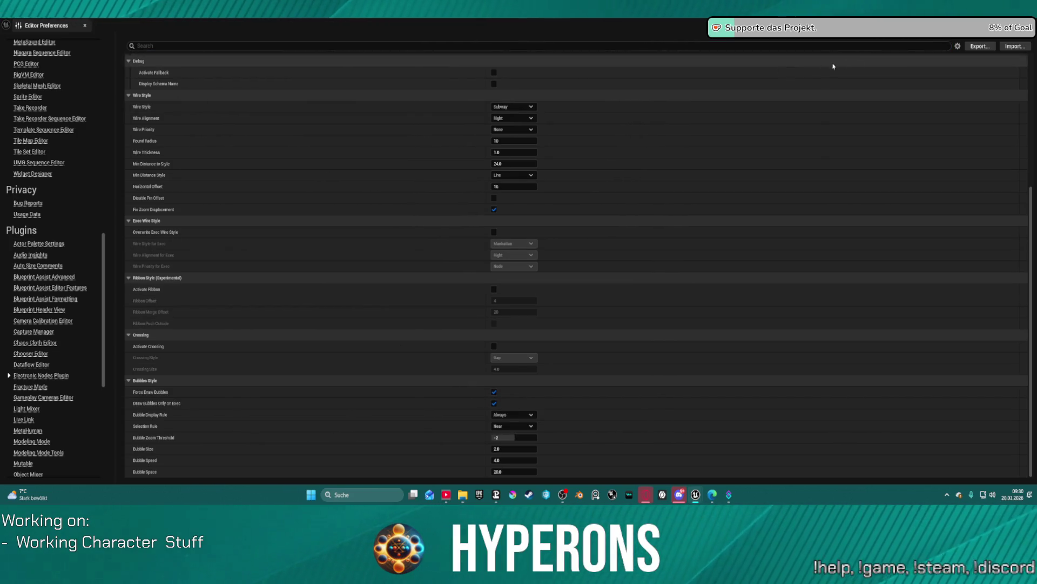
{"action": "left_click", "coordinate": [85, 26]}
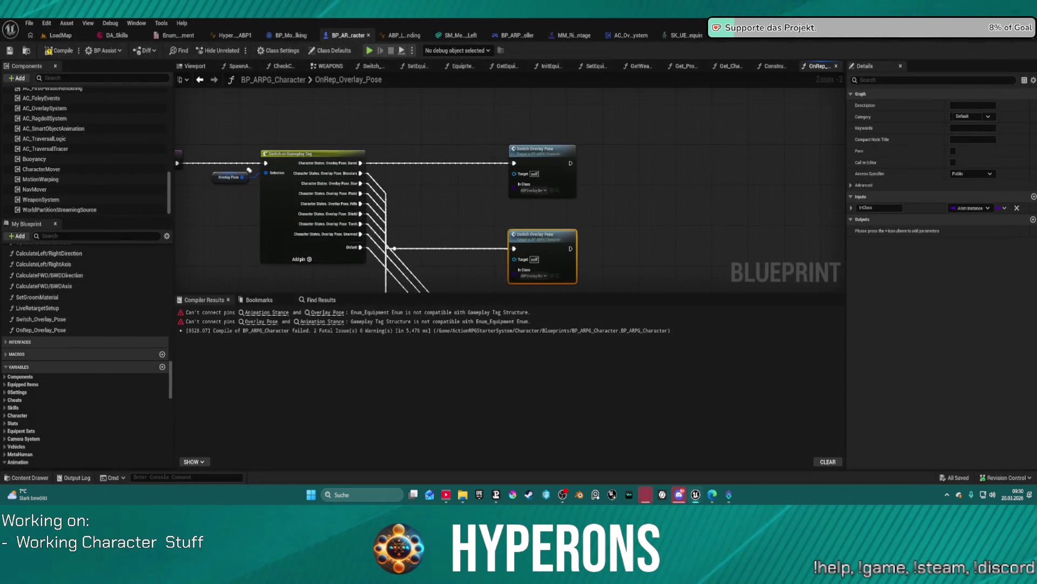
Rewire the Barrel pin to the top Switch Overlay Pose call and move the Switch on Gameplay Tag node lower.
{"action": "mouse_move", "coordinate": [465, 200]}
{"action": "left_mouse_down"}
{"action": "mouse_move", "coordinate": [447, 189]}
{"action": "mouse_move", "coordinate": [537, 201]}
{"action": "mouse_move", "coordinate": [600, 274]}
{"action": "left_mouse_up"}
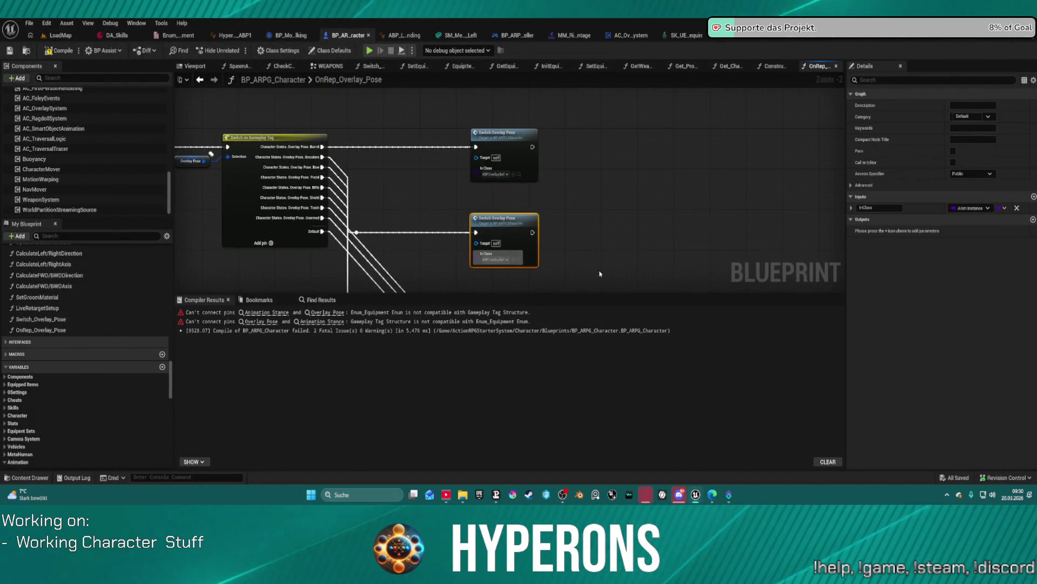
{"action": "mouse_move", "coordinate": [498, 219]}
{"action": "left_mouse_down"}
{"action": "mouse_move", "coordinate": [579, 220]}
{"action": "mouse_move", "coordinate": [498, 221]}
{"action": "left_mouse_up"}
{"action": "mouse_move", "coordinate": [425, 201]}
{"action": "left_mouse_down"}
{"action": "mouse_move", "coordinate": [424, 147]}
{"action": "mouse_move", "coordinate": [403, 121]}
{"action": "mouse_move", "coordinate": [398, 140]}
{"action": "mouse_move", "coordinate": [527, 216]}
{"action": "mouse_move", "coordinate": [522, 237]}
{"action": "left_mouse_up"}
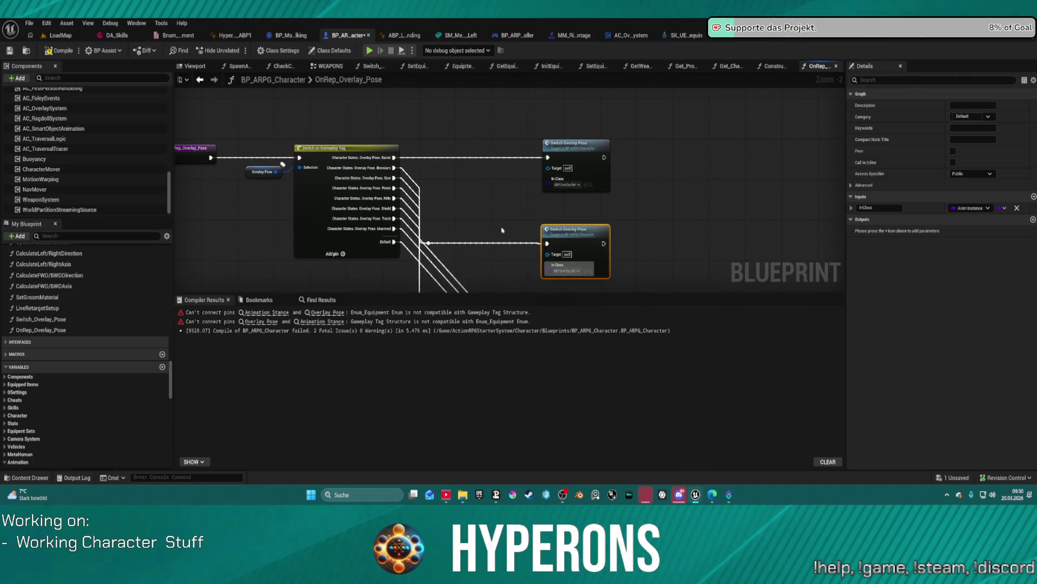
{"action": "left_click", "coordinate": [468, 158], "text": "alt"}
{"action": "left_click_drag", "start_coordinate": [395, 157], "coordinate": [548, 157]}
{"action": "key", "text": "ctrl+z"}
{"action": "left_click_drag", "start_coordinate": [431, 206], "coordinate": [380, 165]}
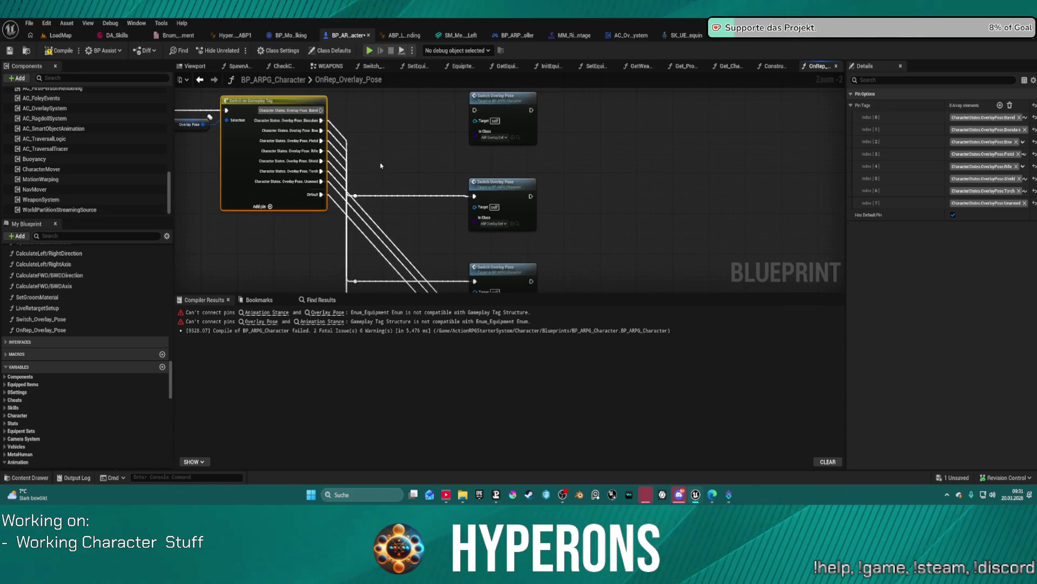
{"action": "left_click_drag", "start_coordinate": [255, 152], "coordinate": [377, 155]}
{"action": "left_click_drag", "start_coordinate": [443, 112], "coordinate": [599, 114]}
{"action": "mouse_move", "coordinate": [344, 147]}
{"action": "left_mouse_down"}
{"action": "mouse_move", "coordinate": [335, 217]}
{"action": "mouse_move", "coordinate": [364, 217]}
{"action": "mouse_move", "coordinate": [358, 206]}
{"action": "mouse_move", "coordinate": [351, 223]}
{"action": "mouse_move", "coordinate": [378, 220]}
{"action": "mouse_move", "coordinate": [290, 159]}
{"action": "mouse_move", "coordinate": [299, 208]}
{"action": "mouse_move", "coordinate": [333, 116]}
{"action": "left_mouse_up"}
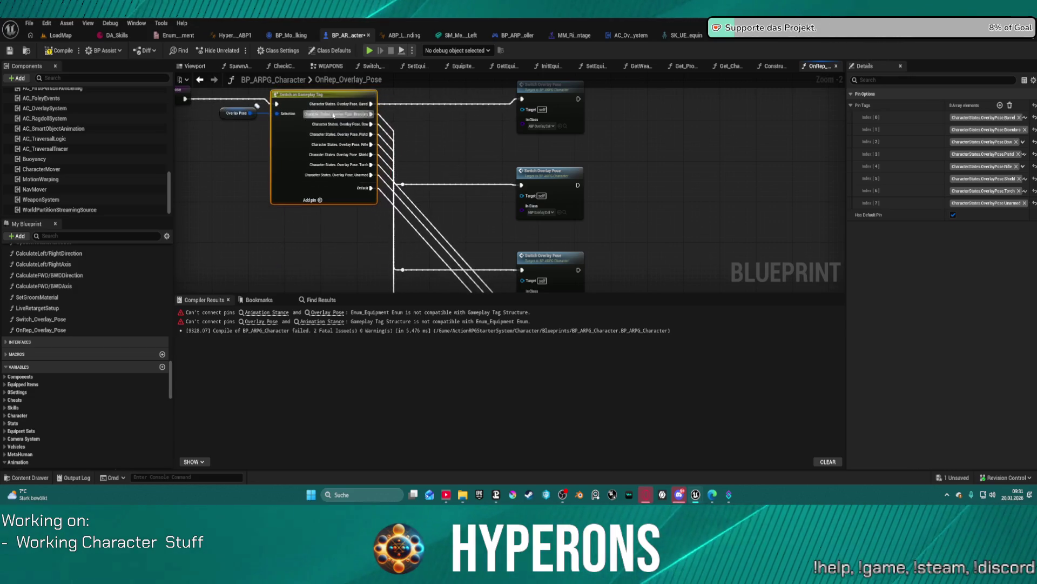
Set the top two Switch Overlay Pose nodes' In Class to ABP_Overlay_Barrel and ABP_Overlay_Binoculars.
{"action": "left_click", "coordinate": [547, 127]}
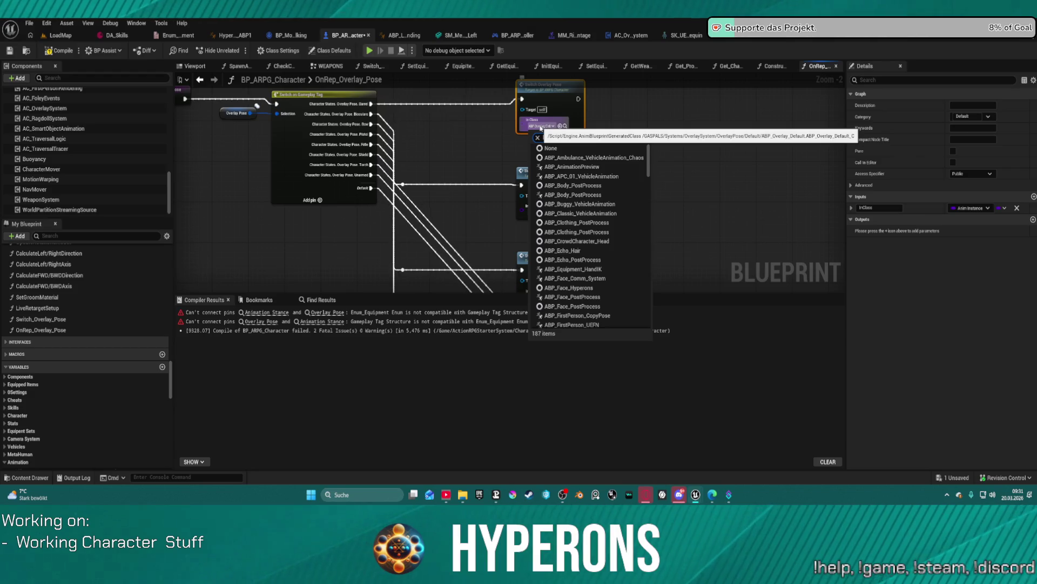
{"action": "type", "text": "barrel"}
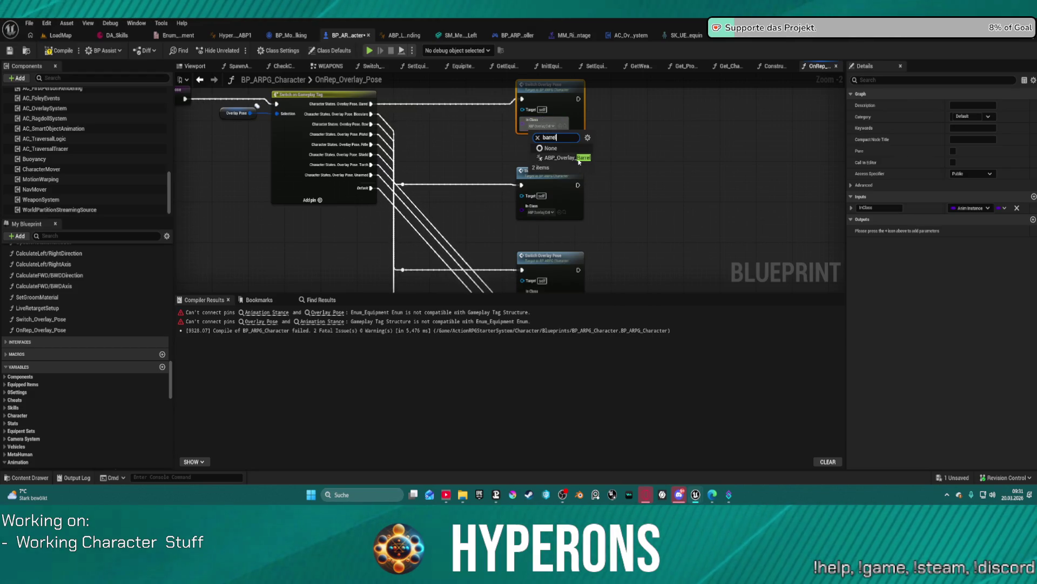
{"action": "left_click", "coordinate": [579, 158]}
{"action": "left_click", "coordinate": [541, 212]}
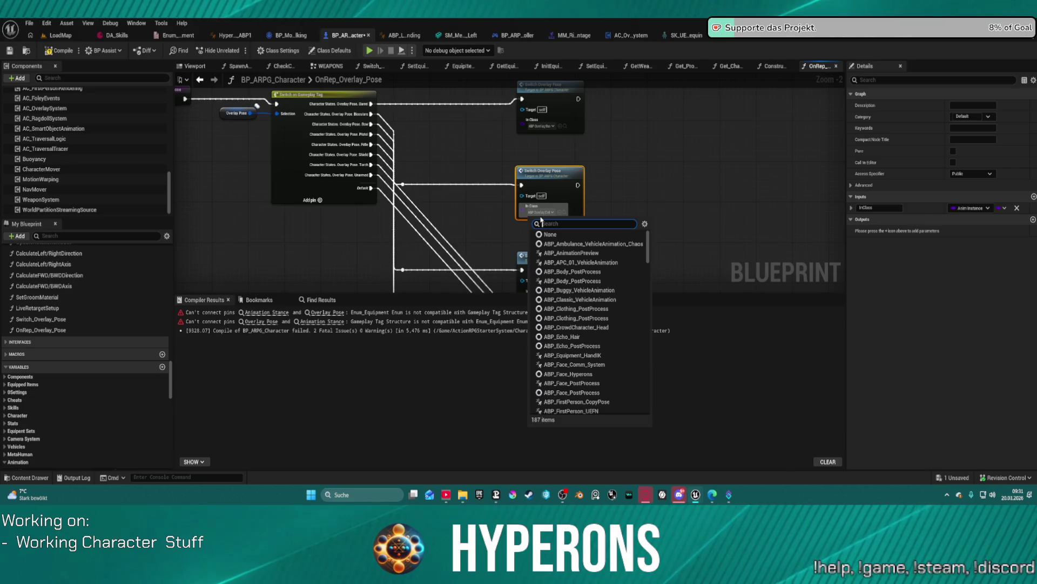
{"action": "type", "text": "bi"}
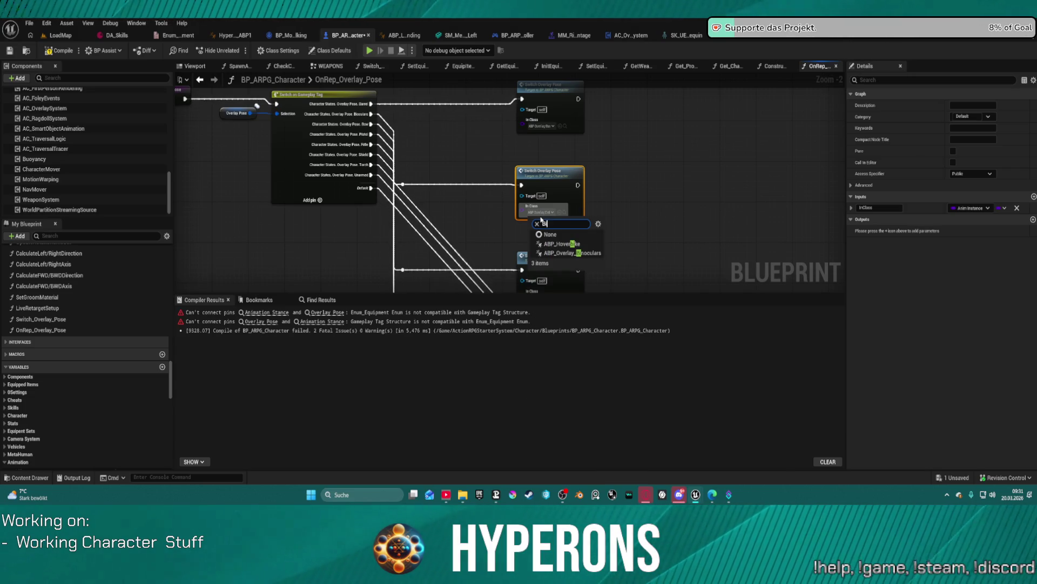
{"action": "left_click", "coordinate": [596, 254]}
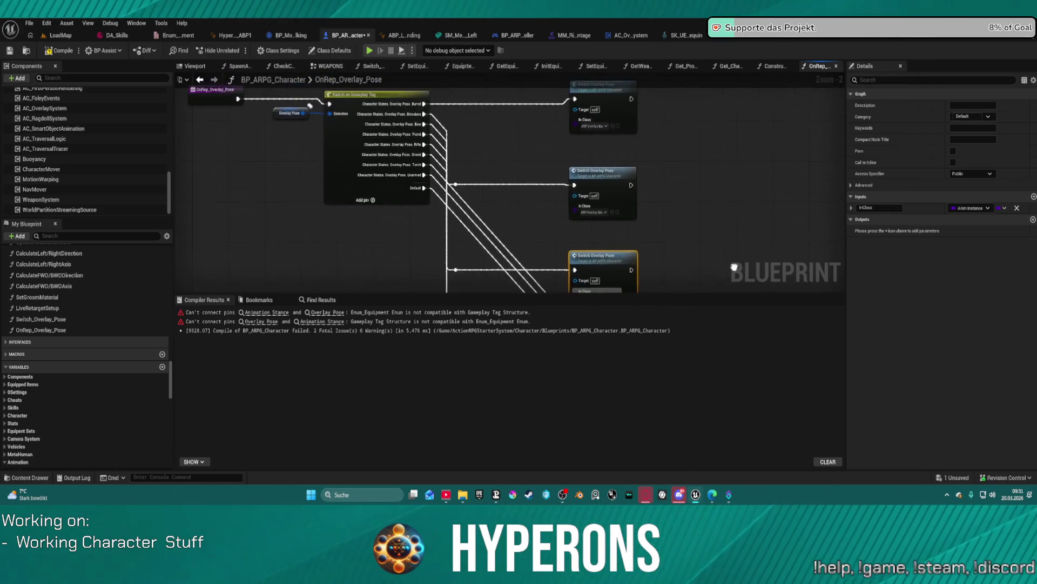
Set the next two nodes' In Class to ABP_Overlay_Bow and ABP Overlay Pistol 1H.
{"action": "left_click", "coordinate": [568, 219]}
{"action": "left_click", "coordinate": [371, 112]}
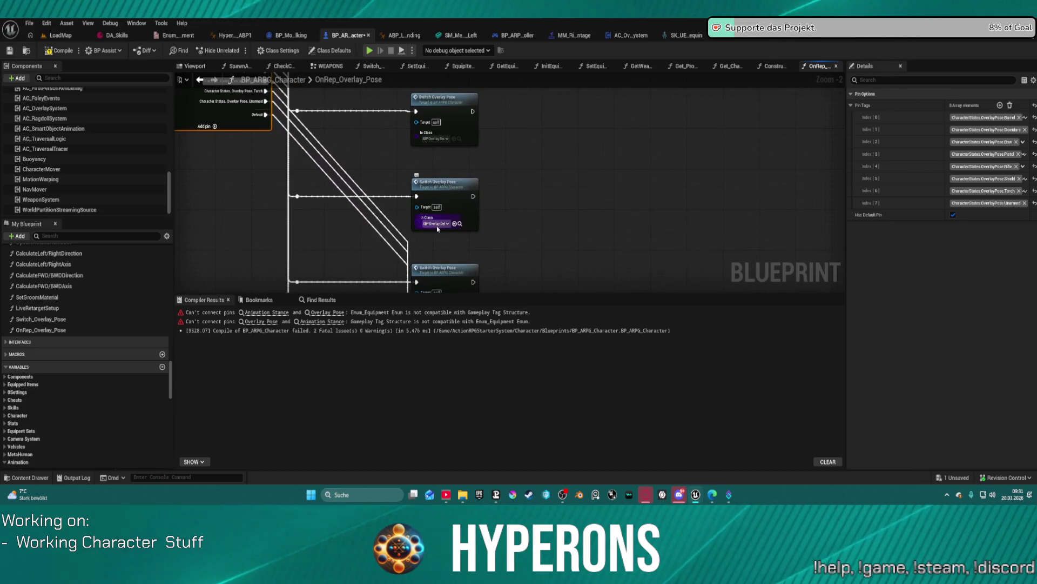
{"action": "left_click", "coordinate": [436, 223]}
{"action": "type", "text": "bow"}
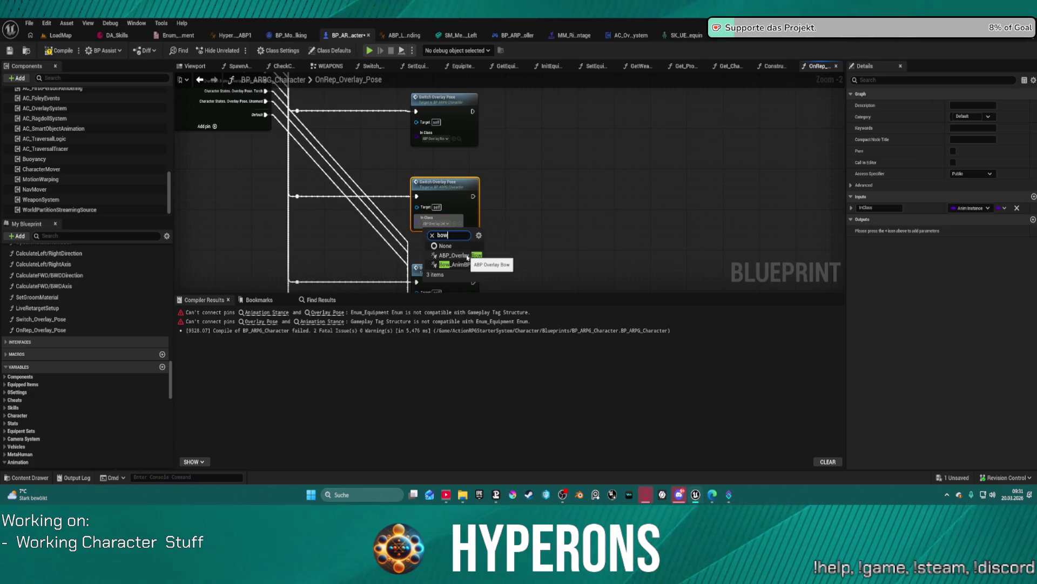
{"action": "left_click", "coordinate": [461, 258]}
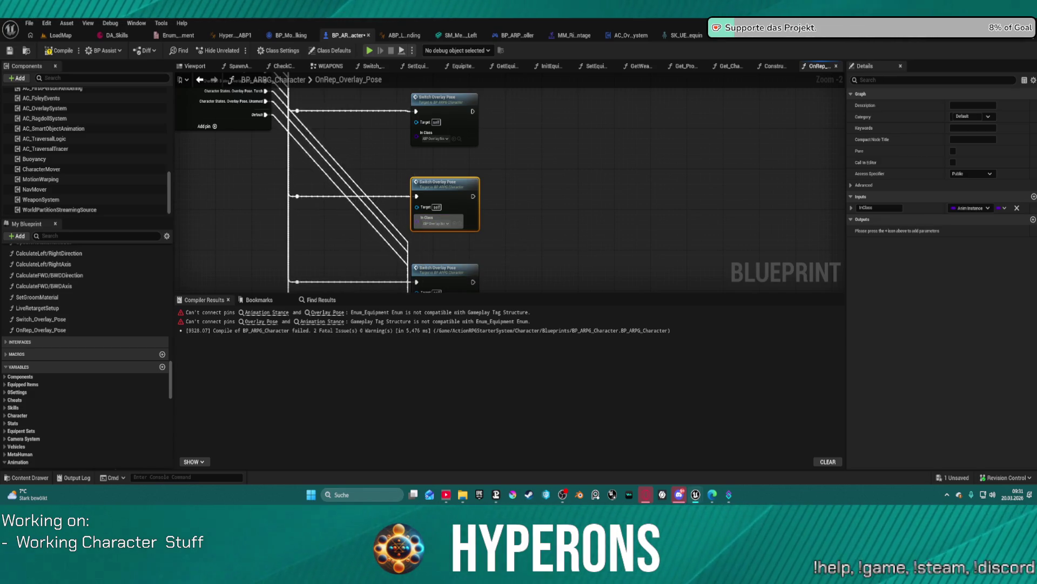
{"action": "left_click", "coordinate": [485, 220]}
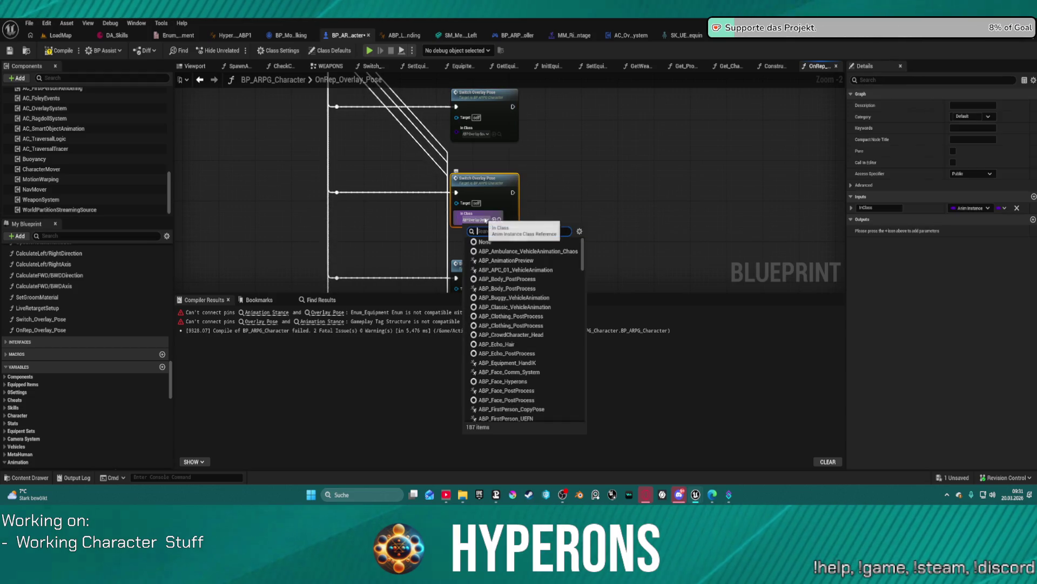
{"action": "type", "text": "rif"}
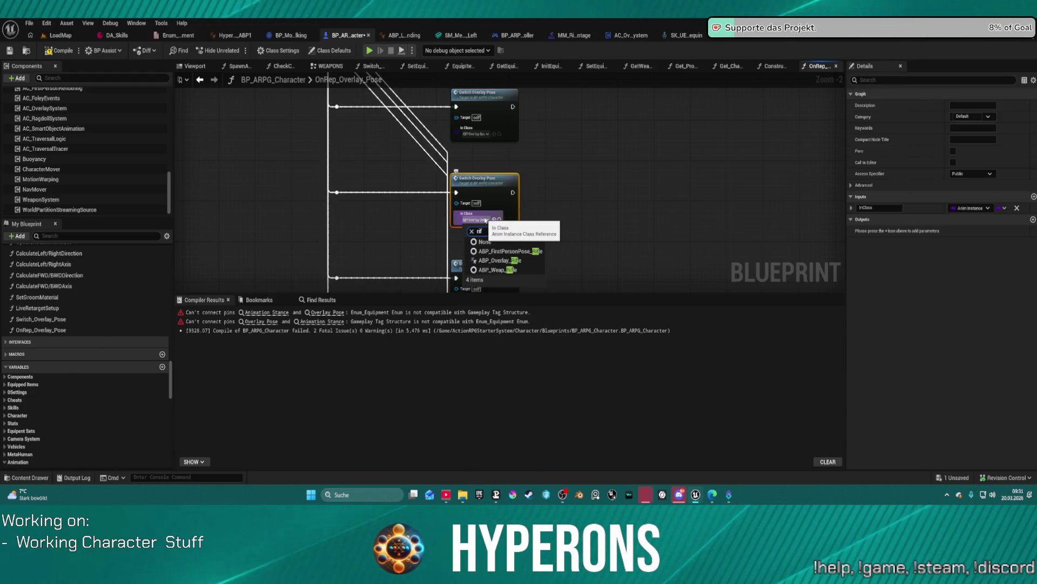
{"action": "key", "text": "BackSpace"}
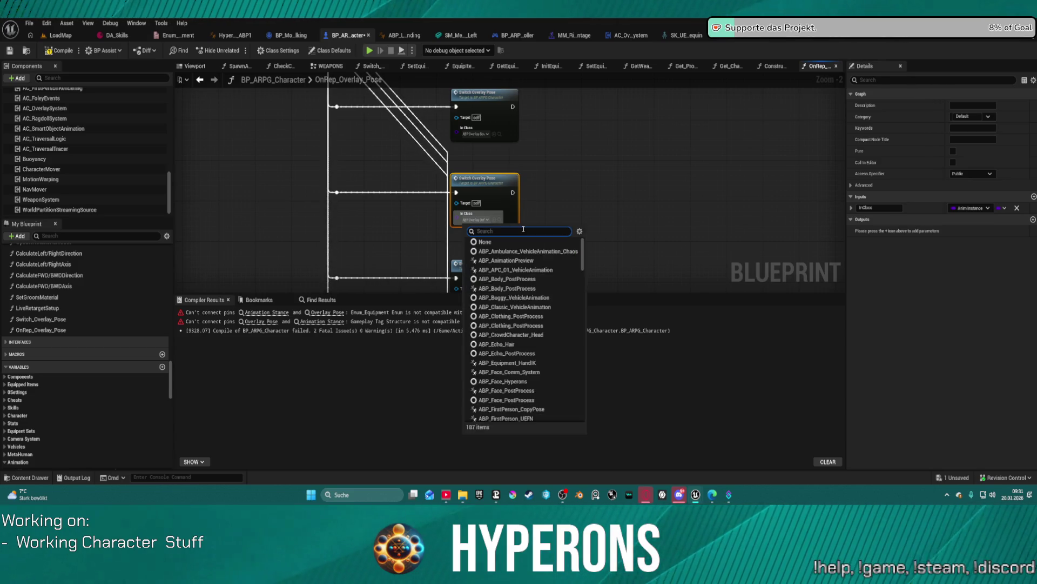
{"action": "type", "text": "pis"}
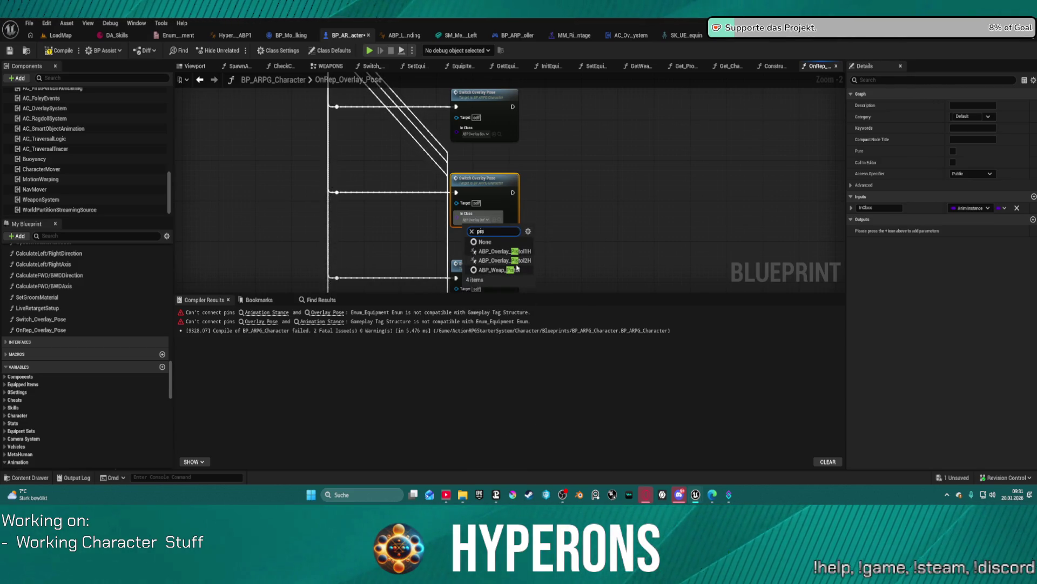
{"action": "left_click", "coordinate": [502, 252]}
Set the lower Switch Overlay Pose node's In Class to the Rifle overlay animation.
{"action": "mouse_move", "coordinate": [492, 183]}
{"action": "left_mouse_down"}
{"action": "mouse_move", "coordinate": [581, 183]}
{"action": "mouse_move", "coordinate": [498, 186]}
{"action": "left_mouse_up"}
{"action": "mouse_move", "coordinate": [280, 145]}
{"action": "left_mouse_down"}
{"action": "mouse_move", "coordinate": [378, 216]}
{"action": "mouse_move", "coordinate": [486, 259]}
{"action": "mouse_move", "coordinate": [607, 287]}
{"action": "mouse_move", "coordinate": [577, 201]}
{"action": "mouse_move", "coordinate": [624, 286]}
{"action": "mouse_move", "coordinate": [548, 239]}
{"action": "left_mouse_up"}
{"action": "left_click", "coordinate": [525, 247]}
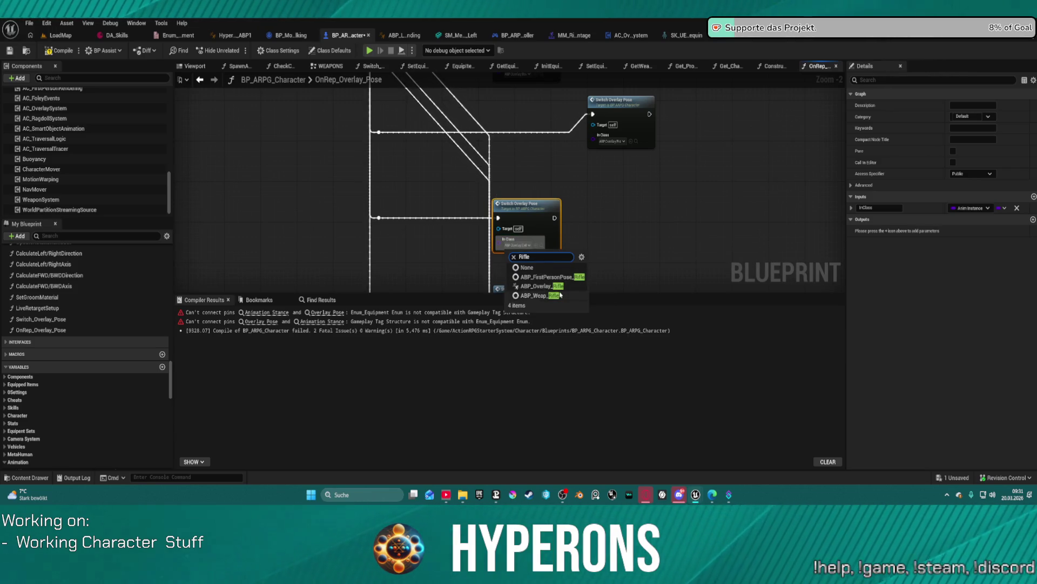
{"action": "left_click", "coordinate": [559, 293]}
{"action": "left_click_drag", "start_coordinate": [561, 271], "coordinate": [672, 286]}
{"action": "left_click_drag", "start_coordinate": [617, 178], "coordinate": [553, 110]}
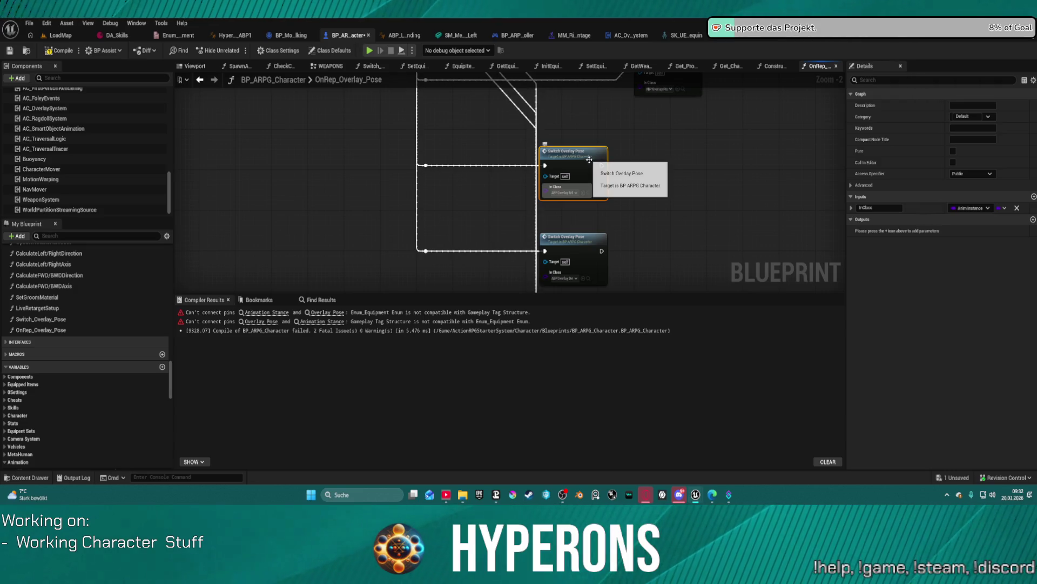
Wrap the rifle node and the node below it in comments titled Rifle and Shield.
{"action": "key", "text": "c"}
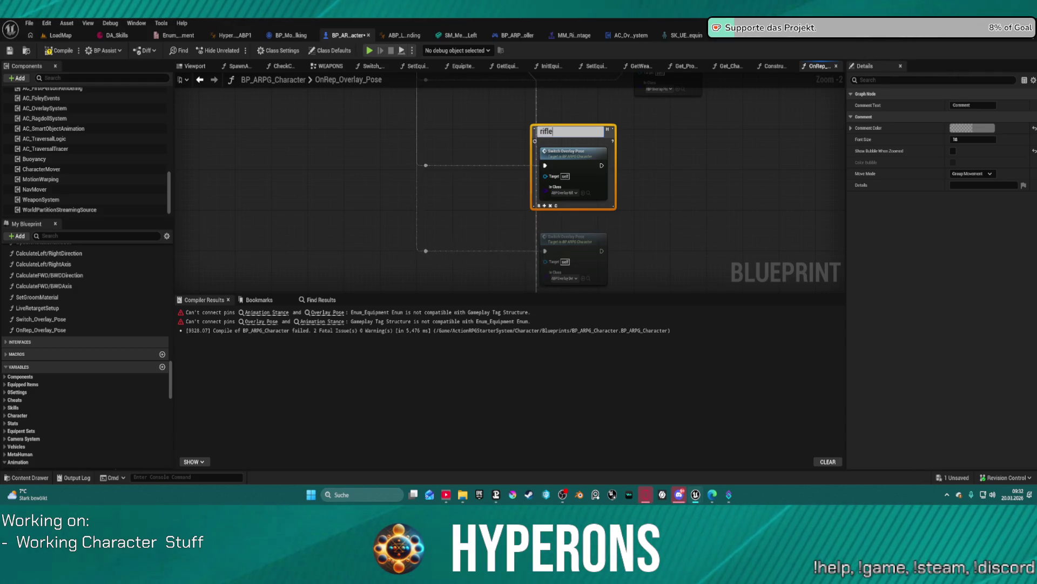
{"action": "key", "text": "Return"}
{"action": "left_click", "coordinate": [581, 236]}
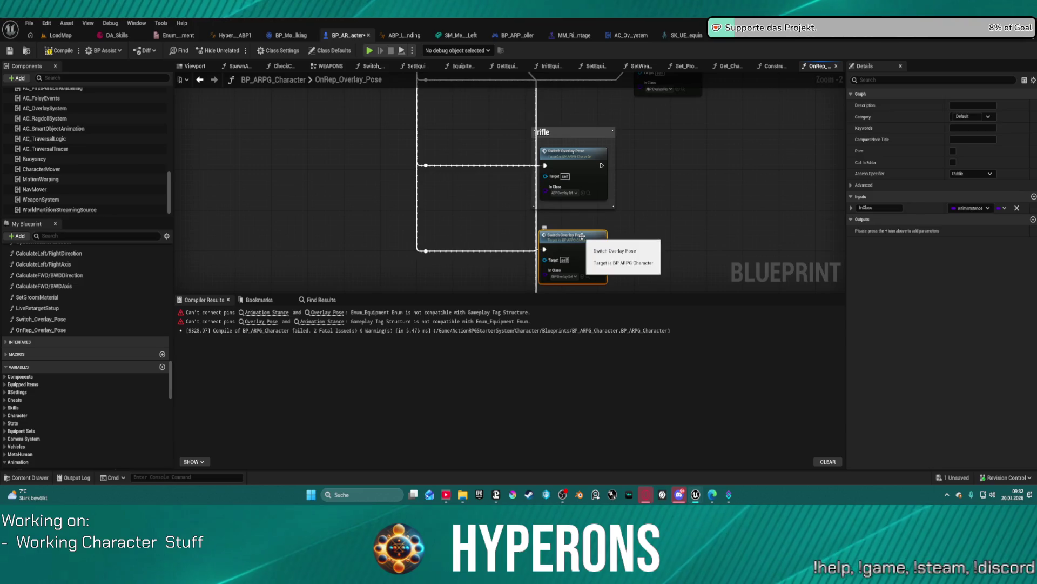
{"action": "key", "text": "c"}
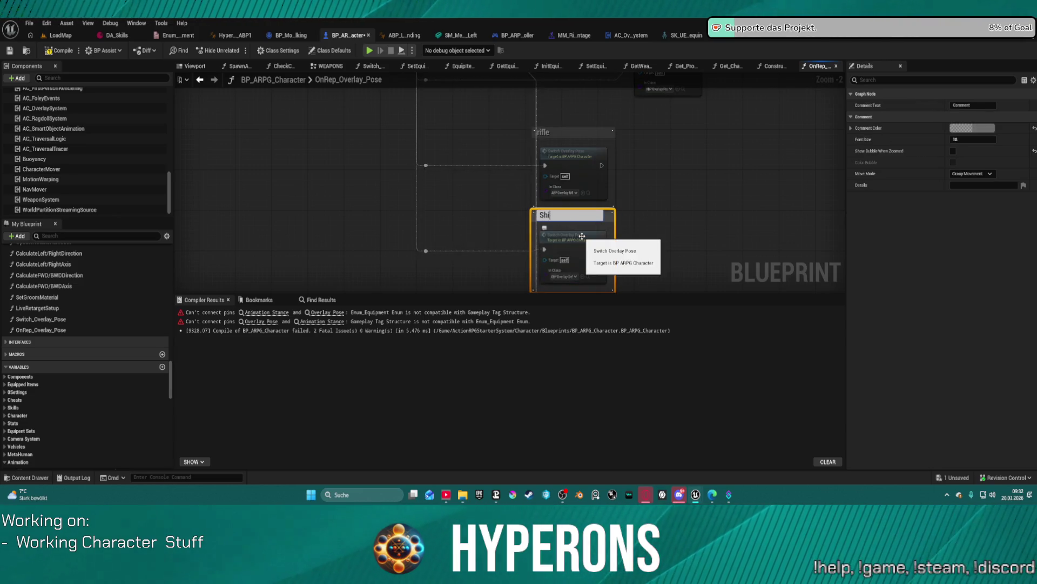
{"action": "type", "text": "eld"}
{"action": "key", "text": "Return"}
{"action": "left_click", "coordinate": [570, 150]}
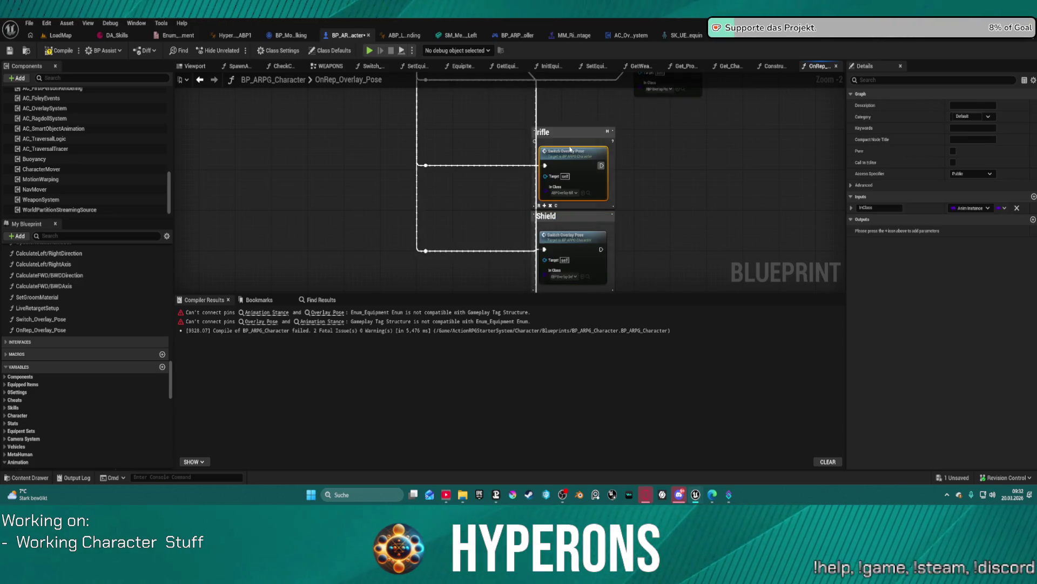
{"action": "left_click", "coordinate": [568, 131]}
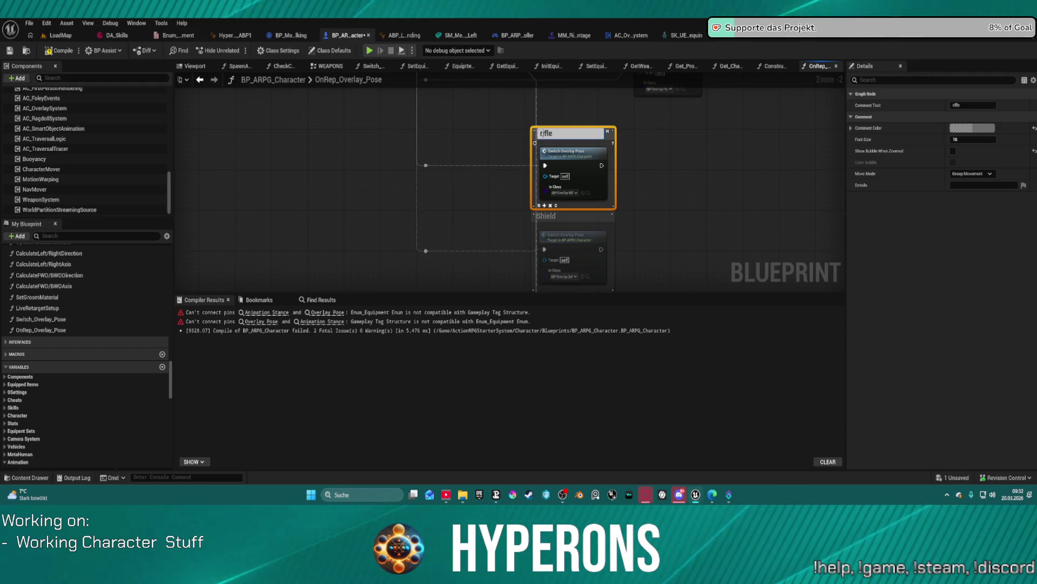
{"action": "type", "text": "R"}
{"action": "left_click", "coordinate": [643, 193]}
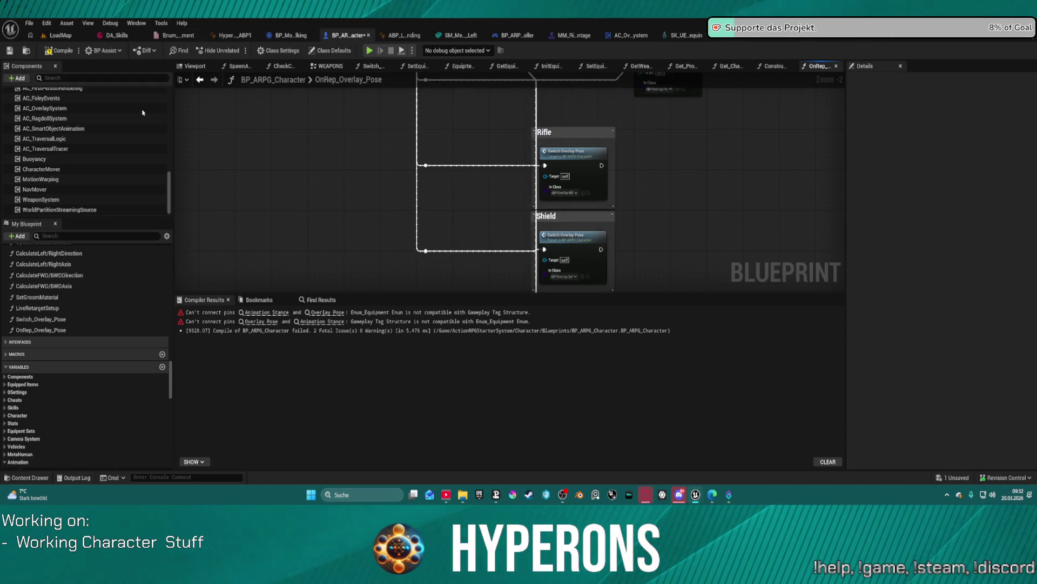
{"action": "left_click", "coordinate": [45, 27]}
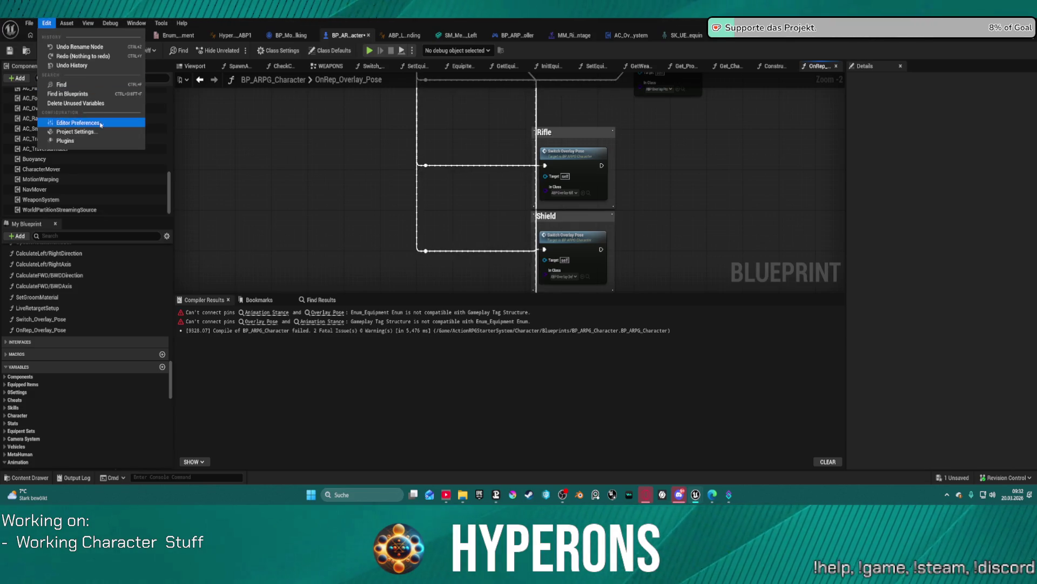
{"action": "left_click", "coordinate": [70, 121]}
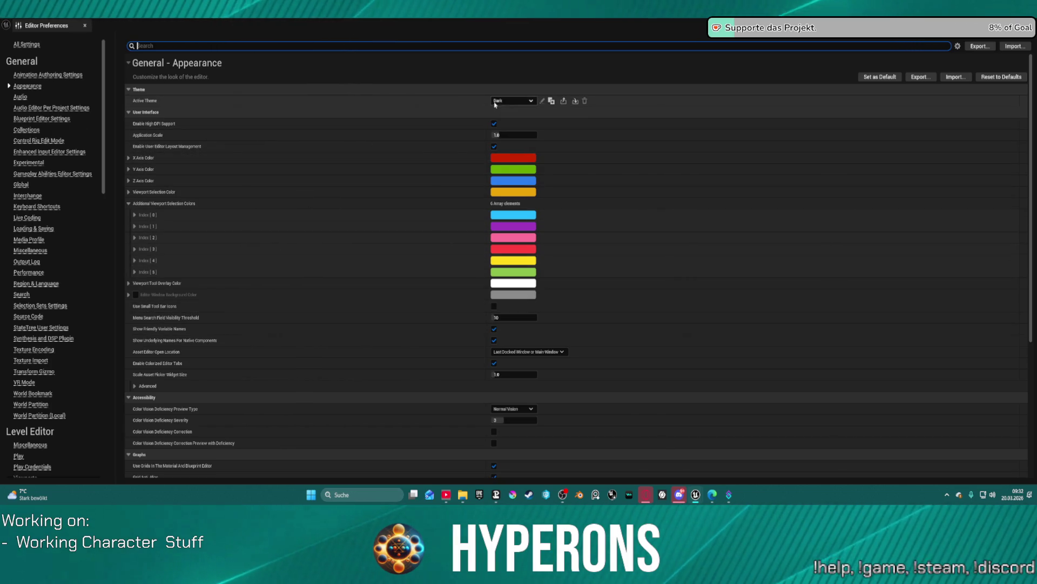
{"action": "scroll", "coordinate": [51, 308], "scroll_direction": "down", "scroll_amount": 15}
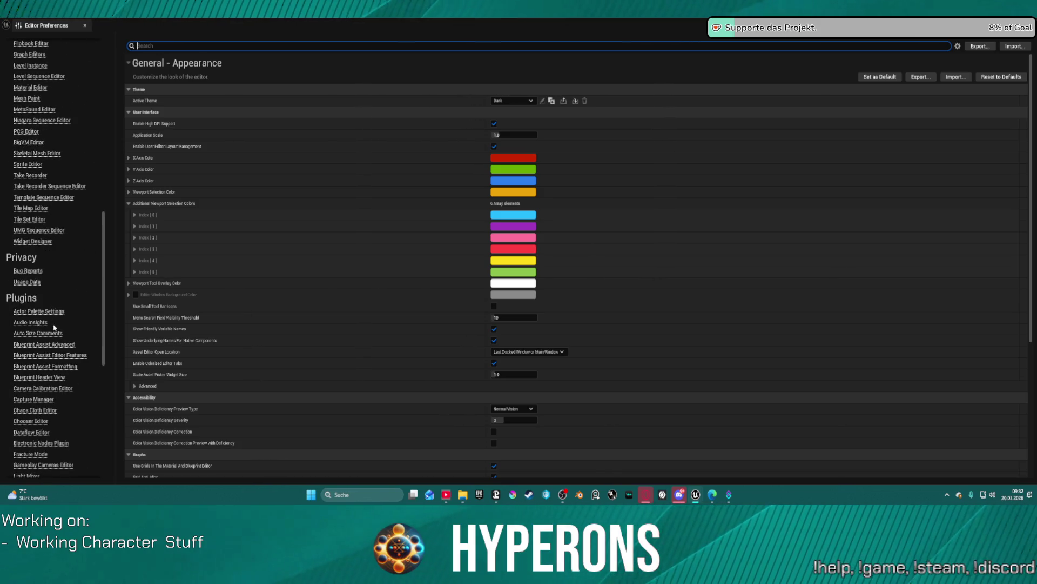
{"action": "left_click", "coordinate": [54, 332]}
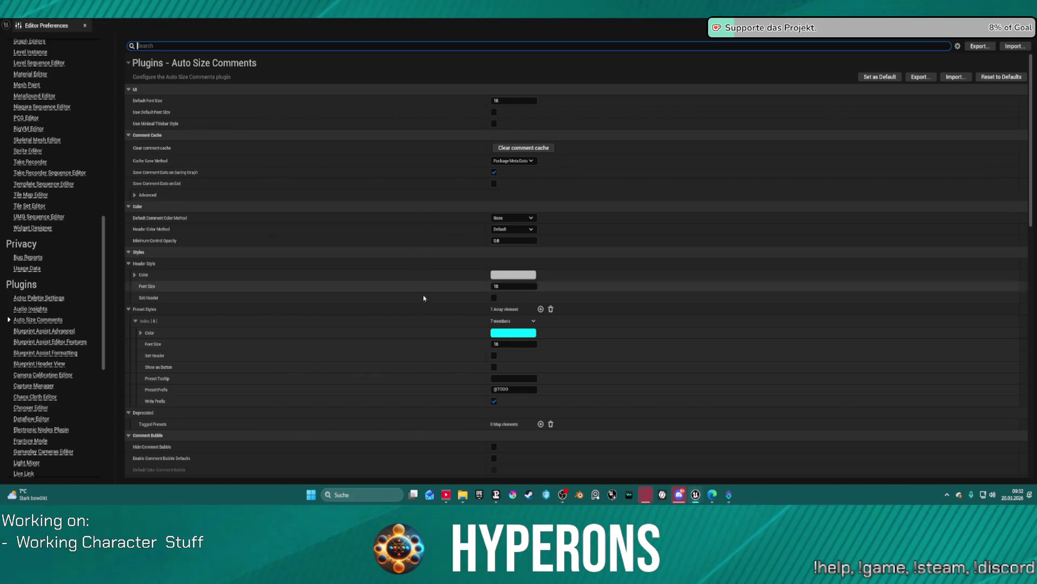
{"action": "scroll", "coordinate": [479, 322], "scroll_direction": "down", "scroll_amount": 5}
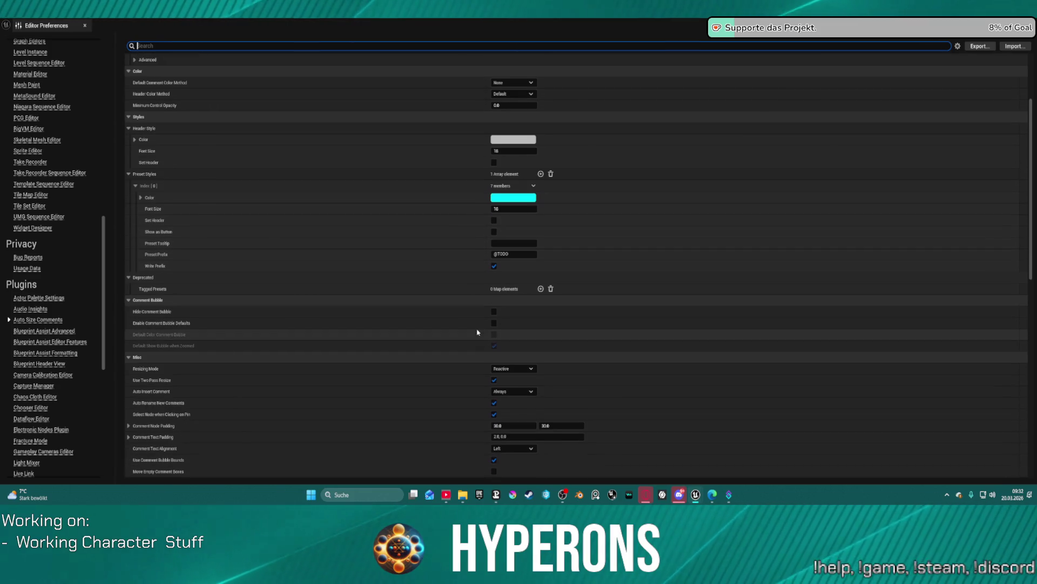
{"action": "scroll", "coordinate": [477, 332], "scroll_direction": "down", "scroll_amount": 1}
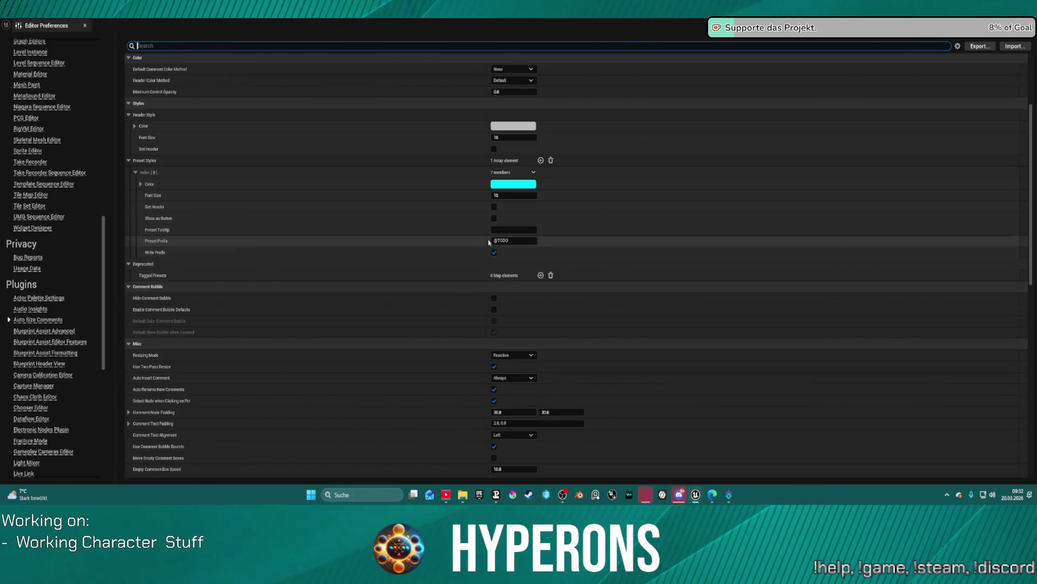
{"action": "left_click", "coordinate": [140, 264]}
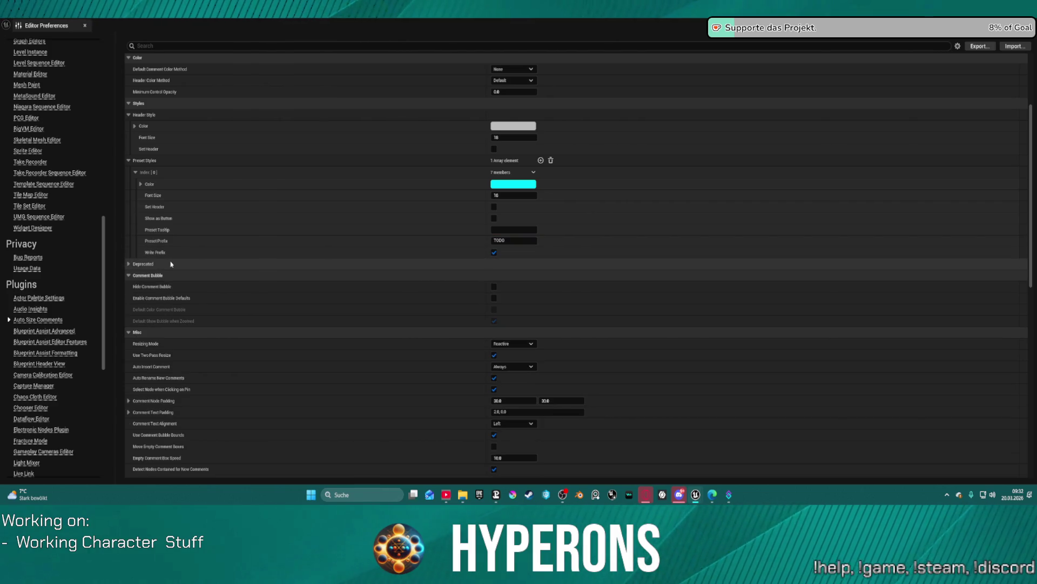
{"action": "left_click", "coordinate": [139, 265]}
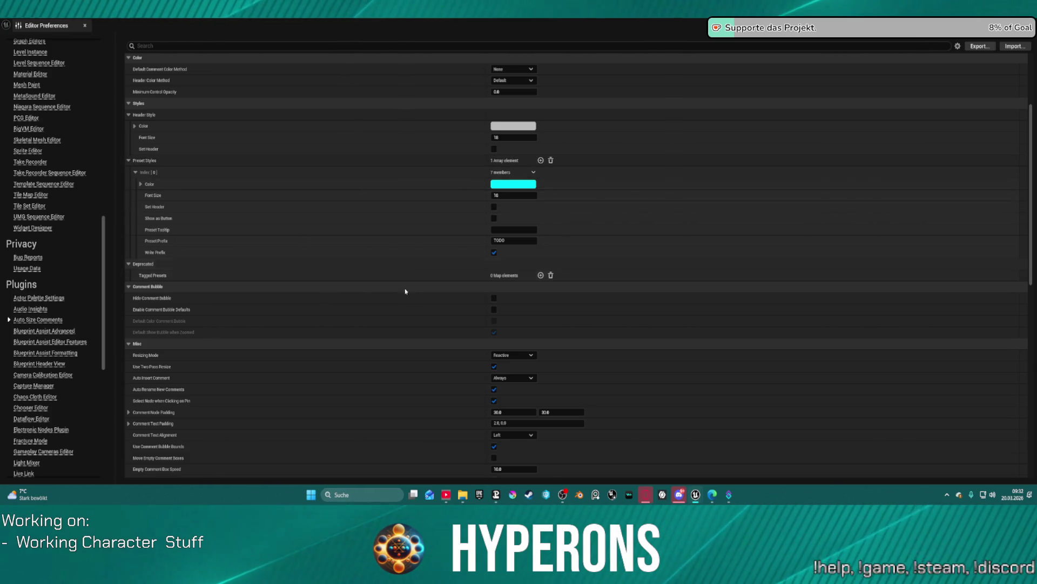
{"action": "scroll", "coordinate": [416, 314], "scroll_direction": "down", "scroll_amount": 2}
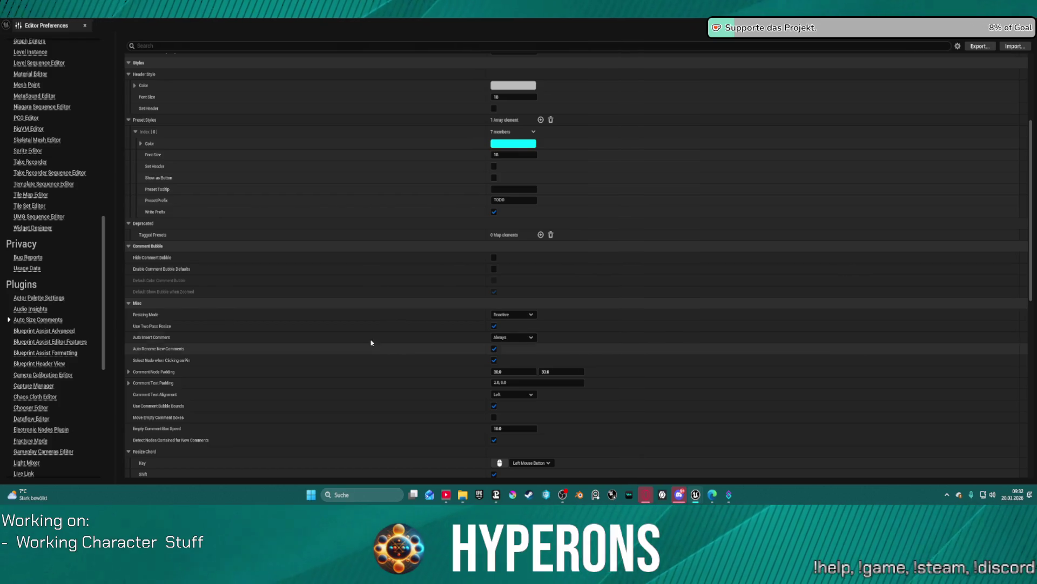
{"action": "scroll", "coordinate": [341, 302], "scroll_direction": "down", "scroll_amount": 2}
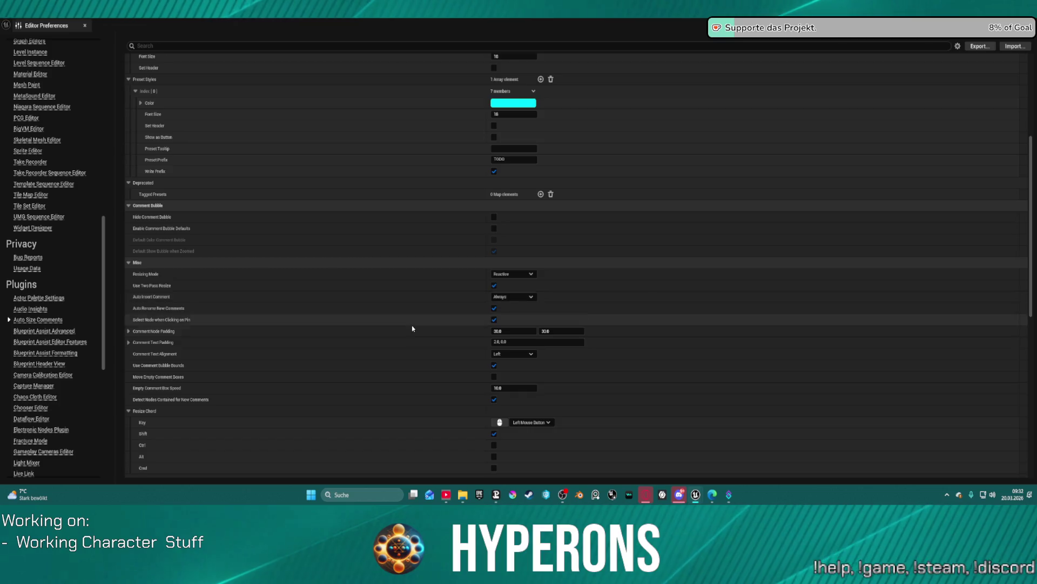
{"action": "scroll", "coordinate": [345, 306], "scroll_direction": "down", "scroll_amount": 2}
{"action": "scroll", "coordinate": [292, 264], "scroll_direction": "down", "scroll_amount": 4}
{"action": "scroll", "coordinate": [285, 322], "scroll_direction": "down", "scroll_amount": 3}
{"action": "scroll", "coordinate": [350, 362], "scroll_direction": "down", "scroll_amount": 7}
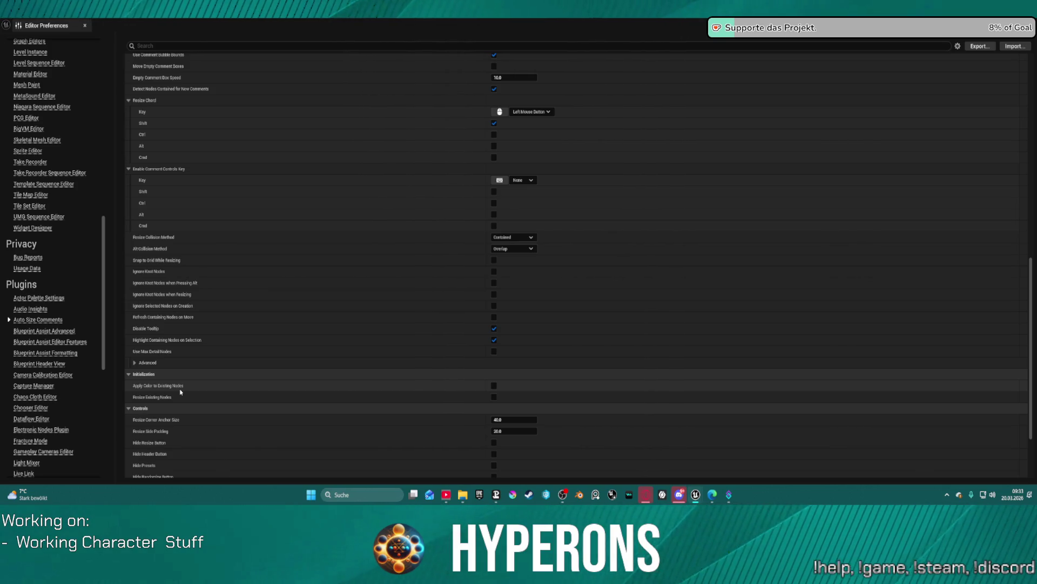
{"action": "scroll", "coordinate": [279, 393], "scroll_direction": "down", "scroll_amount": 5}
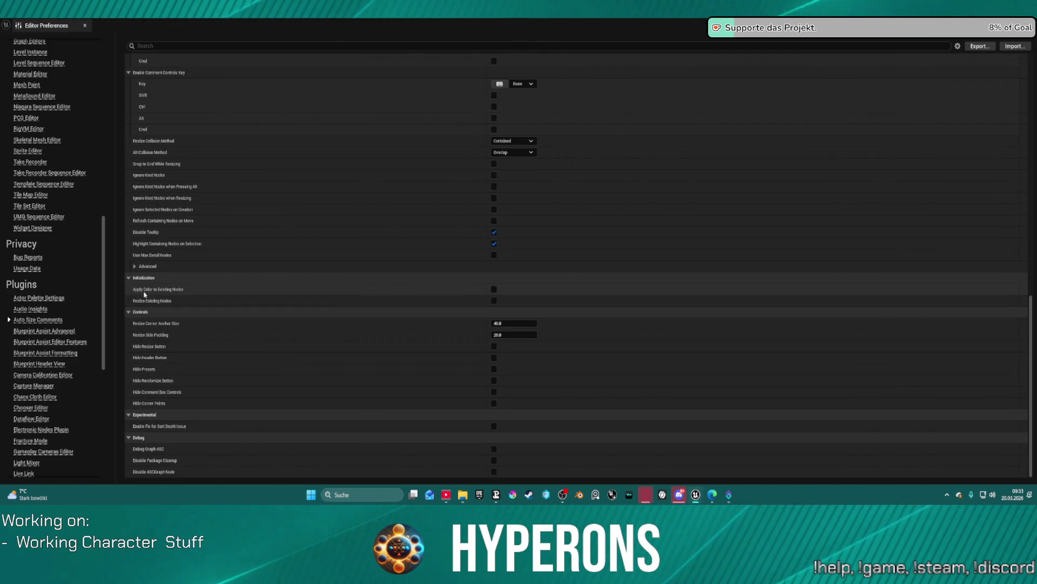
{"action": "mouse_move", "coordinate": [136, 294]}
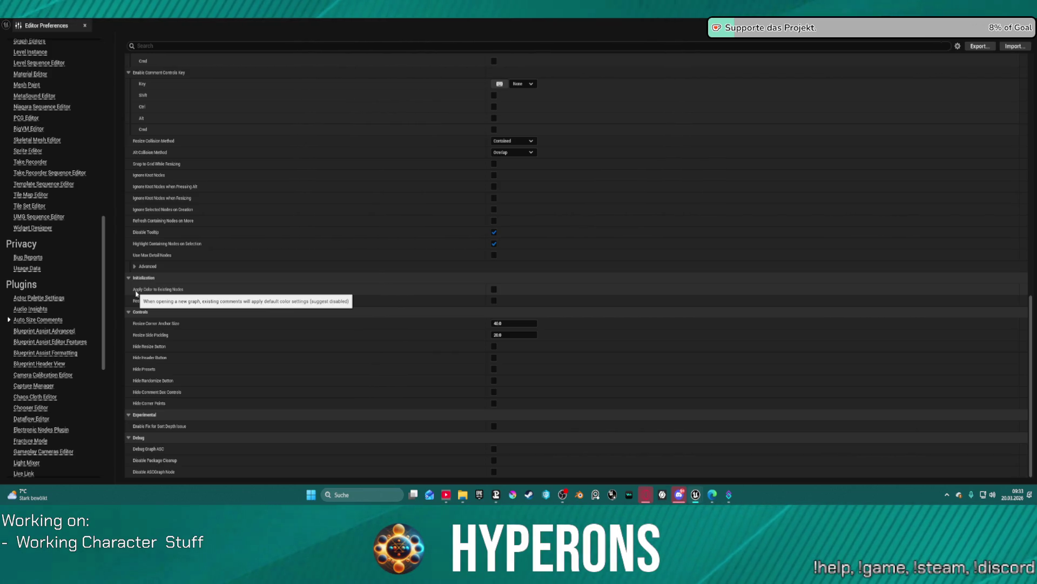
{"action": "scroll", "coordinate": [273, 186], "scroll_direction": "up", "scroll_amount": 2}
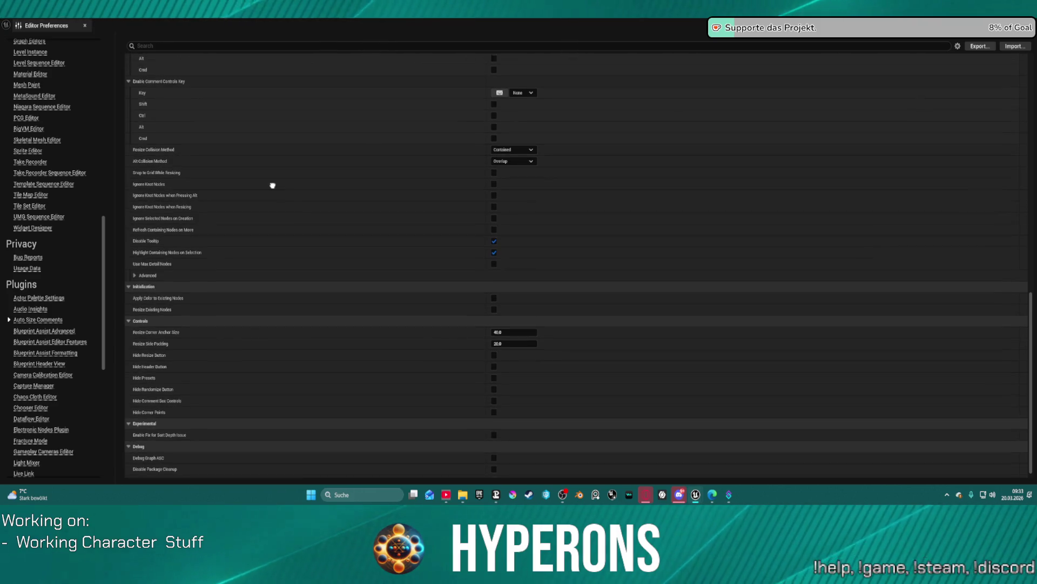
{"action": "scroll", "coordinate": [273, 195], "scroll_direction": "up", "scroll_amount": 9}
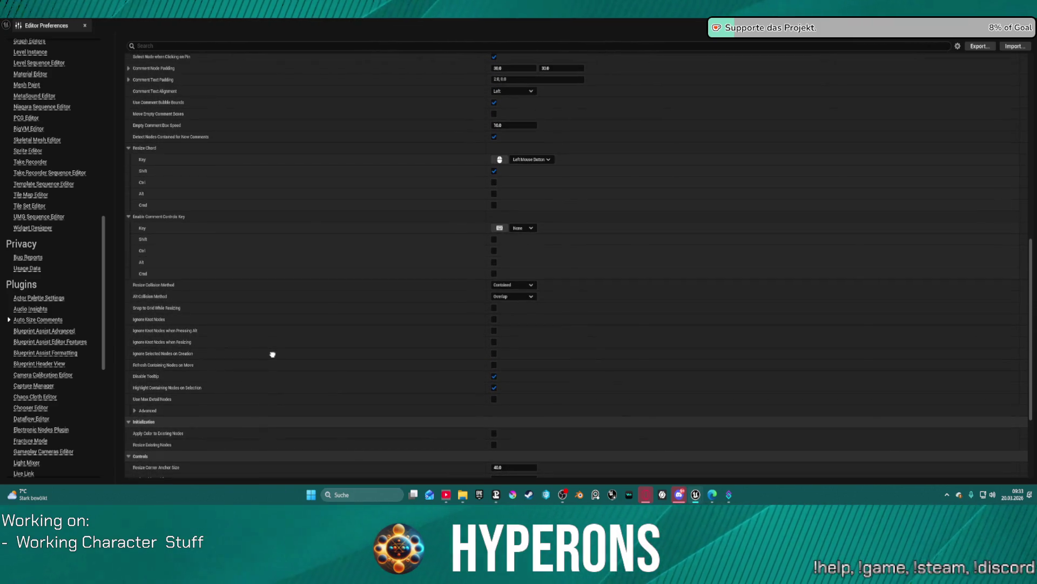
{"action": "scroll", "coordinate": [329, 302], "scroll_direction": "up", "scroll_amount": 6}
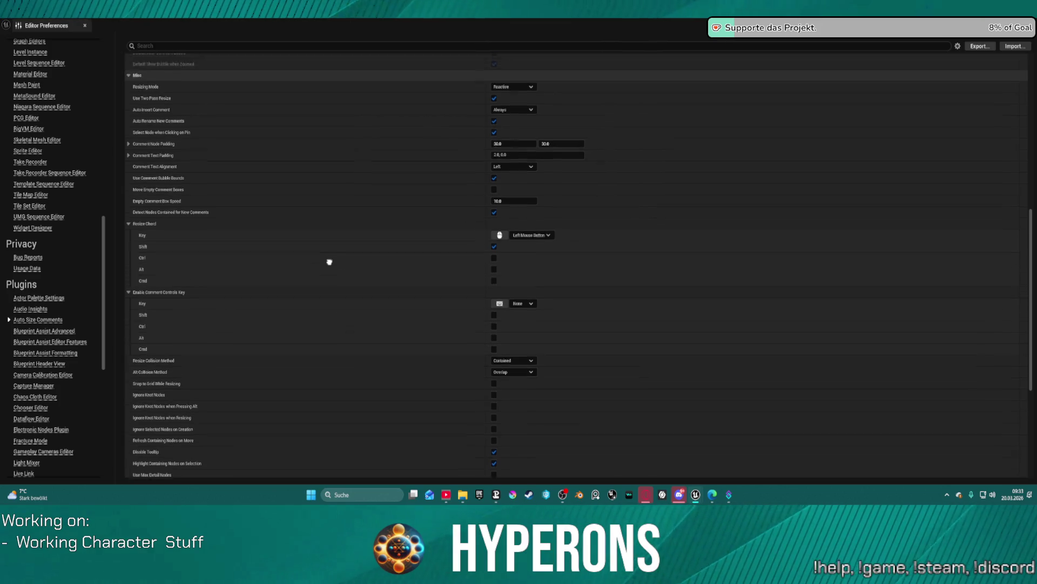
{"action": "scroll", "coordinate": [329, 351], "scroll_direction": "up", "scroll_amount": 1}
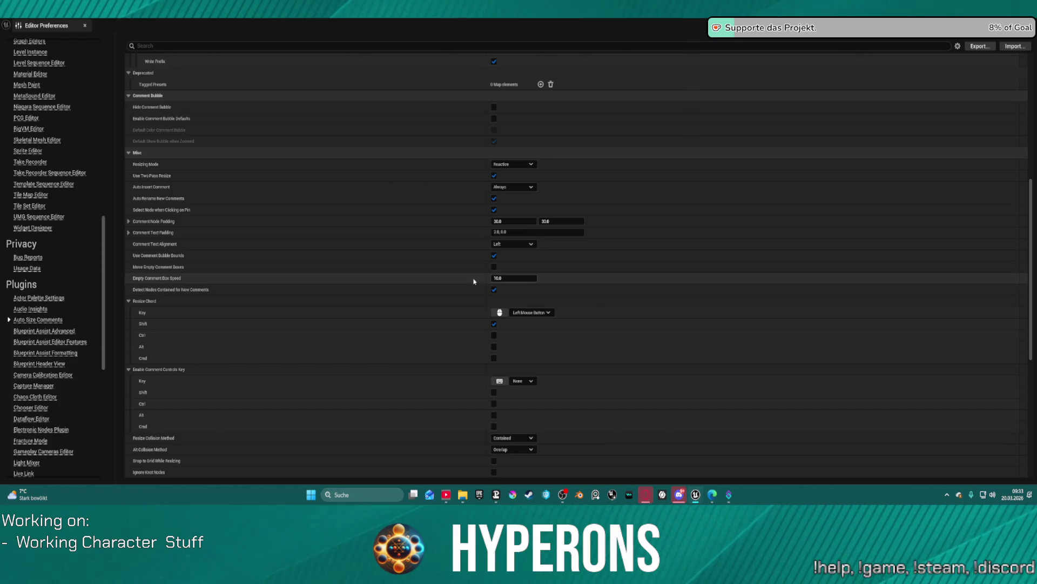
{"action": "scroll", "coordinate": [585, 369], "scroll_direction": "up", "scroll_amount": 3}
{"action": "scroll", "coordinate": [380, 290], "scroll_direction": "up", "scroll_amount": 5}
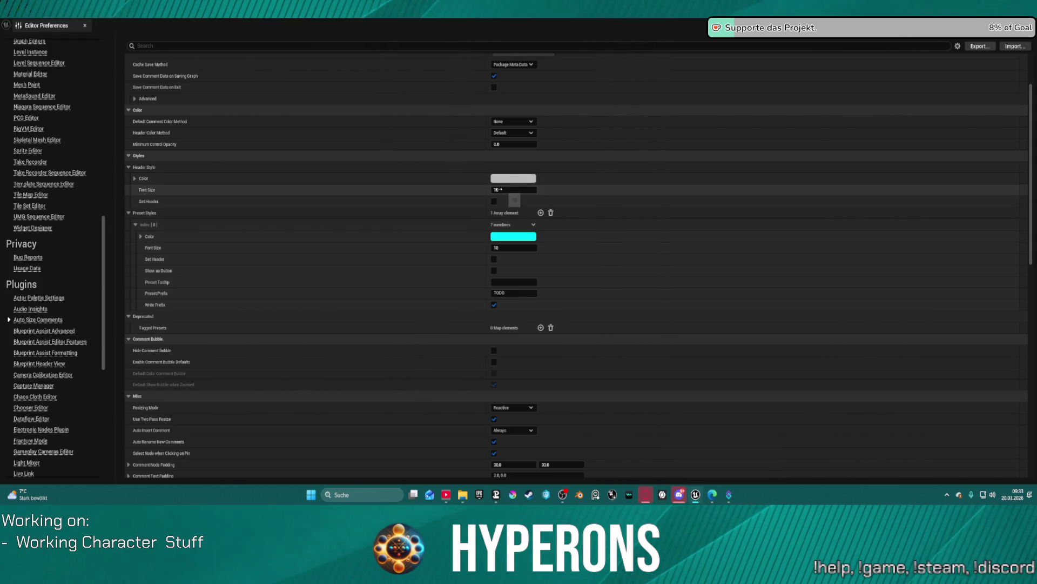
{"action": "scroll", "coordinate": [319, 206], "scroll_direction": "up", "scroll_amount": 3}
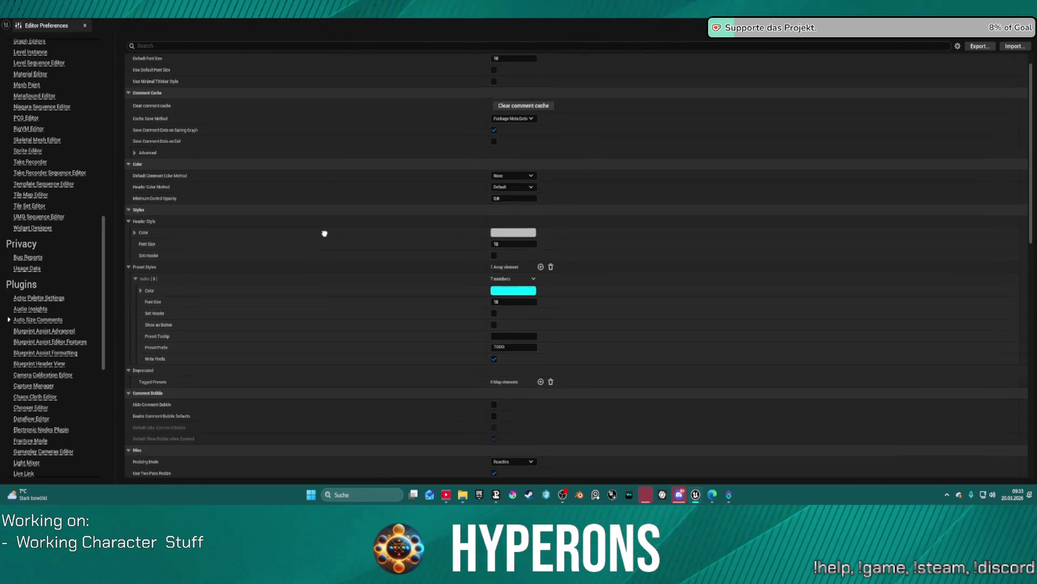
Make new comments use Random colours at 0.7 opacity, drawn from a predefined list.
{"action": "left_click", "coordinate": [513, 190]}
{"action": "left_click", "coordinate": [508, 209]}
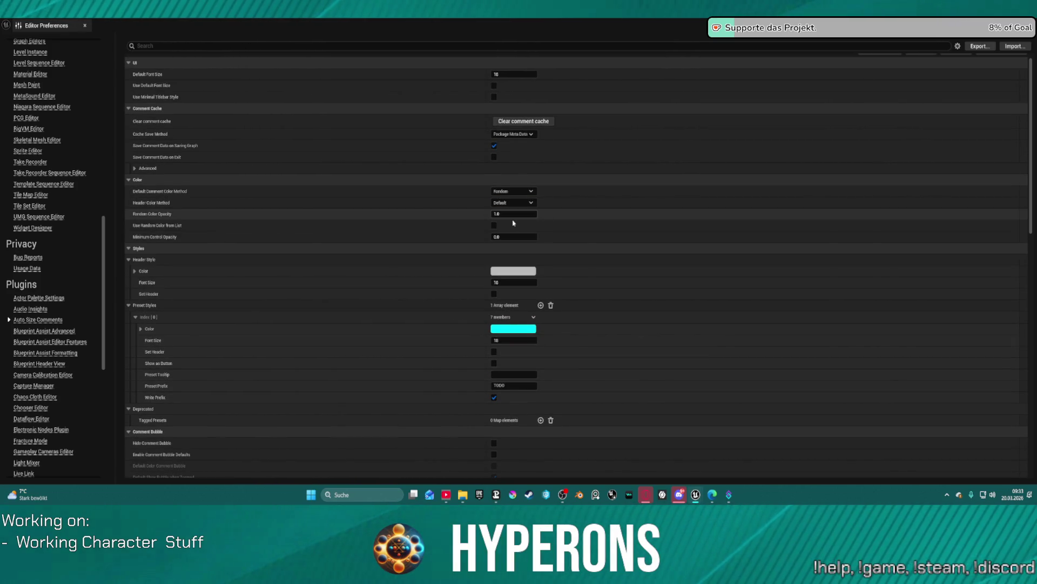
{"action": "left_click", "coordinate": [518, 212]}
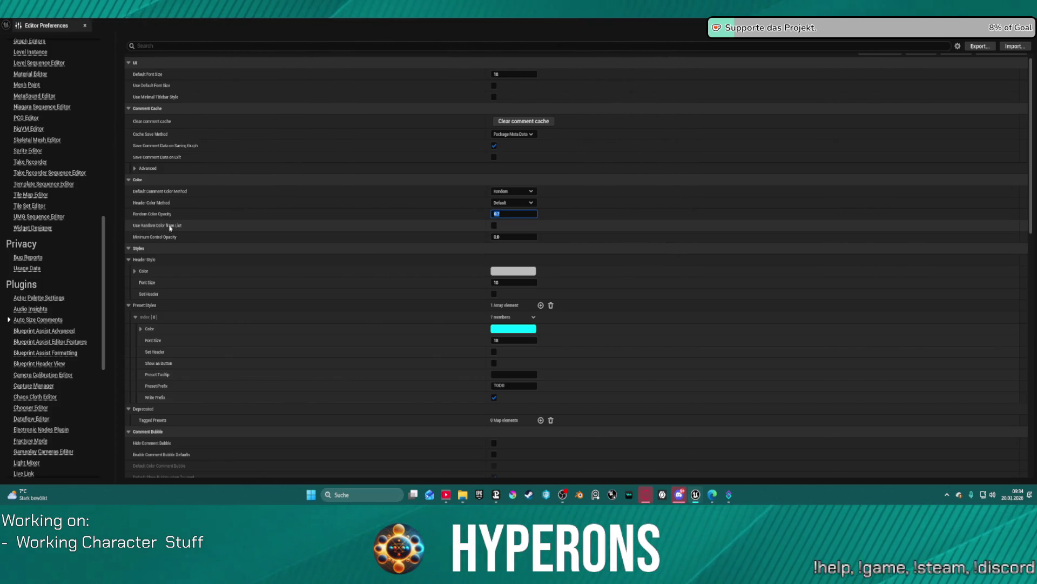
{"action": "type", "text": "0.7"}
{"action": "left_click", "coordinate": [493, 226]}
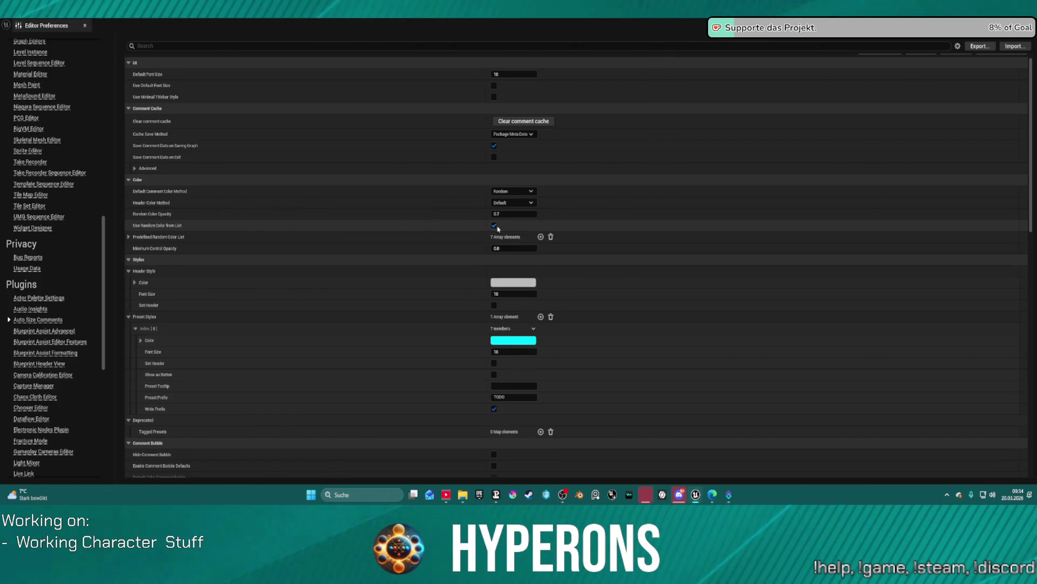
Delete the red and green list entries and recolour Index 1 from cyan to violet-blue.
{"action": "left_click", "coordinate": [129, 237]}
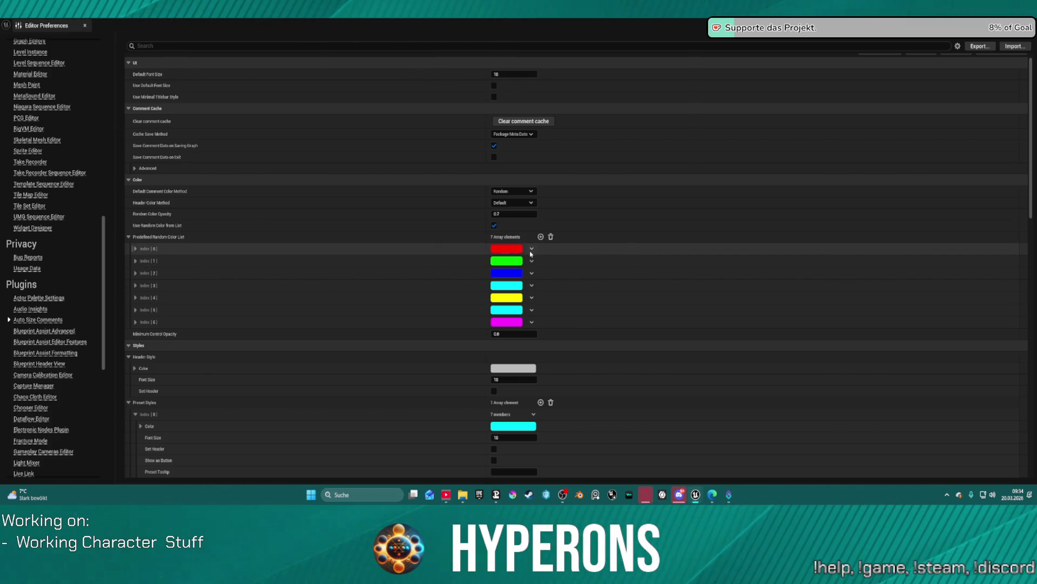
{"action": "left_click", "coordinate": [531, 250]}
{"action": "left_click", "coordinate": [543, 273]}
{"action": "left_click", "coordinate": [531, 254]}
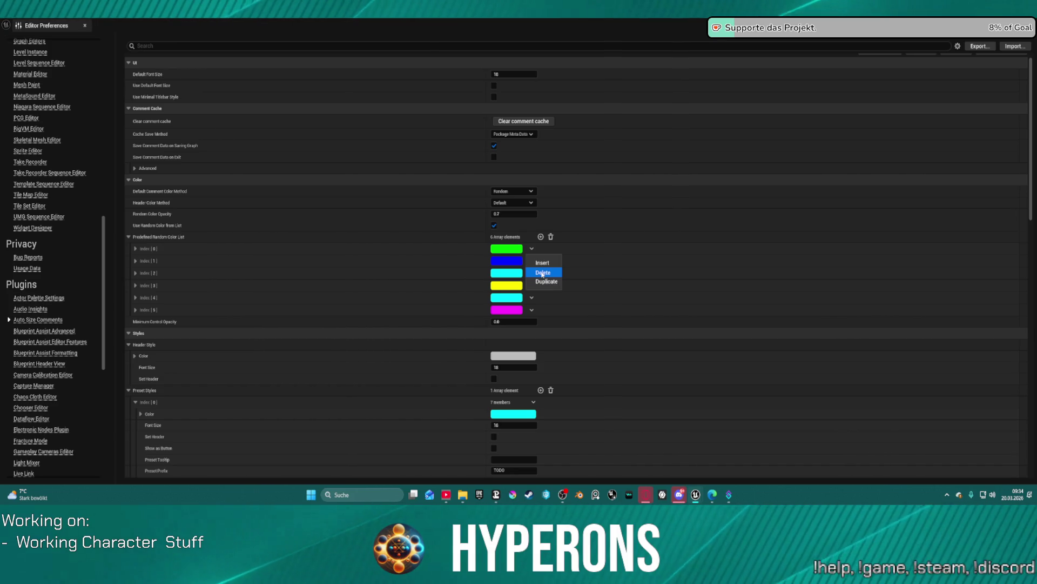
{"action": "left_click", "coordinate": [543, 273]}
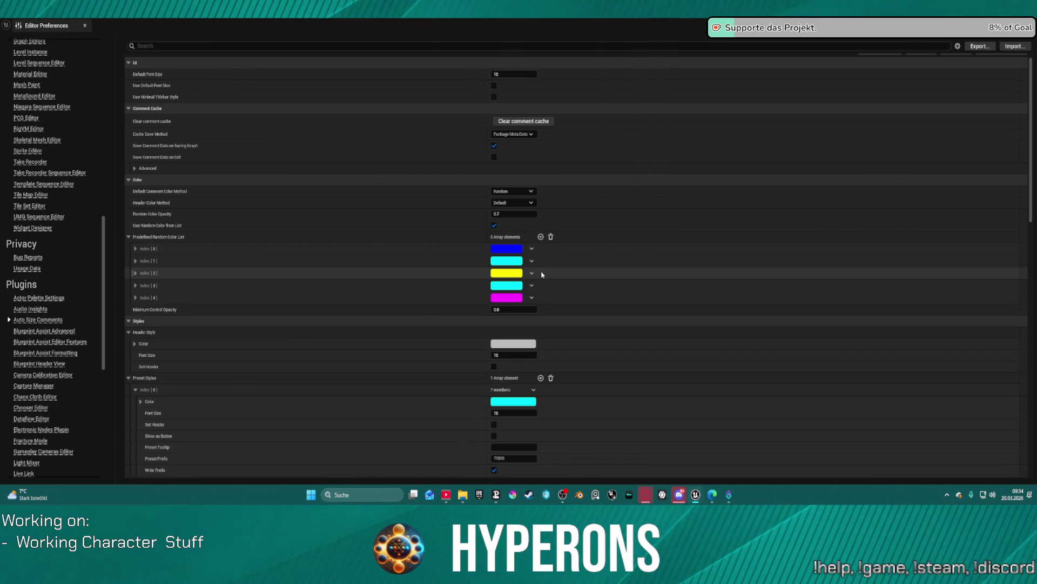
{"action": "left_click", "coordinate": [496, 263]}
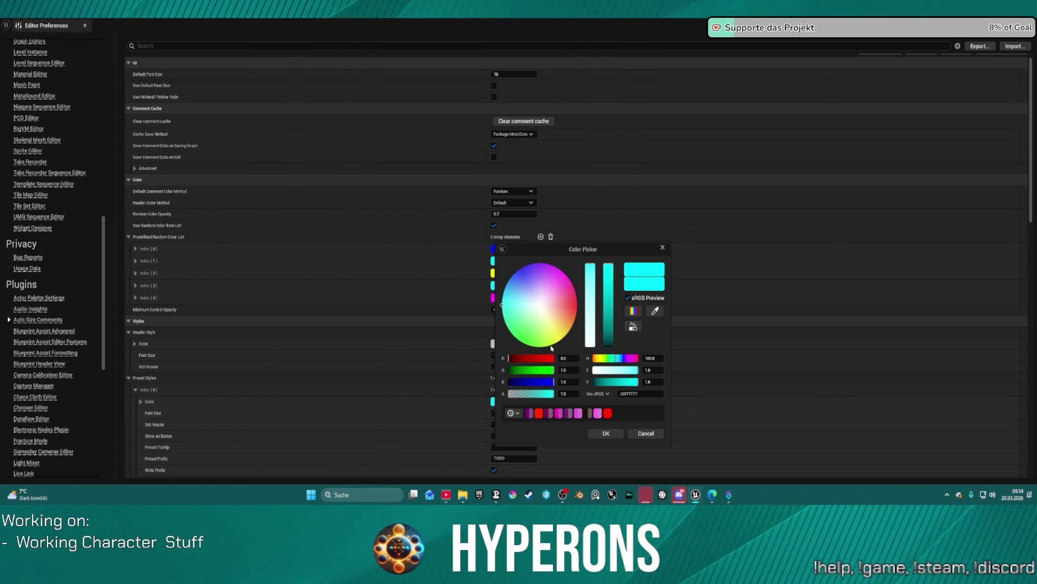
{"action": "left_click_drag", "start_coordinate": [541, 305], "coordinate": [521, 275]}
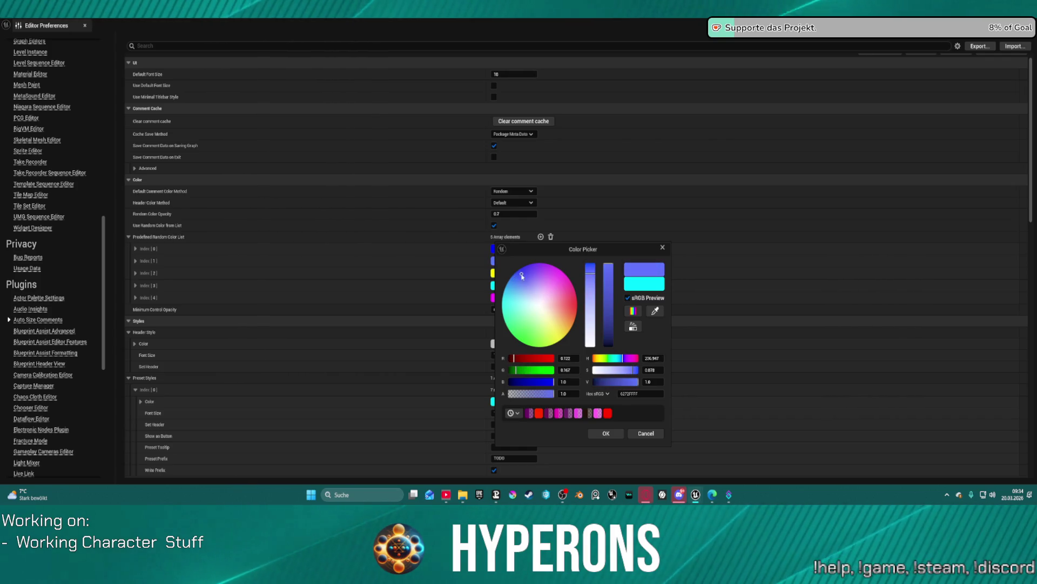
{"action": "left_click", "coordinate": [606, 433]}
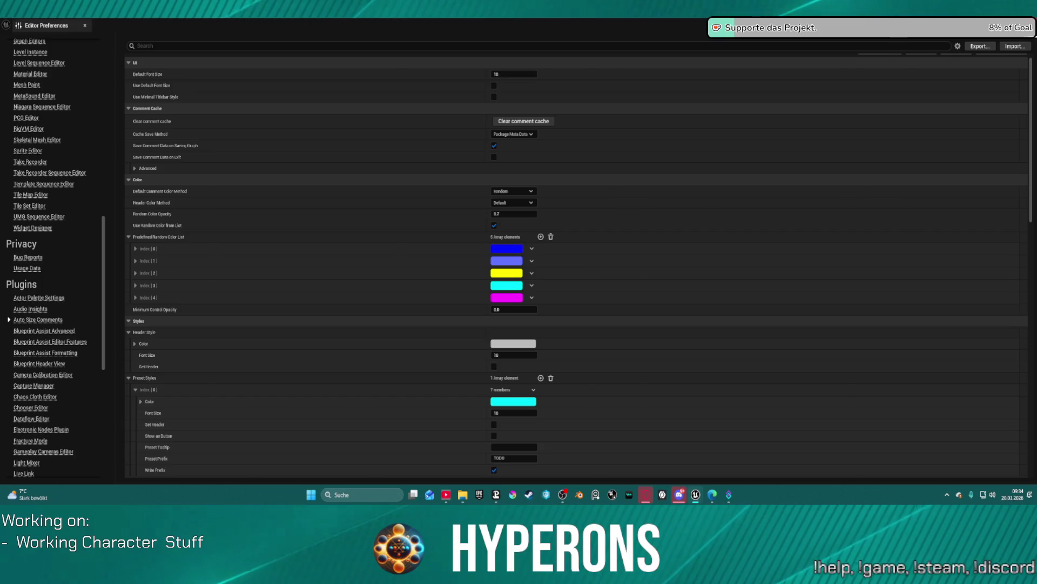
{"action": "key", "text": "alt+Tab"}
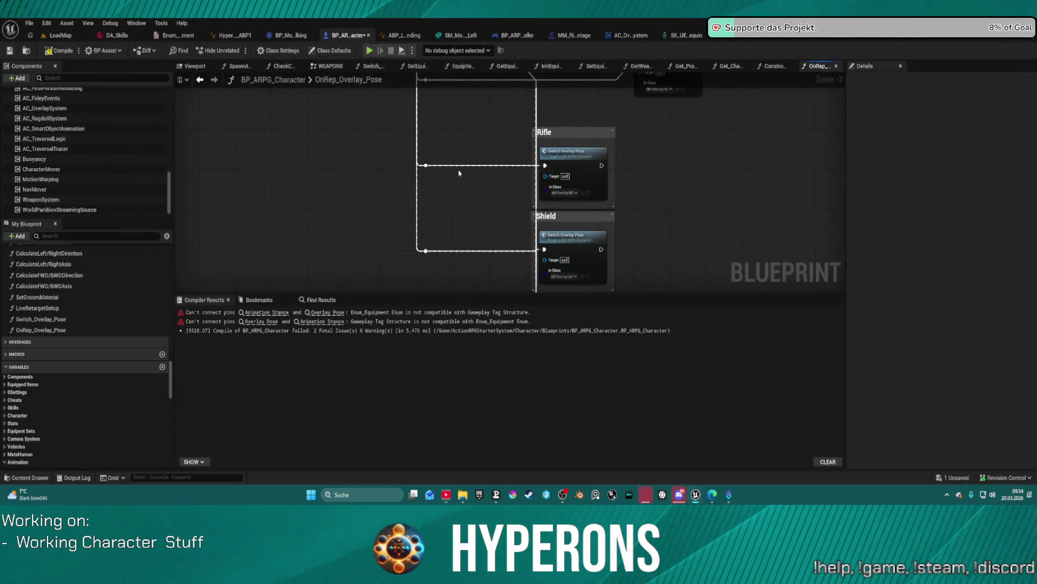
Wrap the first Switch Overlay Pose node in a comment titled Barrel, then open Editor Preferences.
{"action": "scroll", "coordinate": [460, 169], "scroll_direction": "down", "scroll_amount": 5}
{"action": "scroll", "coordinate": [403, 175], "scroll_direction": "up", "scroll_amount": 4}
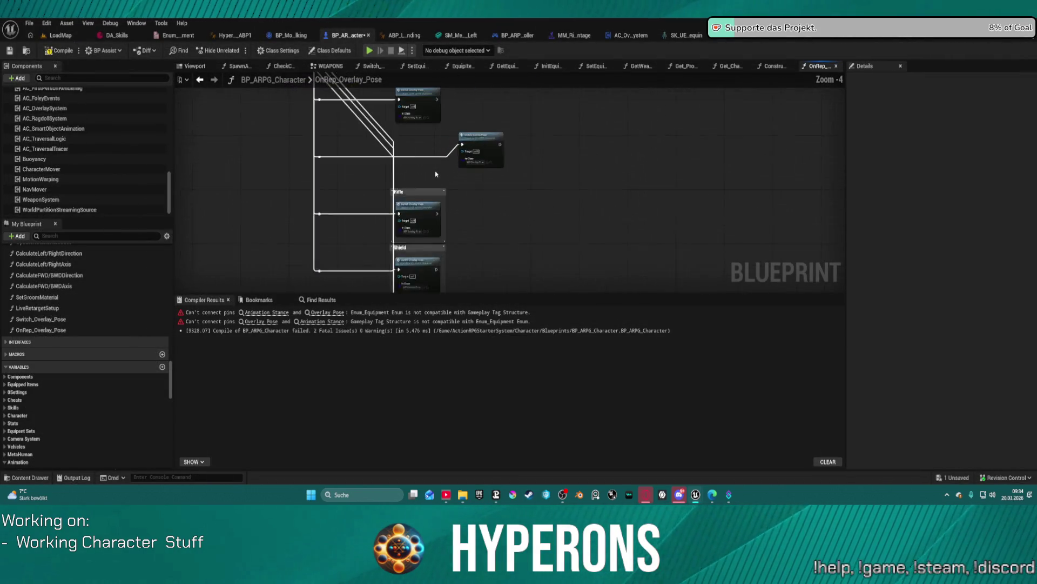
{"action": "left_click", "coordinate": [449, 118]}
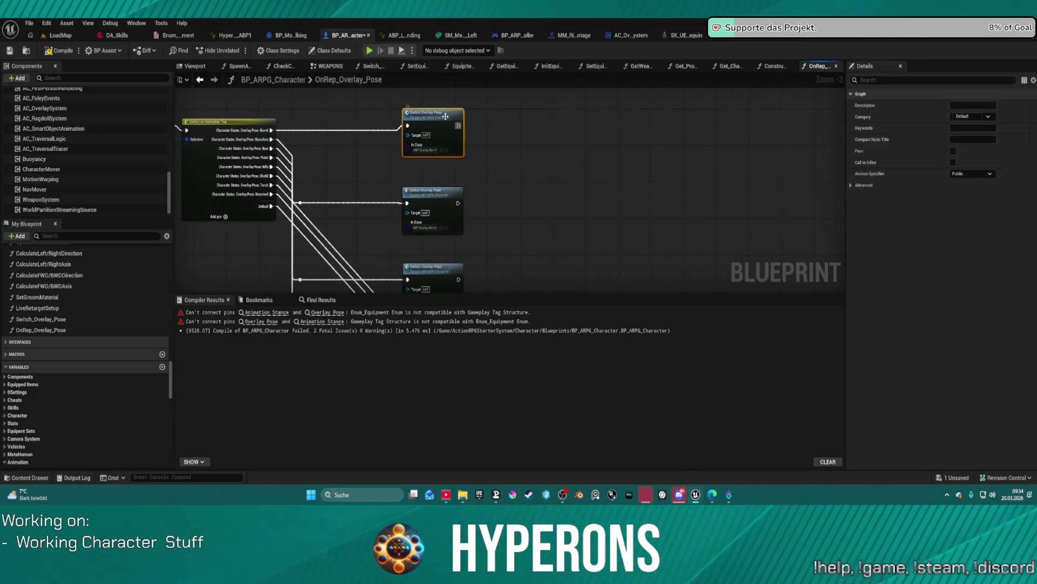
{"action": "key", "text": "c"}
{"action": "type", "text": "Barre"}
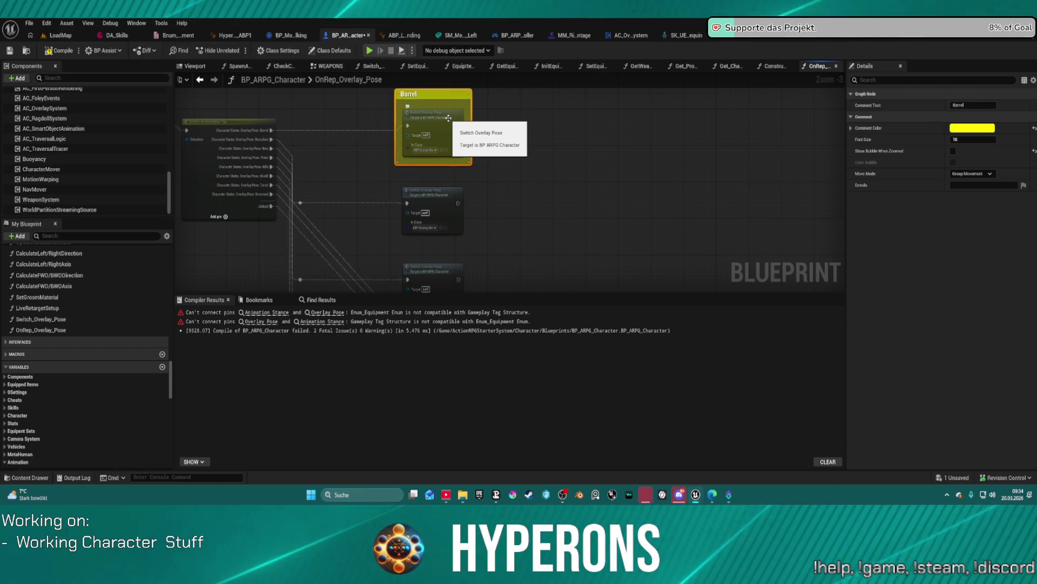
{"action": "type", "text": "l"}
{"action": "key", "text": "Return"}
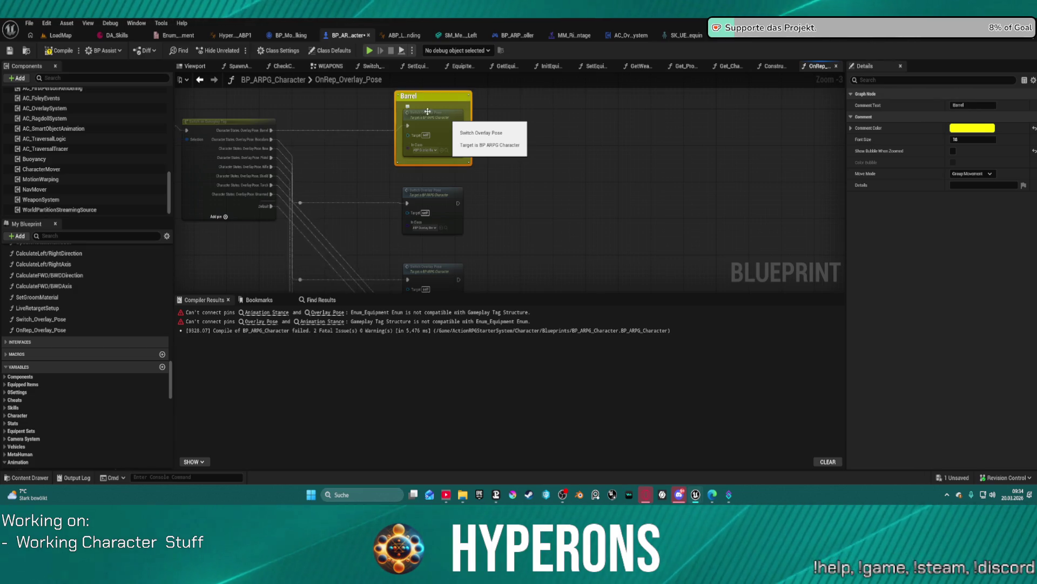
{"action": "left_click", "coordinate": [430, 192]}
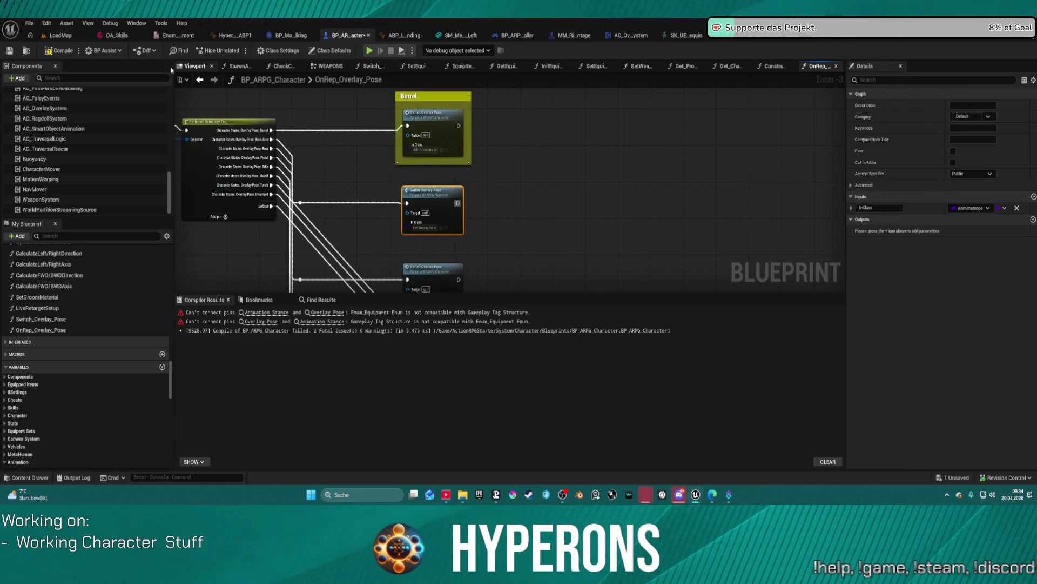
{"action": "left_click", "coordinate": [79, 50]}
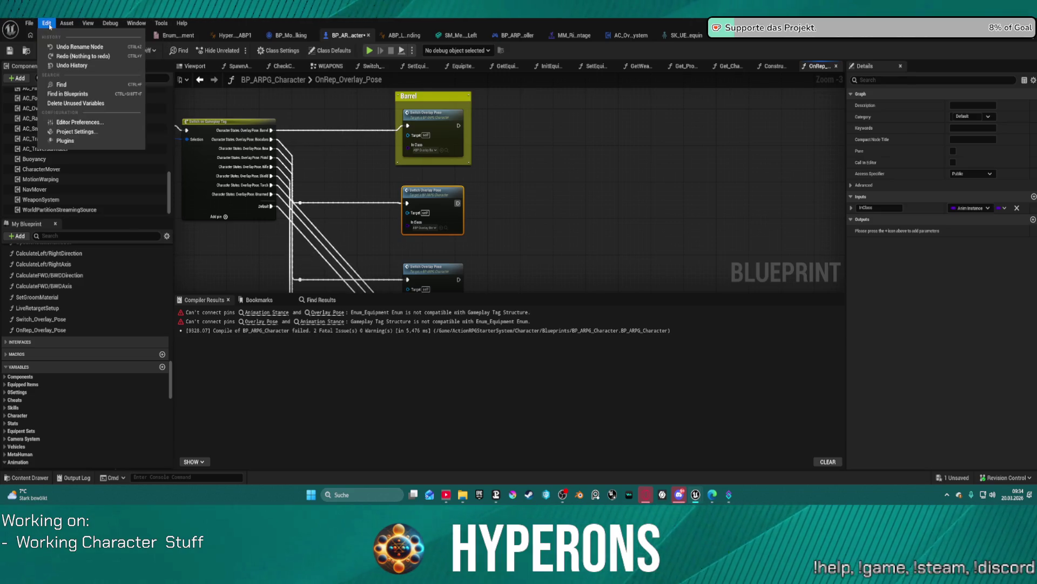
{"action": "left_click", "coordinate": [86, 126]}
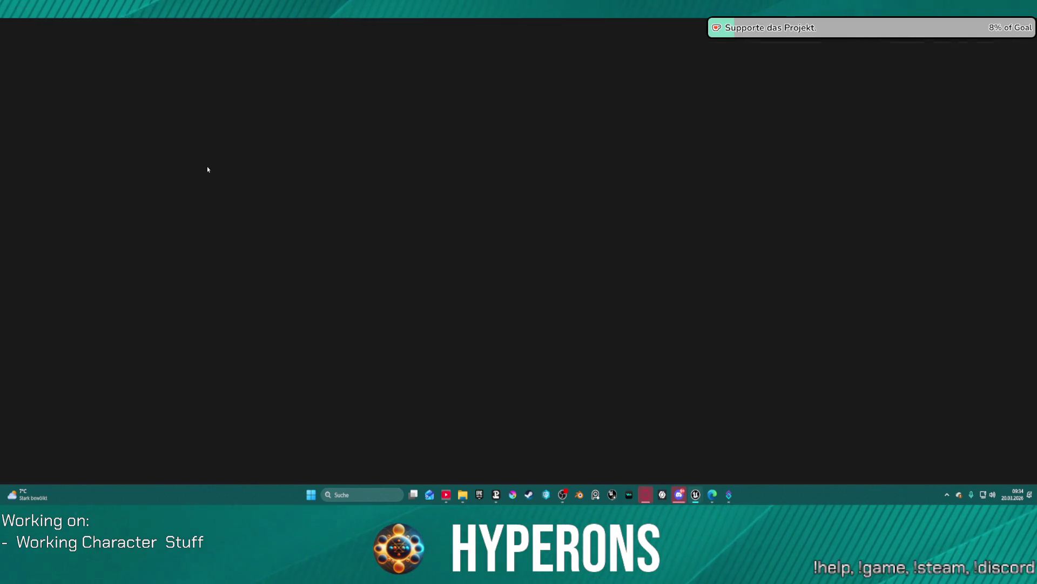
In Auto Size Comments settings, set the Header Style font size to 35 and its colour to black.
{"action": "scroll", "coordinate": [61, 342], "scroll_direction": "down", "scroll_amount": 10}
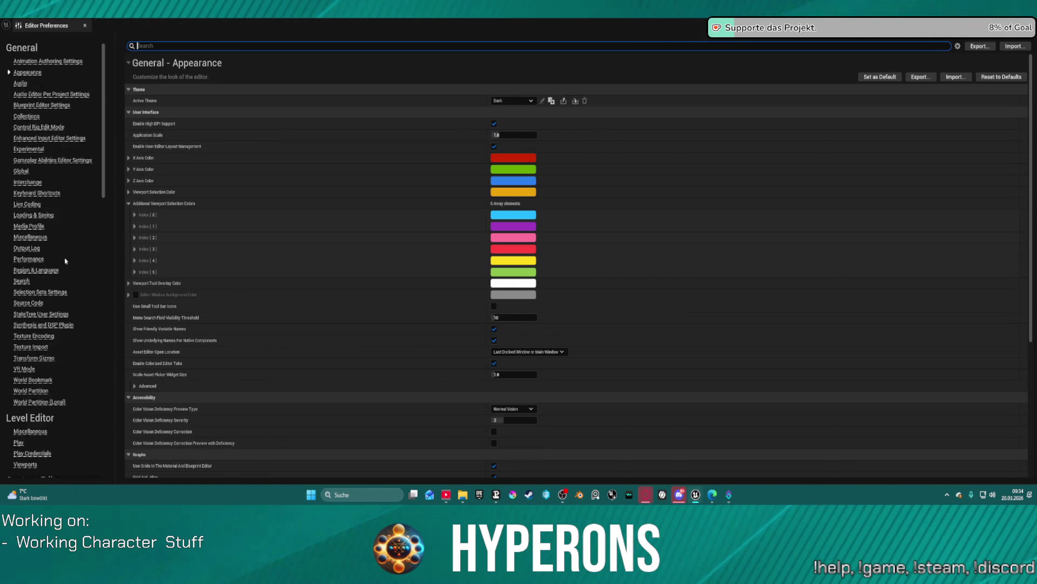
{"action": "scroll", "coordinate": [61, 342], "scroll_direction": "down", "scroll_amount": 10}
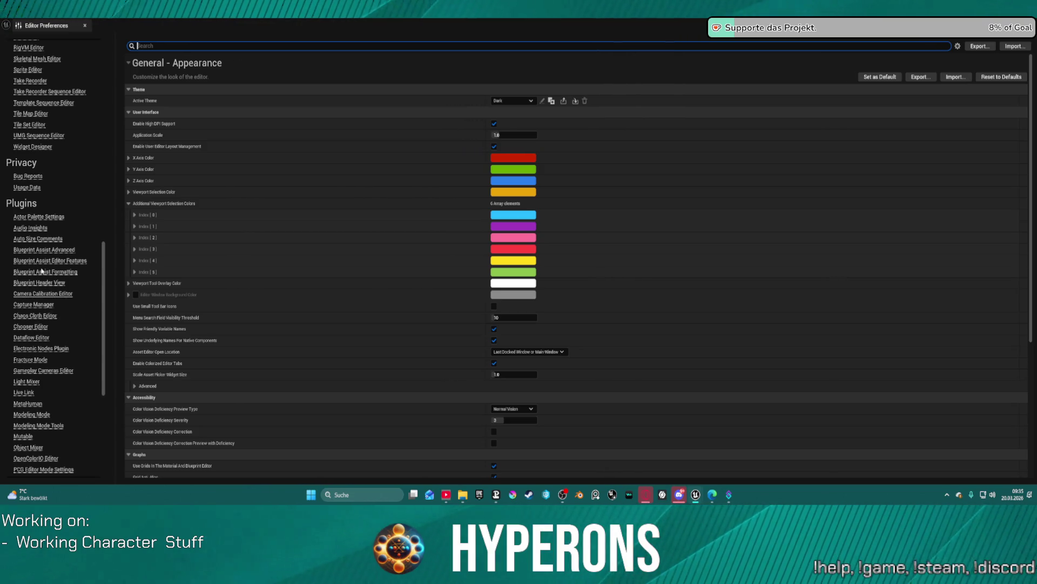
{"action": "left_click", "coordinate": [43, 239]}
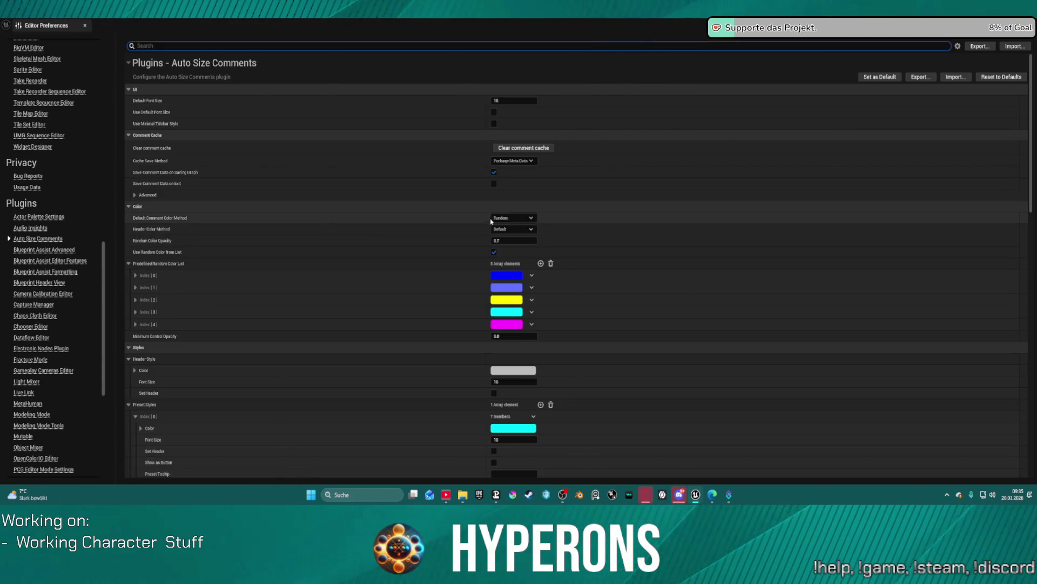
{"action": "scroll", "coordinate": [428, 160], "scroll_direction": "down", "scroll_amount": 10}
{"action": "left_click", "coordinate": [498, 111]}
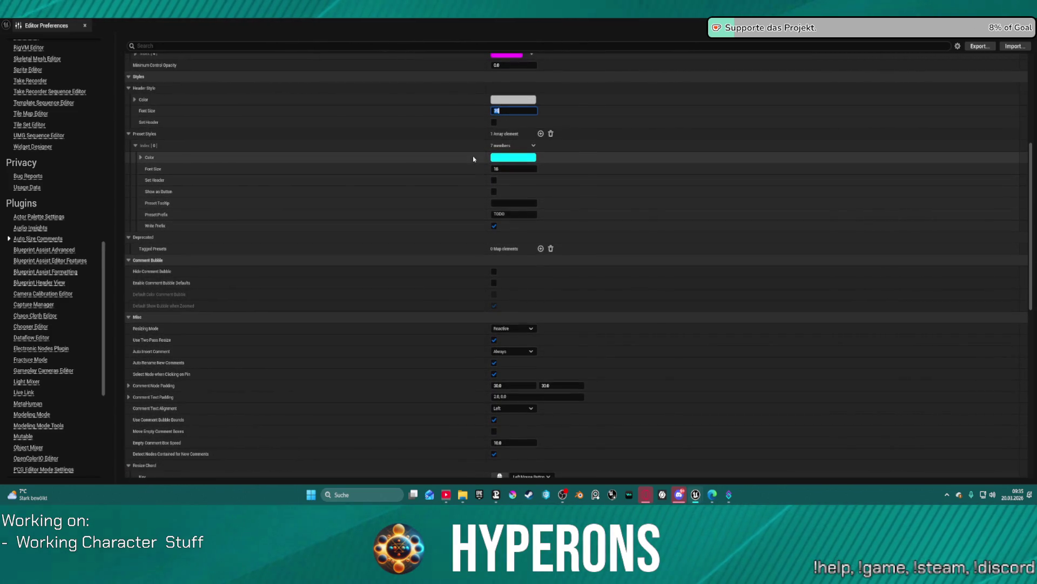
{"action": "left_click", "coordinate": [528, 100]}
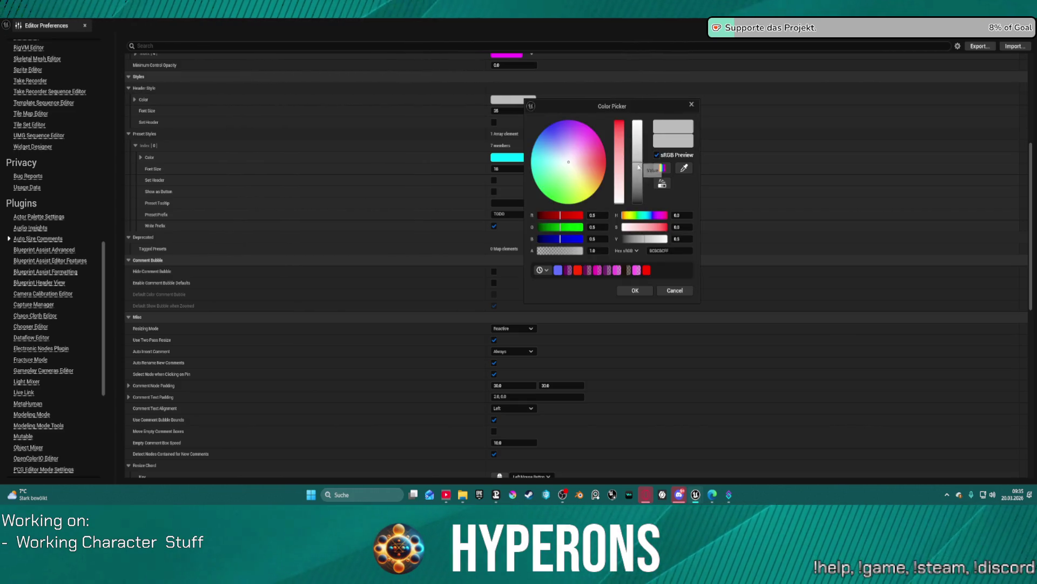
{"action": "left_click_drag", "start_coordinate": [638, 150], "coordinate": [638, 201]}
{"action": "left_click", "coordinate": [635, 291]}
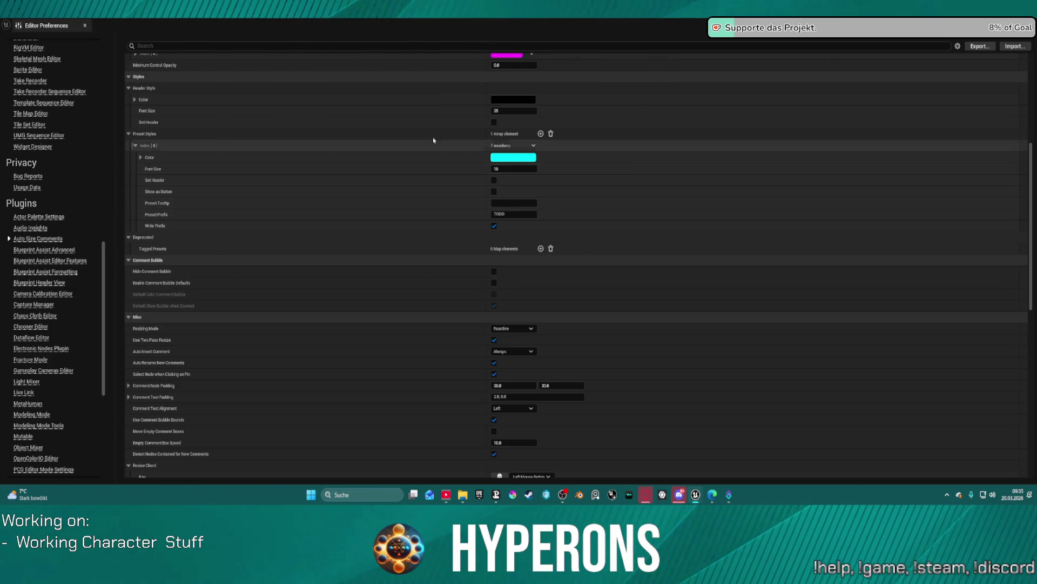
{"action": "scroll", "coordinate": [418, 126], "scroll_direction": "up", "scroll_amount": 5}
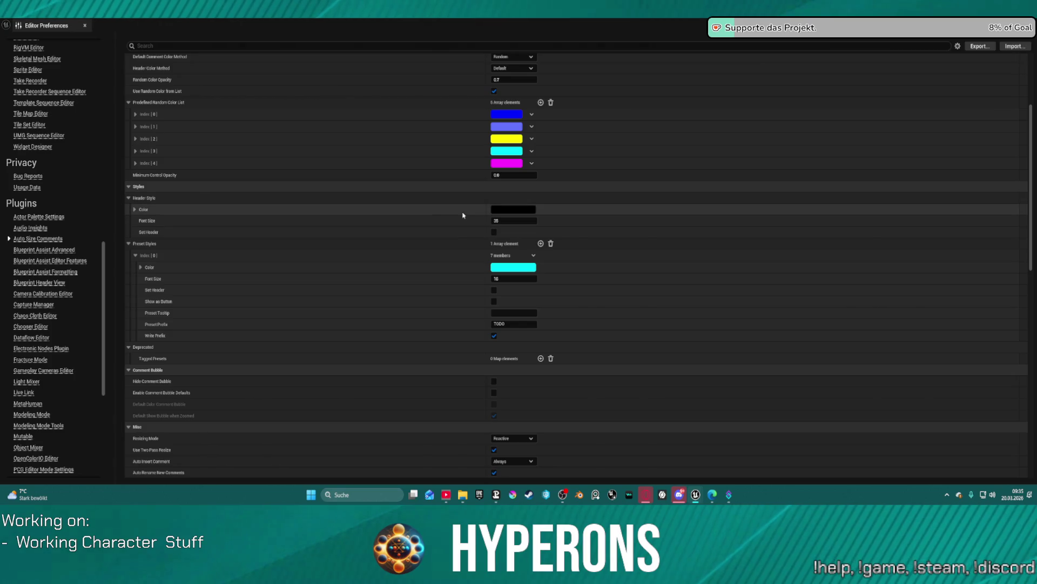
{"action": "scroll", "coordinate": [452, 247], "scroll_direction": "up", "scroll_amount": 8}
{"action": "scroll", "coordinate": [440, 216], "scroll_direction": "down", "scroll_amount": 12}
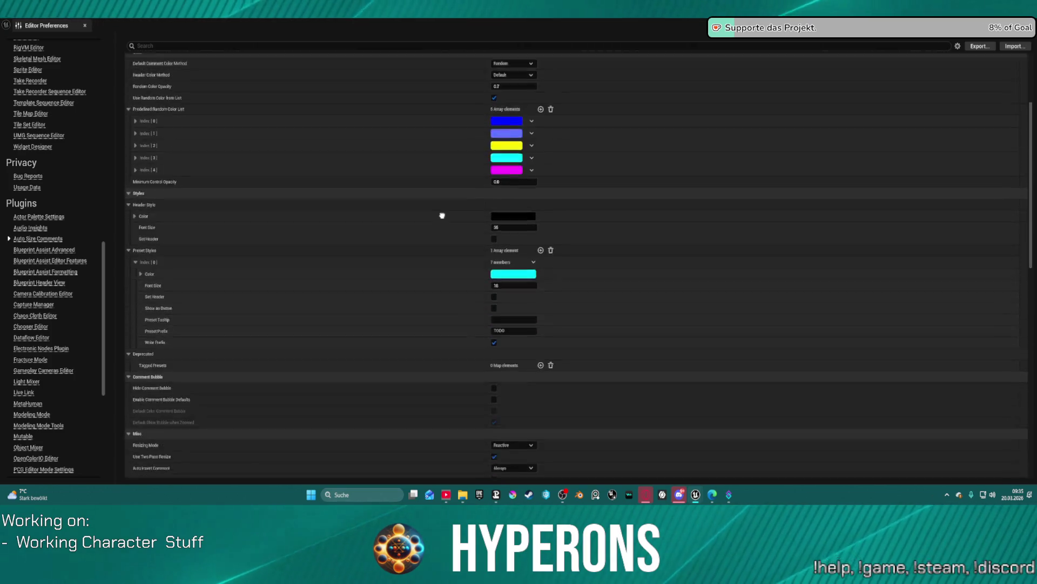
{"action": "scroll", "coordinate": [486, 135], "scroll_direction": "up", "scroll_amount": 2}
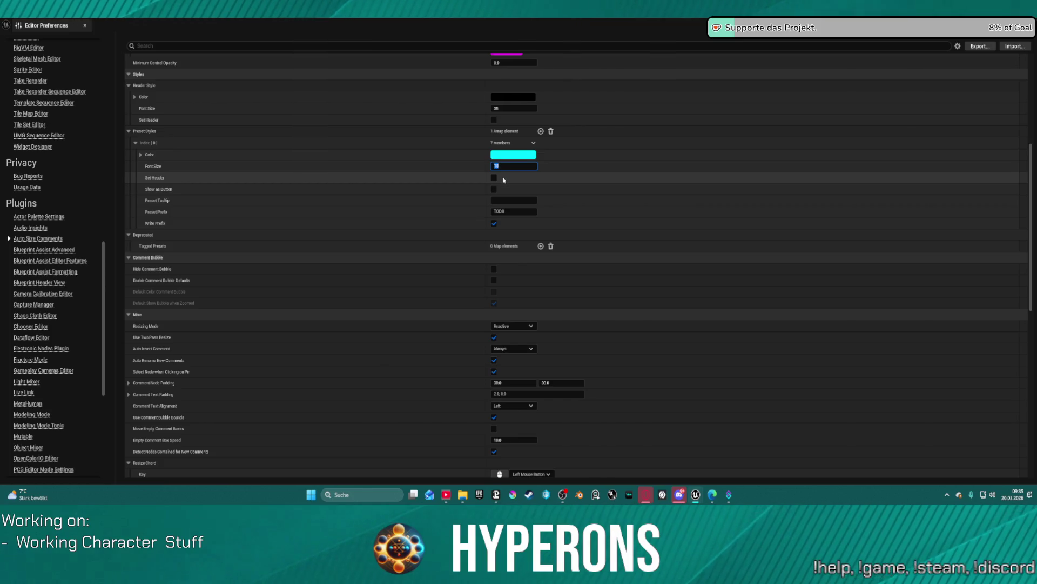
Enable Set Header on preset style Index 0 and add a red Index 1 preset.
{"action": "left_click", "coordinate": [494, 178]}
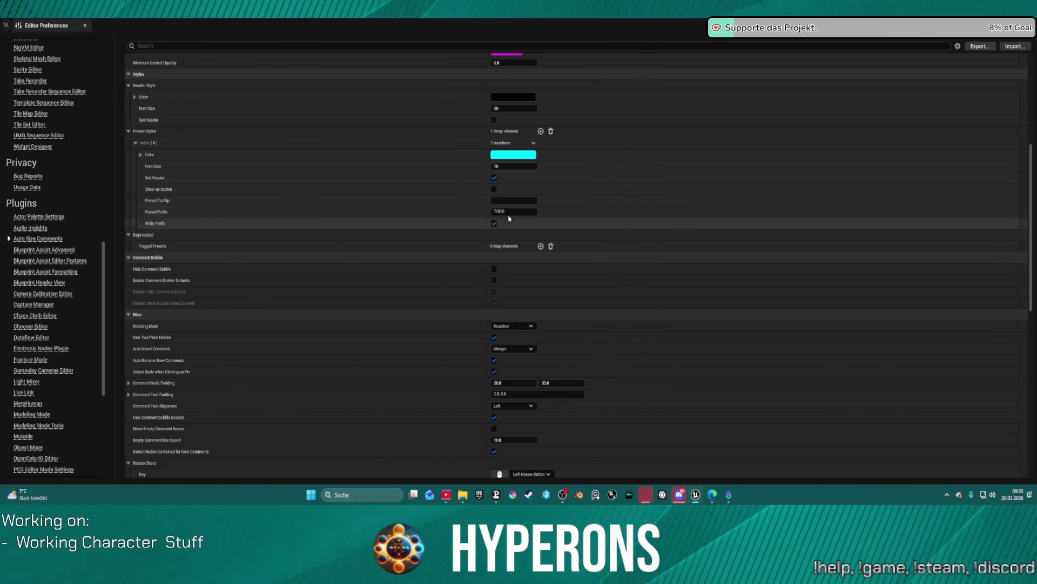
{"action": "left_click", "coordinate": [541, 131]}
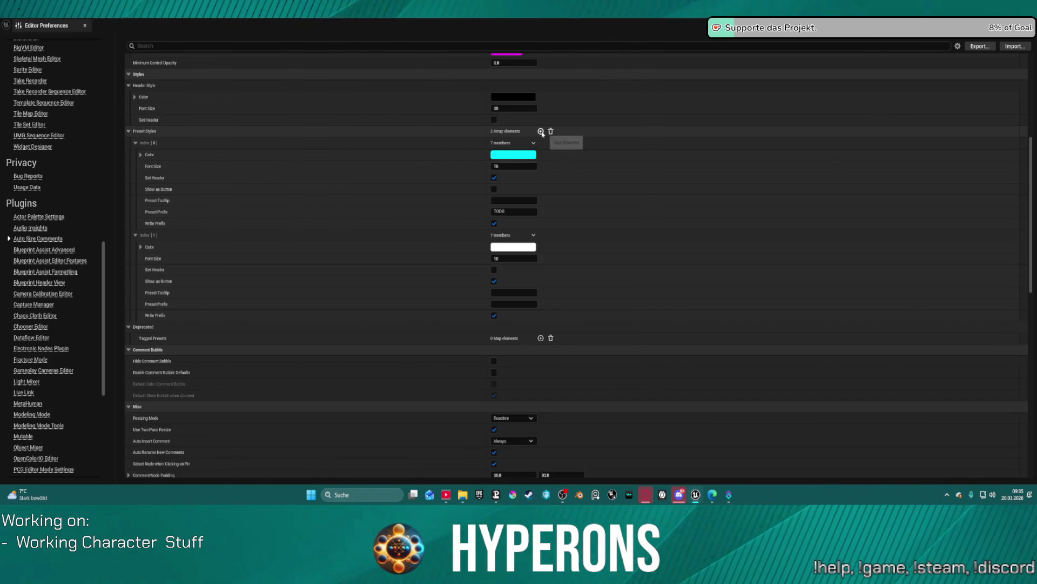
{"action": "left_click", "coordinate": [501, 247]}
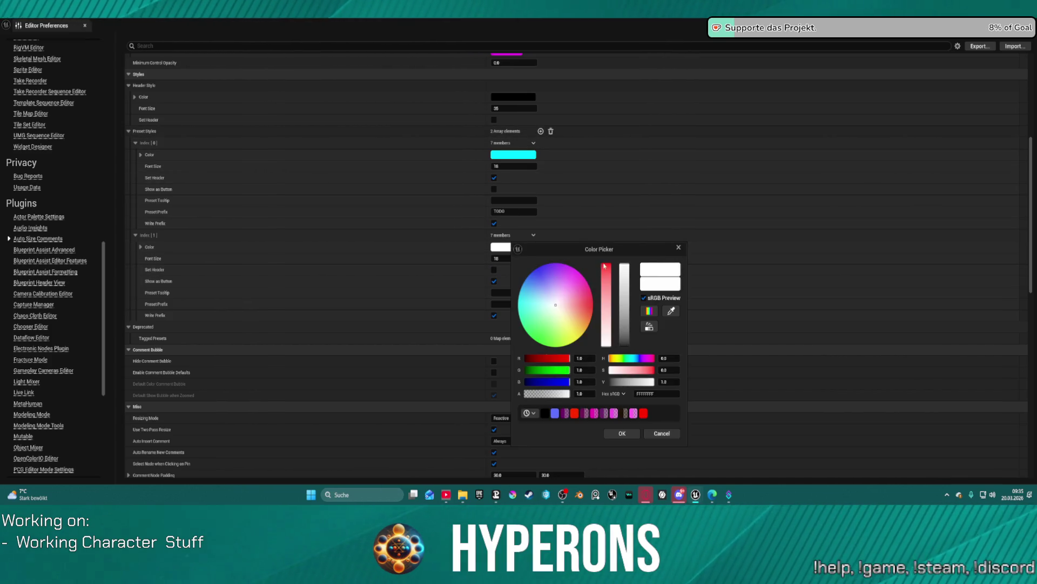
{"action": "left_click", "coordinate": [605, 266]}
{"action": "left_click", "coordinate": [622, 434]}
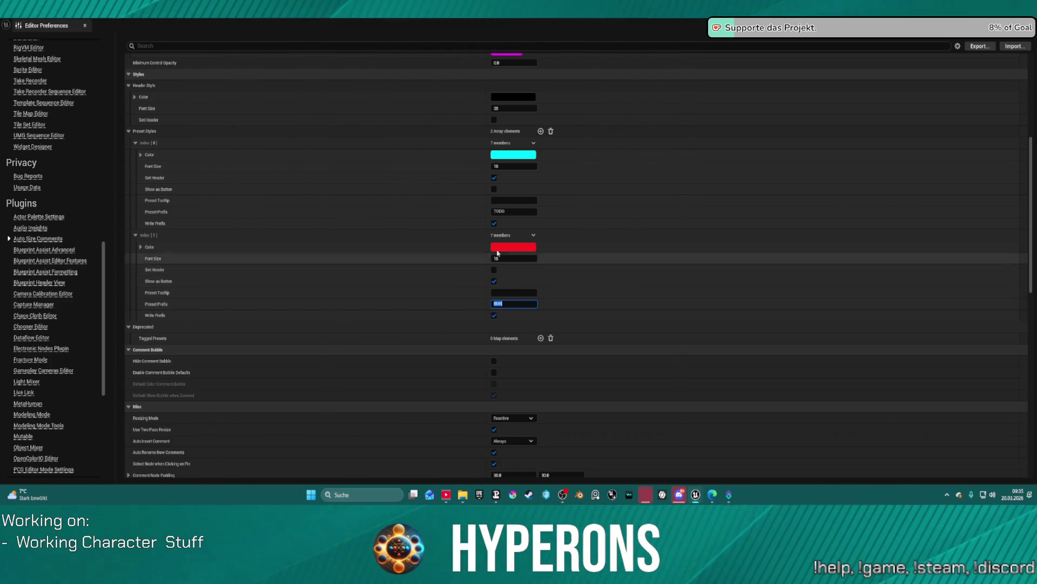
{"action": "left_click", "coordinate": [512, 166]}
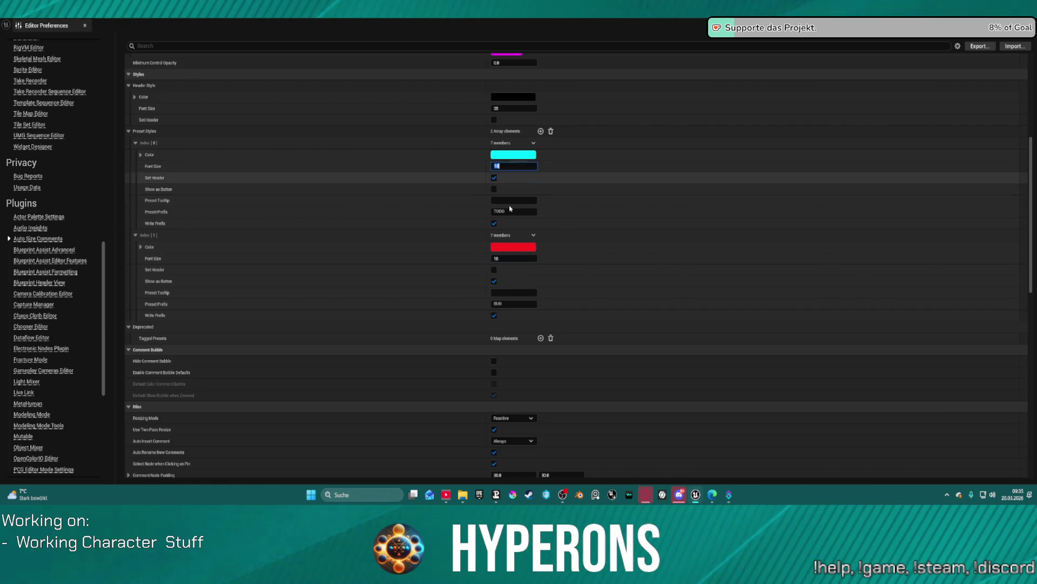
{"action": "key", "text": "Return"}
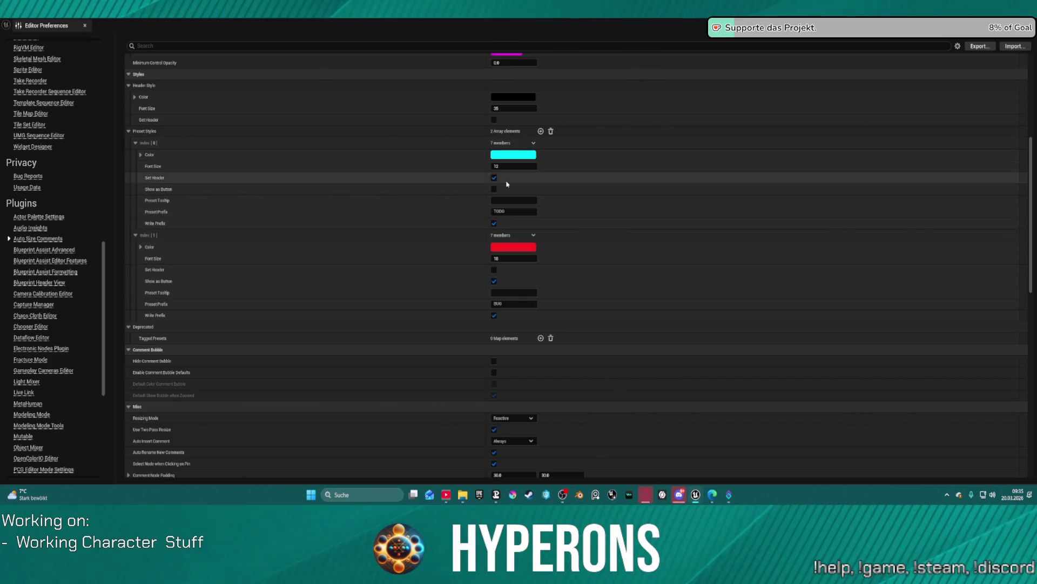
Add a grey Index 2 preset prefixed Info with Set Header enabled, then close Editor Preferences.
{"action": "left_click", "coordinate": [541, 132]}
{"action": "left_click", "coordinate": [504, 397]}
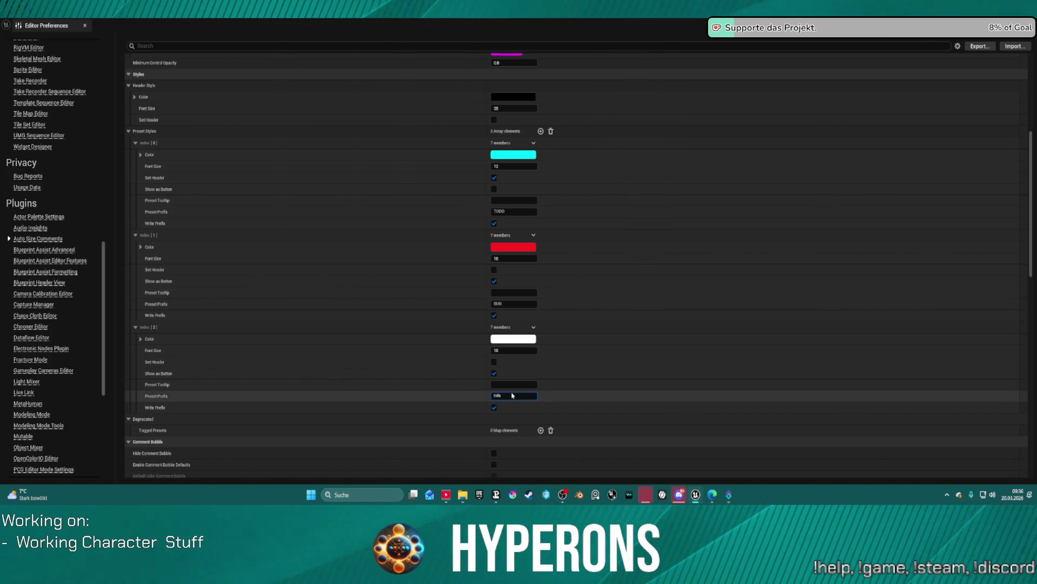
{"action": "left_click", "coordinate": [513, 339]}
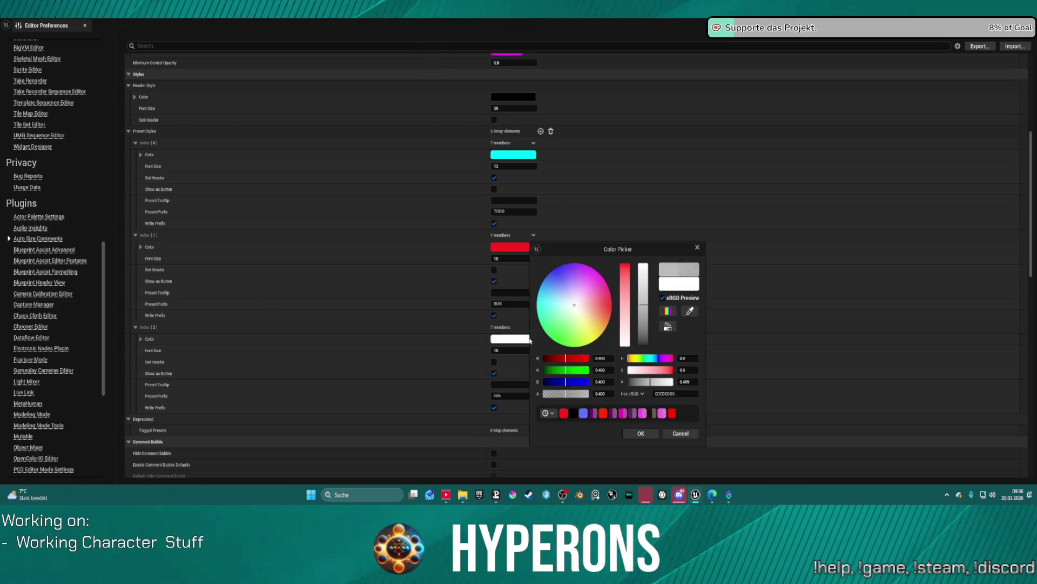
{"action": "left_click", "coordinate": [648, 312]}
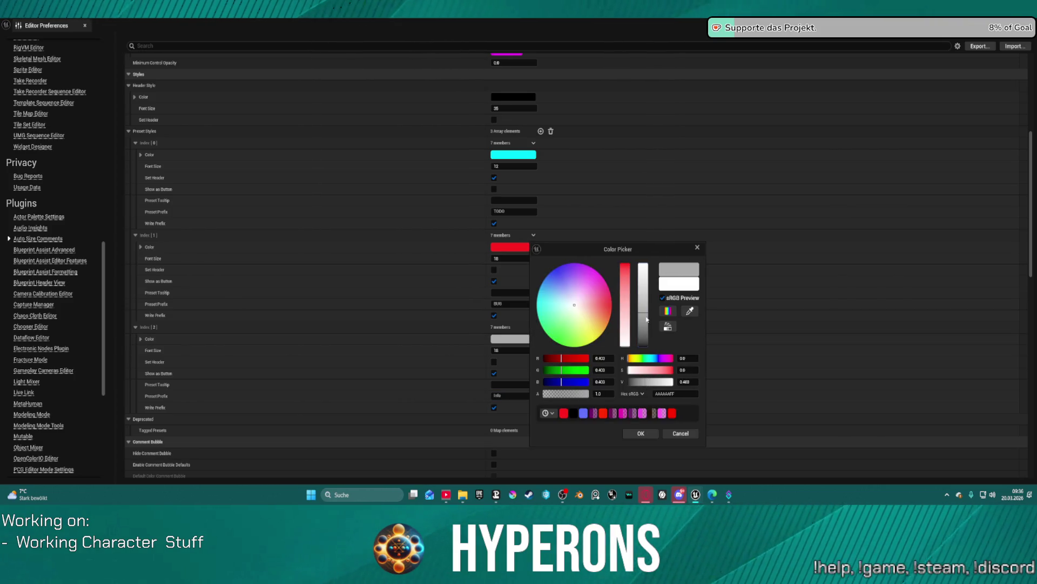
{"action": "left_click", "coordinate": [651, 438]}
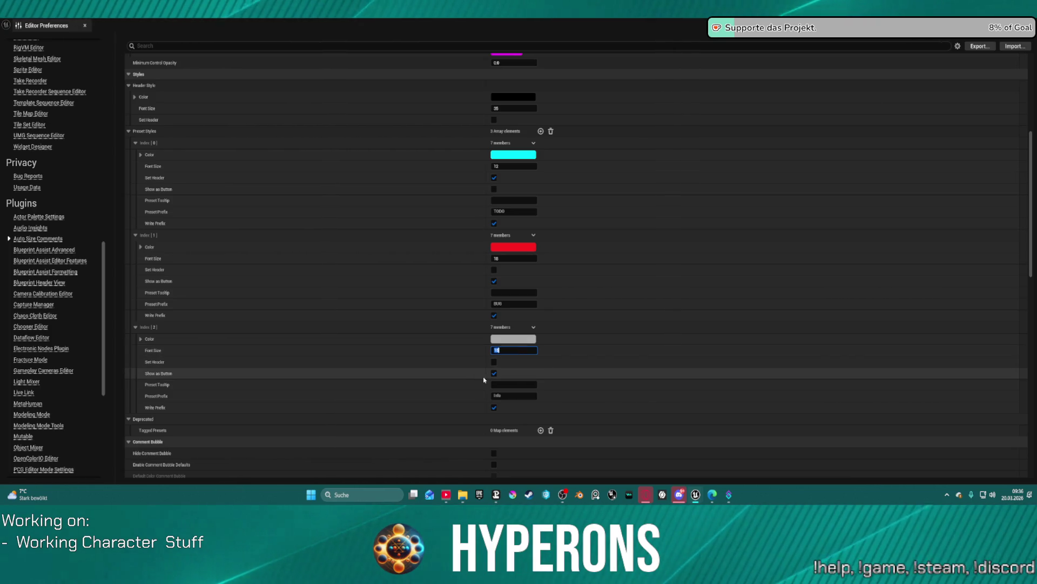
{"action": "left_click", "coordinate": [493, 362]}
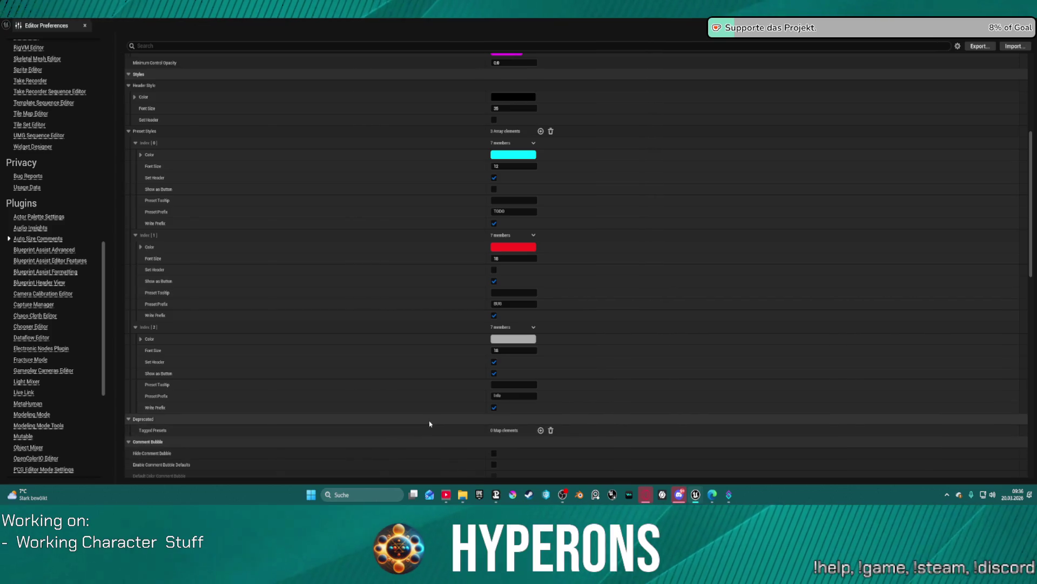
{"action": "left_click", "coordinate": [86, 26]}
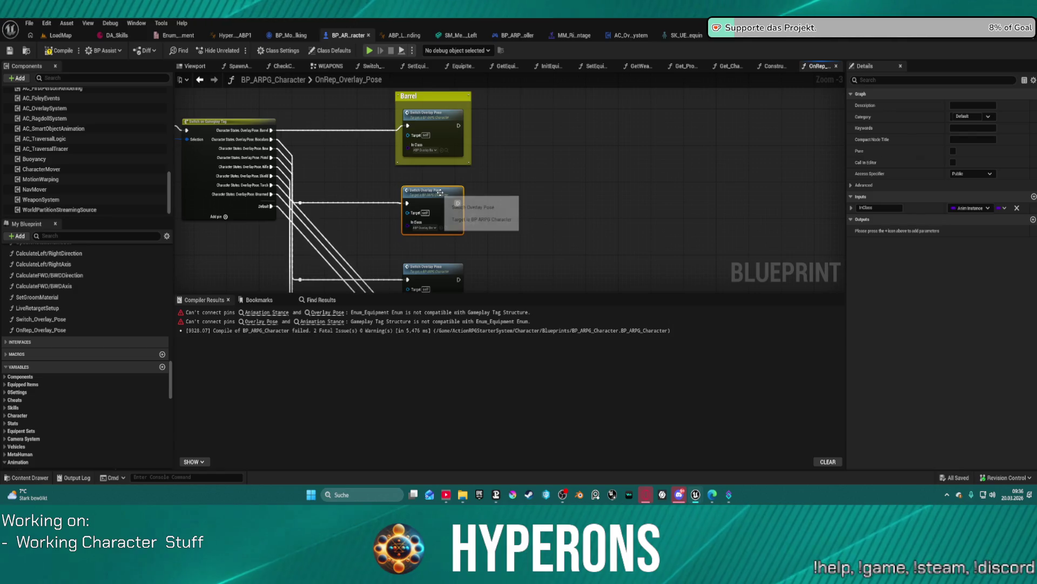
Delete the trial 'Info blalala' comment and wrap the Switch Overlay Pose node in a new comment.
{"action": "key", "text": "c"}
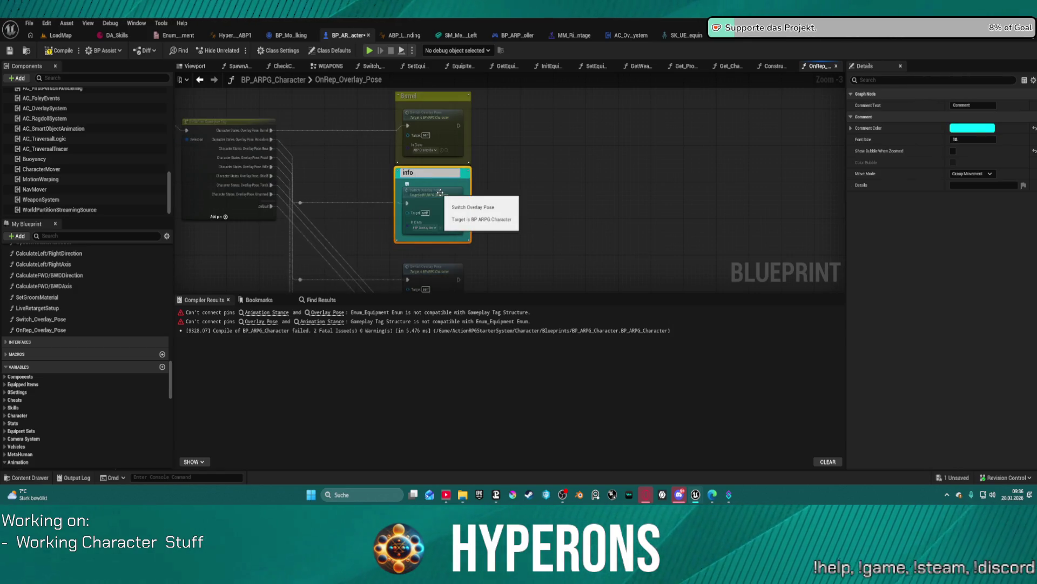
{"action": "type", "text": "lala"}
{"action": "key", "text": "Return"}
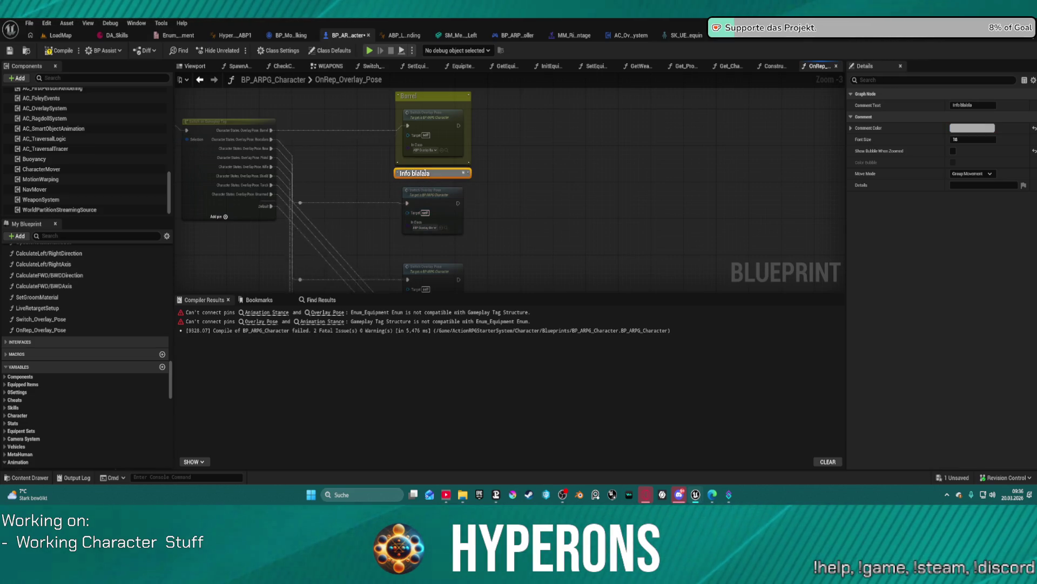
{"action": "double_click", "coordinate": [425, 173]}
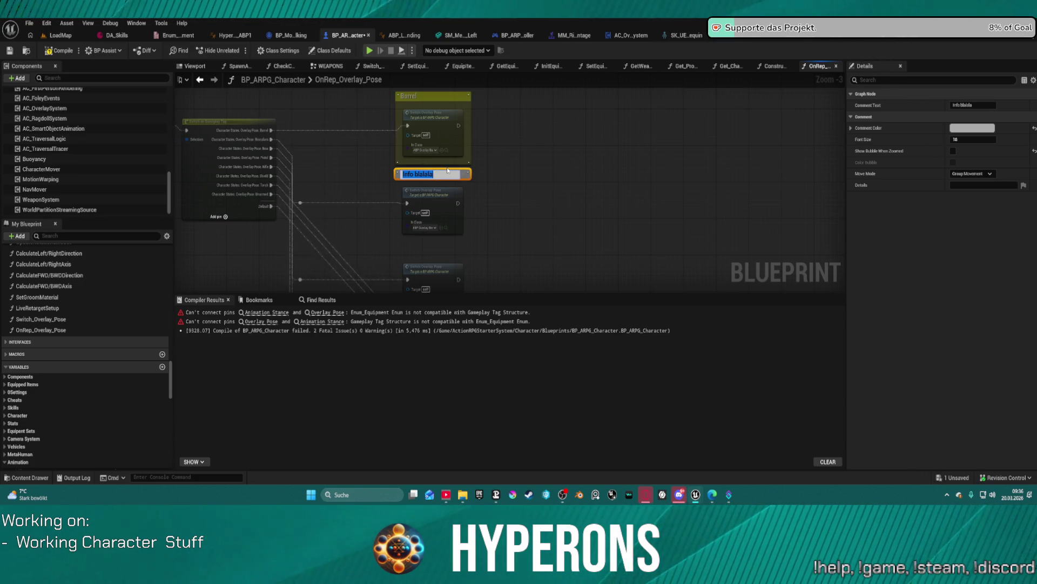
{"action": "key", "text": "Return"}
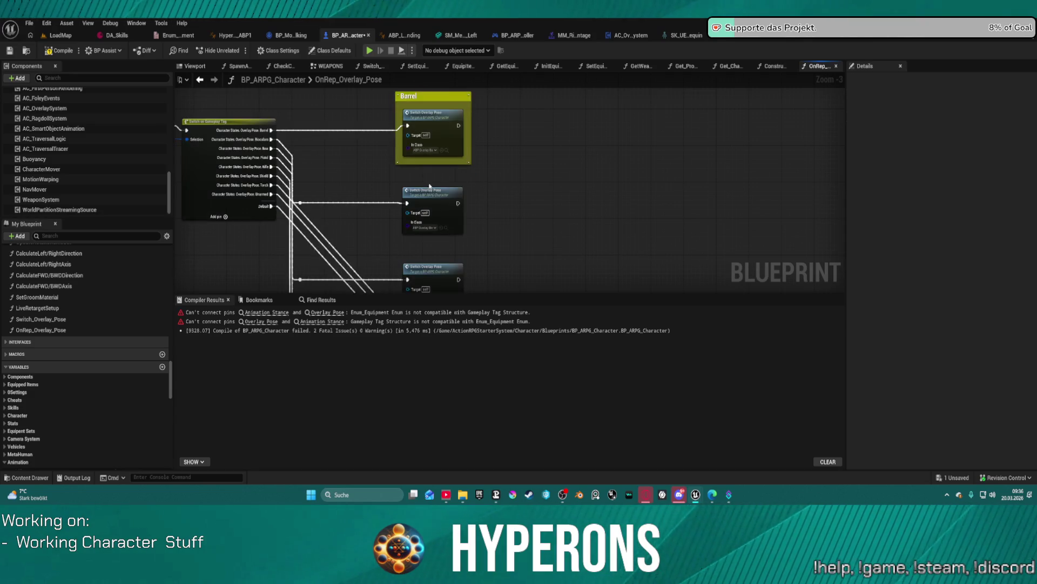
{"action": "key", "text": "Delete"}
{"action": "left_click", "coordinate": [425, 190]}
{"action": "key", "text": "c"}
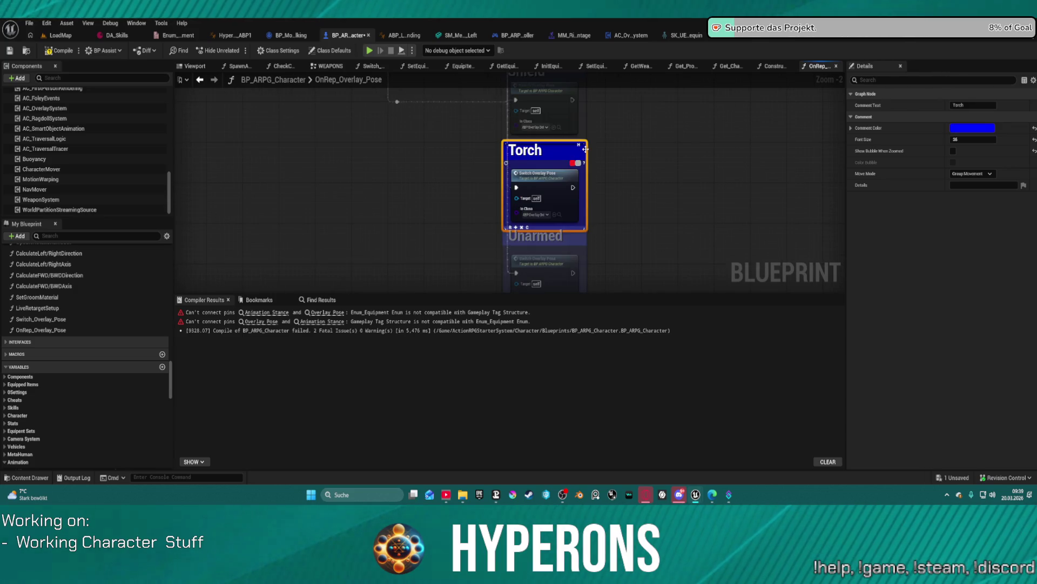
Straighten the gameplay tag switch's output nodes into an even column and tidy the nearby nodes.
{"action": "scroll", "coordinate": [630, 165], "scroll_direction": "down", "scroll_amount": 5}
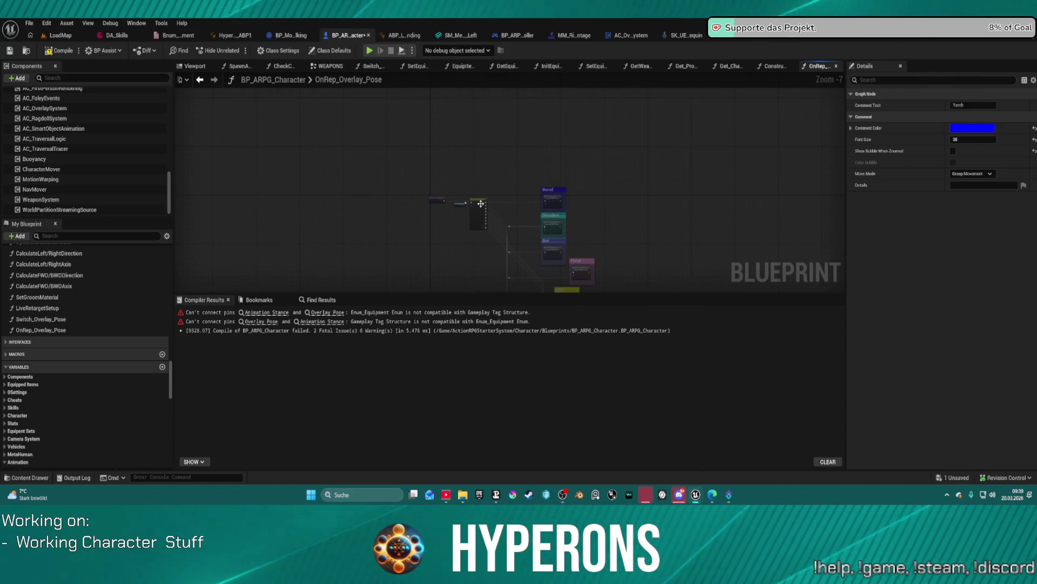
{"action": "left_click", "coordinate": [479, 214]}
{"action": "key", "text": "f"}
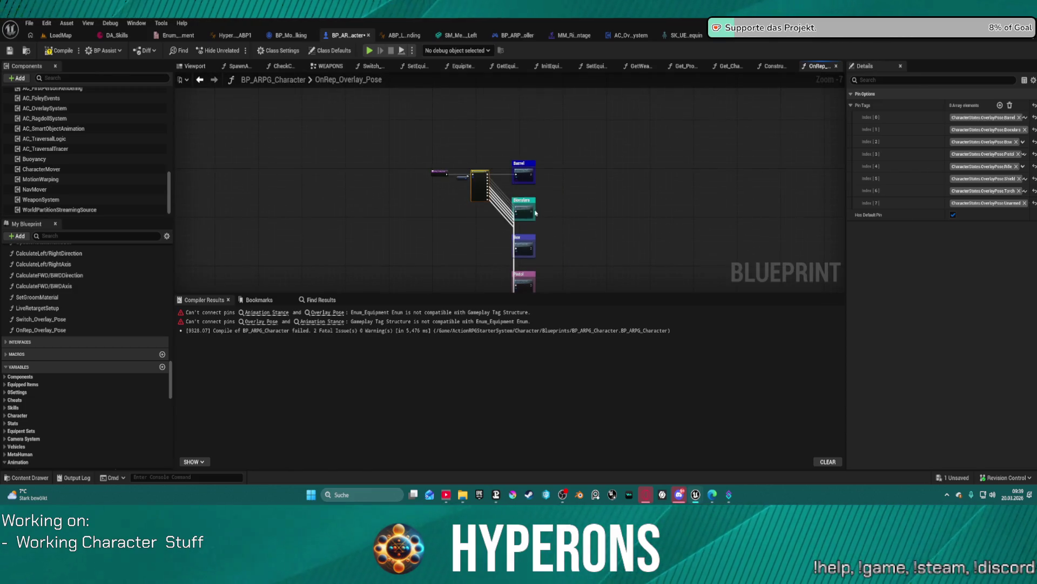
{"action": "scroll", "coordinate": [669, 157], "scroll_direction": "up", "scroll_amount": 5}
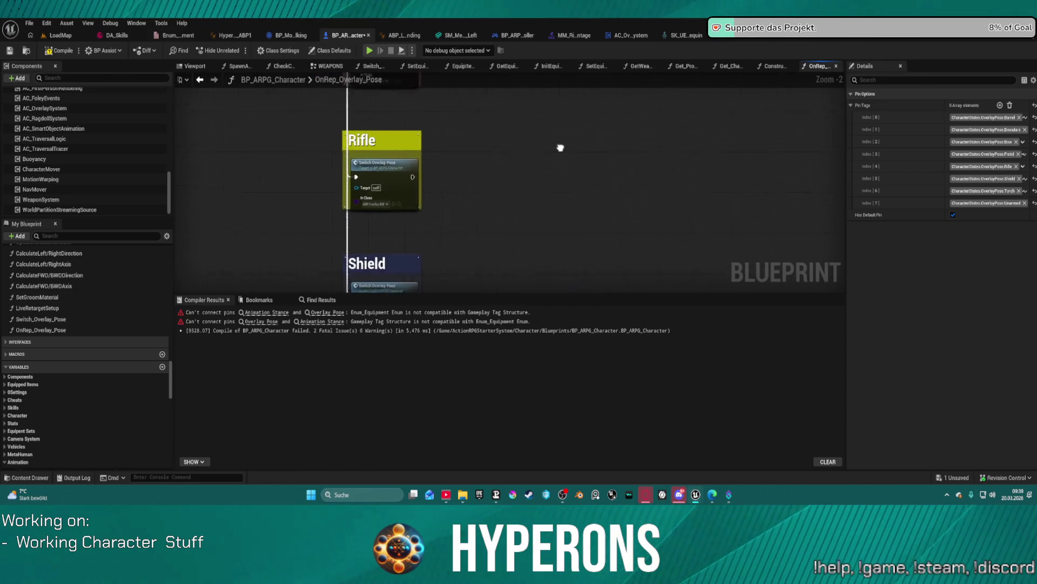
{"action": "scroll", "coordinate": [560, 147], "scroll_direction": "down", "scroll_amount": 10}
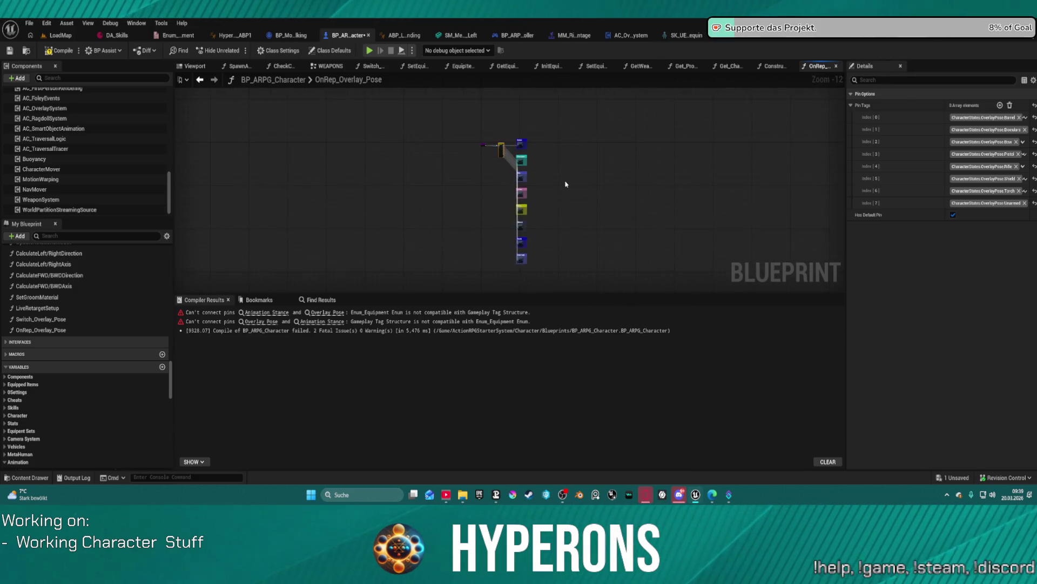
{"action": "scroll", "coordinate": [566, 184], "scroll_direction": "up", "scroll_amount": 3}
{"action": "mouse_move", "coordinate": [397, 109]}
{"action": "left_mouse_down"}
{"action": "mouse_move", "coordinate": [448, 134]}
{"action": "mouse_move", "coordinate": [438, 224]}
{"action": "mouse_move", "coordinate": [442, 205]}
{"action": "left_mouse_up"}
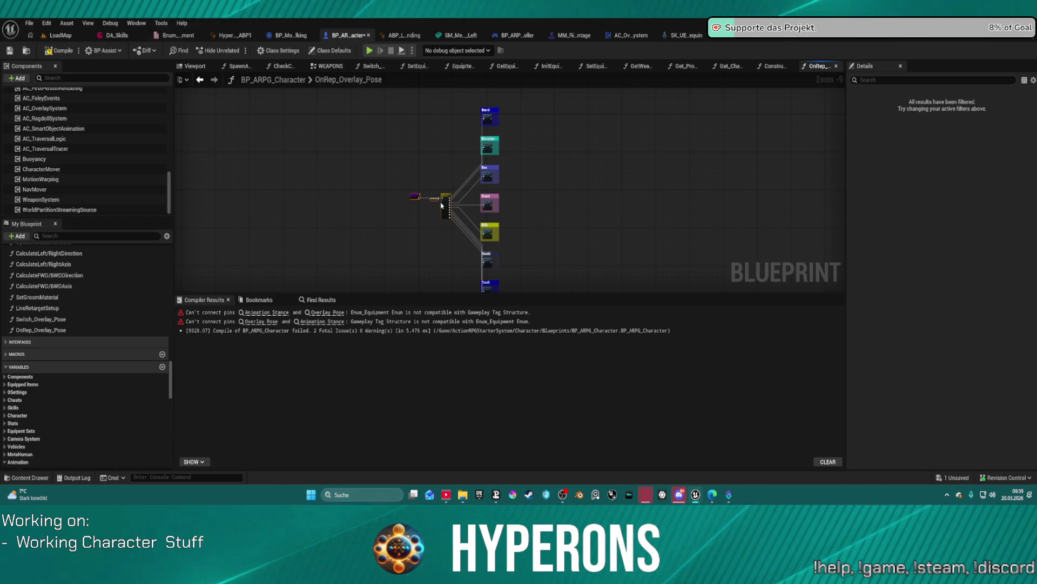
{"action": "scroll", "coordinate": [581, 200], "scroll_direction": "up", "scroll_amount": 5}
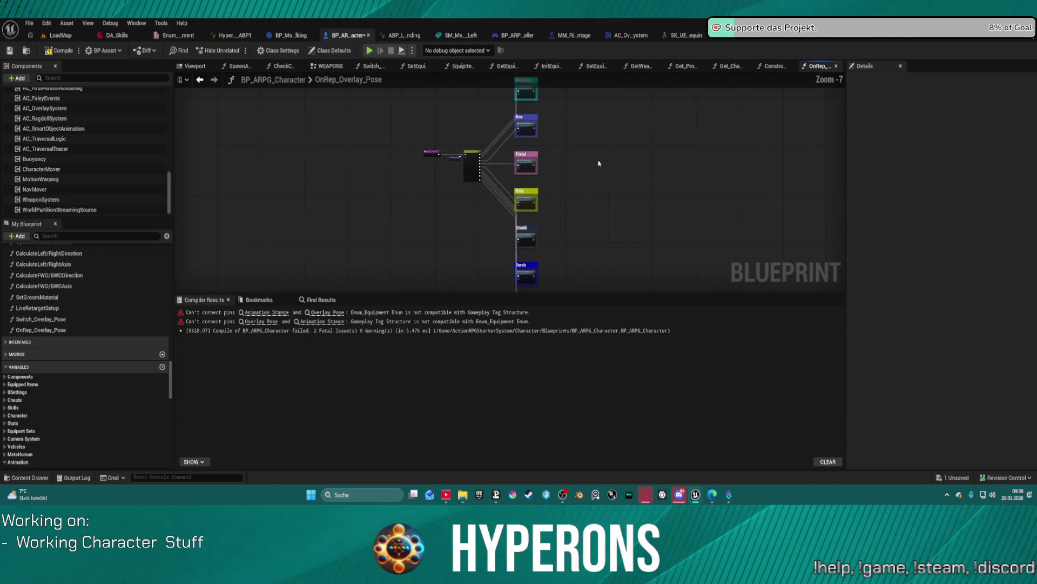
{"action": "scroll", "coordinate": [581, 185], "scroll_direction": "up", "scroll_amount": 2}
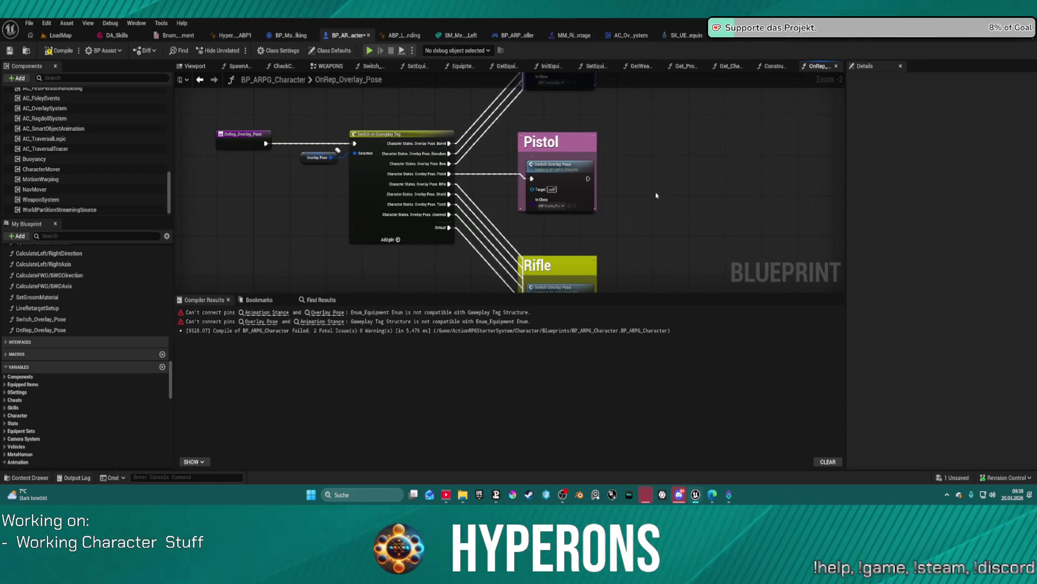
{"action": "scroll", "coordinate": [659, 193], "scroll_direction": "down", "scroll_amount": 3}
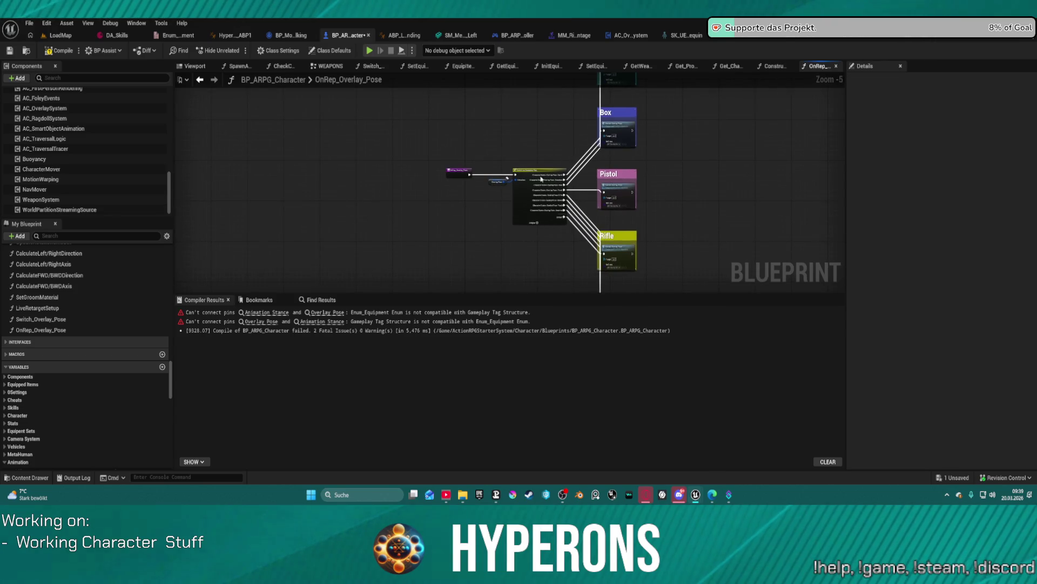
{"action": "mouse_move", "coordinate": [529, 172]}
{"action": "left_mouse_down"}
{"action": "mouse_move", "coordinate": [540, 94]}
{"action": "mouse_move", "coordinate": [532, 275]}
{"action": "mouse_move", "coordinate": [541, 59]}
{"action": "mouse_move", "coordinate": [545, 192]}
{"action": "left_mouse_up"}
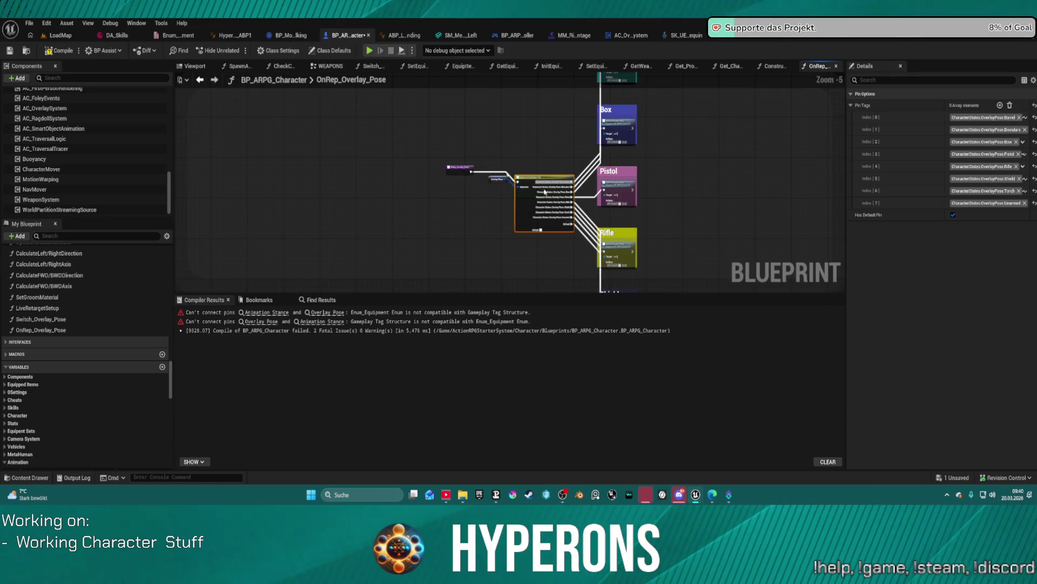
Undo the last node move, recompile BP_ARPG_Character, and jump to the first error's node.
{"action": "key", "text": "ctrl+z"}
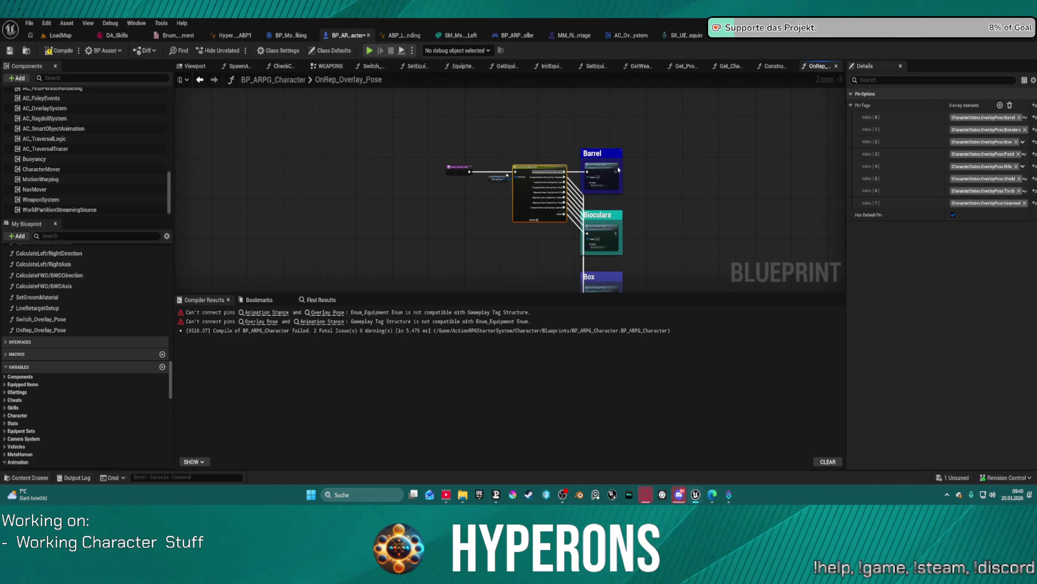
{"action": "scroll", "coordinate": [618, 170], "scroll_direction": "down", "scroll_amount": 3}
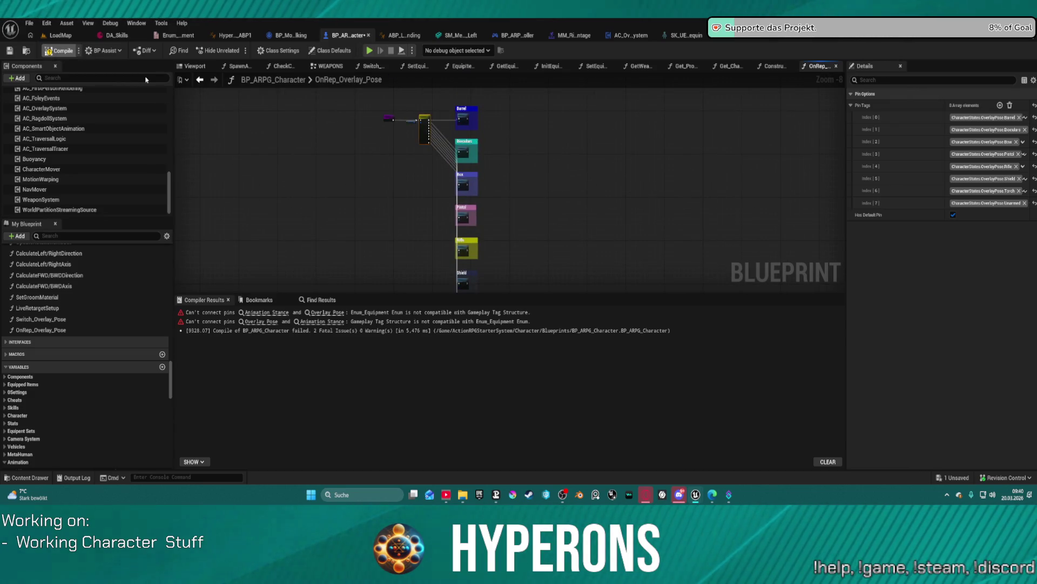
{"action": "key", "text": "F7"}
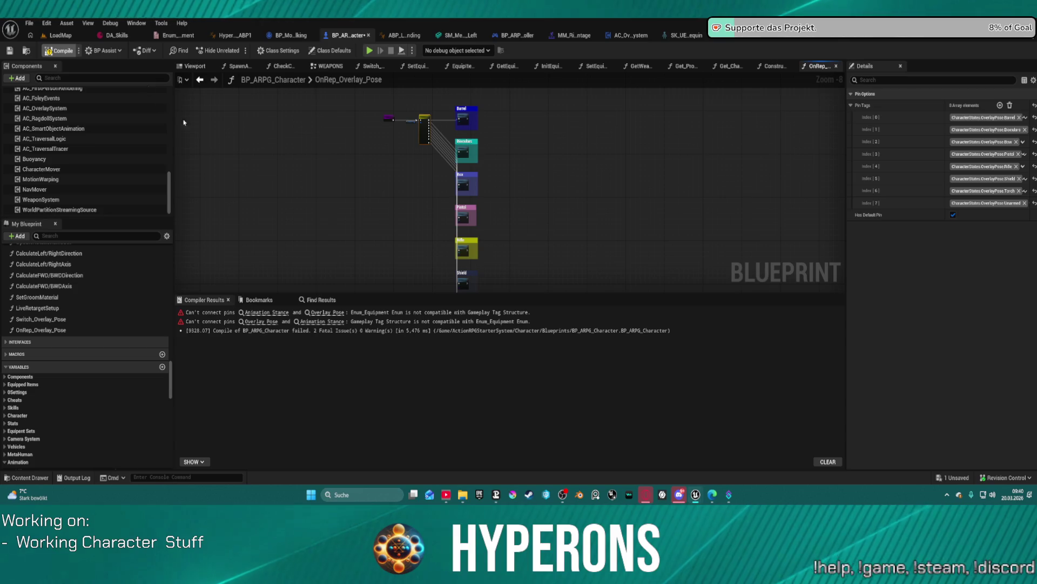
{"action": "left_click", "coordinate": [327, 312]}
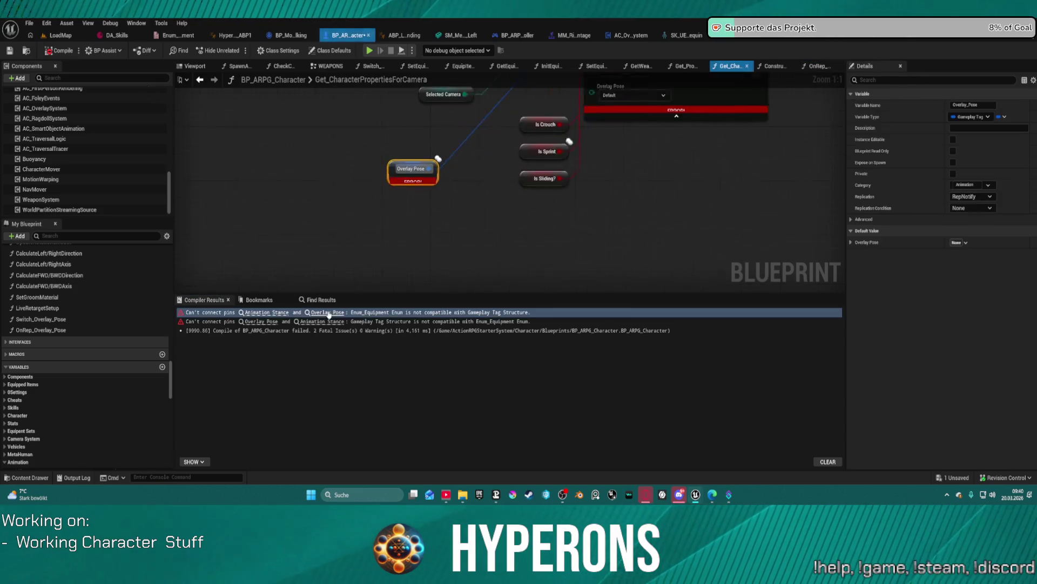
Move the Overlay Pose node beside the Make ST Character Properties node and open the content drawer.
{"action": "scroll", "coordinate": [475, 285], "scroll_direction": "down", "scroll_amount": 1}
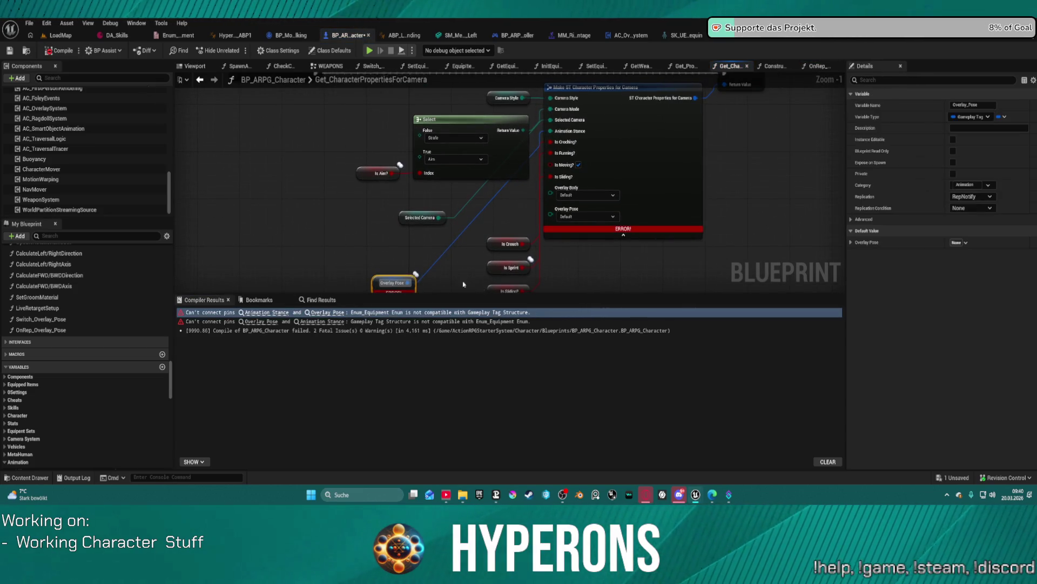
{"action": "mouse_move", "coordinate": [385, 286]}
{"action": "left_mouse_down"}
{"action": "mouse_move", "coordinate": [419, 251]}
{"action": "mouse_move", "coordinate": [421, 263]}
{"action": "left_mouse_up"}
{"action": "left_click", "coordinate": [640, 139]}
{"action": "key", "text": "ctrl+space"}
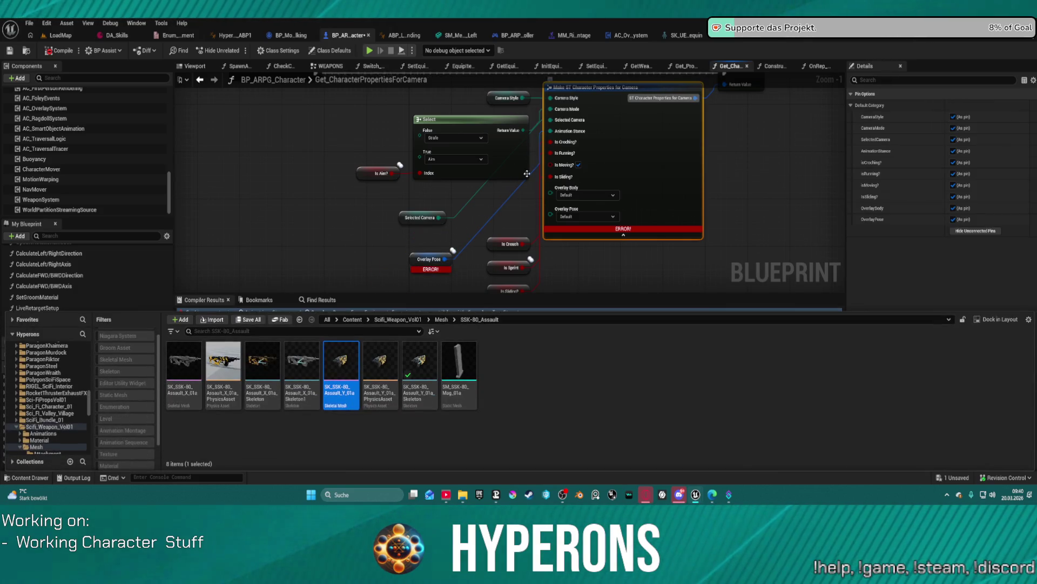
{"action": "left_click", "coordinate": [748, 142]}
{"action": "mouse_move", "coordinate": [748, 142]}
{"action": "left_mouse_down"}
{"action": "mouse_move", "coordinate": [694, 225]}
{"action": "mouse_move", "coordinate": [672, 200]}
{"action": "left_mouse_up"}
Browse to MoverWithWeapons Blueprints > Data and select S_CharacterPropertiesForCamera.
{"action": "scroll", "coordinate": [70, 416], "scroll_direction": "down", "scroll_amount": 10}
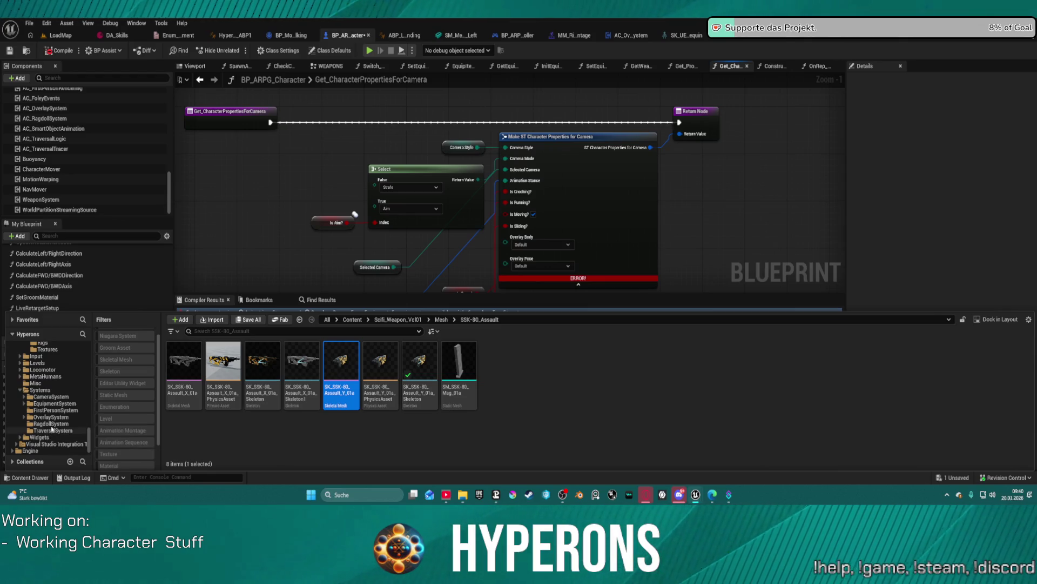
{"action": "left_click", "coordinate": [51, 396]}
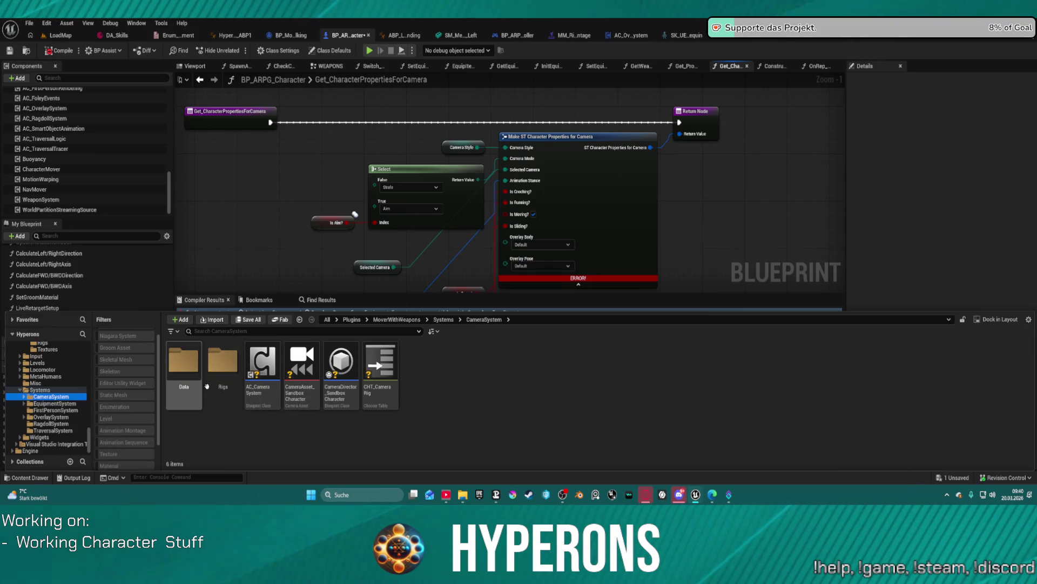
{"action": "scroll", "coordinate": [59, 391], "scroll_direction": "up", "scroll_amount": 5}
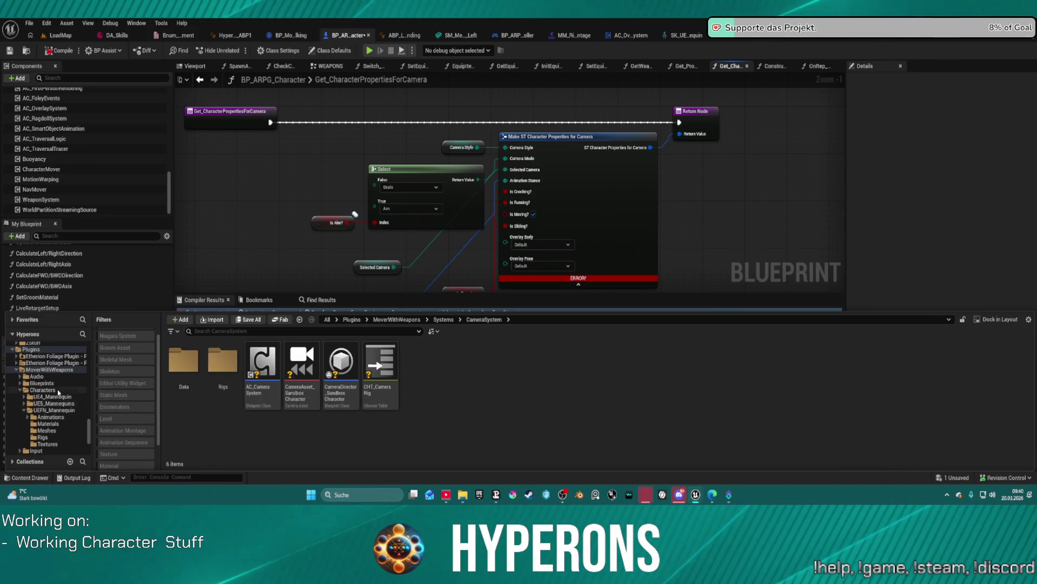
{"action": "left_click", "coordinate": [42, 382]}
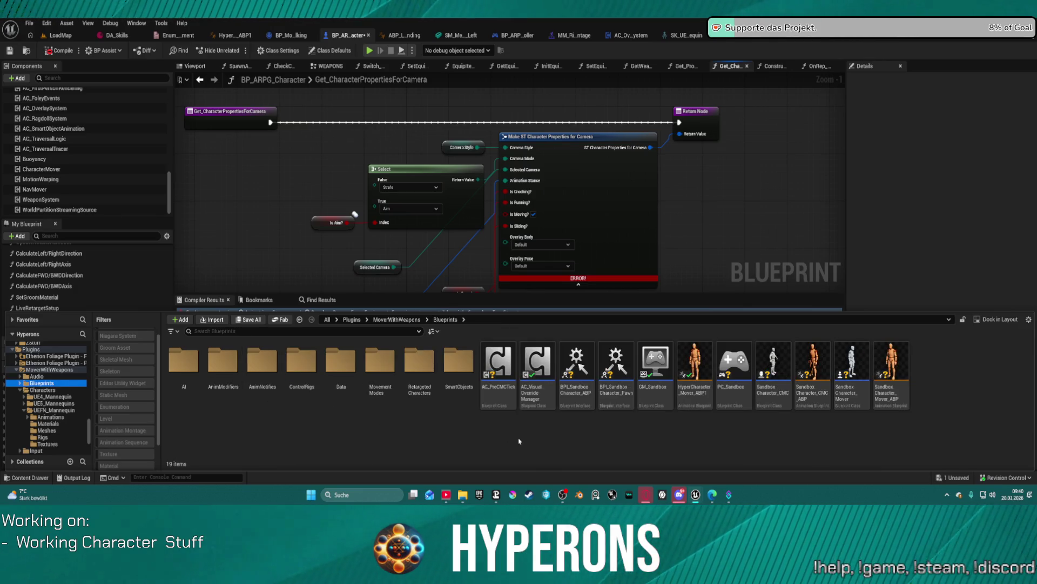
{"action": "mouse_move", "coordinate": [582, 402]}
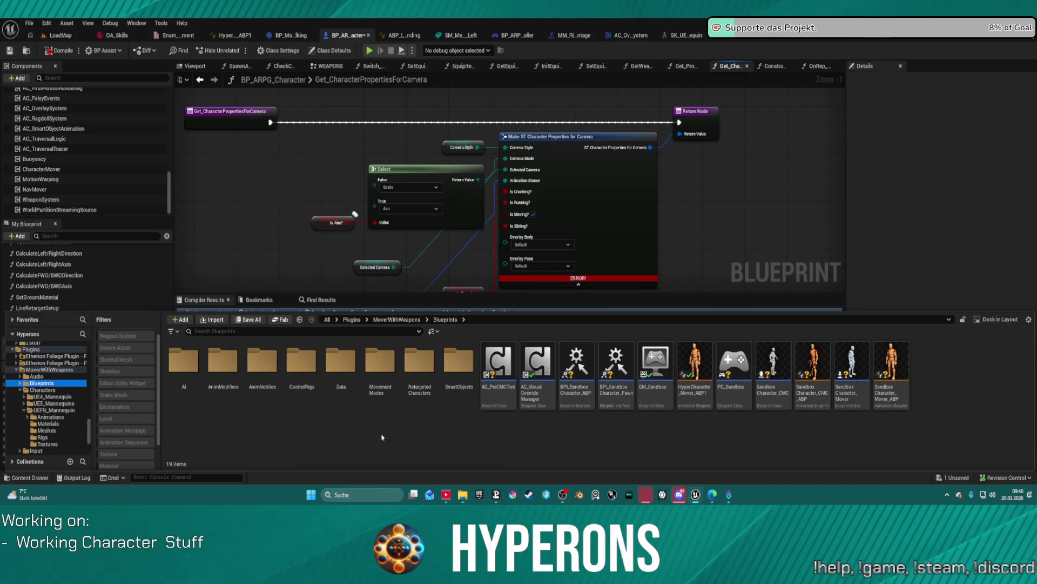
{"action": "double_click", "coordinate": [341, 361]}
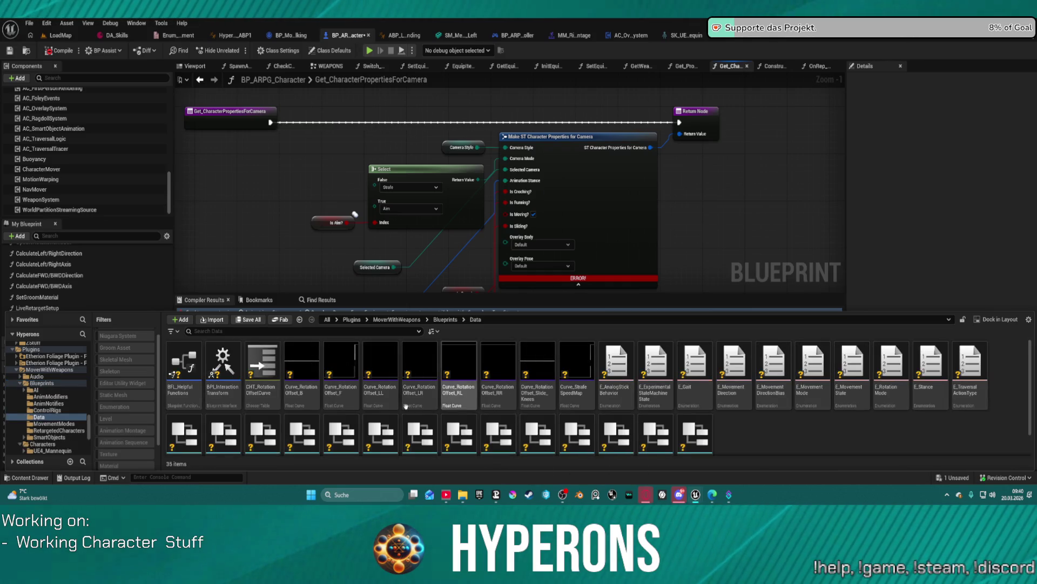
{"action": "scroll", "coordinate": [754, 440], "scroll_direction": "down", "scroll_amount": 1}
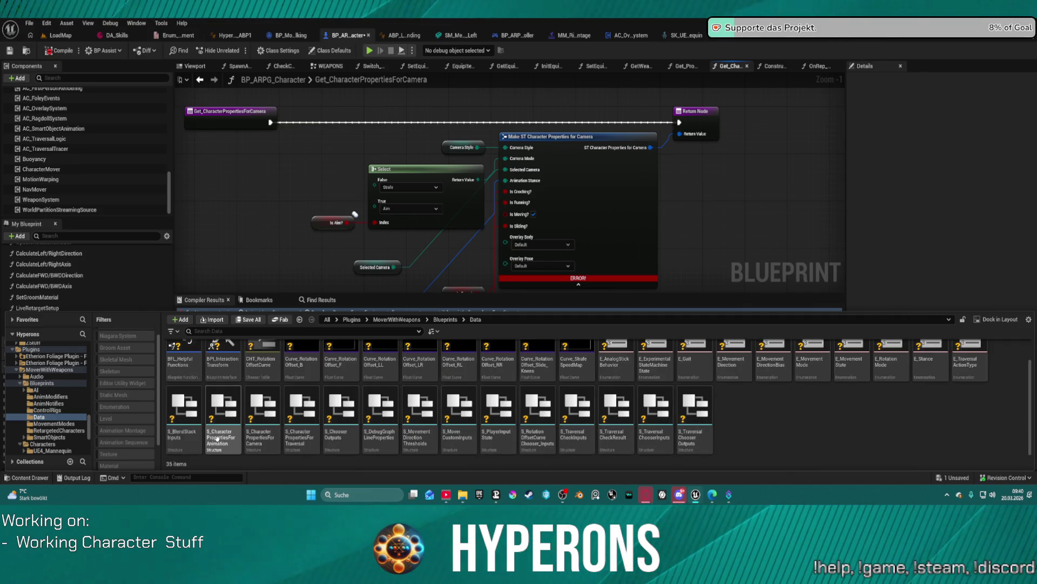
{"action": "left_click", "coordinate": [269, 401]}
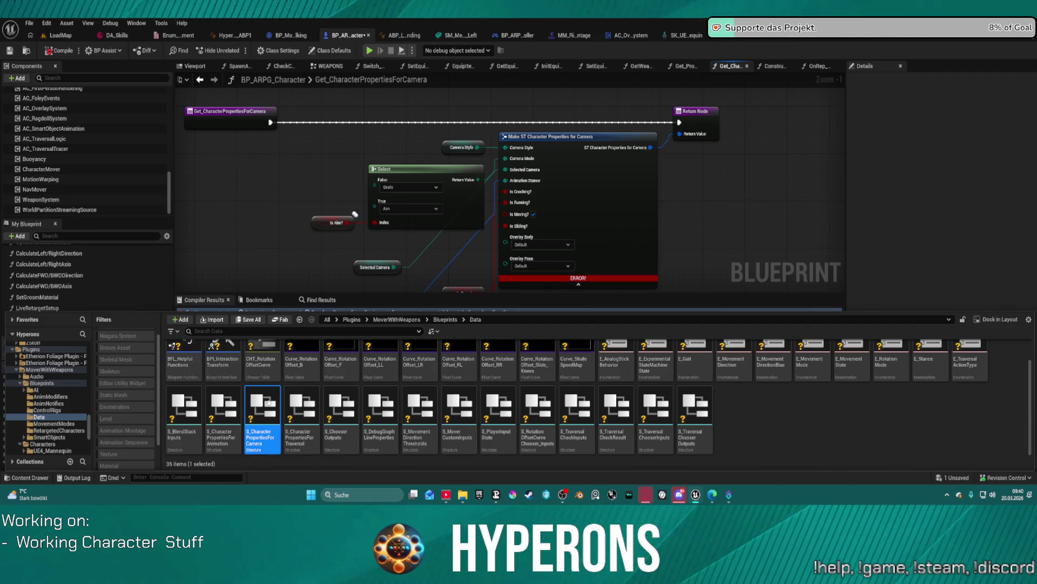
Inspect S_CharacterPropertiesForCamera in its own snapped window, then close it.
{"action": "double_click", "coordinate": [268, 401]}
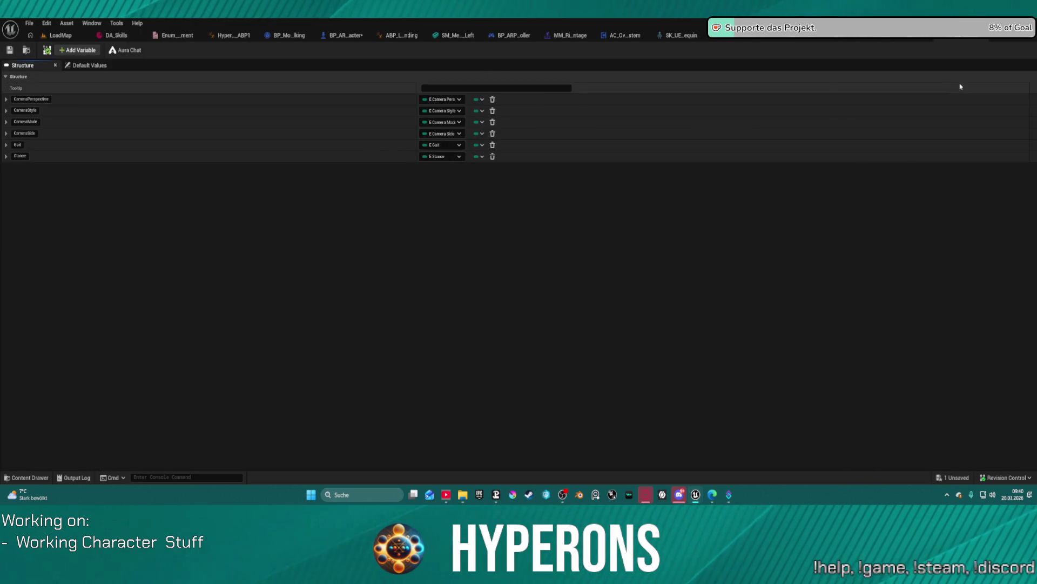
{"action": "mouse_move", "coordinate": [945, 33]}
{"action": "left_mouse_down"}
{"action": "mouse_move", "coordinate": [899, 134]}
{"action": "mouse_move", "coordinate": [702, 173]}
{"action": "mouse_move", "coordinate": [645, 173]}
{"action": "left_mouse_up"}
{"action": "key", "text": "super+Right"}
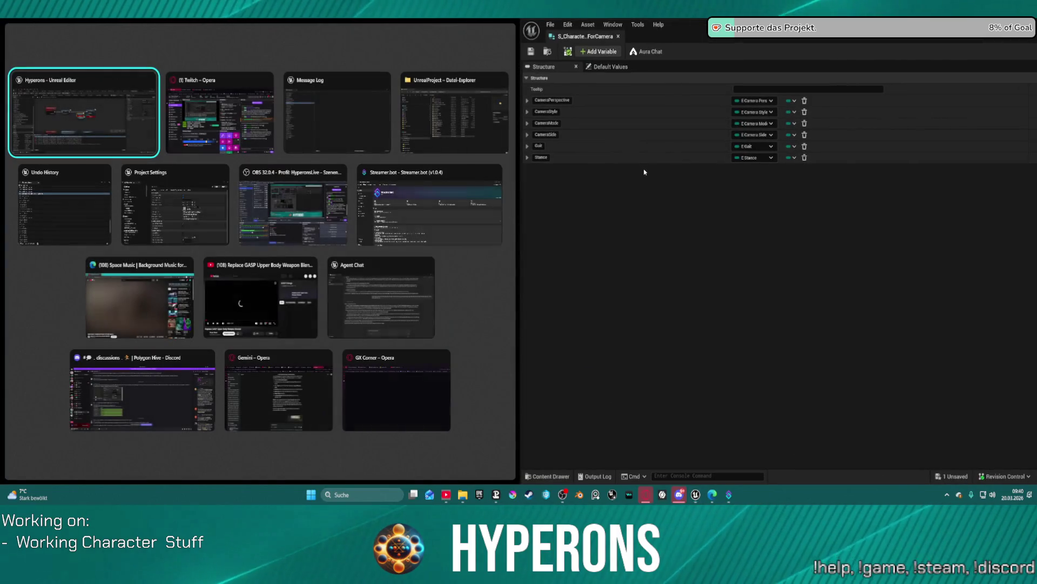
{"action": "key", "text": "Return"}
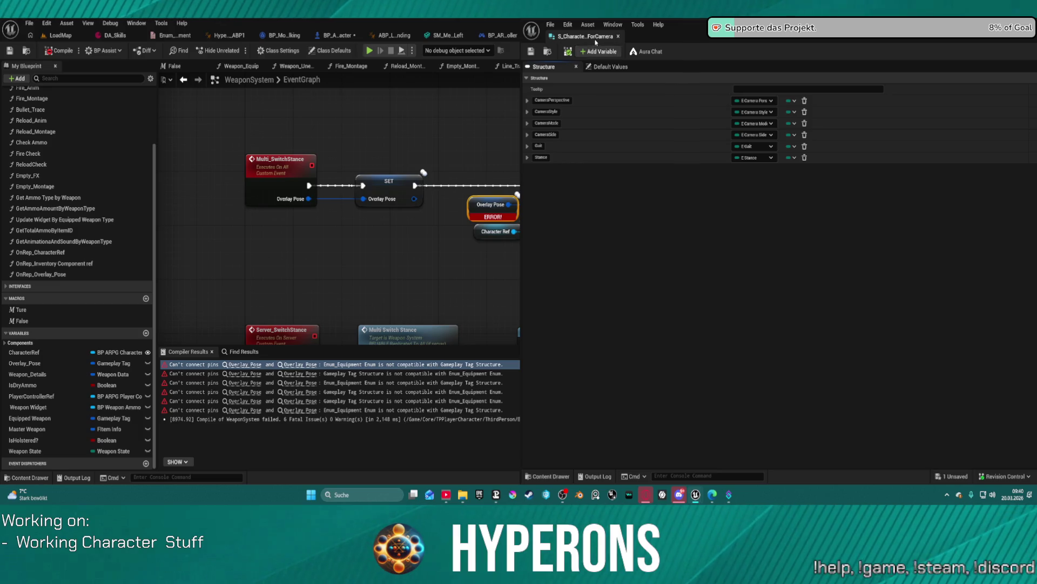
{"action": "left_click", "coordinate": [619, 37]}
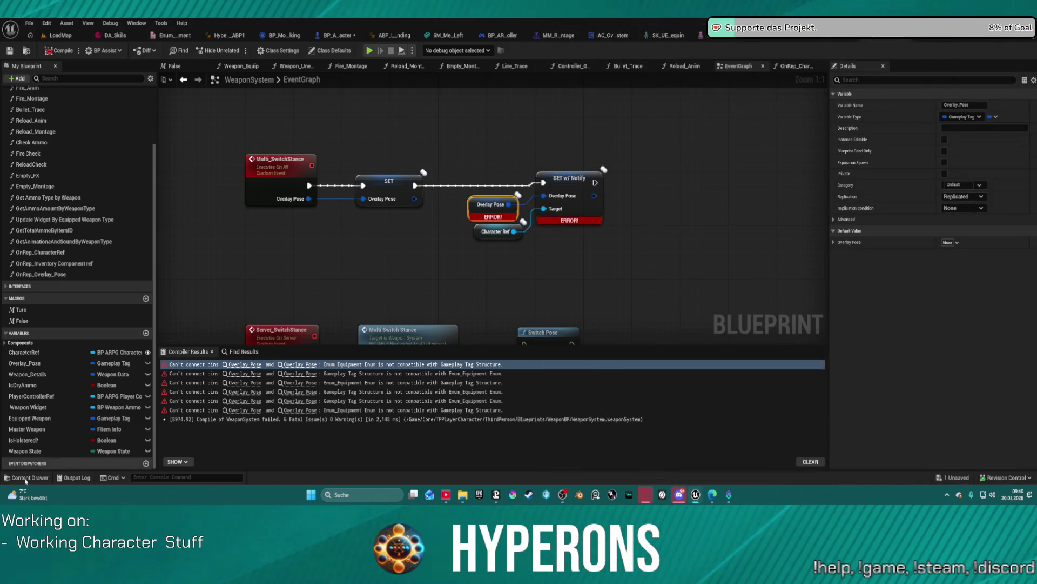
Search the content drawer for 'proper' to list the four character-properties structures in MoverWithWeapons.
{"action": "left_click", "coordinate": [22, 478]}
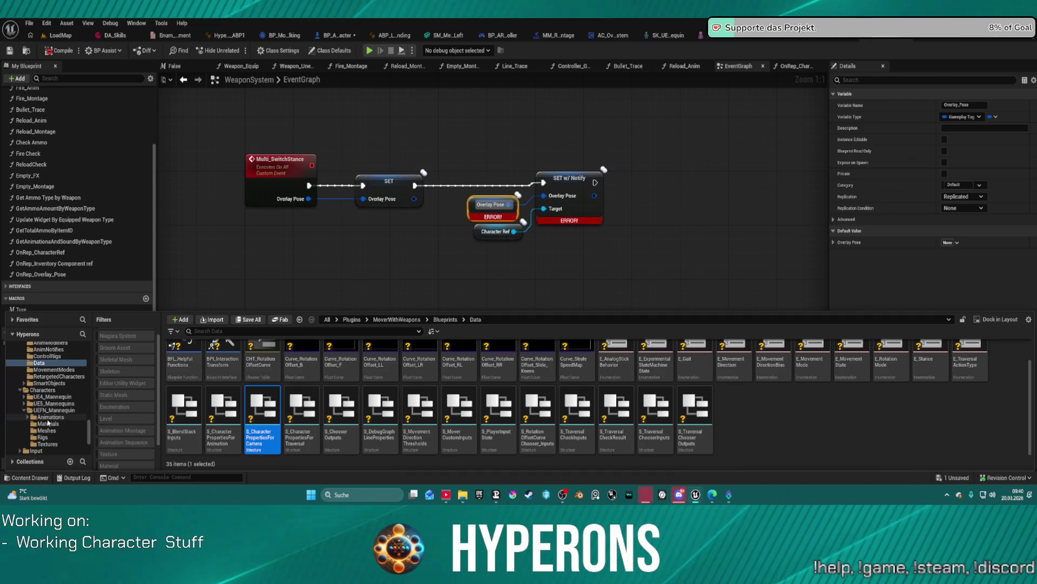
{"action": "scroll", "coordinate": [61, 422], "scroll_direction": "down", "scroll_amount": 2}
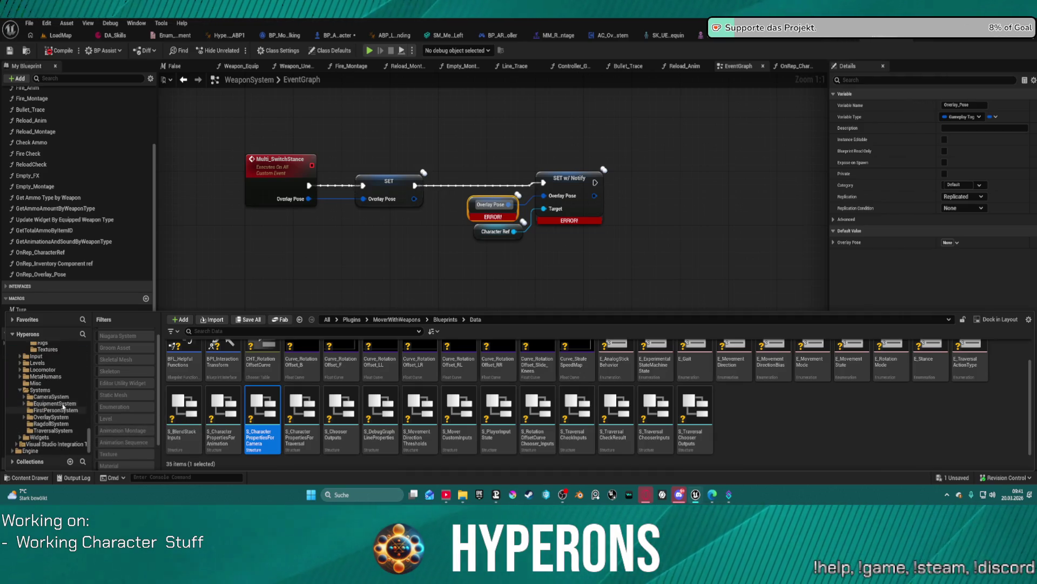
{"action": "left_click", "coordinate": [52, 396]}
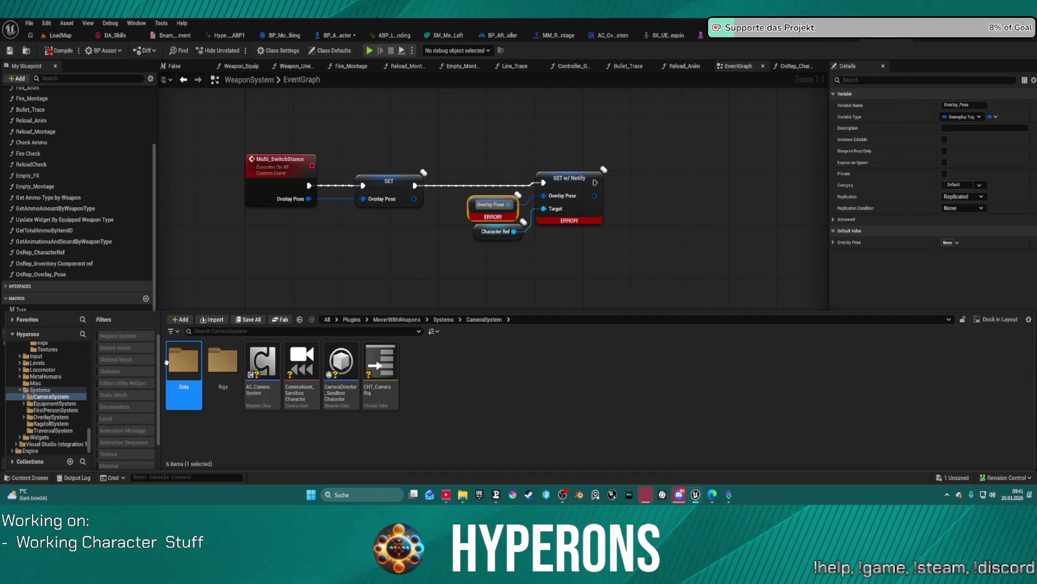
{"action": "double_click", "coordinate": [183, 361]}
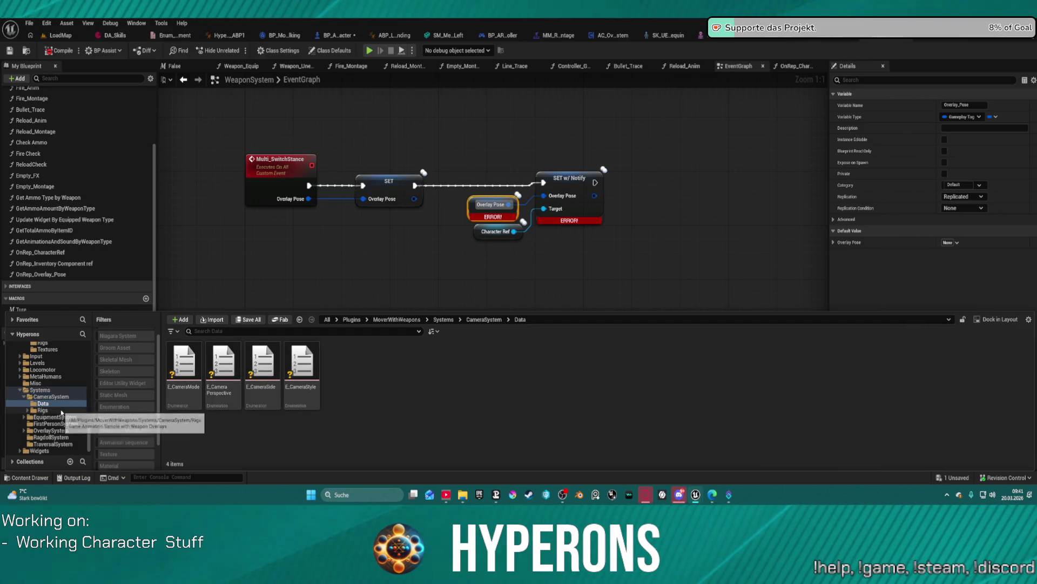
{"action": "left_click", "coordinate": [39, 389]}
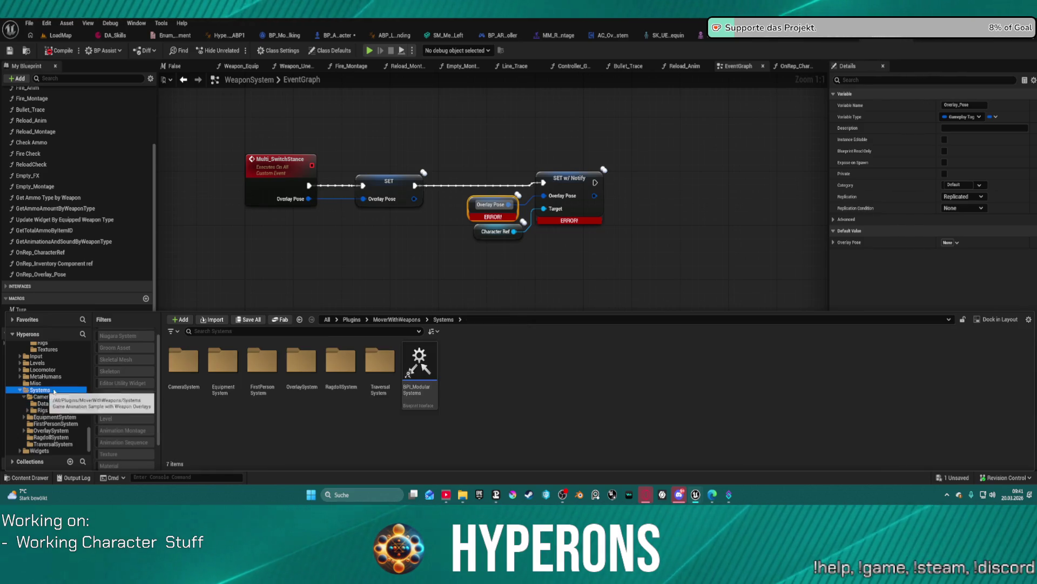
{"action": "left_click", "coordinate": [203, 331]}
{"action": "type", "text": "prop"}
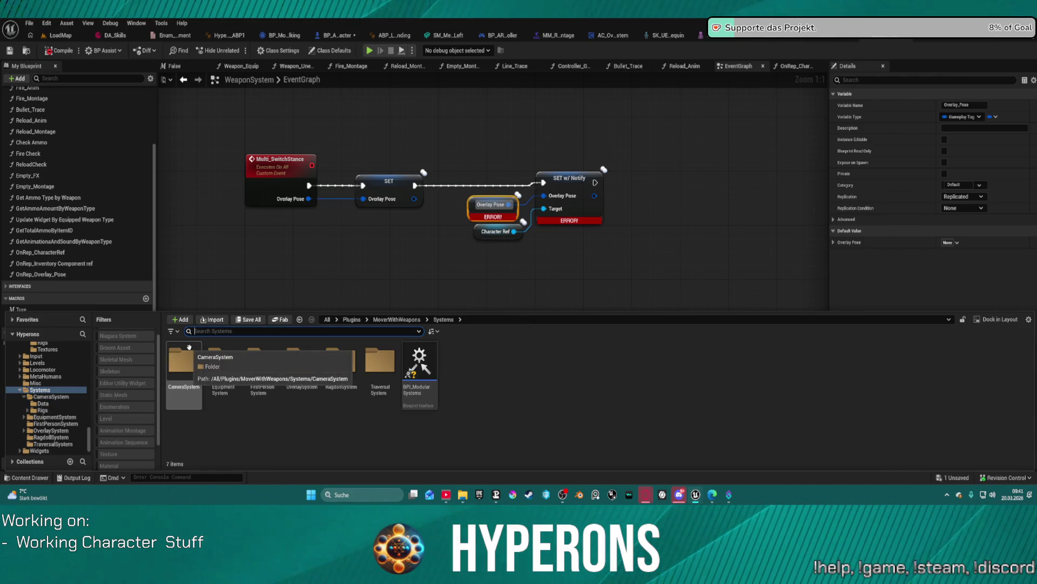
{"action": "type", "text": "er"}
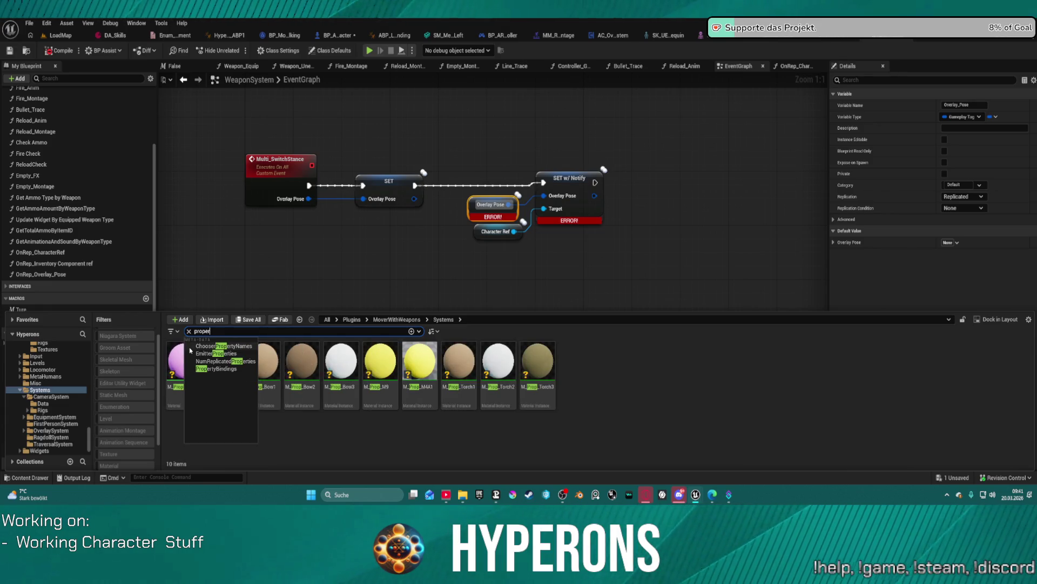
{"action": "scroll", "coordinate": [51, 367], "scroll_direction": "up", "scroll_amount": 3}
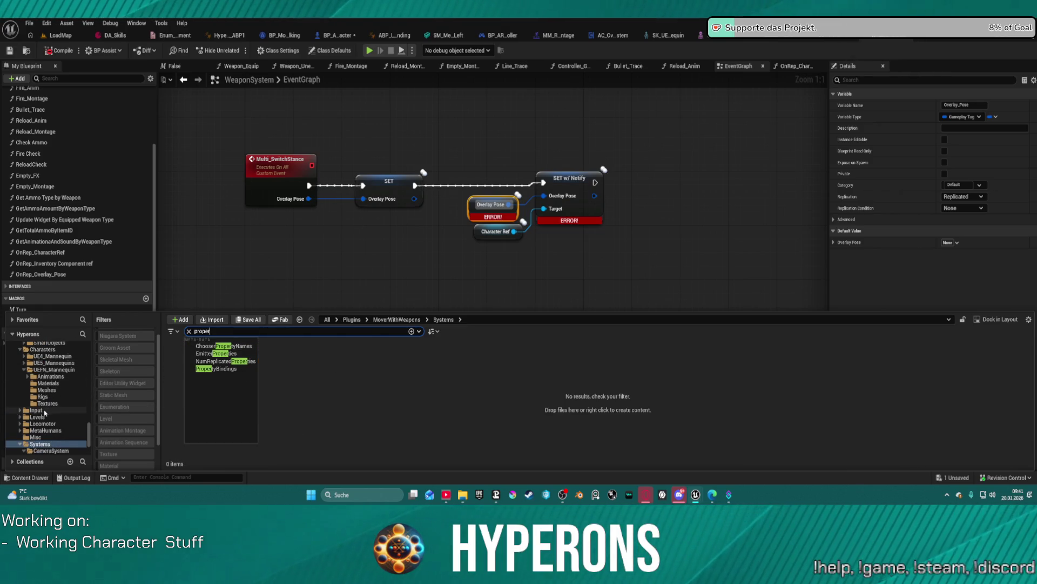
{"action": "left_click", "coordinate": [43, 410]}
{"action": "scroll", "coordinate": [42, 375], "scroll_direction": "down", "scroll_amount": 10}
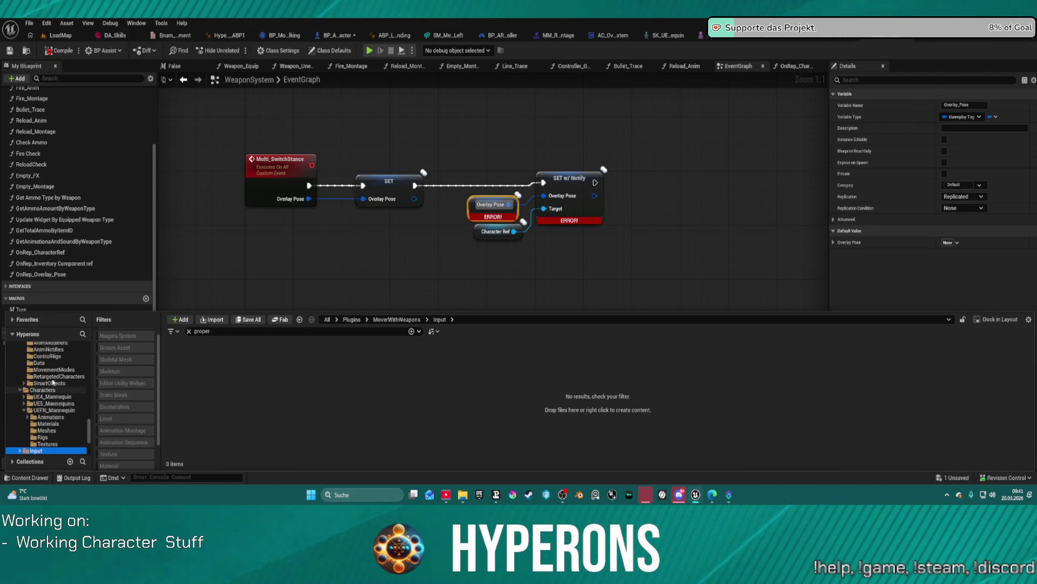
{"action": "left_click", "coordinate": [41, 397]}
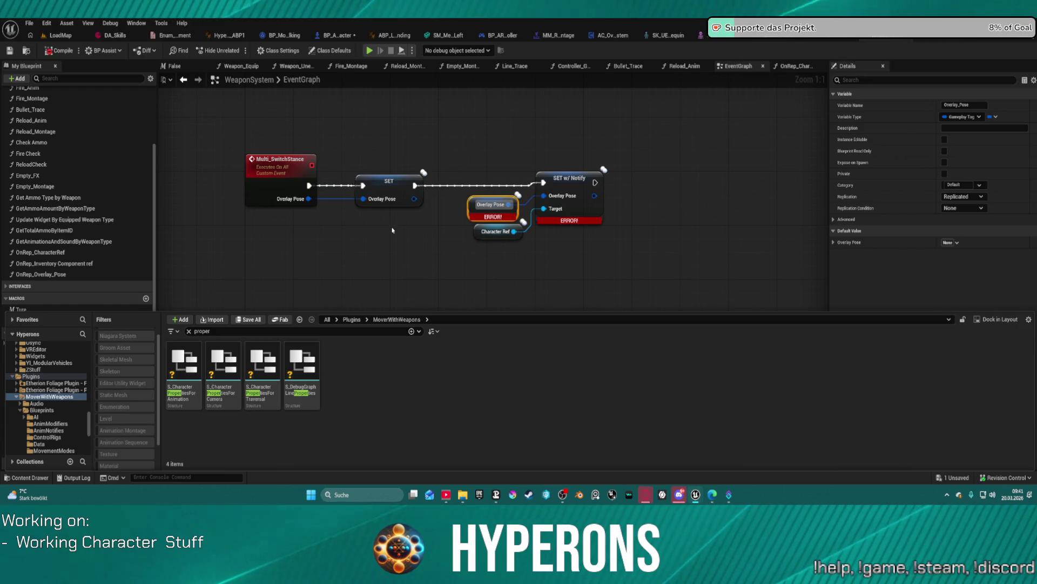
Jump to the erroring Make ST Character Properties for Camera node and find S_CharacterPropertiesForCamera among the structures.
{"action": "left_click", "coordinate": [449, 231]}
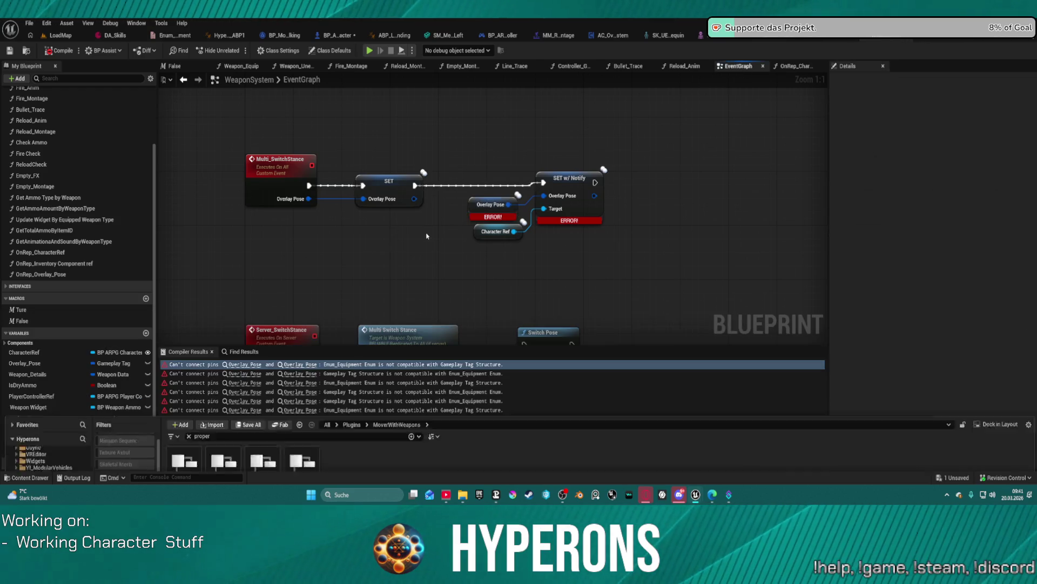
{"action": "left_click", "coordinate": [307, 366]}
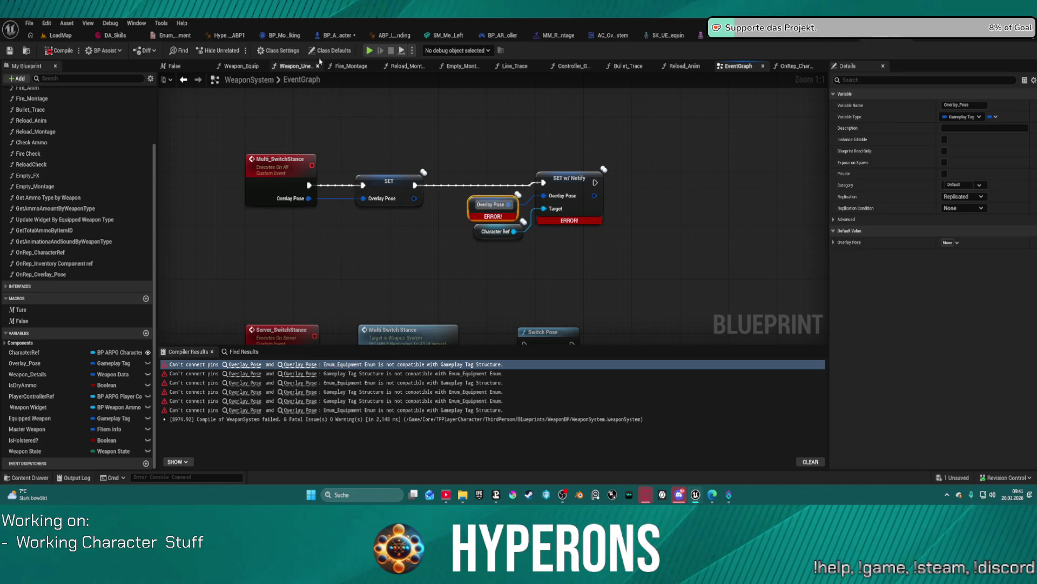
{"action": "left_click", "coordinate": [349, 38]}
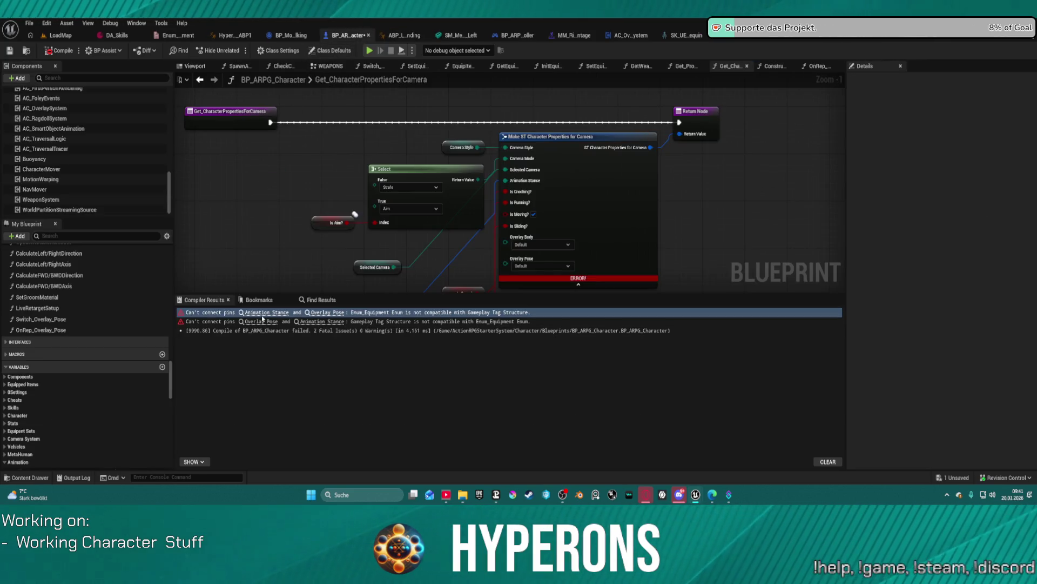
{"action": "left_click", "coordinate": [263, 320]}
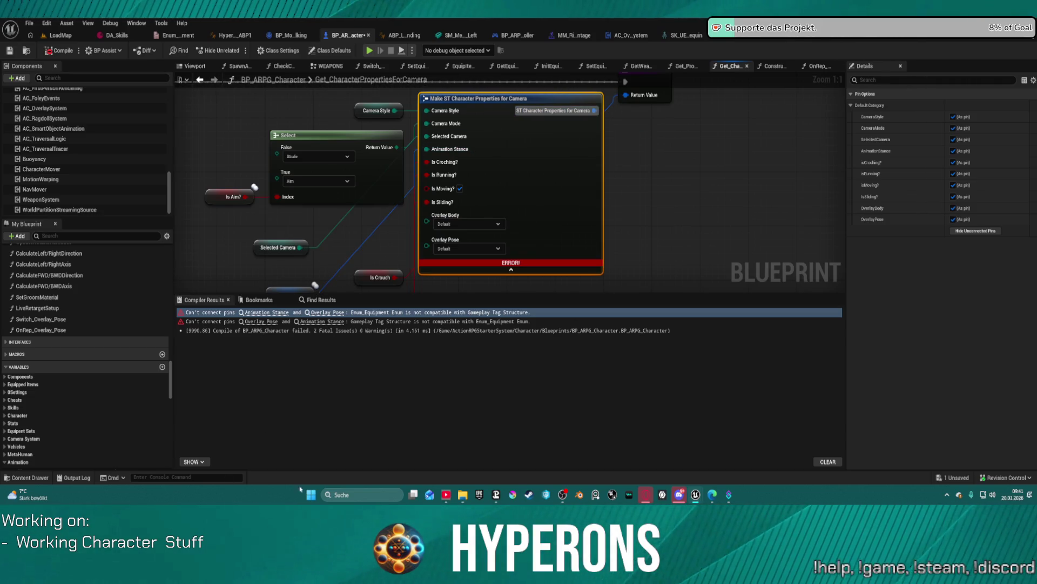
{"action": "key", "text": "ctrl+space"}
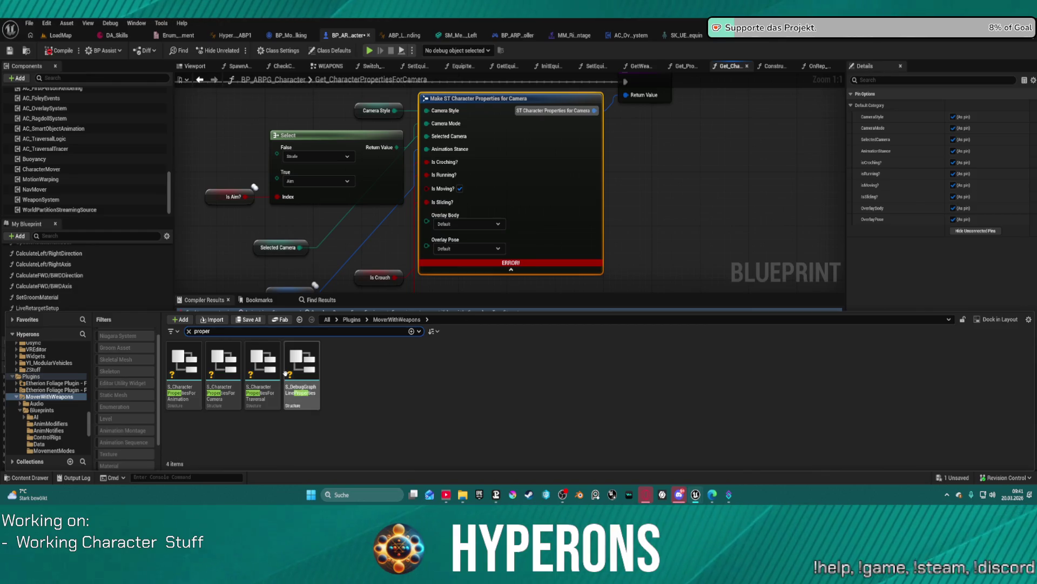
{"action": "left_click", "coordinate": [227, 357]}
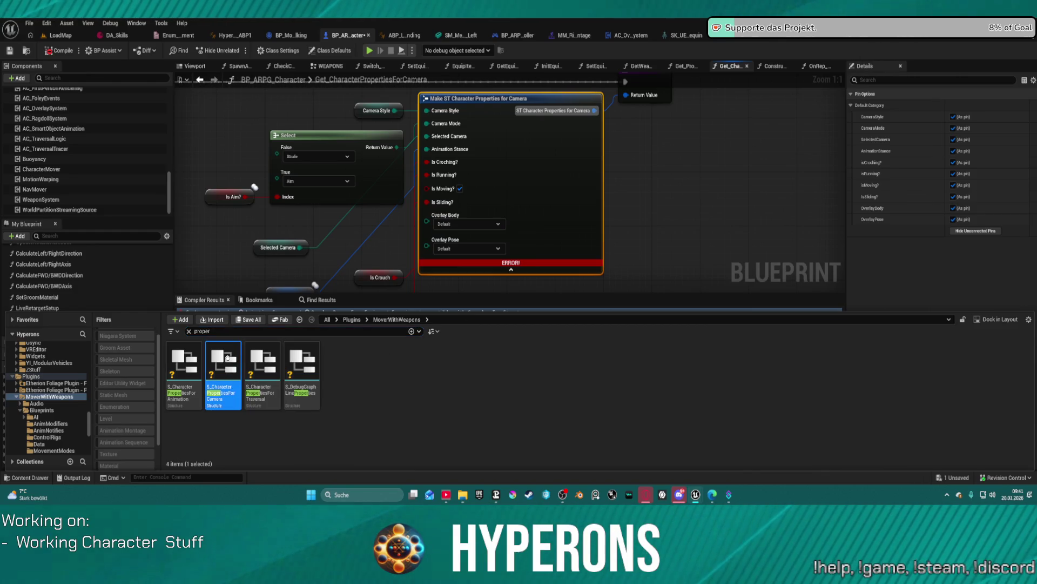
Review S_CharacterPropertiesForCamera's fields, CameraPerspective through Stance, without changing them, then return to LoadMap.
{"action": "double_click", "coordinate": [227, 357]}
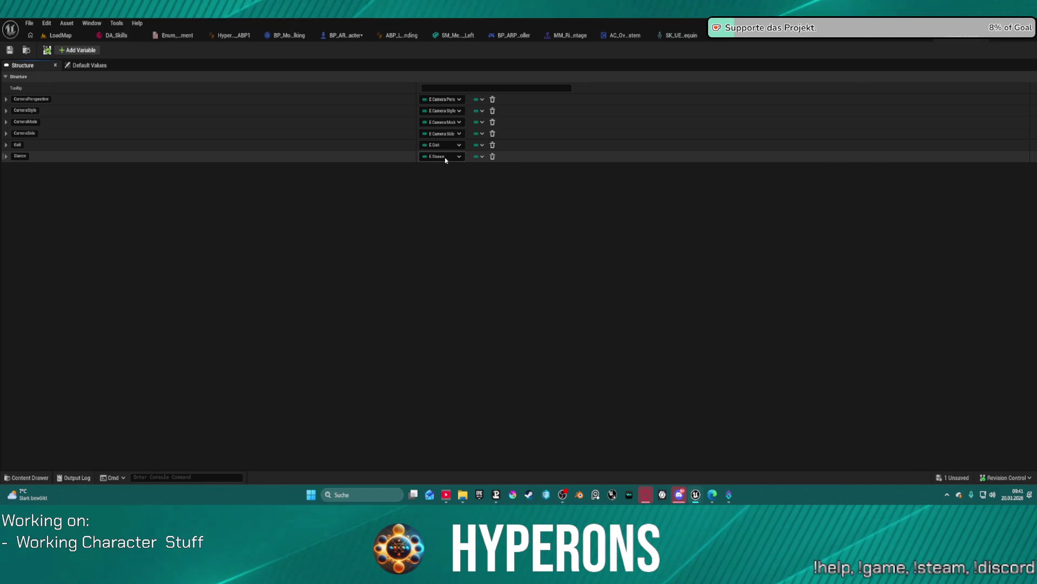
{"action": "left_click", "coordinate": [875, 35]}
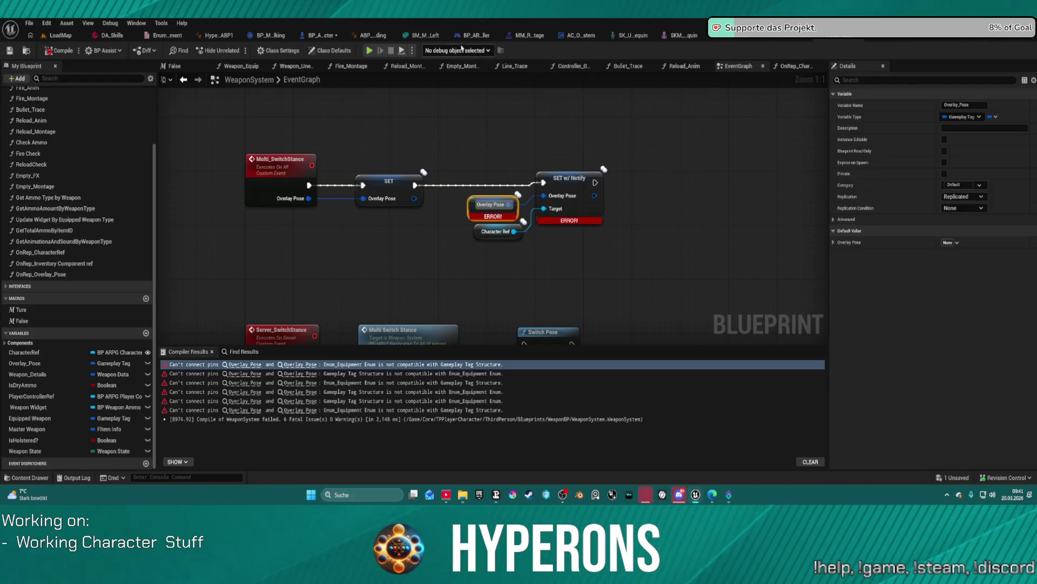
{"action": "left_click", "coordinate": [317, 35]}
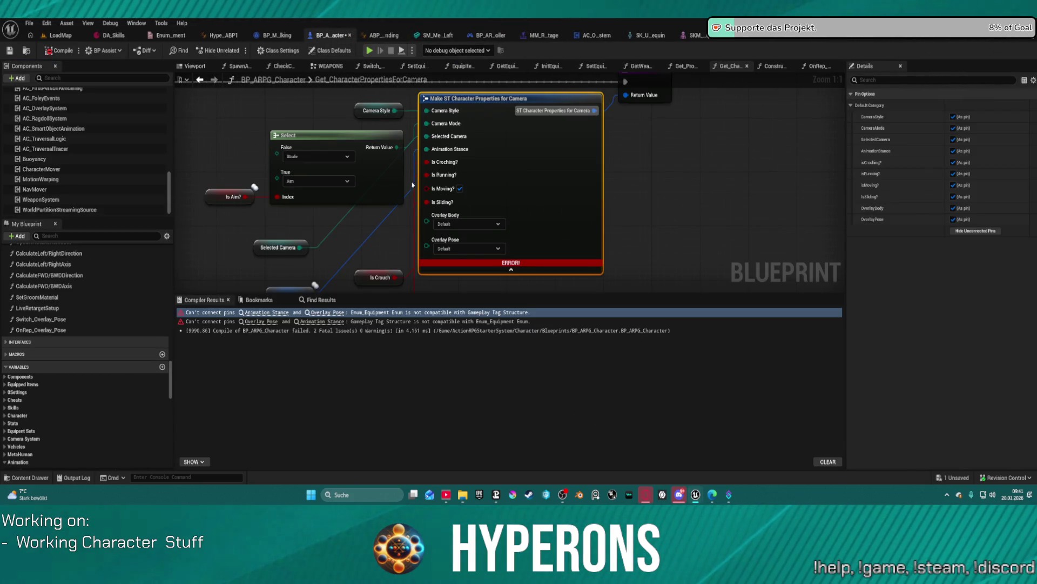
{"action": "mouse_move", "coordinate": [458, 151]}
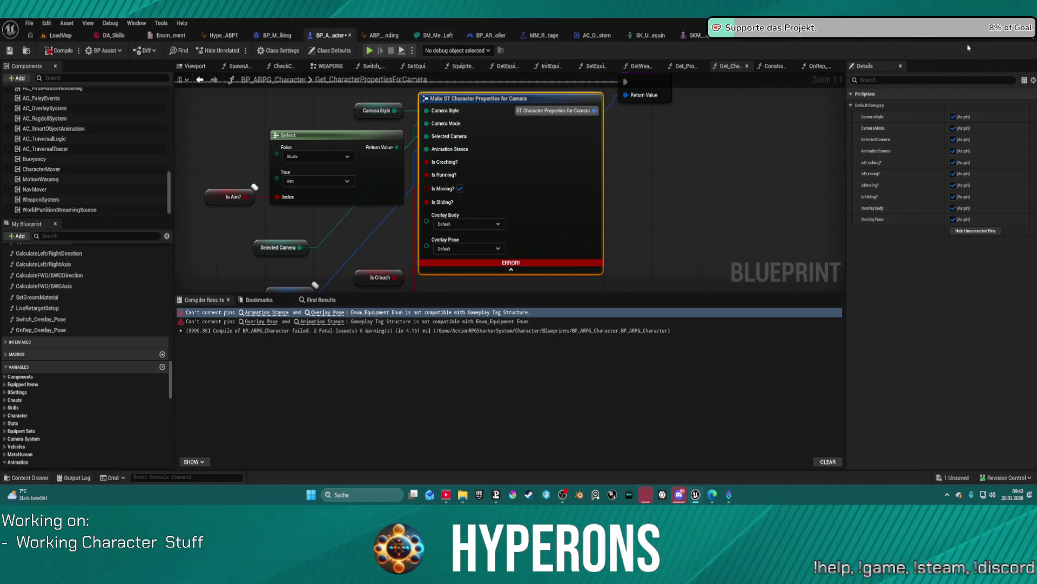
{"action": "left_click", "coordinate": [911, 41]}
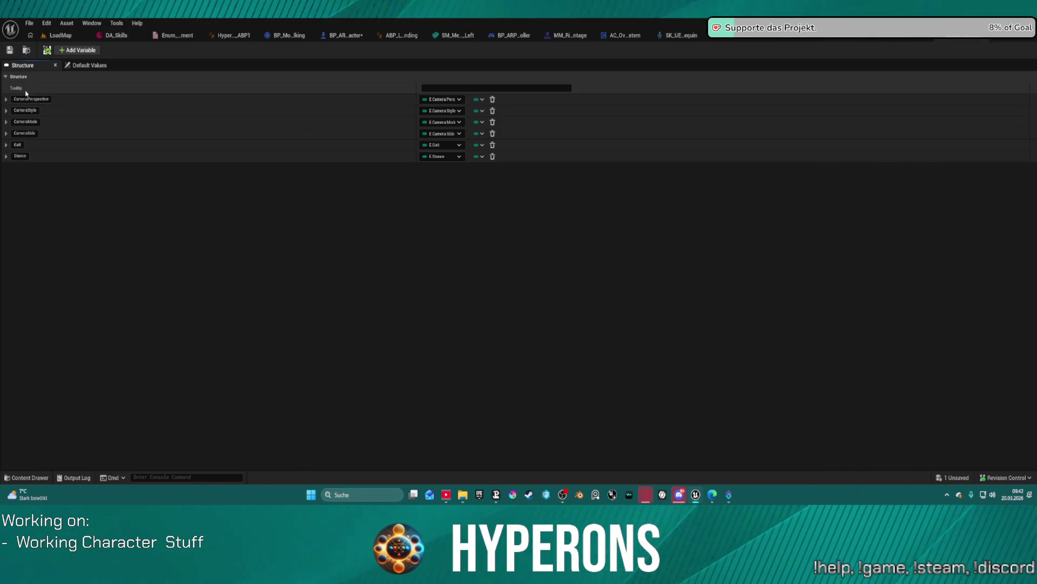
{"action": "left_click", "coordinate": [6, 156]}
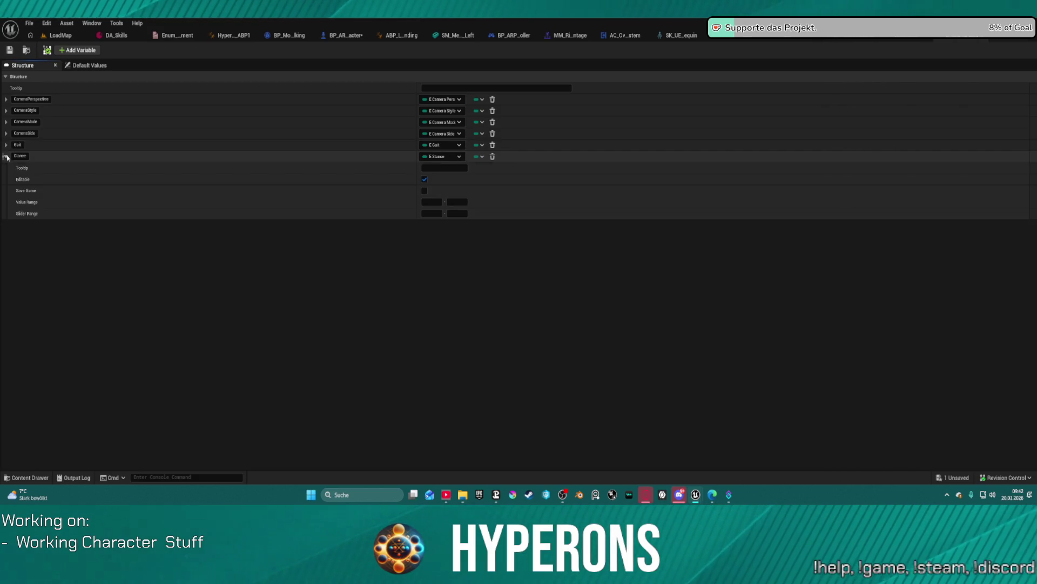
{"action": "left_click", "coordinate": [5, 156]}
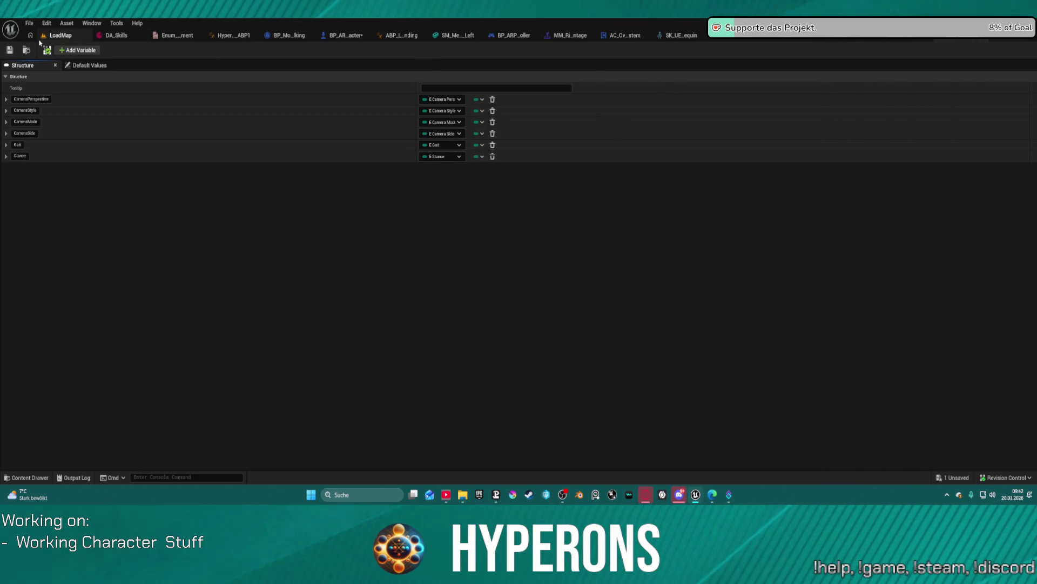
{"action": "left_click", "coordinate": [43, 37]}
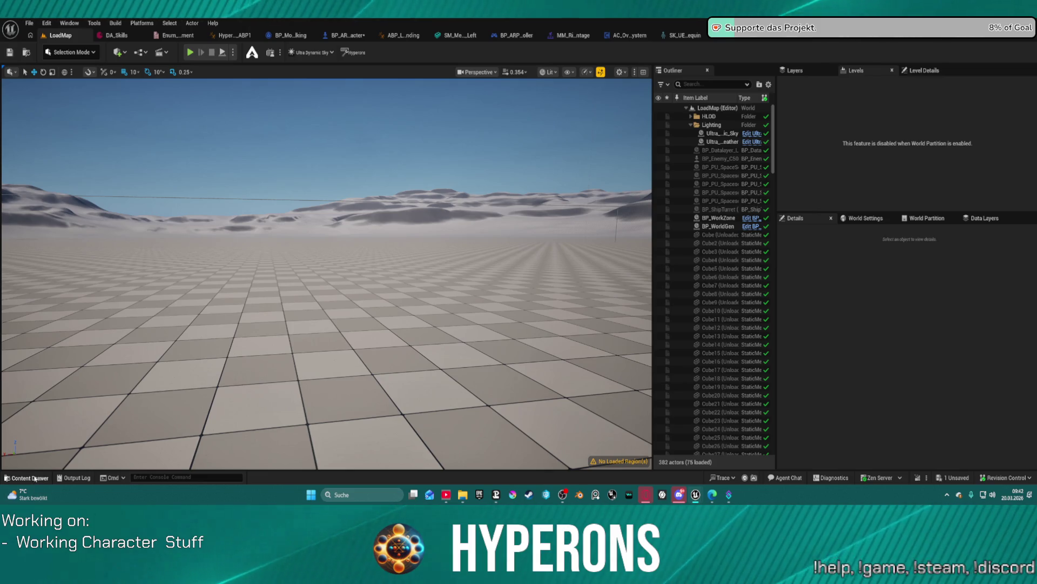
Open the ST_CharacterPropertiesForCamera structure from the Core folder.
{"action": "left_click", "coordinate": [34, 478]}
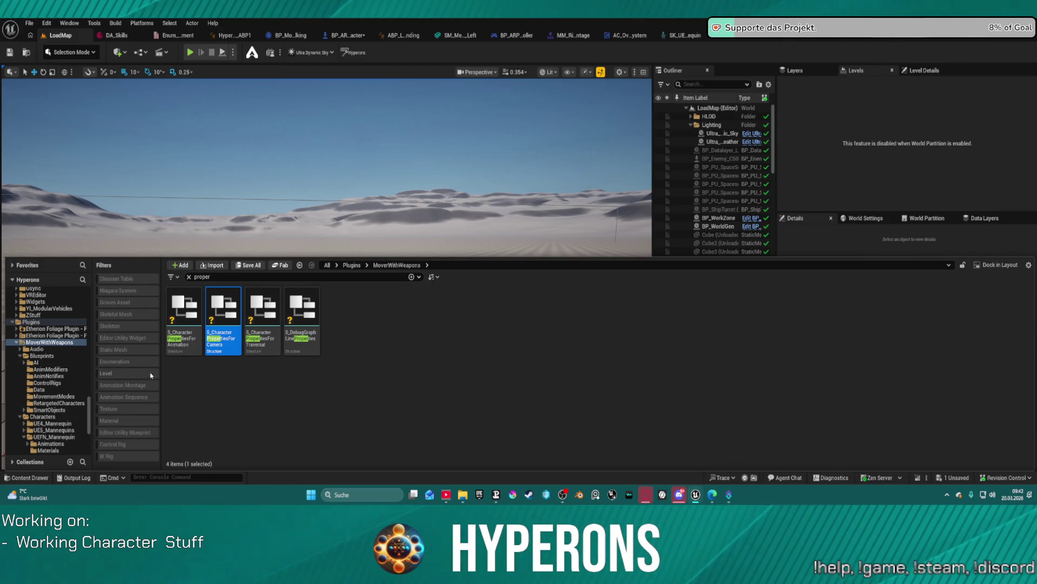
{"action": "scroll", "coordinate": [84, 328], "scroll_direction": "up", "scroll_amount": 10}
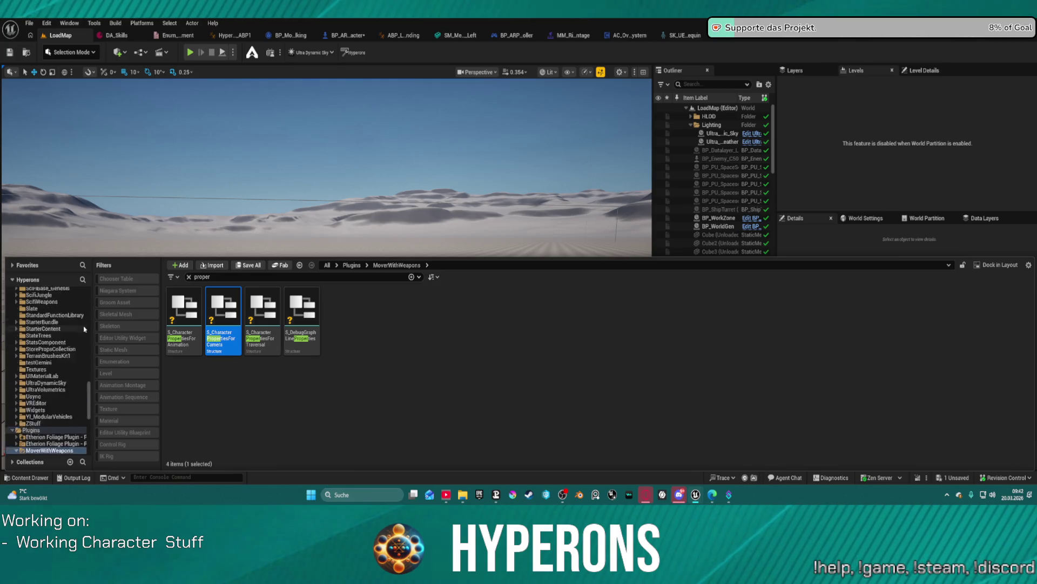
{"action": "scroll", "coordinate": [85, 328], "scroll_direction": "up", "scroll_amount": 8}
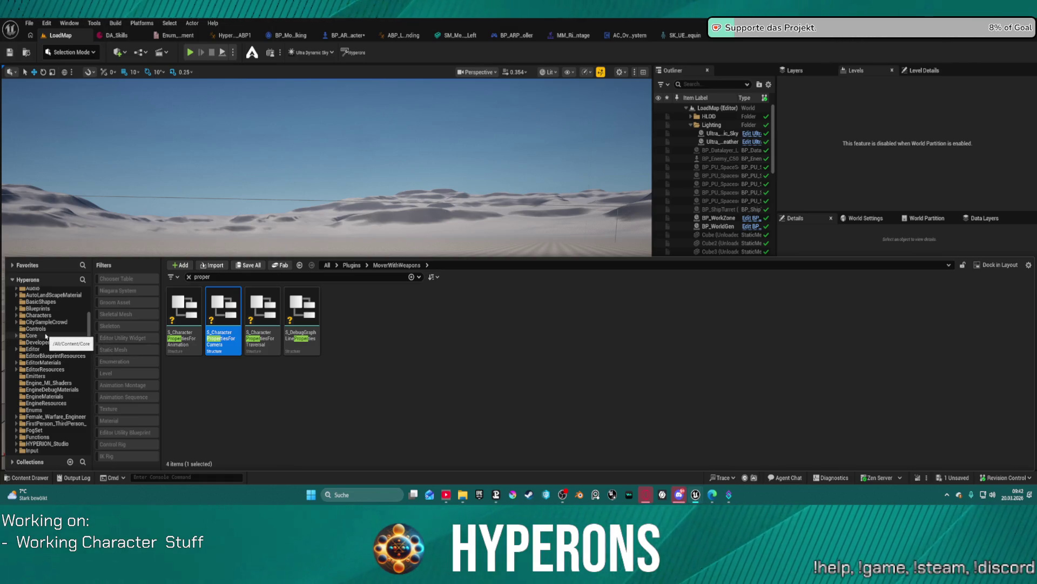
{"action": "left_click", "coordinate": [46, 336]}
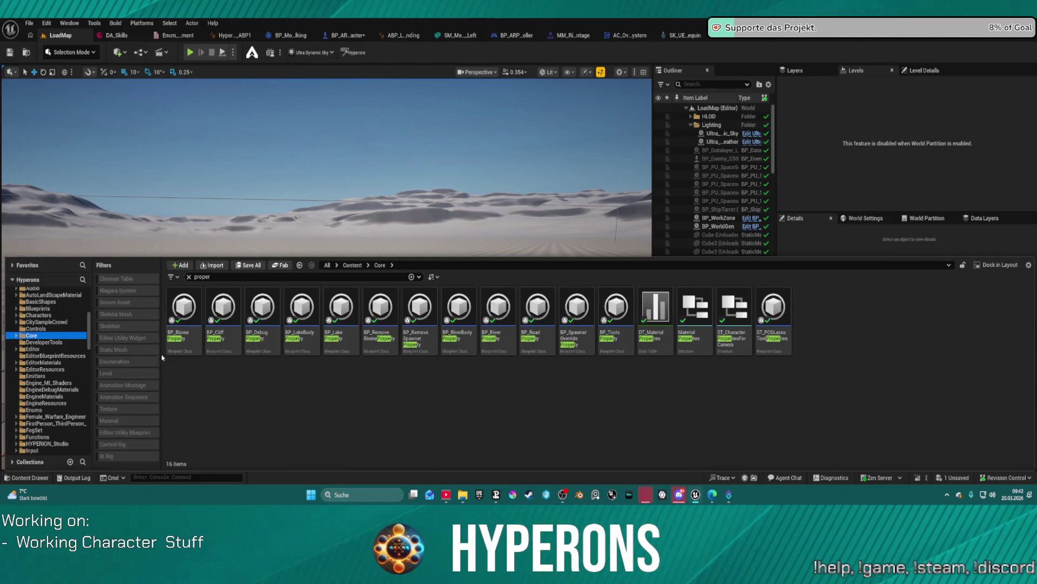
{"action": "left_click", "coordinate": [739, 304]}
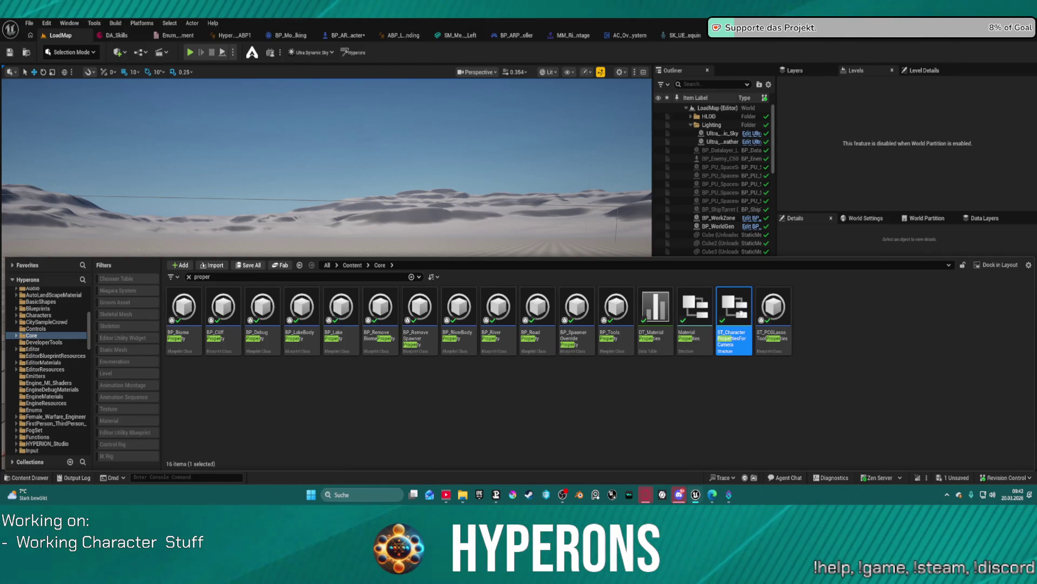
{"action": "double_click", "coordinate": [741, 313]}
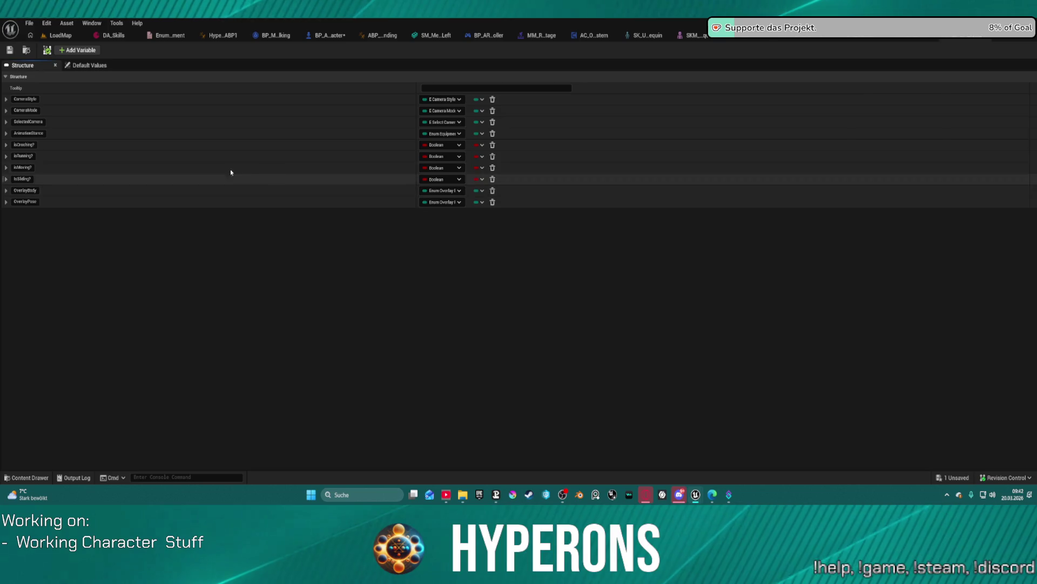
Change the AnimationStance field's type from the equipment enum to Gameplay Tag and save all.
{"action": "double_click", "coordinate": [35, 134]}
{"action": "type", "text": "Overri"}
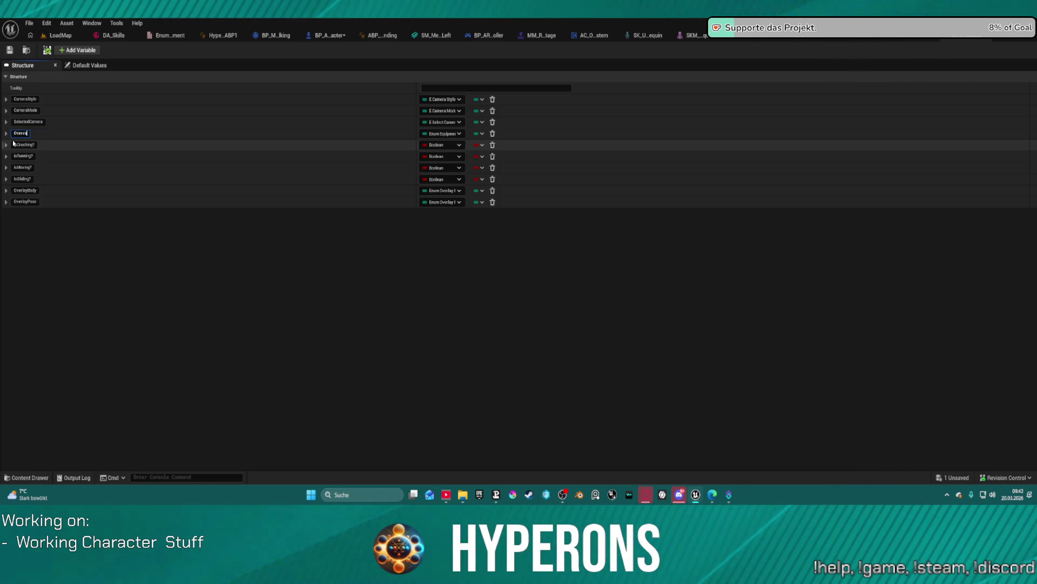
{"action": "key", "text": "BackSpace"}
{"action": "type", "text": "layPose"}
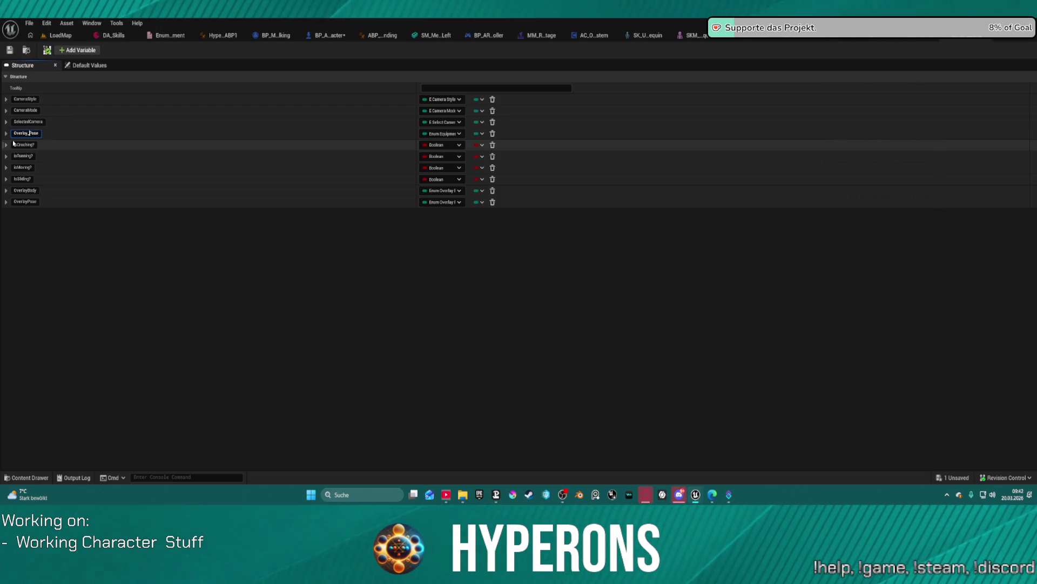
{"action": "left_click", "coordinate": [446, 135]}
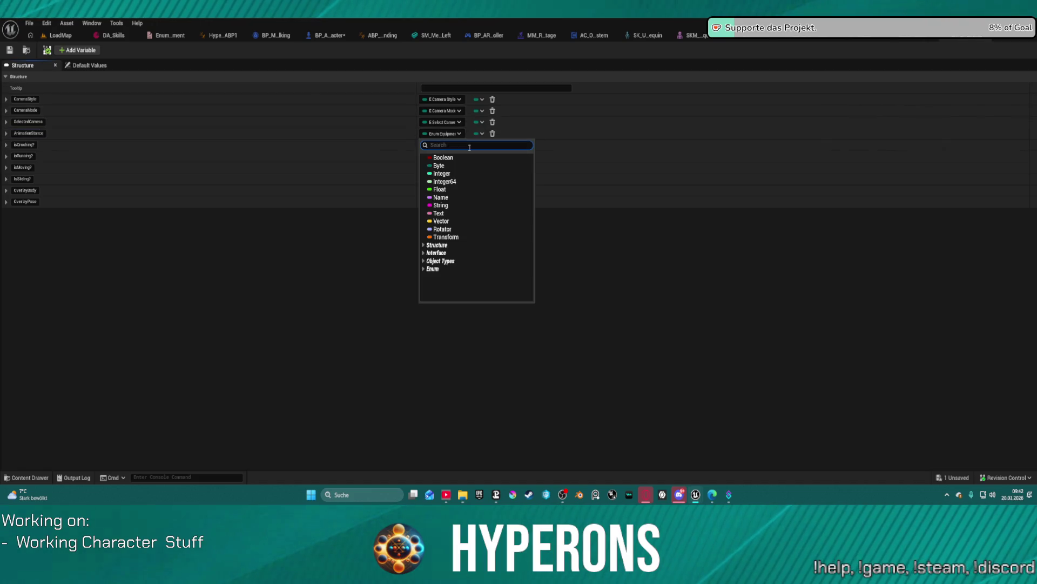
{"action": "type", "text": "Gamep"}
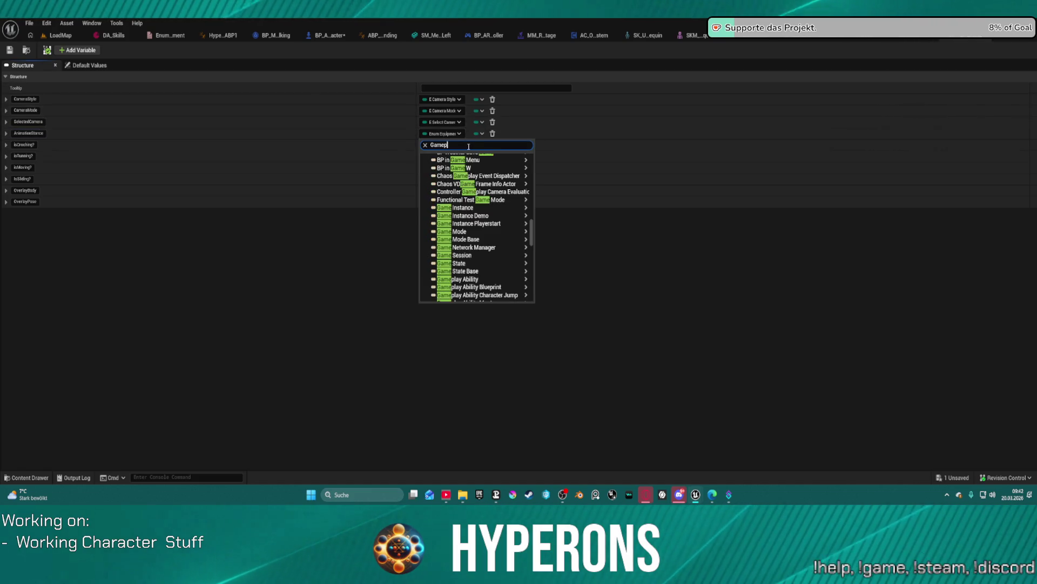
{"action": "type", "text": "layt"}
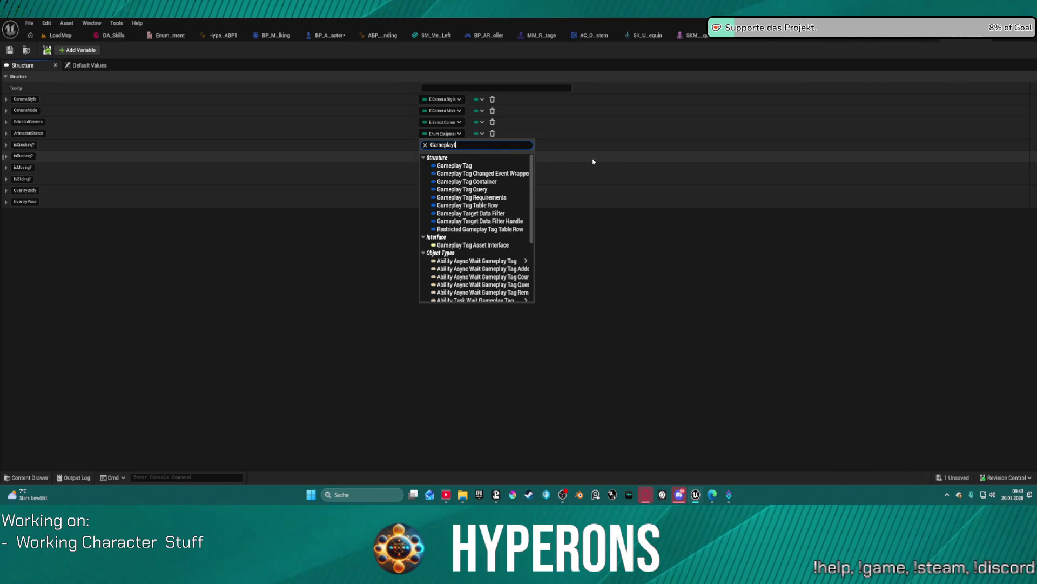
{"action": "key", "text": "Escape"}
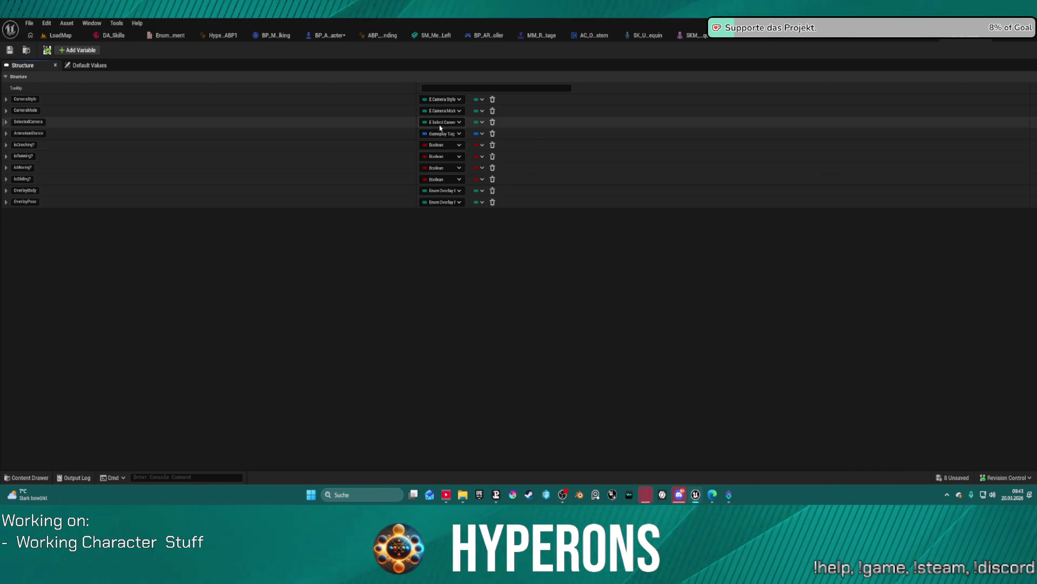
{"action": "key", "text": "ctrl+s"}
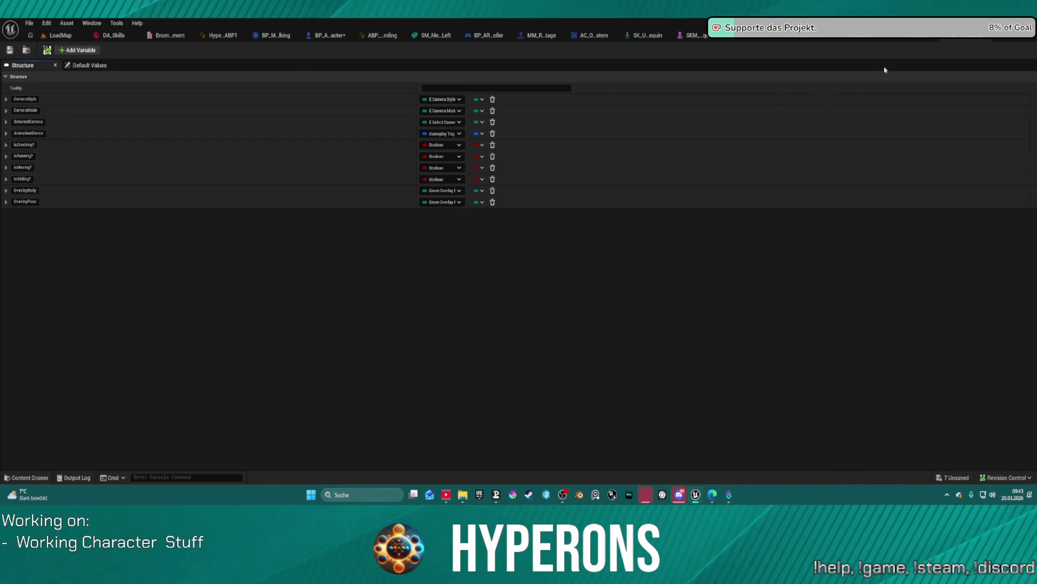
Open the CHT_CameraRig_Hyper chooser table from Core > Systems > CameraSystem > Chooser.
{"action": "left_click", "coordinate": [913, 35]}
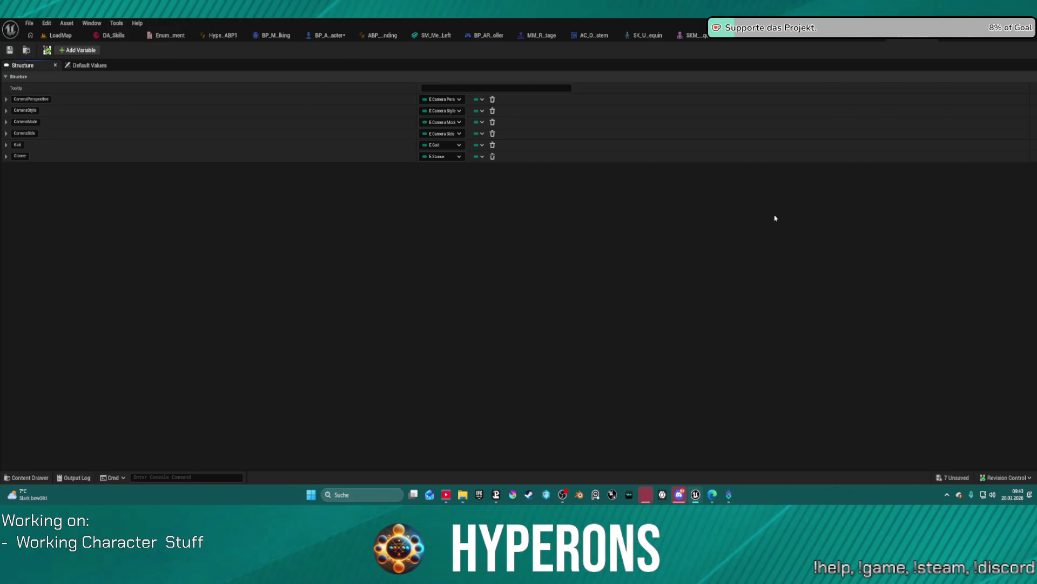
{"action": "left_click", "coordinate": [25, 477]}
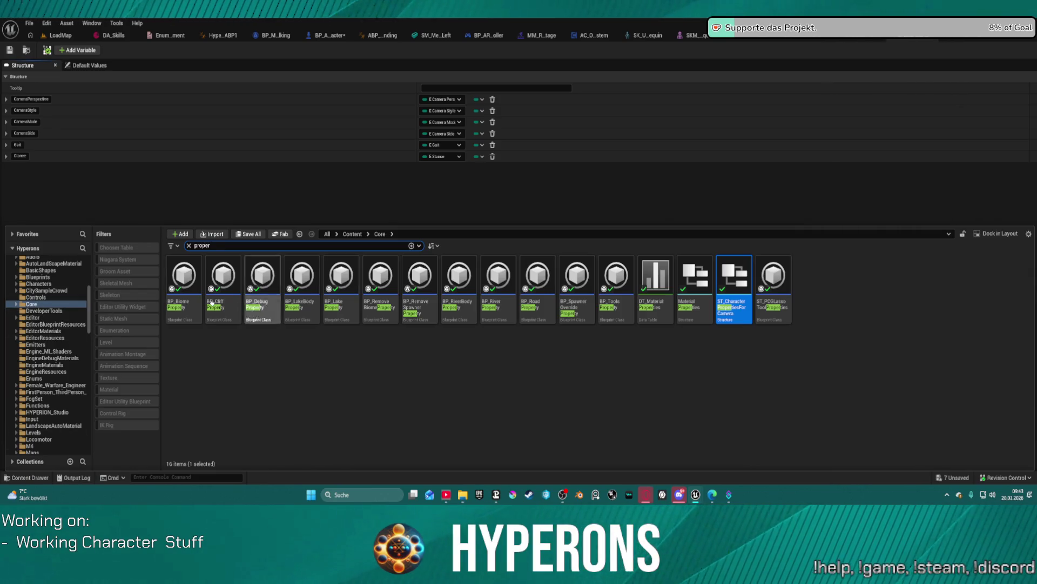
{"action": "left_click", "coordinate": [13, 305]}
{"action": "left_click", "coordinate": [15, 305]}
{"action": "scroll", "coordinate": [49, 346], "scroll_direction": "down", "scroll_amount": 5}
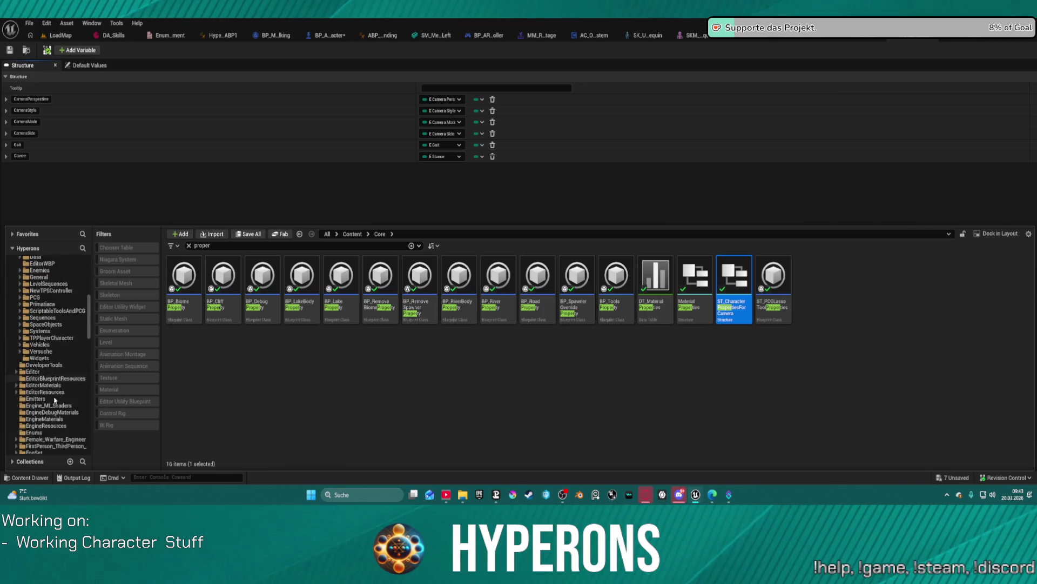
{"action": "double_click", "coordinate": [40, 277]}
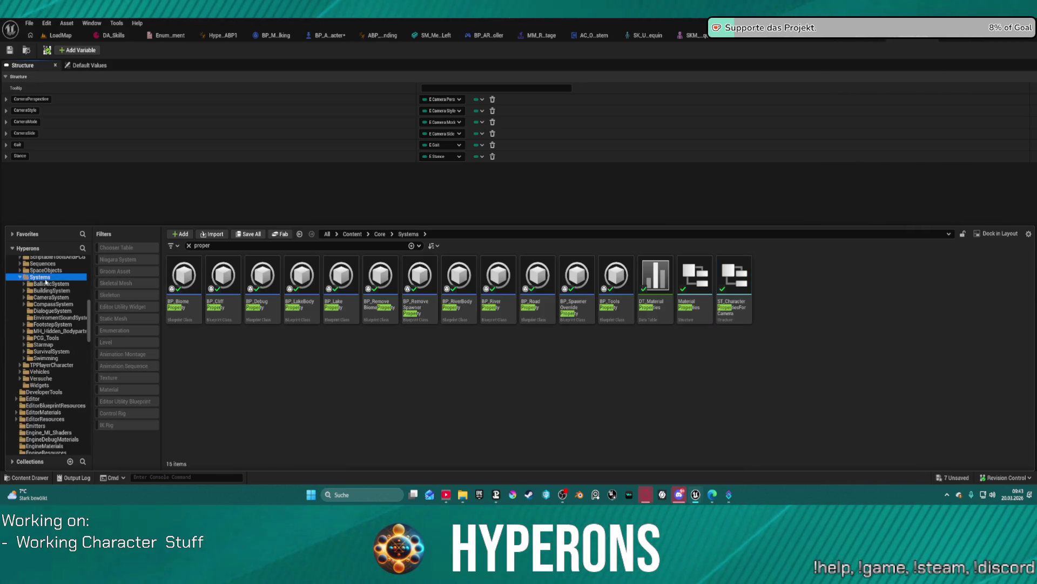
{"action": "left_click", "coordinate": [54, 297]}
{"action": "double_click", "coordinate": [54, 299]}
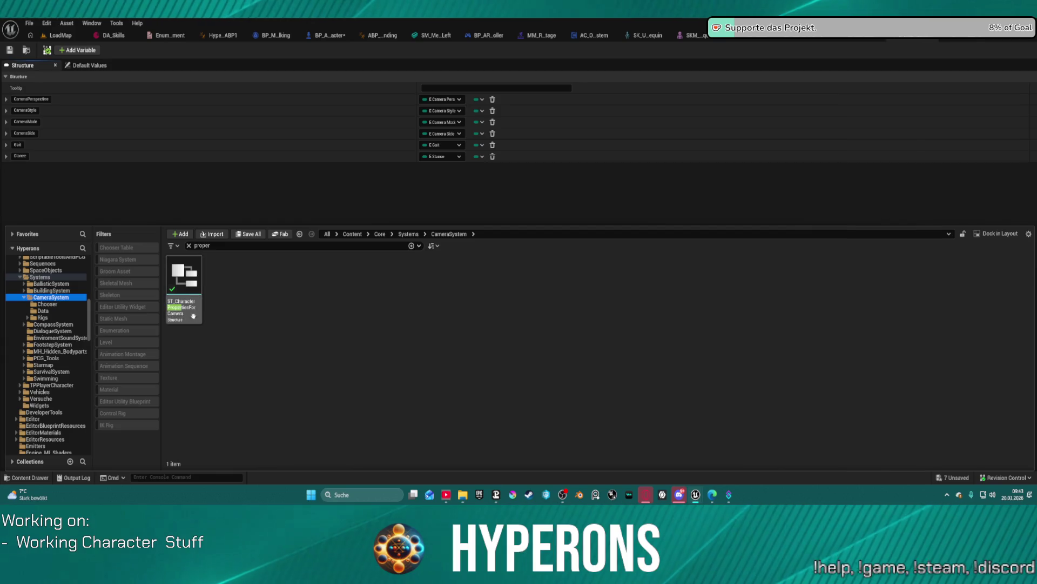
{"action": "left_click", "coordinate": [50, 305]}
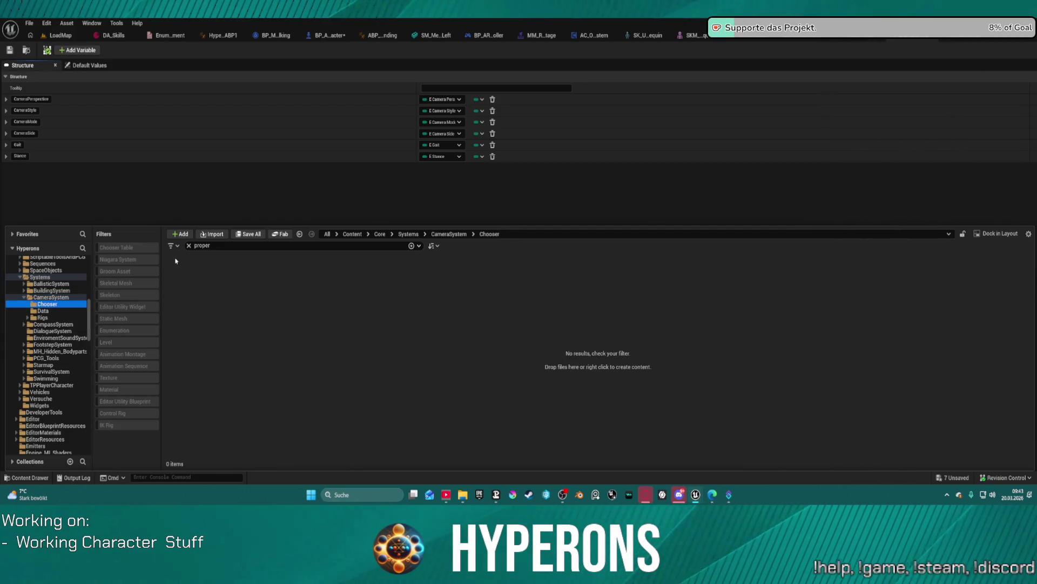
{"action": "left_click", "coordinate": [189, 245]}
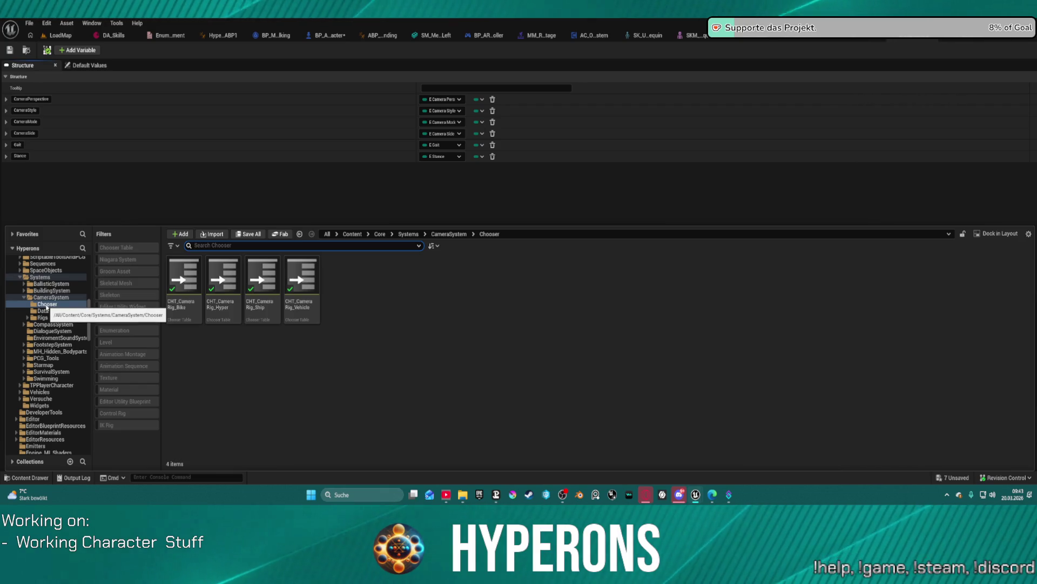
{"action": "left_click", "coordinate": [232, 270]}
{"action": "double_click", "coordinate": [232, 270]}
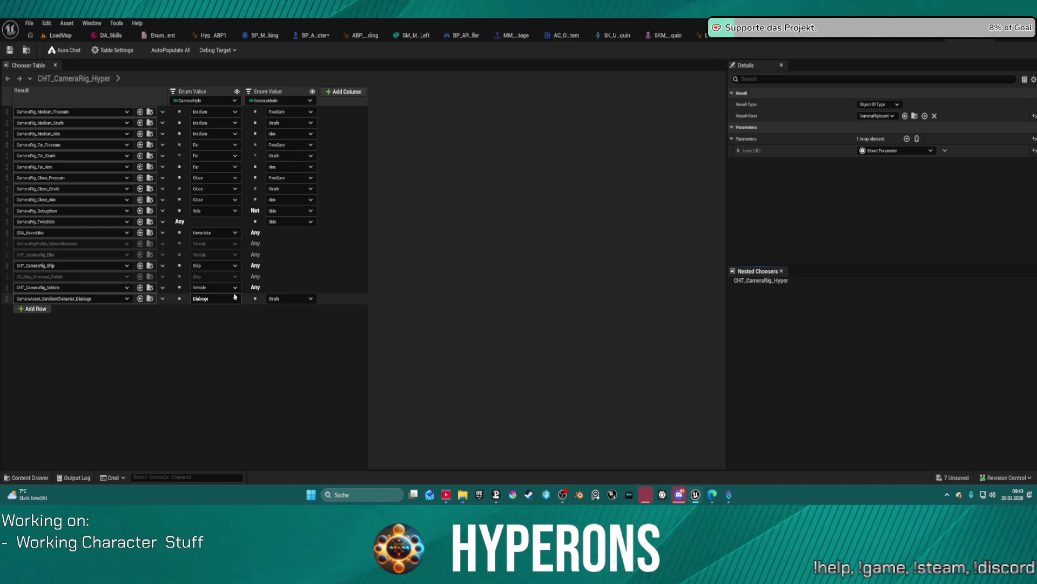
Open the CDA_Universal camera asset from the camera system's Rigs folder.
{"action": "key", "text": "ctrl+space"}
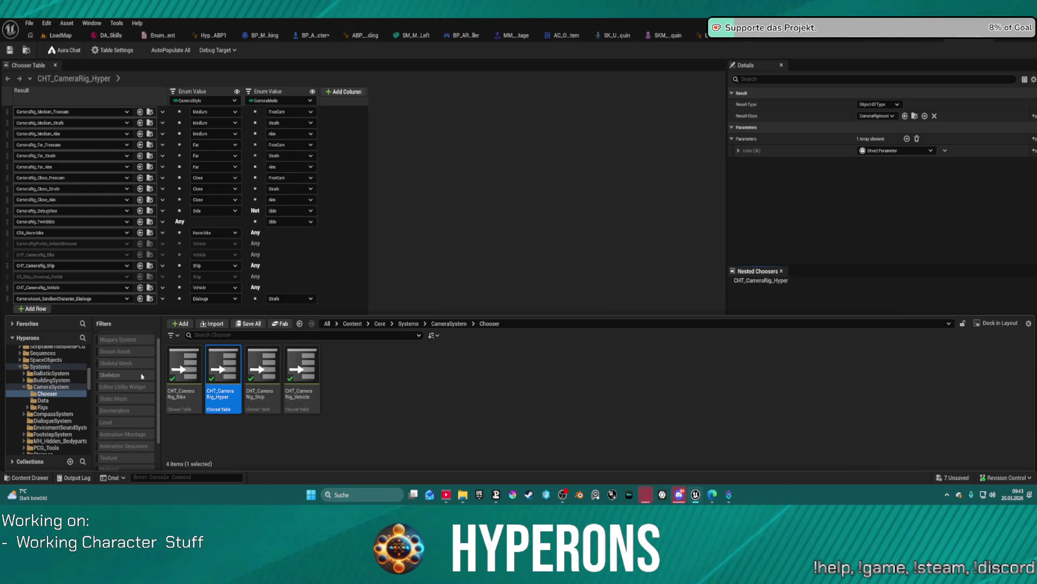
{"action": "left_click", "coordinate": [54, 400]}
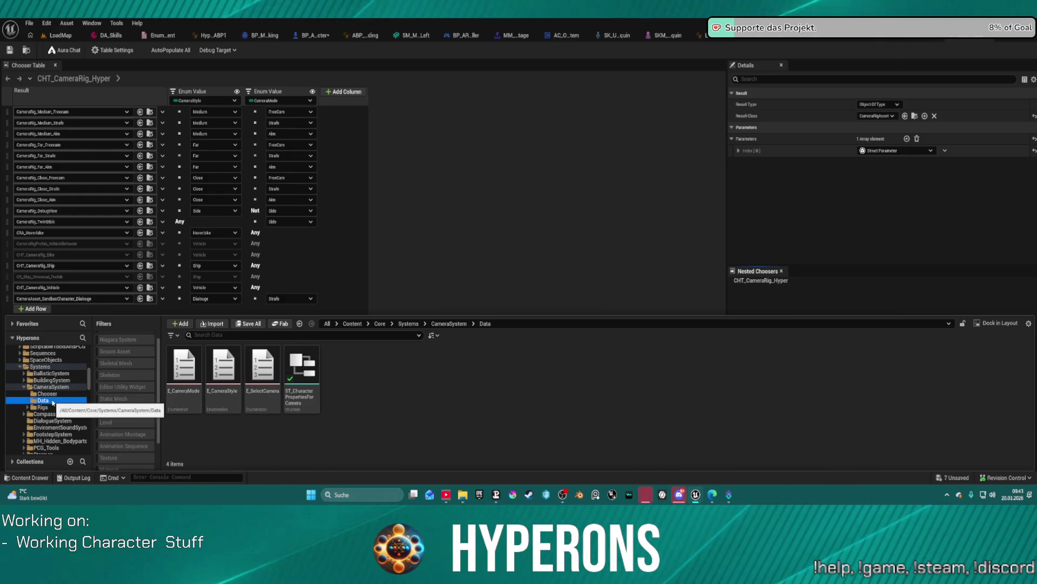
{"action": "left_click", "coordinate": [50, 408]}
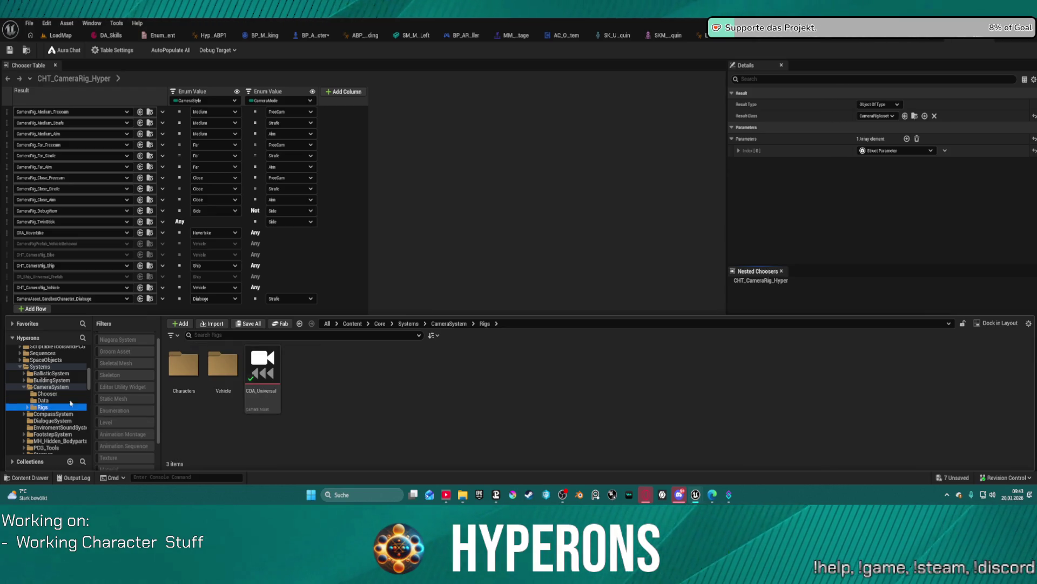
{"action": "left_click", "coordinate": [258, 371]}
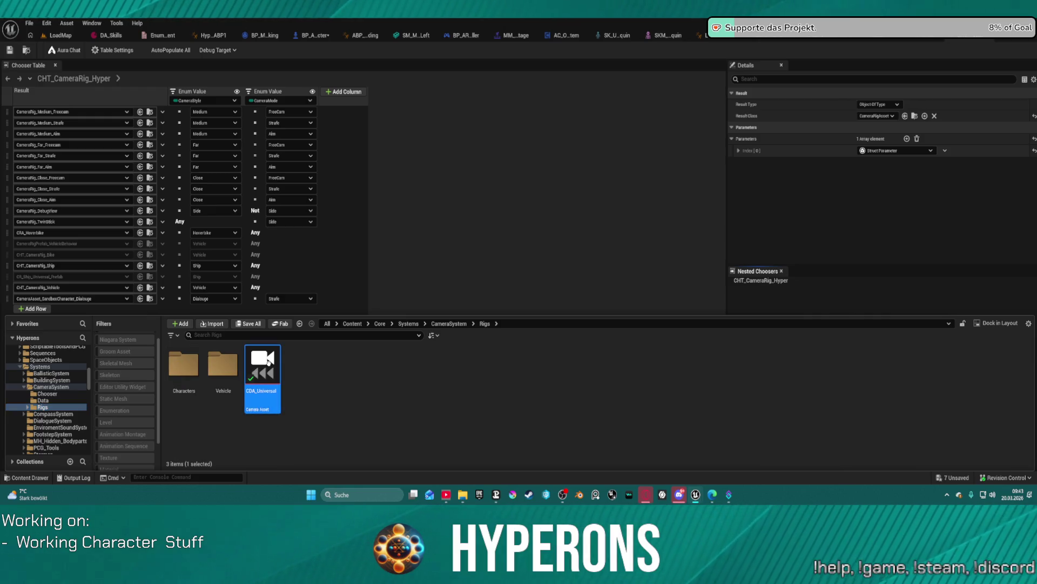
{"action": "double_click", "coordinate": [272, 367]}
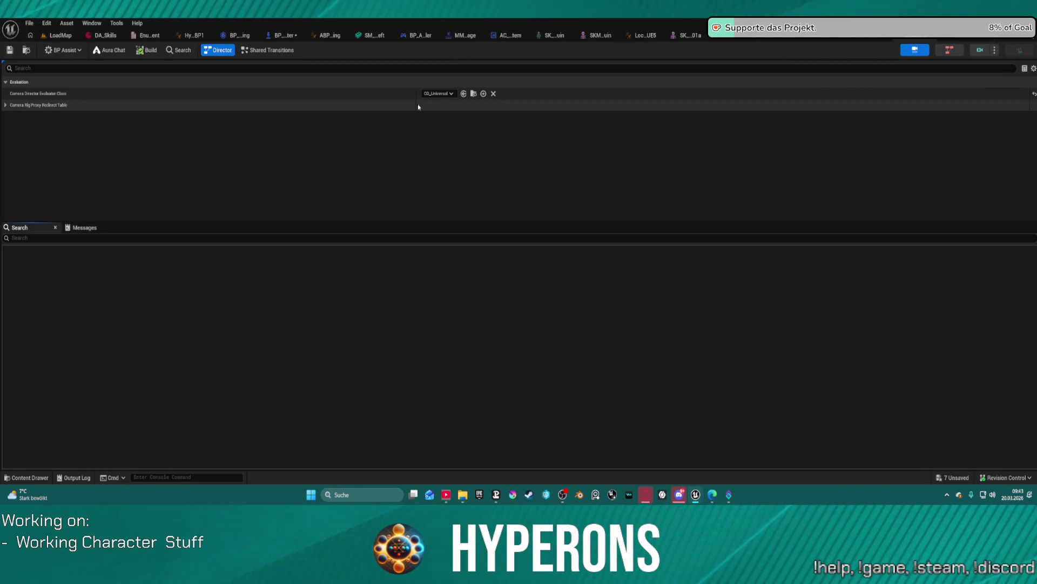
{"action": "left_click", "coordinate": [473, 93]}
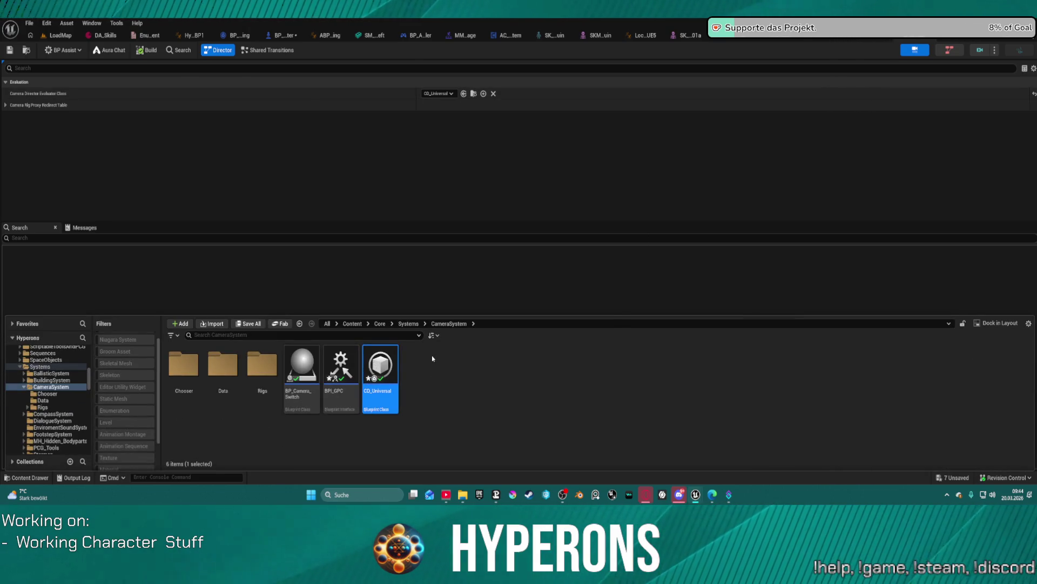
{"action": "double_click", "coordinate": [381, 364]}
{"action": "scroll", "coordinate": [394, 233], "scroll_direction": "down", "scroll_amount": 2}
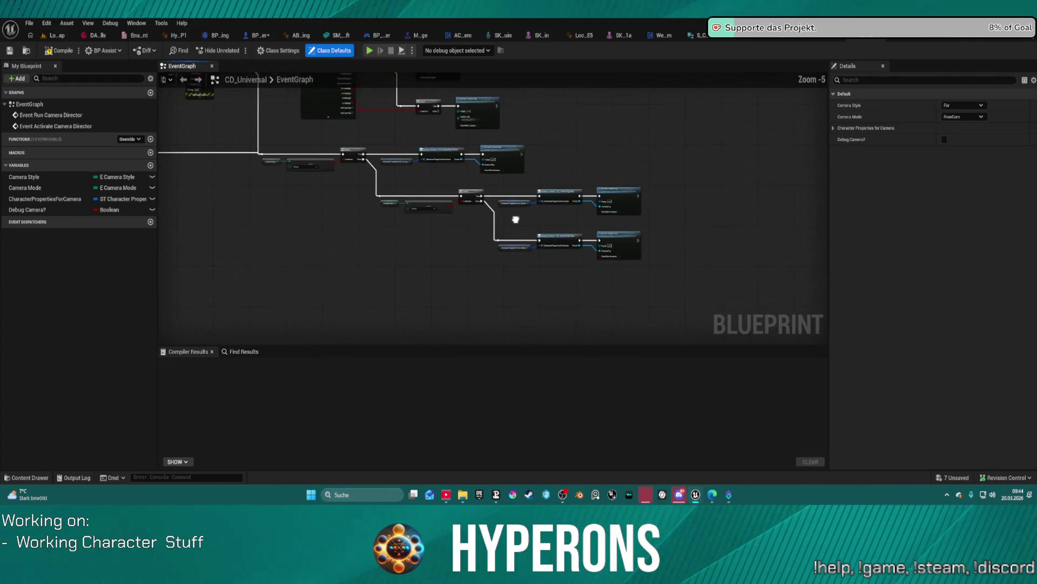
{"action": "scroll", "coordinate": [581, 255], "scroll_direction": "up", "scroll_amount": 1}
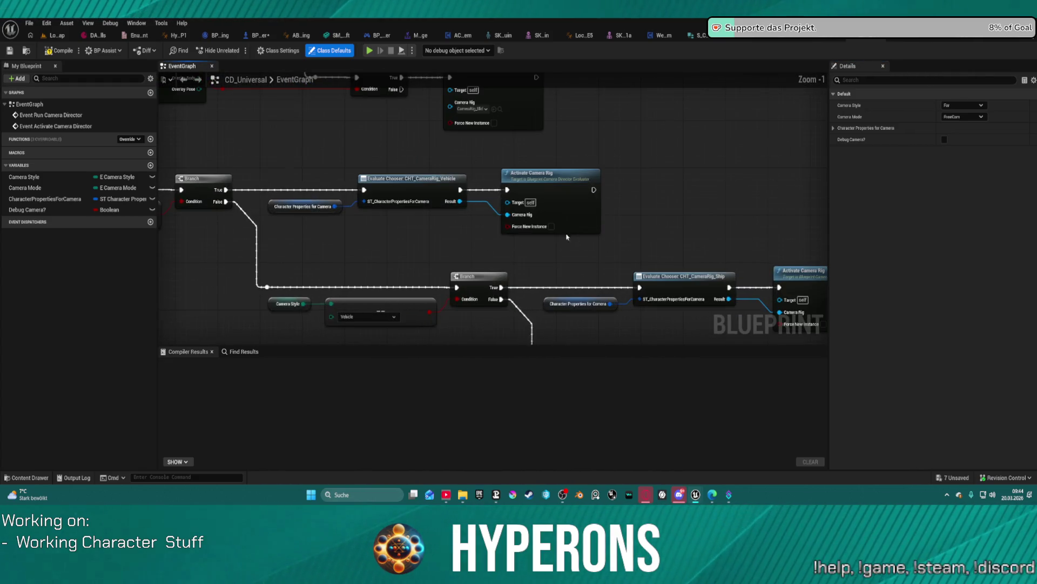
{"action": "mouse_move", "coordinate": [409, 247]}
{"action": "left_mouse_down"}
{"action": "mouse_move", "coordinate": [584, 415]}
{"action": "mouse_move", "coordinate": [932, 421]}
{"action": "left_mouse_up"}
{"action": "mouse_move", "coordinate": [595, 270]}
{"action": "left_mouse_down"}
{"action": "mouse_move", "coordinate": [440, 269]}
{"action": "mouse_move", "coordinate": [255, 243]}
{"action": "mouse_move", "coordinate": [256, 286]}
{"action": "mouse_move", "coordinate": [343, 282]}
{"action": "mouse_move", "coordinate": [375, 342]}
{"action": "mouse_move", "coordinate": [414, 174]}
{"action": "mouse_move", "coordinate": [775, 237]}
{"action": "mouse_move", "coordinate": [143, 200]}
{"action": "mouse_move", "coordinate": [648, 162]}
{"action": "mouse_move", "coordinate": [623, 199]}
{"action": "mouse_move", "coordinate": [462, 230]}
{"action": "left_mouse_up"}
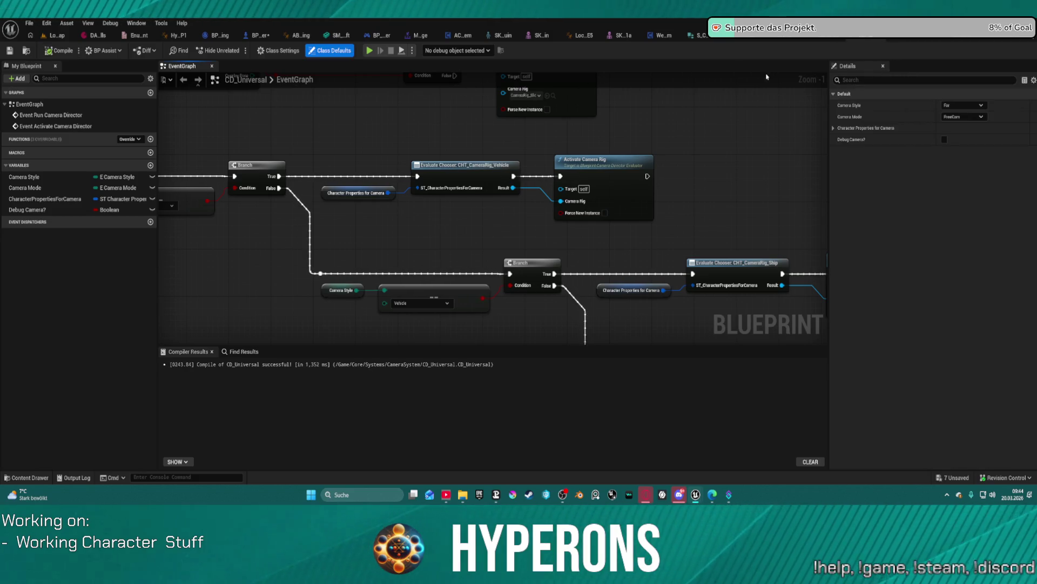
{"action": "left_click_drag", "start_coordinate": [663, 292], "coordinate": [603, 173]}
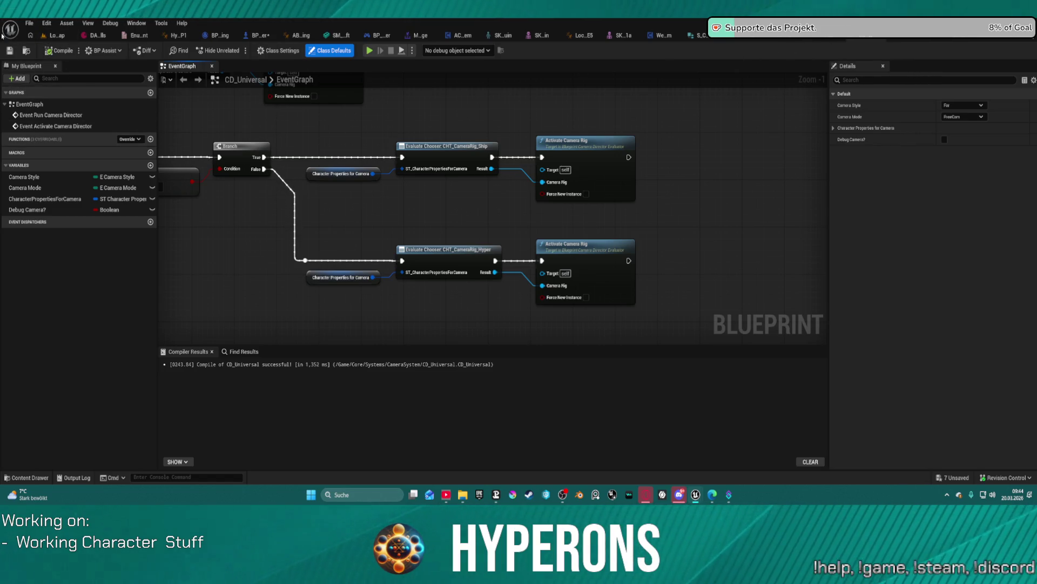
{"action": "left_click", "coordinate": [56, 37]}
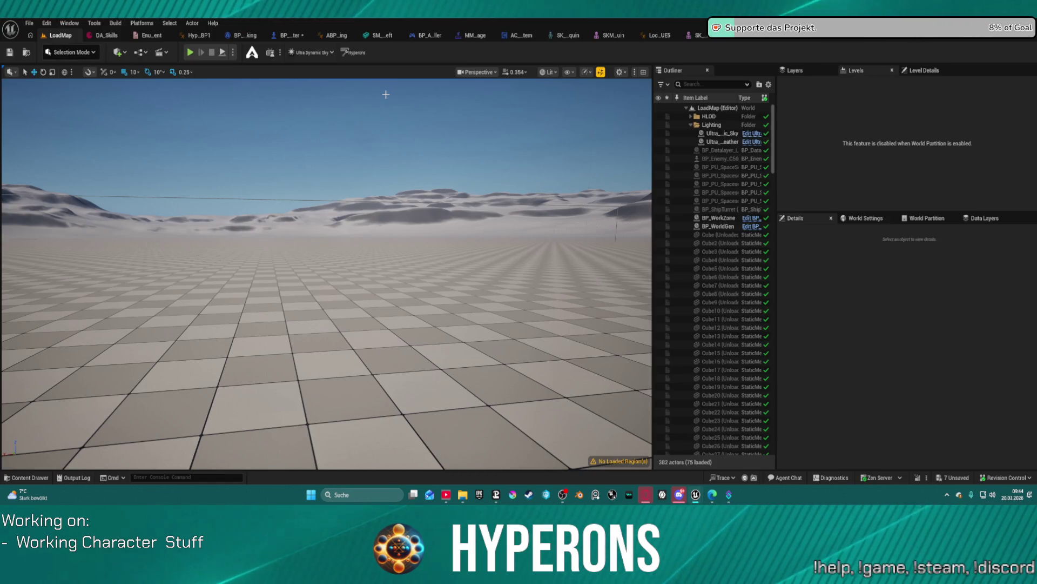
Wire Overlay Pose into the Make node's Animation Stance pin, refresh the node, and compile BP_ARPG_Character.
{"action": "left_click", "coordinate": [289, 35]}
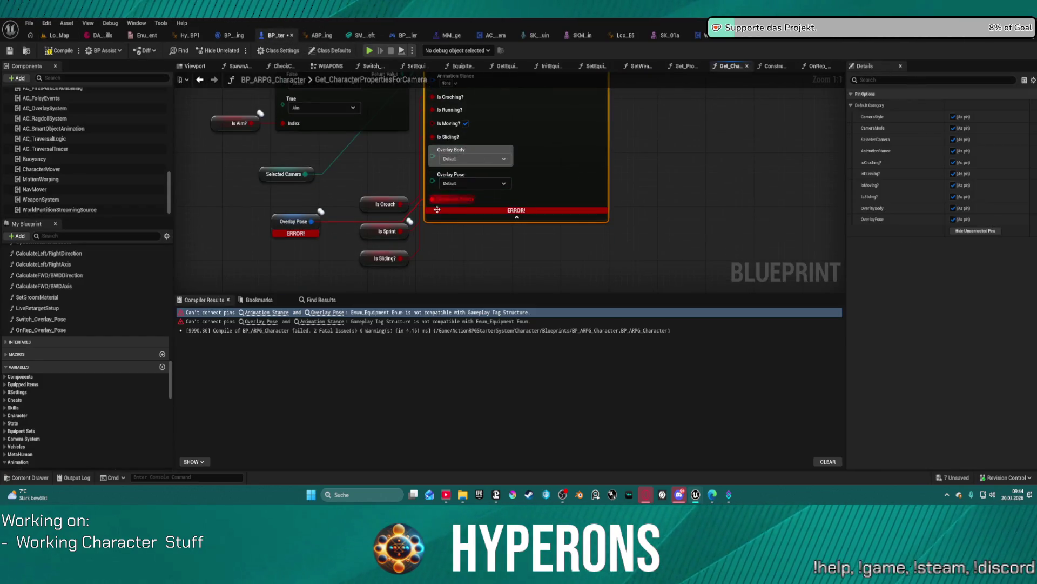
{"action": "left_click", "coordinate": [526, 217]}
{"action": "left_click_drag", "start_coordinate": [290, 281], "coordinate": [411, 137]}
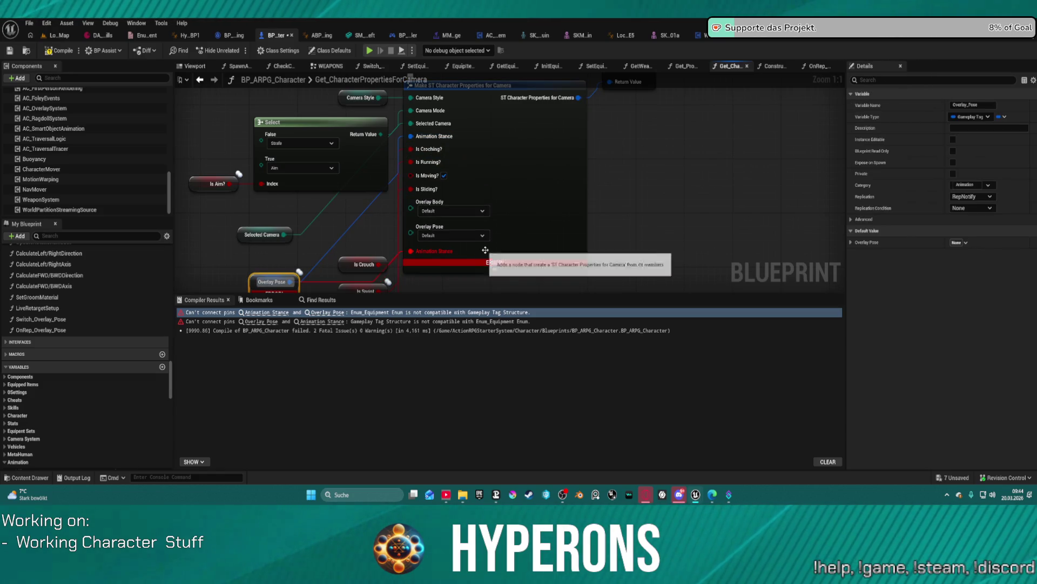
{"action": "right_click", "coordinate": [485, 250]}
{"action": "left_click", "coordinate": [323, 284]}
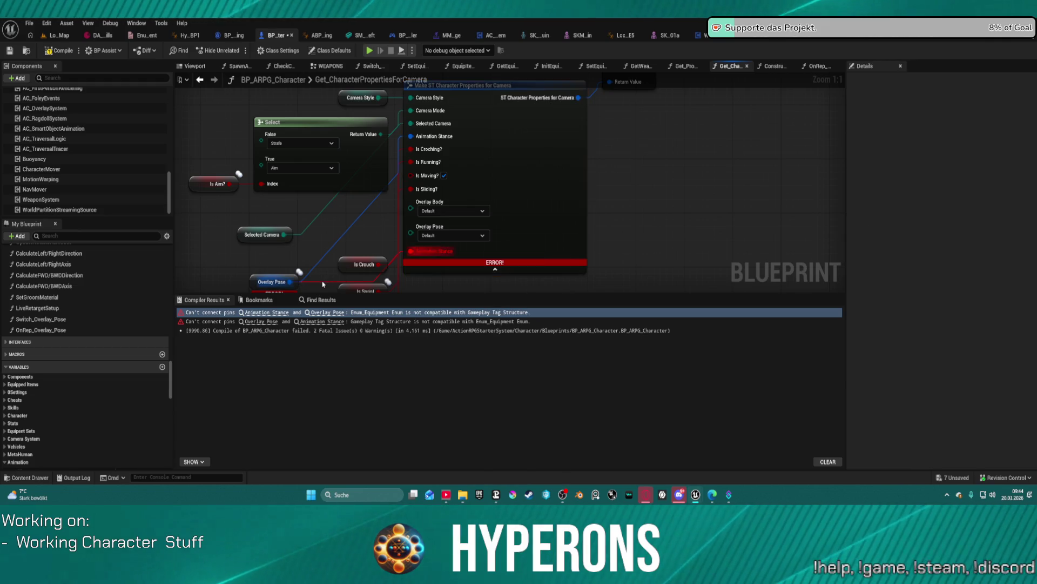
{"action": "key", "text": "ctrl+z"}
{"action": "left_click", "coordinate": [59, 50]}
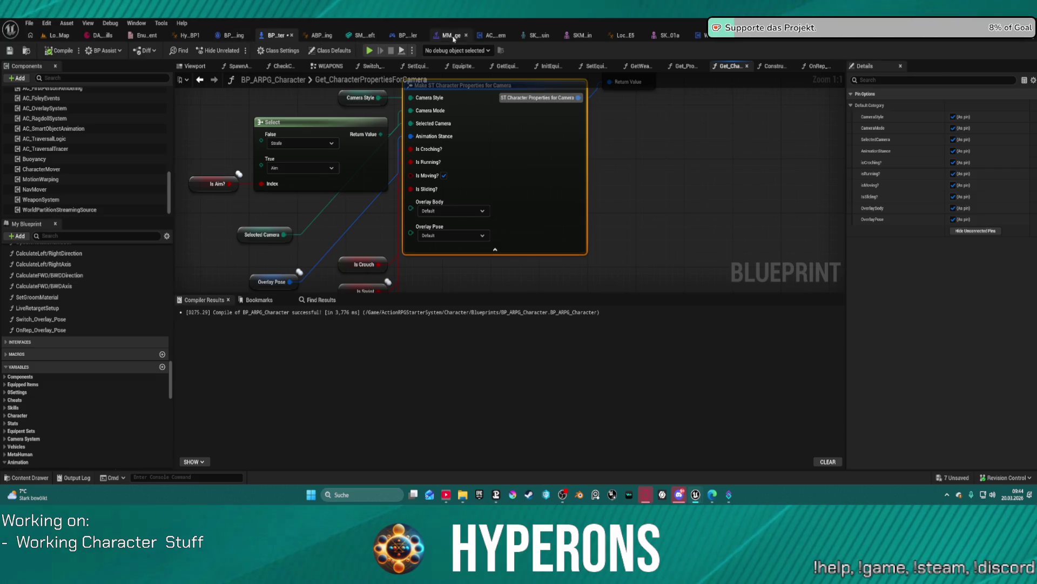
{"action": "left_click", "coordinate": [689, 35]}
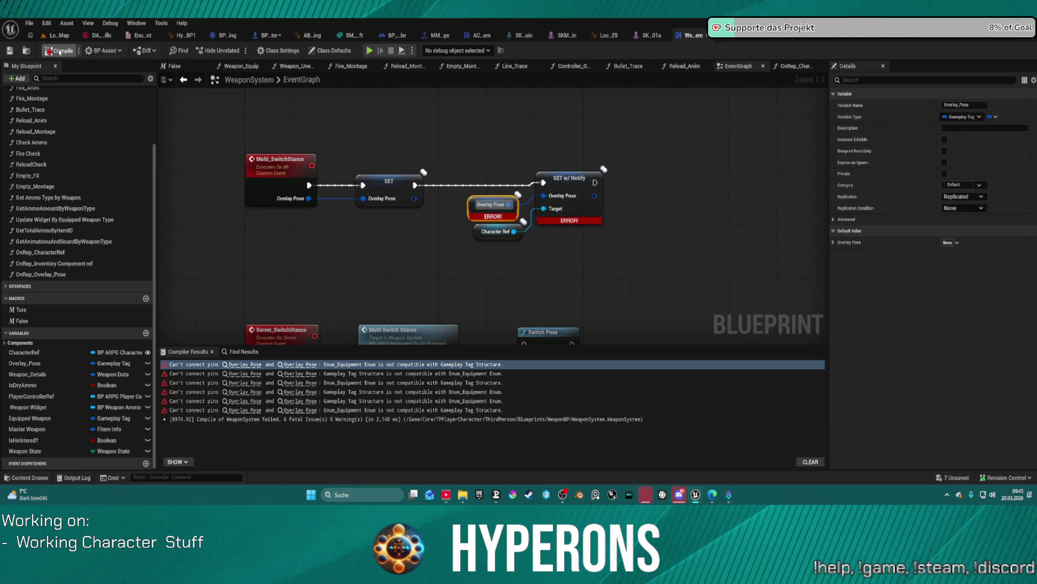
Rename Weapon_Unequip's Animation_State input to OverlayPose, make it a Gameplay Tag, and recompile WeaponSystem.
{"action": "left_click", "coordinate": [59, 53]}
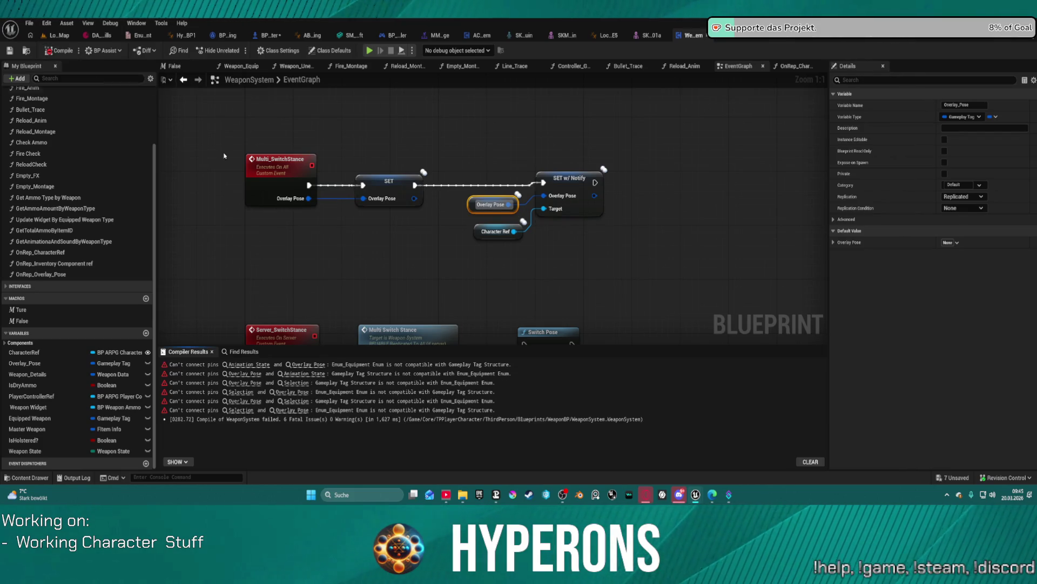
{"action": "left_click", "coordinate": [250, 364]}
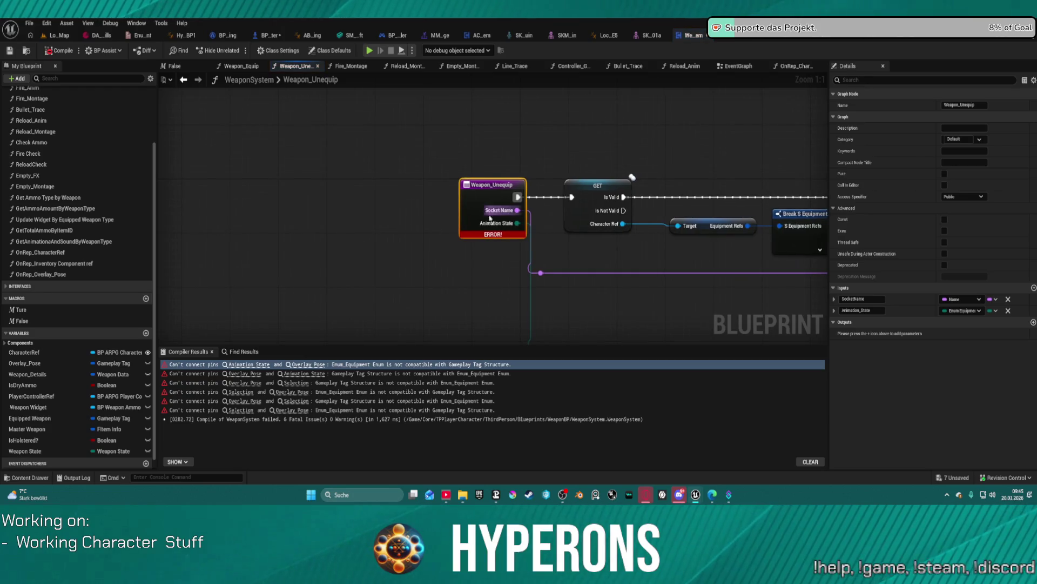
{"action": "double_click", "coordinate": [862, 310]}
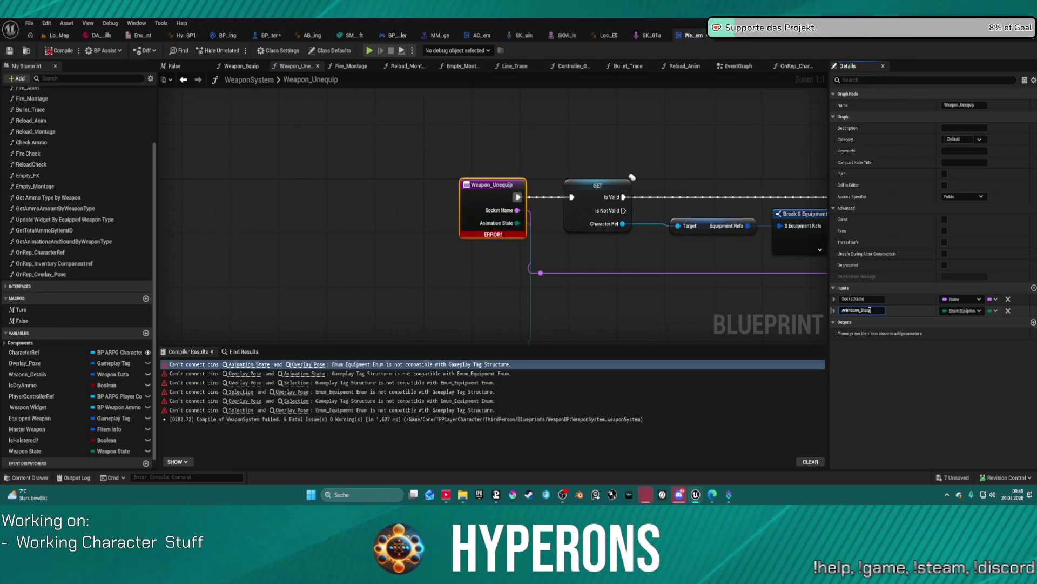
{"action": "type", "text": "OverlayPose"}
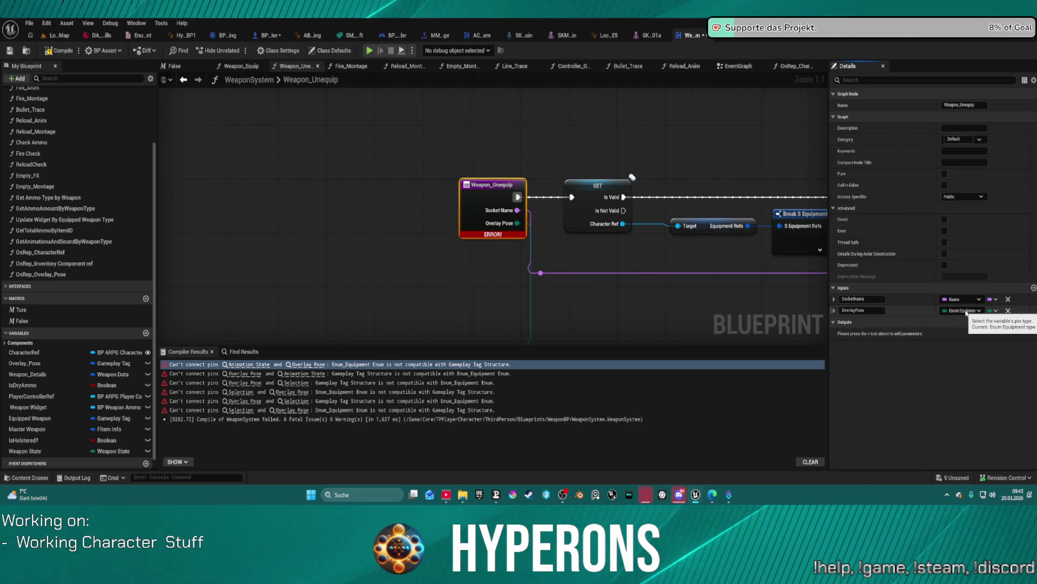
{"action": "left_click", "coordinate": [966, 311]}
{"action": "type", "text": "Gamepl tag"}
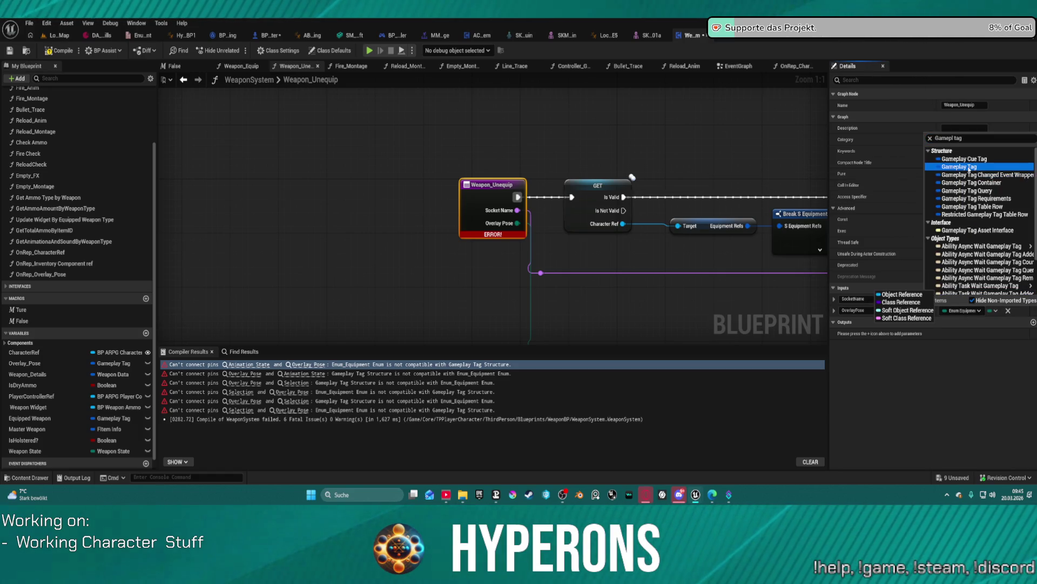
{"action": "left_click", "coordinate": [960, 167]}
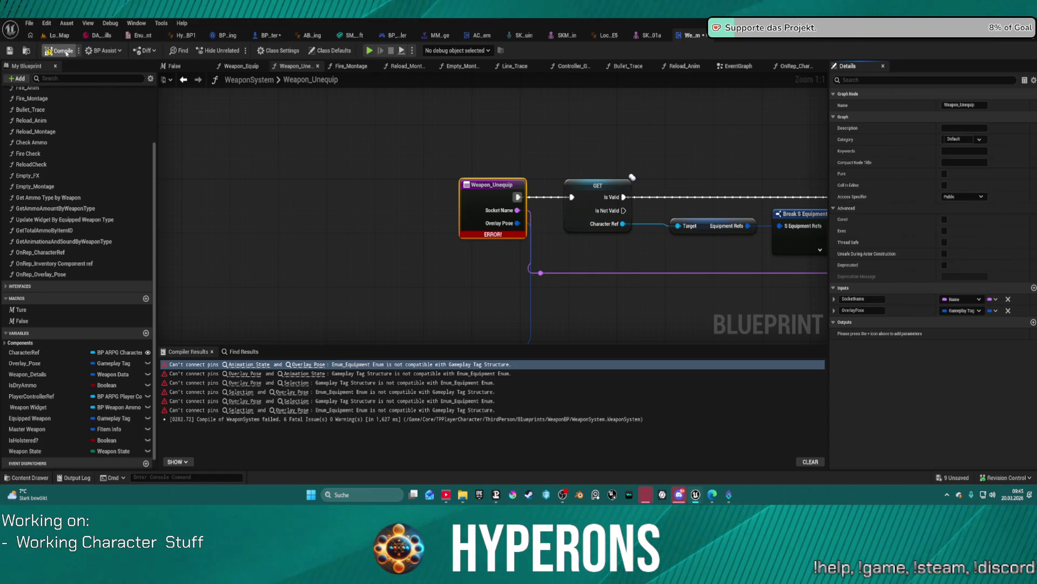
{"action": "key", "text": "F7"}
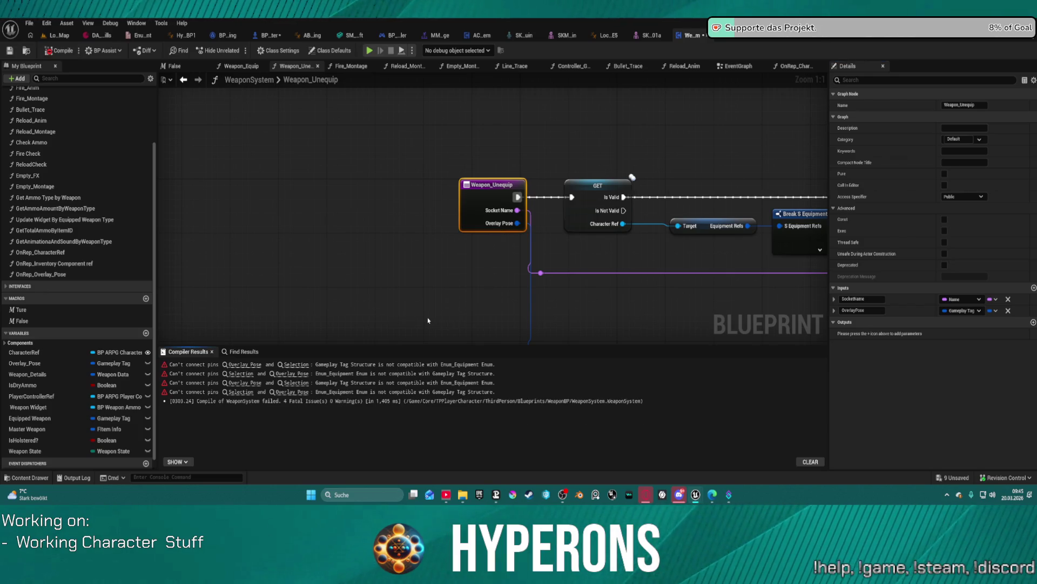
{"action": "left_click", "coordinate": [254, 365]}
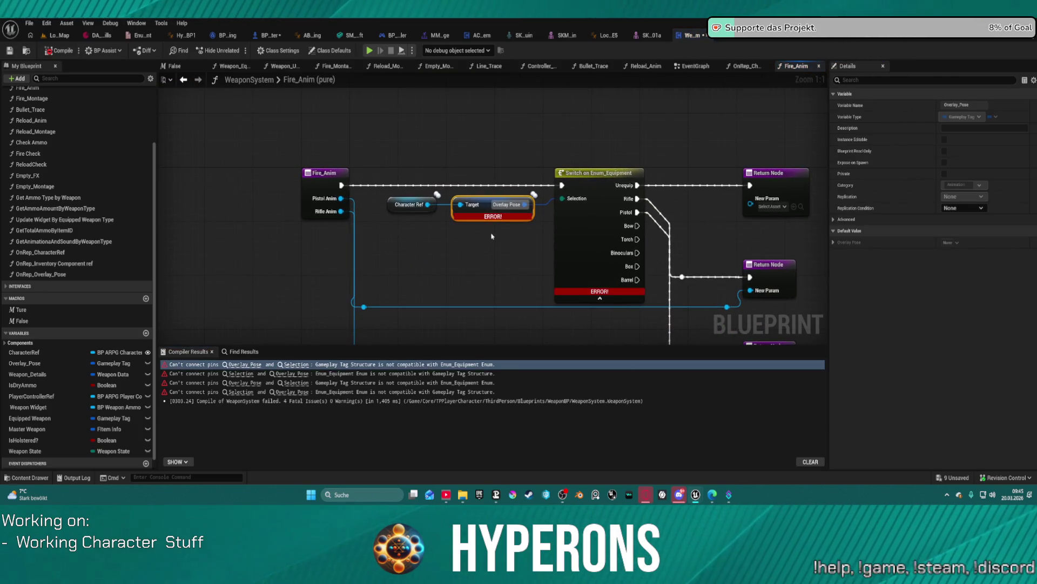
Add a Switch on Gameplay Tag node driven by Overlay Pose in Fire_Anim and tidy the nodes.
{"action": "scroll", "coordinate": [557, 227], "scroll_direction": "down", "scroll_amount": 1}
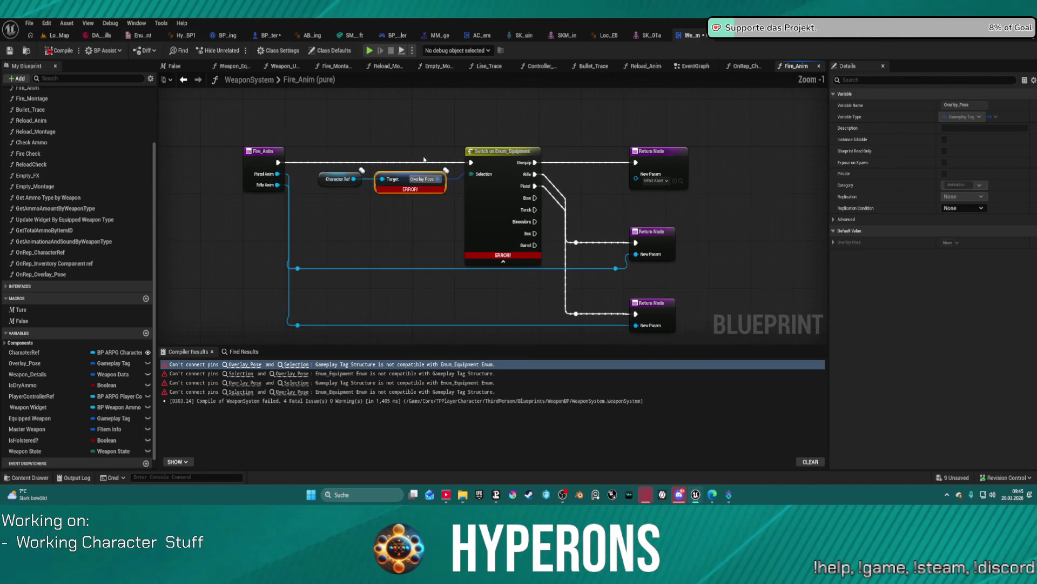
{"action": "mouse_move", "coordinate": [439, 180]}
{"action": "left_mouse_down"}
{"action": "mouse_move", "coordinate": [436, 114]}
{"action": "mouse_move", "coordinate": [432, 123]}
{"action": "left_mouse_up"}
{"action": "type", "text": "swi"}
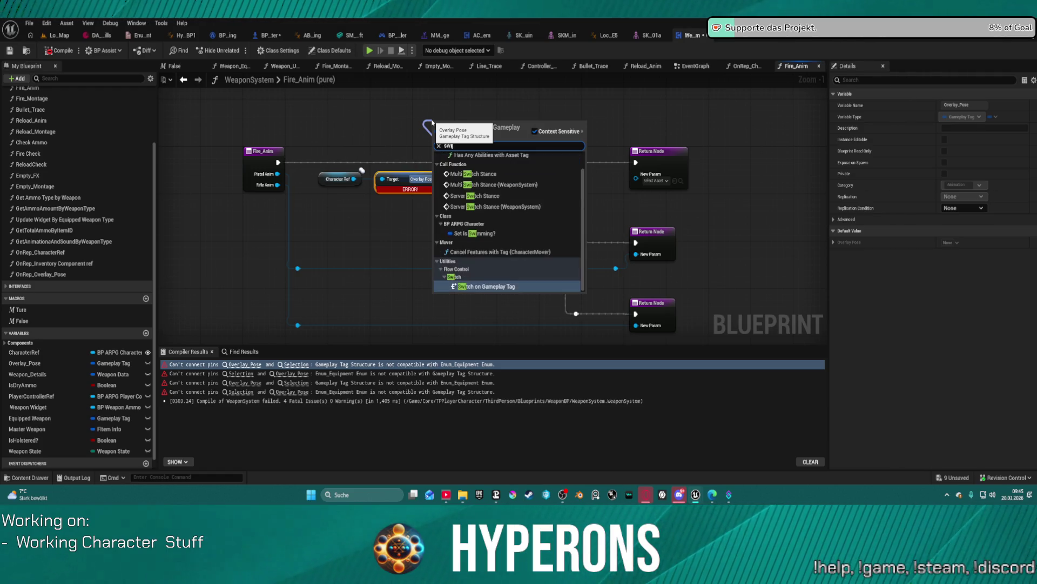
{"action": "left_click", "coordinate": [494, 286]}
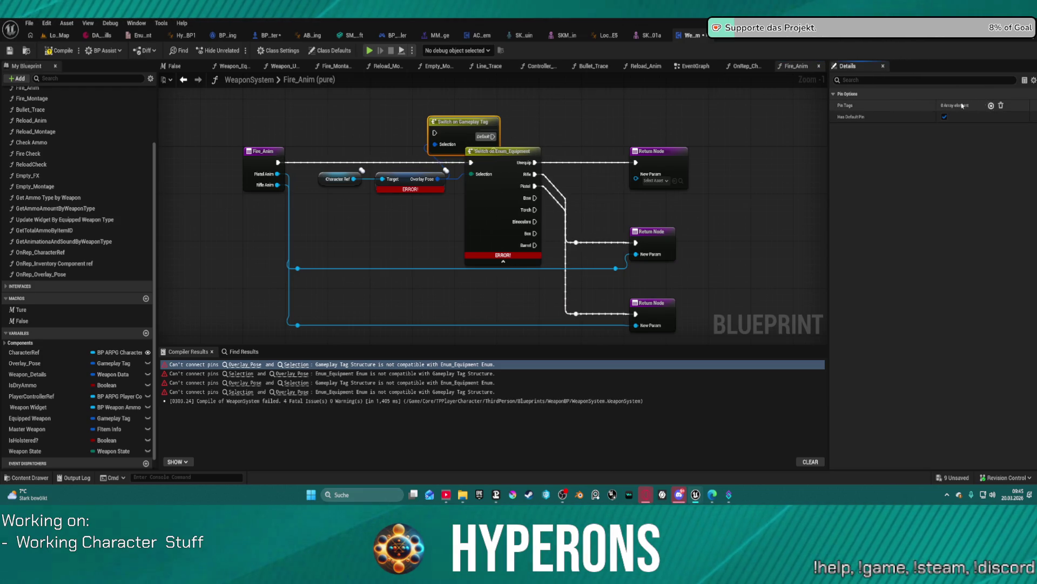
{"action": "left_click_drag", "start_coordinate": [397, 185], "coordinate": [281, 218]}
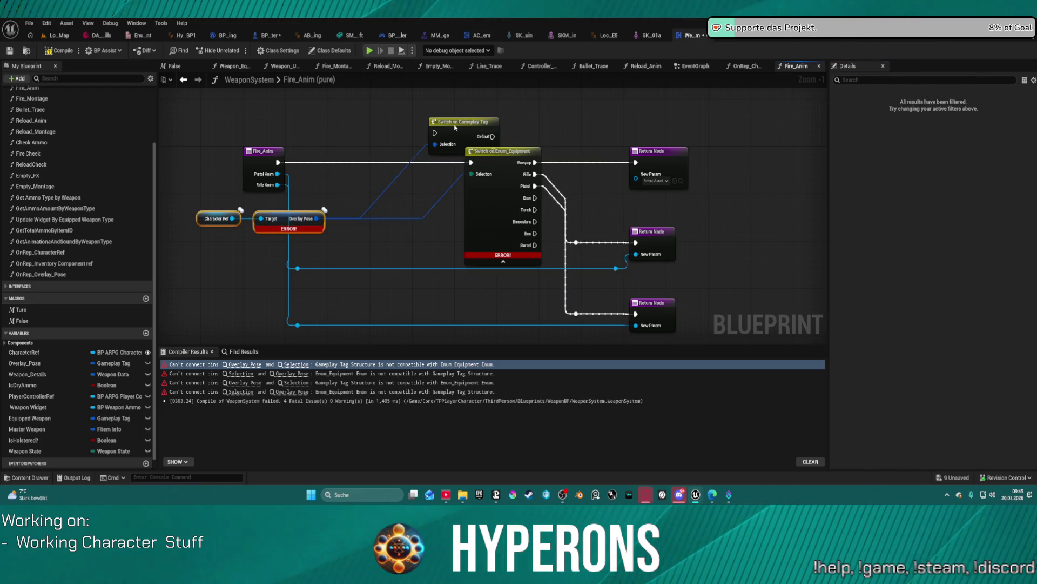
{"action": "left_click", "coordinate": [481, 137]}
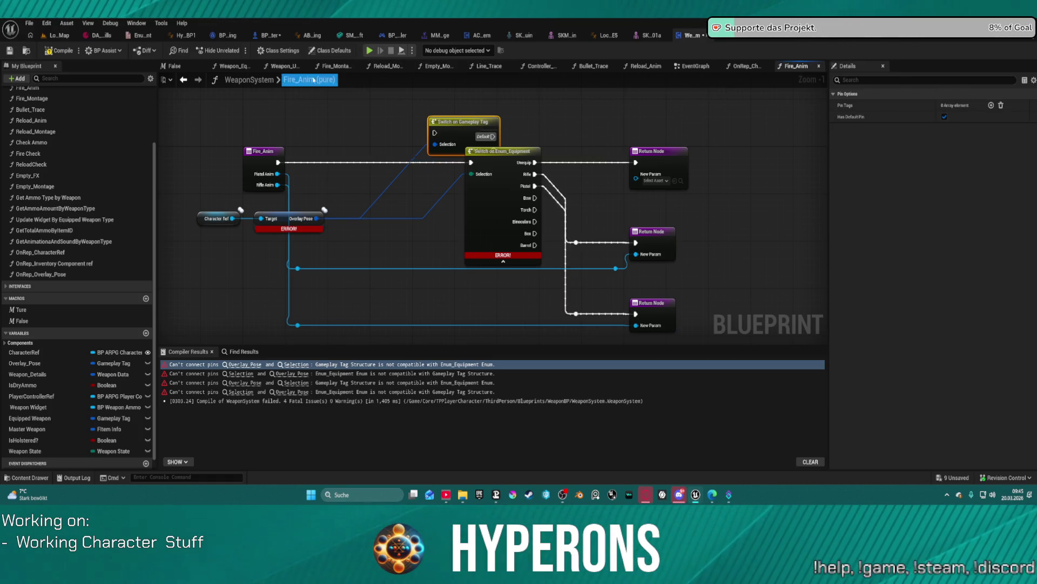
Open the Weapon_Equip function graph.
{"action": "left_click", "coordinate": [233, 66]}
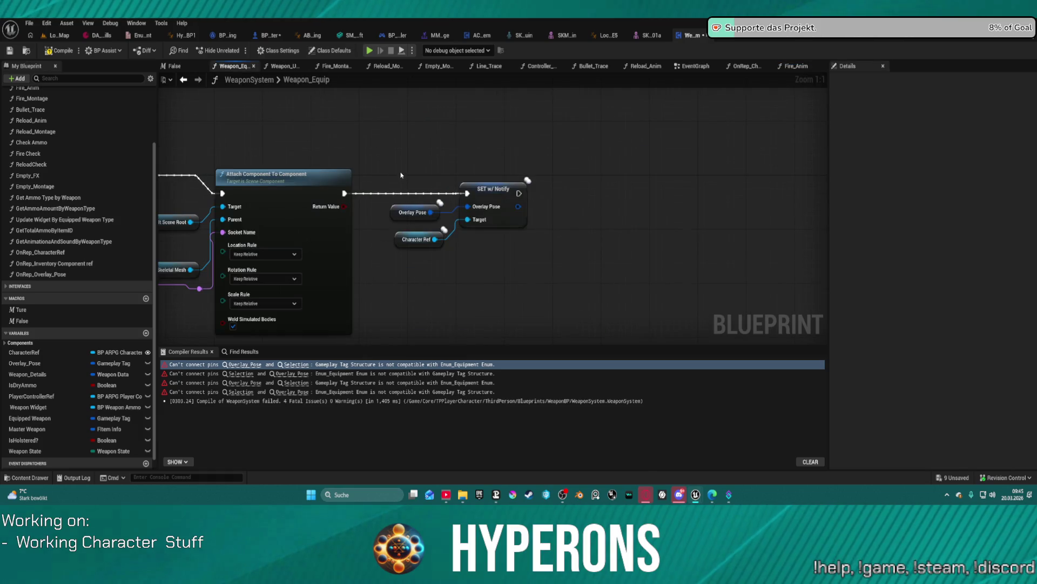
{"action": "scroll", "coordinate": [401, 175], "scroll_direction": "down", "scroll_amount": 7}
{"action": "scroll", "coordinate": [654, 154], "scroll_direction": "up", "scroll_amount": 3}
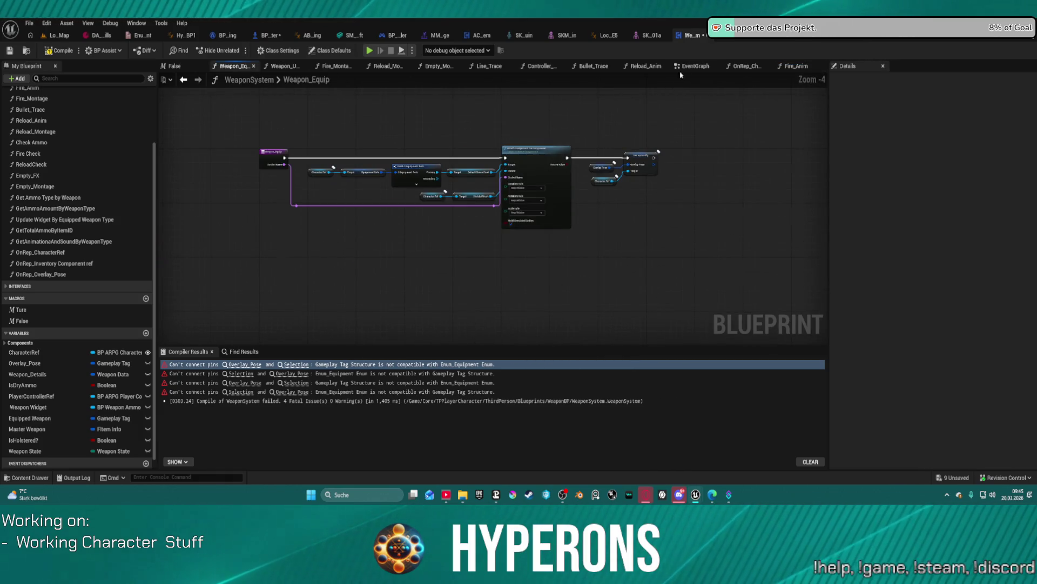